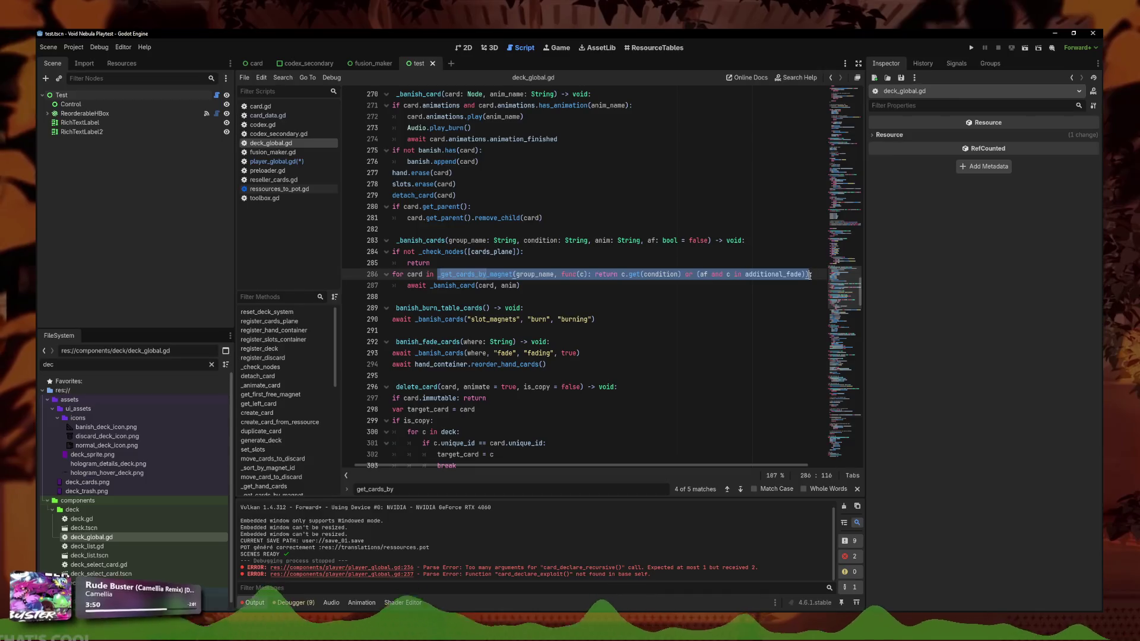
In player_global.gd, add a DeckSystem get_cards_by_magnet call on line 308 with group "slots_magnet"
{"action": "left_click", "coordinate": [276, 161]}
{"action": "left_click", "coordinate": [558, 322]}
{"action": "type", "text": "var compatible_cards"}
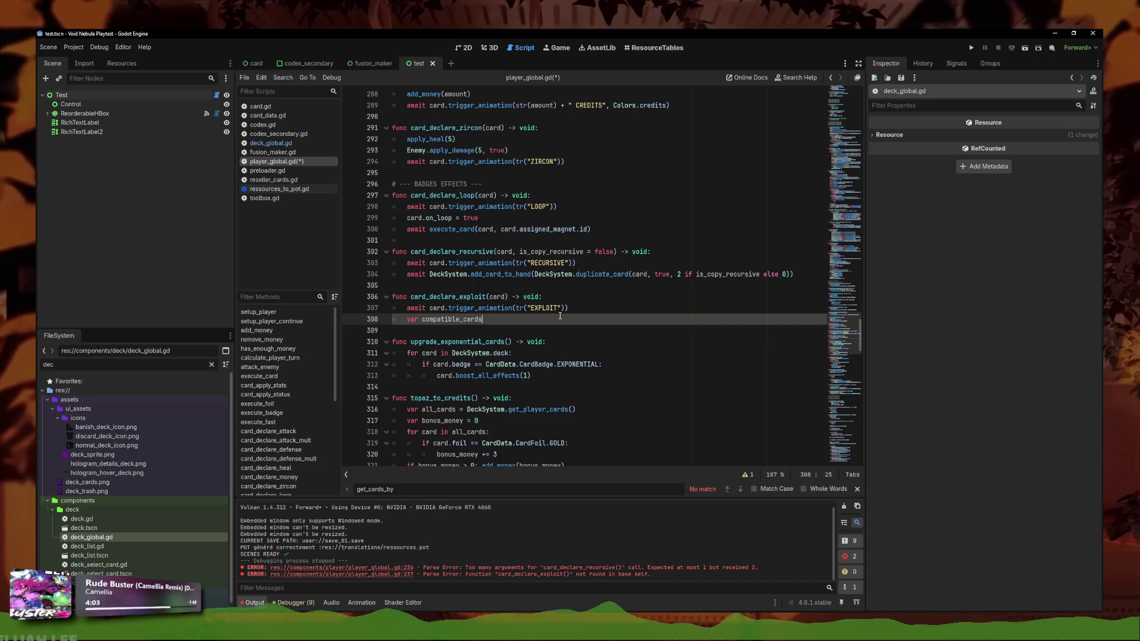
{"action": "type", "text": "= _get_cards_by_magnet(group_name, func(c): return c.get(condition) or (af and c in additional_fade))"}
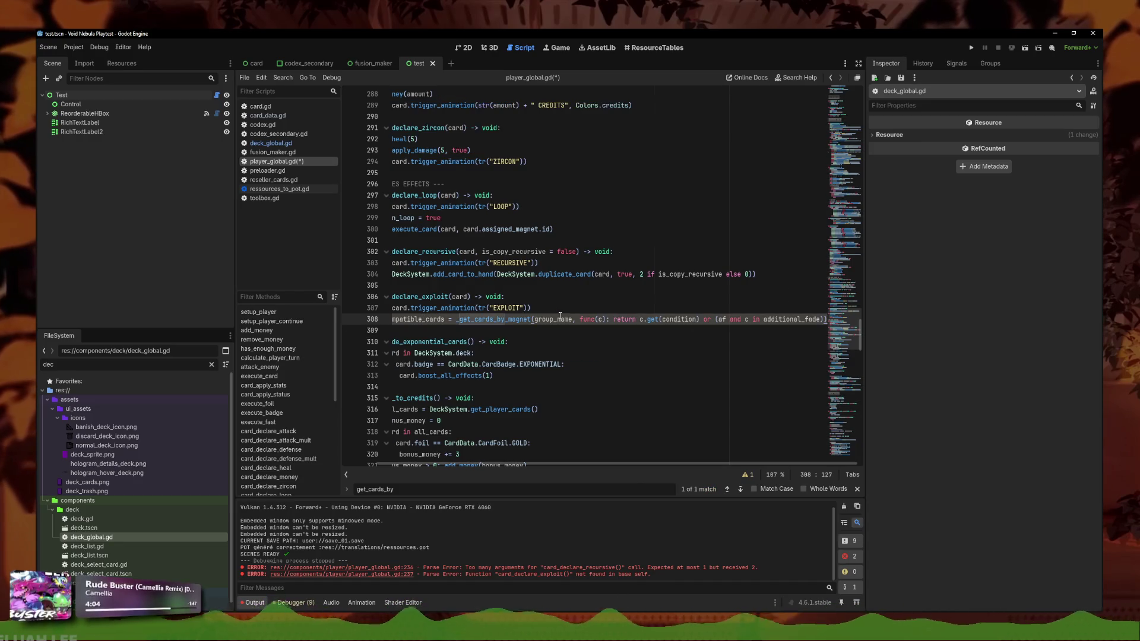
{"action": "key", "text": "BackSpace"}
{"action": "type", "text": "DeckSystem."}
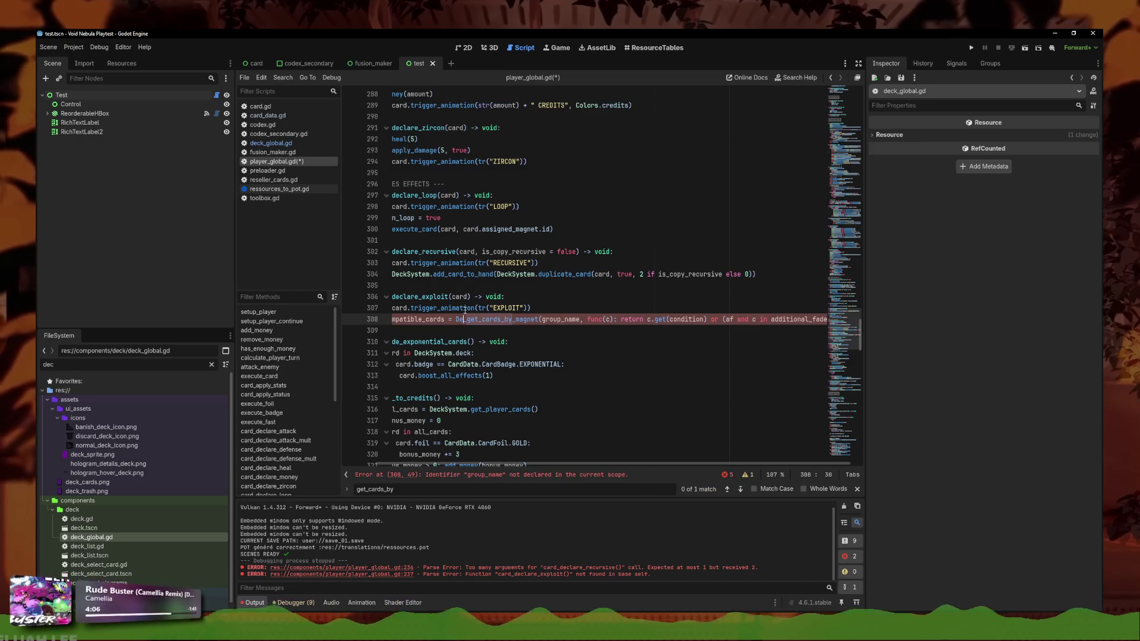
{"action": "type", "text": "m."}
{"action": "key", "text": "BackSpace"}
{"action": "left_click_drag", "start_coordinate": [524, 322], "coordinate": [787, 319]}
{"action": "key", "text": "Down"}
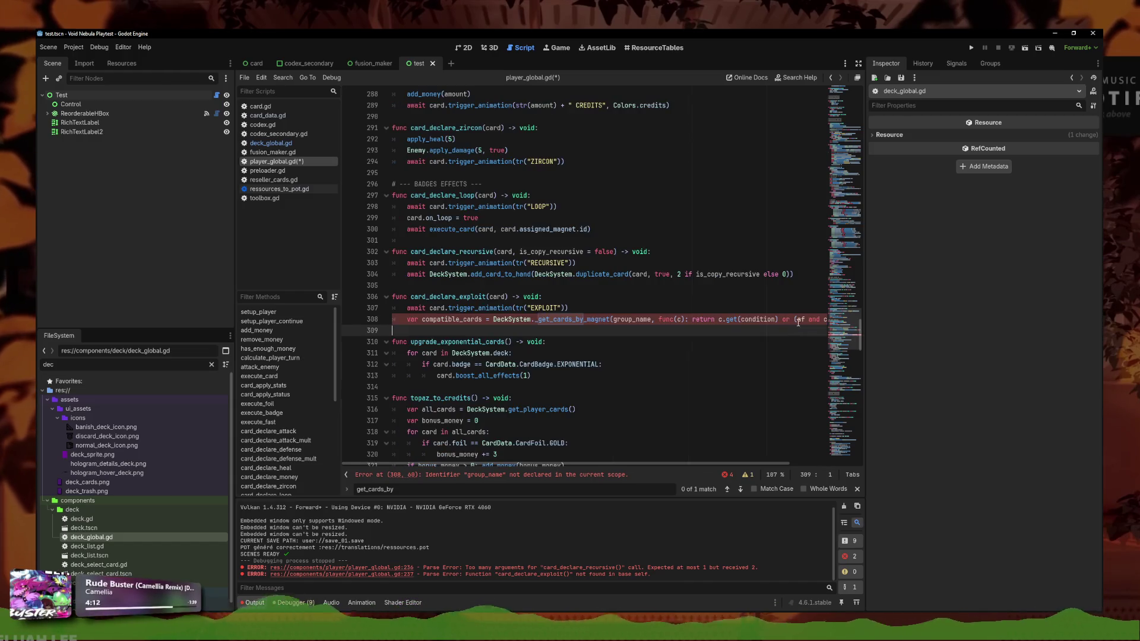
{"action": "left_click", "coordinate": [653, 320]}
{"action": "type", "text": "\"slots_ma"}
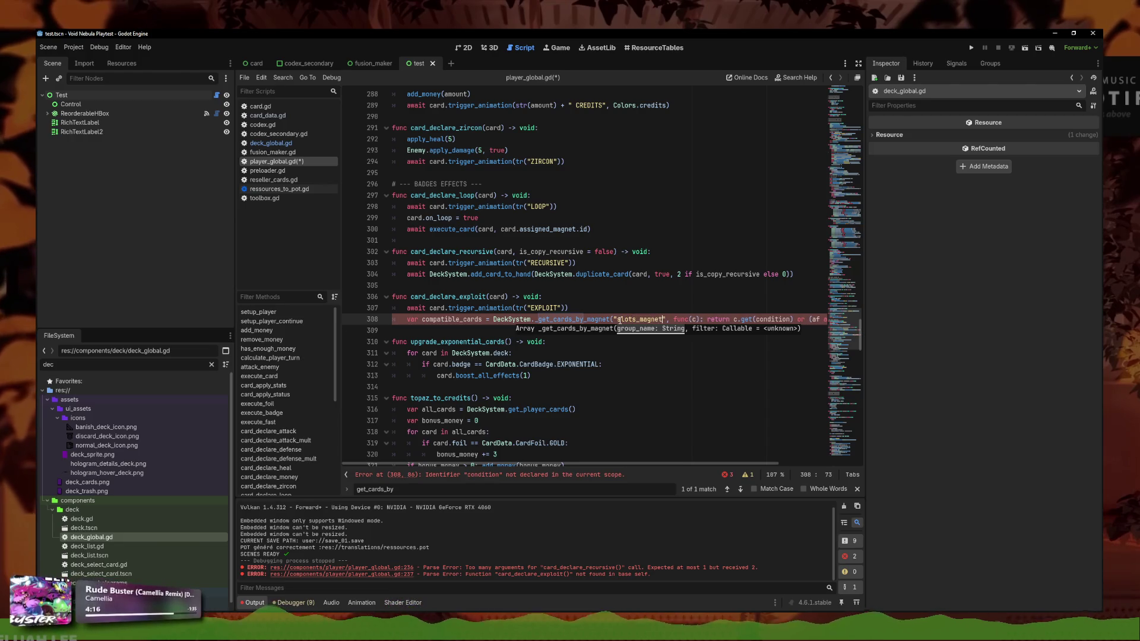
{"action": "left_click_drag", "start_coordinate": [687, 319], "coordinate": [828, 320]}
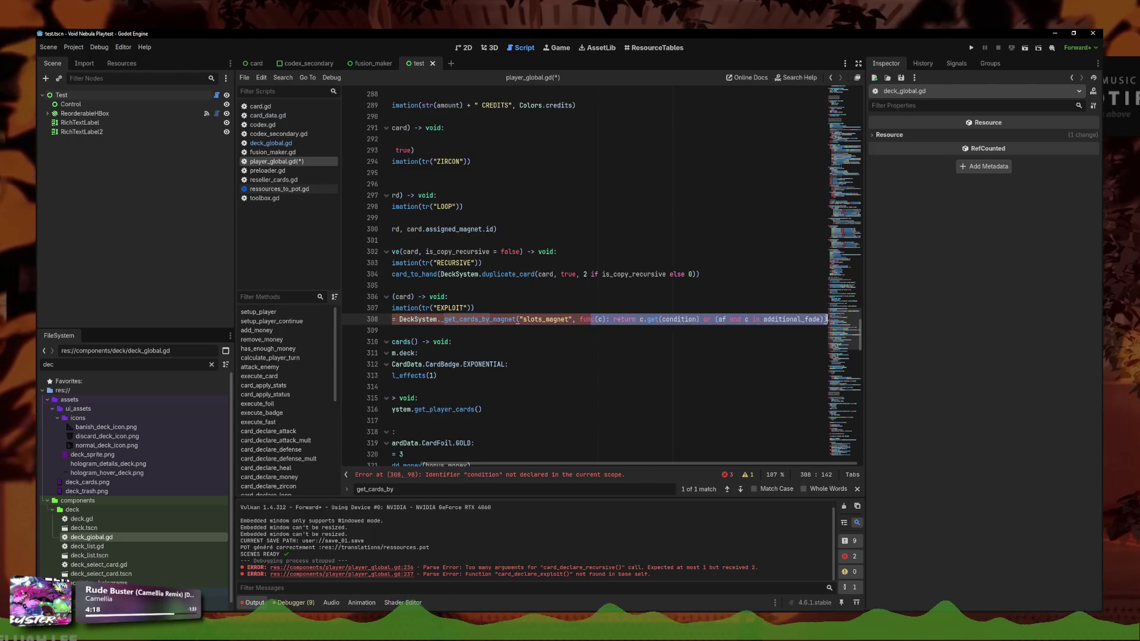
Back in deck_global.gd, search for "slots"
{"action": "left_click", "coordinate": [270, 144]}
{"action": "key", "text": "ctrl+f"}
{"action": "type", "text": "sl"}
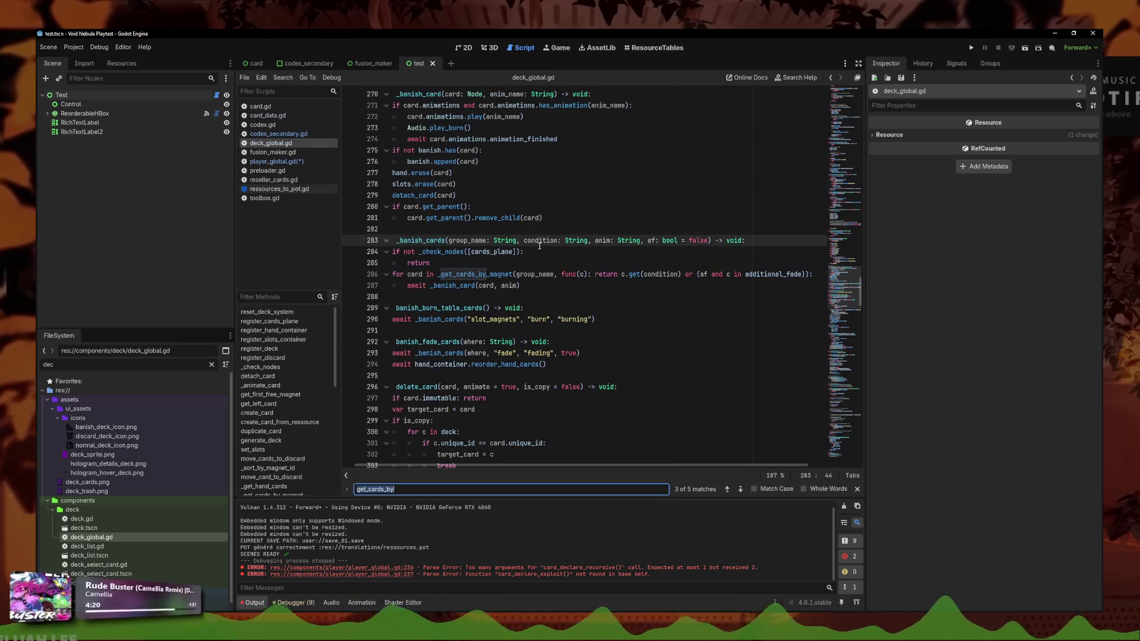
{"action": "type", "text": "ots"}
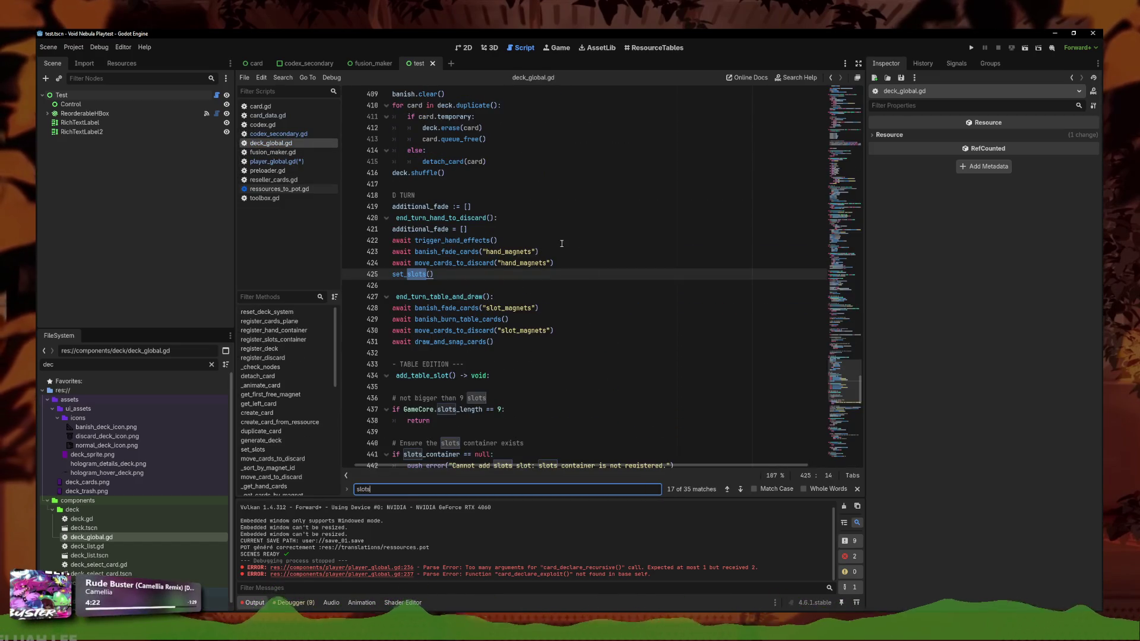
Step through the "slots" matches in deck_global.gd to find the real group name
{"action": "left_click", "coordinate": [740, 489]}
{"action": "left_click", "coordinate": [739, 489]}
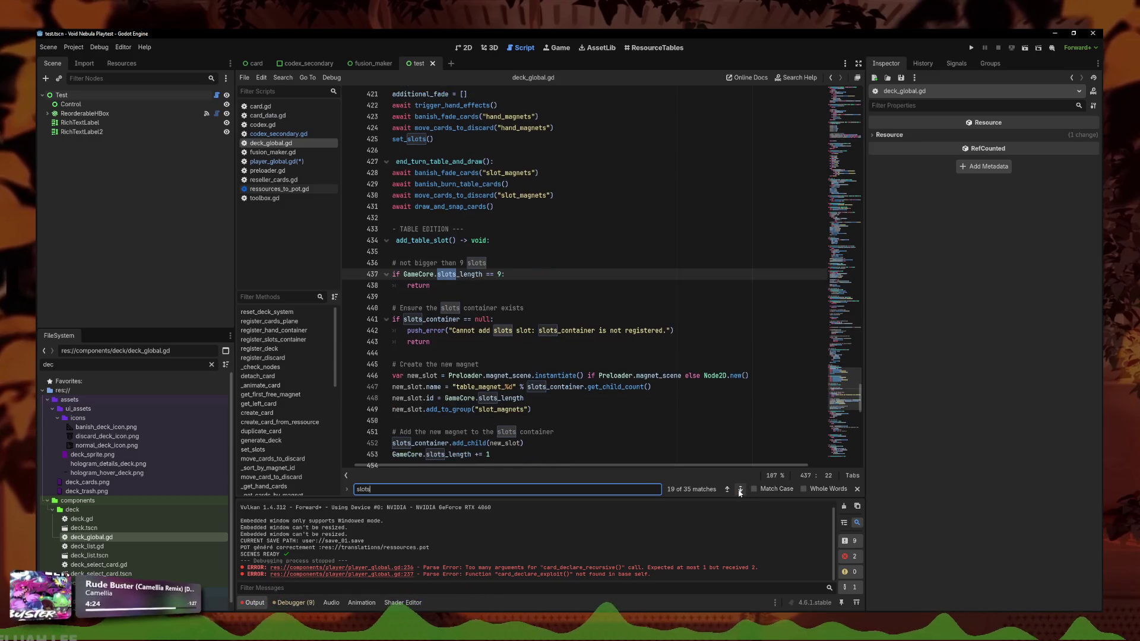
{"action": "left_click", "coordinate": [740, 489]}
{"action": "type", "text": "_ma"}
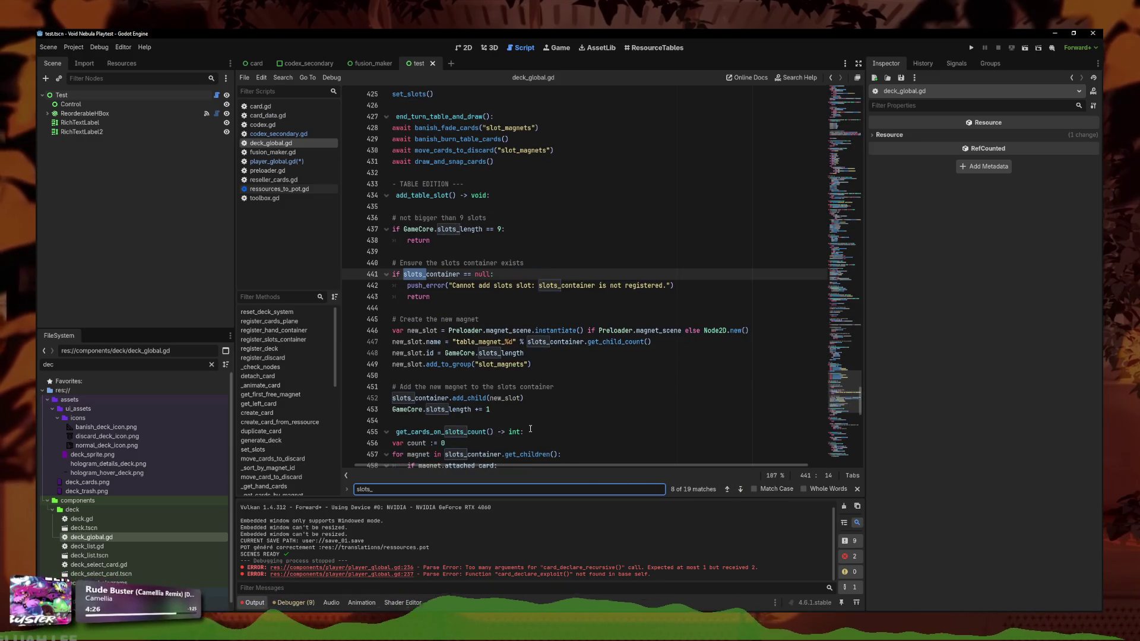
Change "slots_magnet" to "slot_magnets" on line 308 of player_global.gd
{"action": "left_click", "coordinate": [273, 162]}
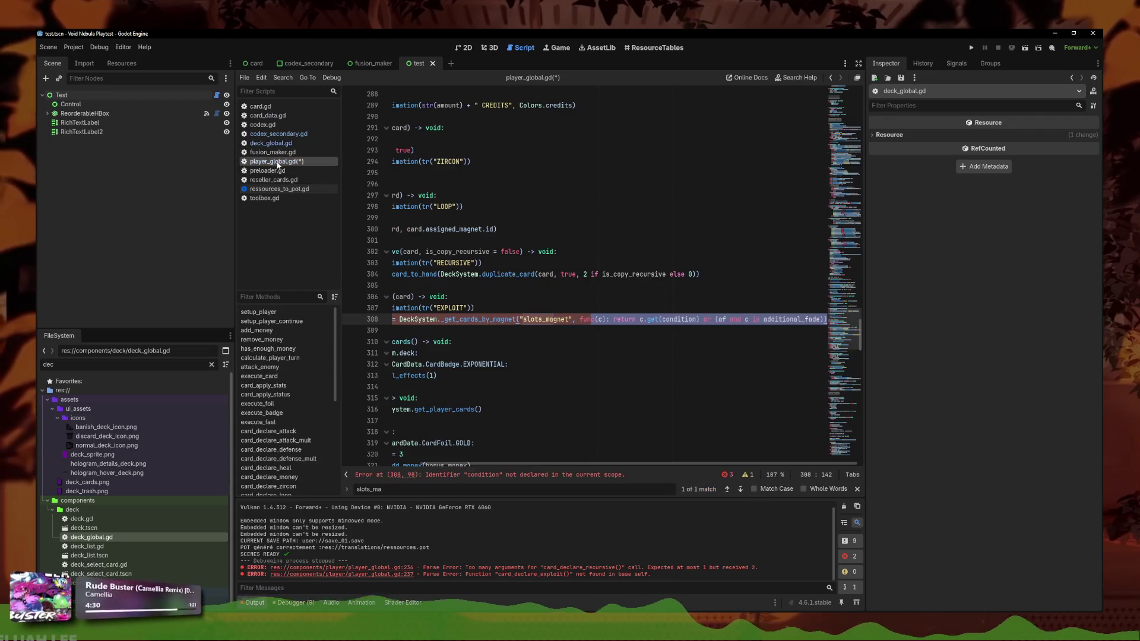
{"action": "left_click_drag", "start_coordinate": [545, 342], "coordinate": [561, 329]}
{"action": "left_click", "coordinate": [637, 321]}
{"action": "key", "text": "BackSpace"}
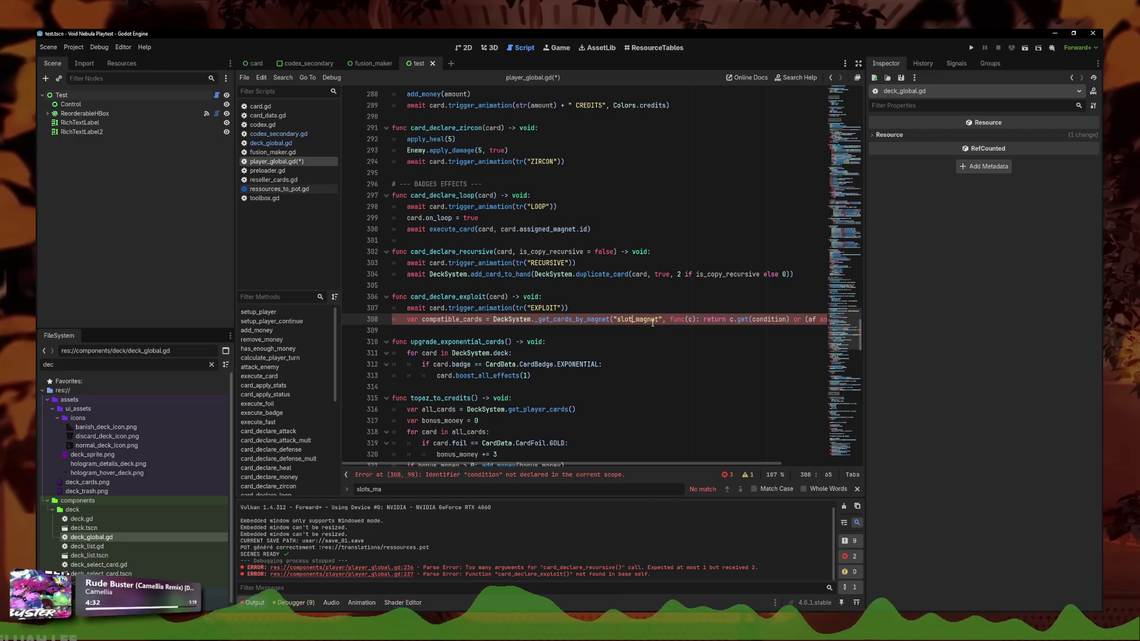
{"action": "type", "text": "s"}
{"action": "left_click", "coordinate": [721, 319]}
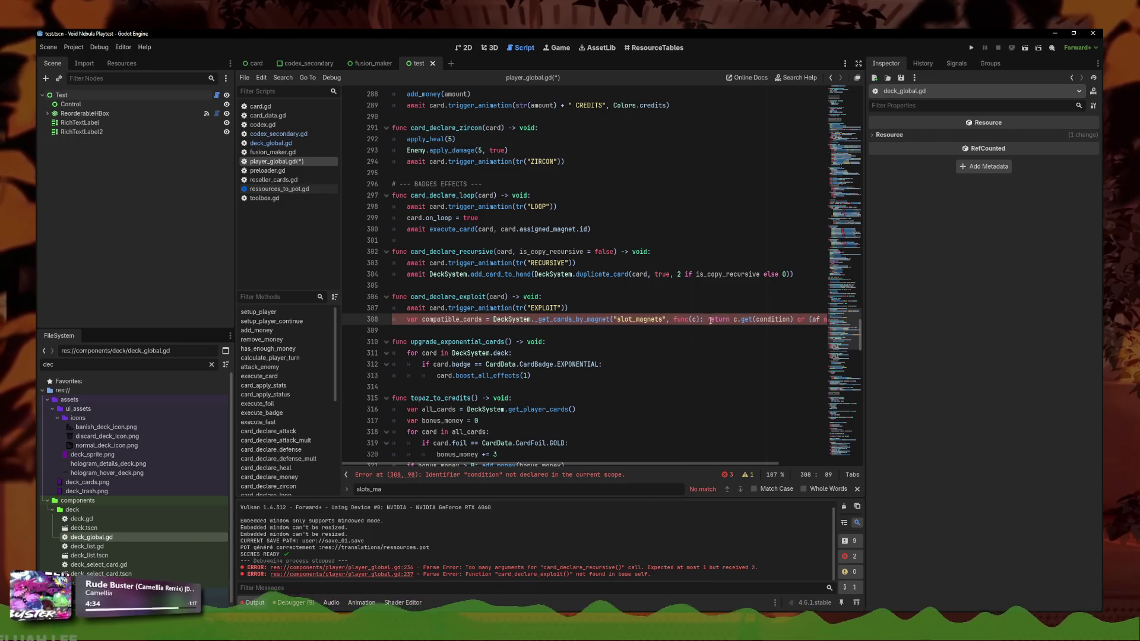
{"action": "left_click_drag", "start_coordinate": [797, 320], "coordinate": [857, 322]}
{"action": "left_click", "coordinate": [856, 322]}
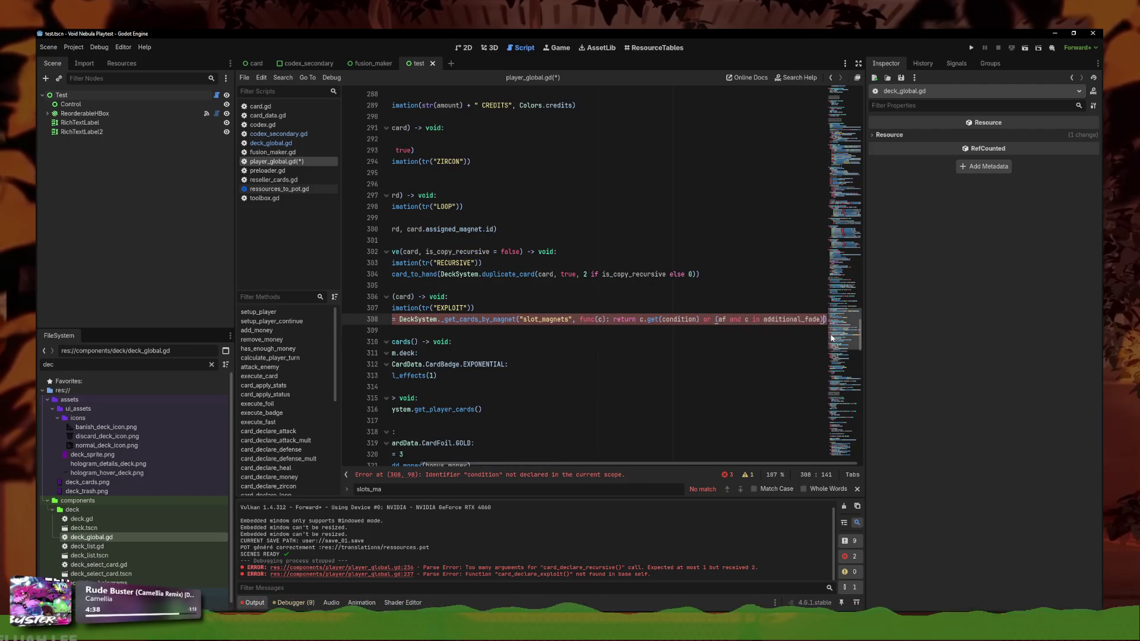
Change the lookup filter to c.unique_id != card.unique_id
{"action": "key", "text": "BackSpace"}
{"action": "key", "text": "BackSpace"}
{"action": "key", "text": "BackSpace"}
{"action": "key", "text": "BackSpace"}
{"action": "key", "text": "BackSpace"}
{"action": "key", "text": "BackSpace"}
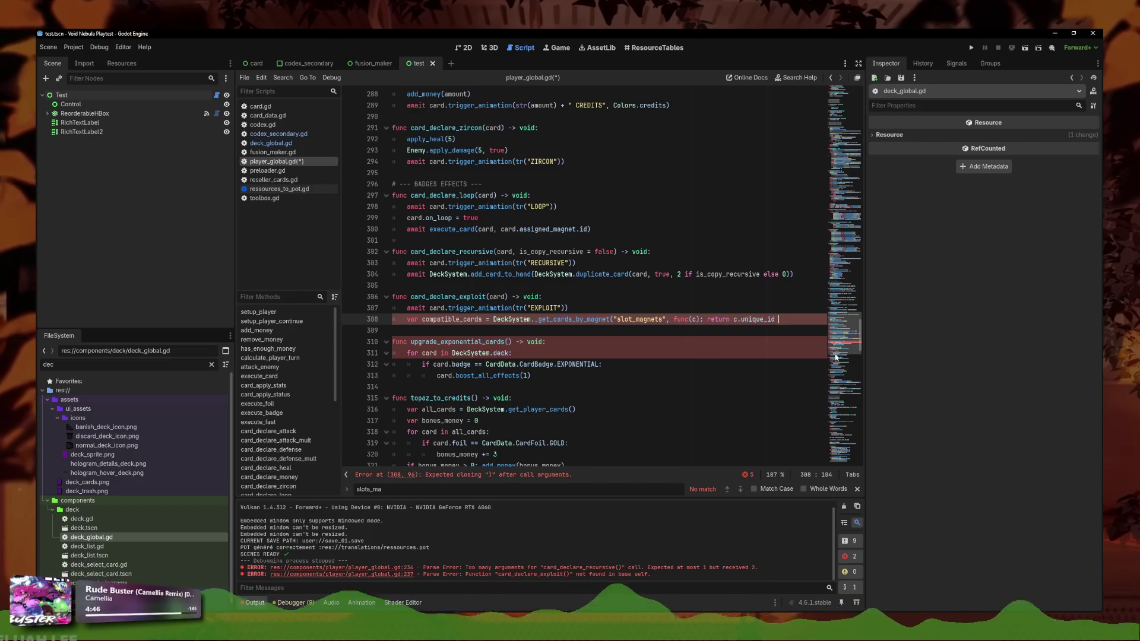
{"action": "key", "text": "Left"}
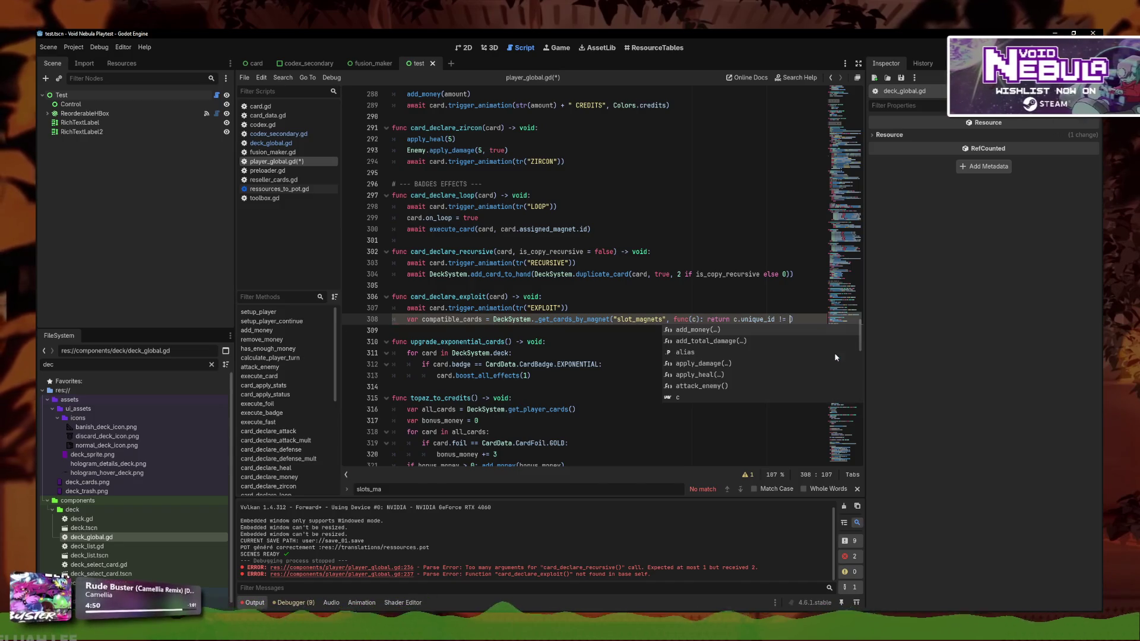
{"action": "type", "text": "card.unique_id"}
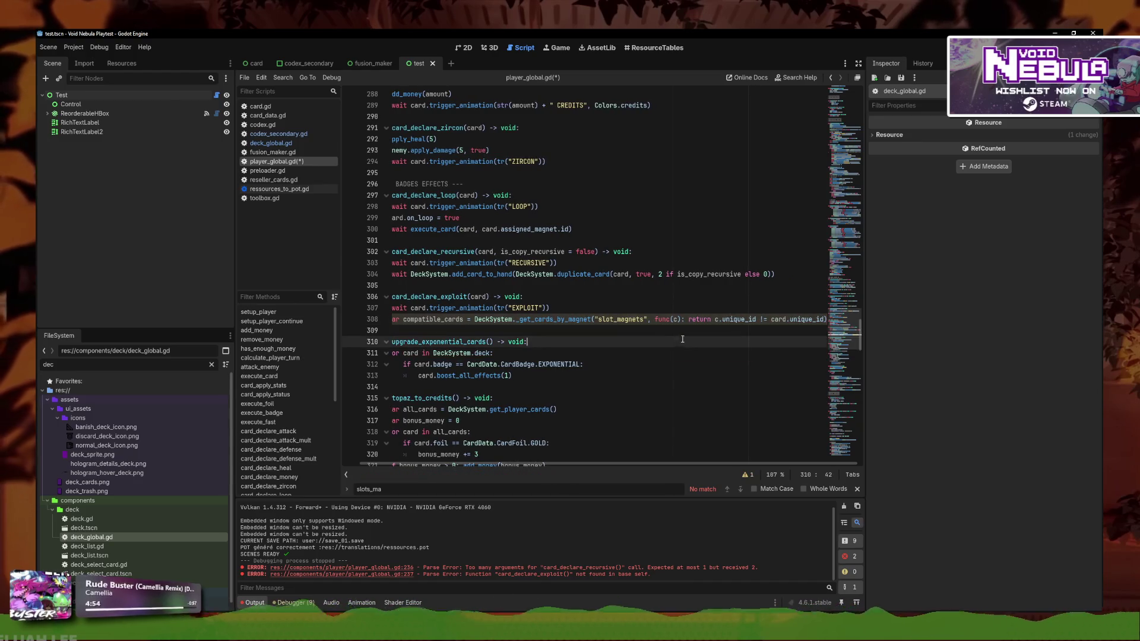
Add line 309: var chosen_card = compatible_cards.pick_random()
{"action": "left_click", "coordinate": [536, 330]}
{"action": "key", "text": "BackSpace"}
{"action": "key", "text": "Return"}
{"action": "type", "text": "var chosen_card ="}
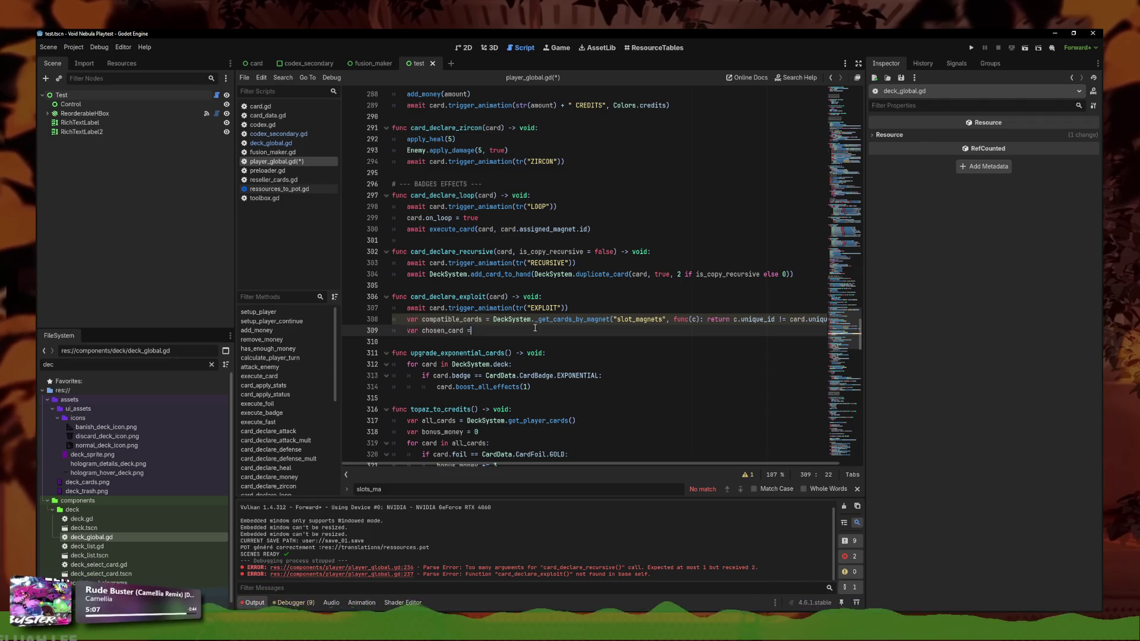
{"action": "type", "text": "compatible_cards.g"}
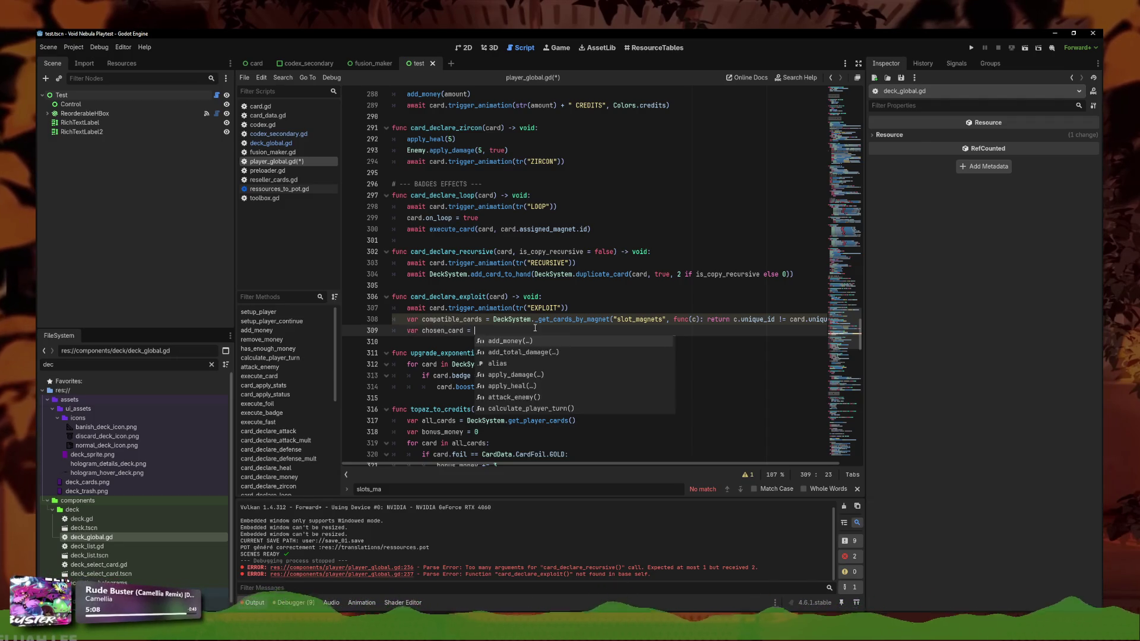
{"action": "key", "text": "BackSpace"}
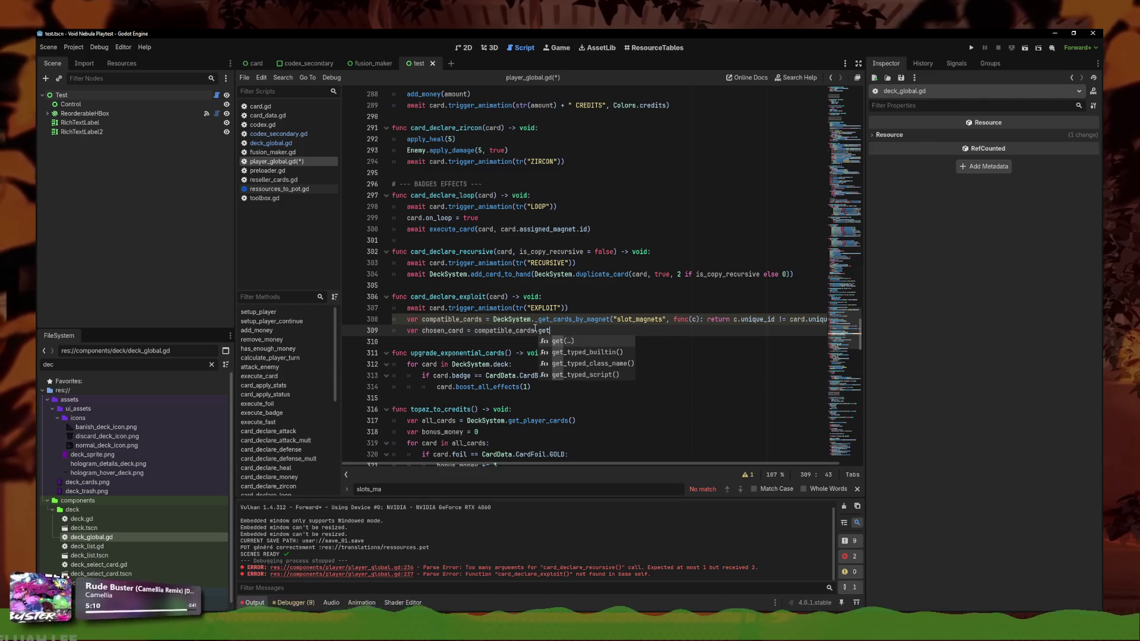
{"action": "type", "text": "r"}
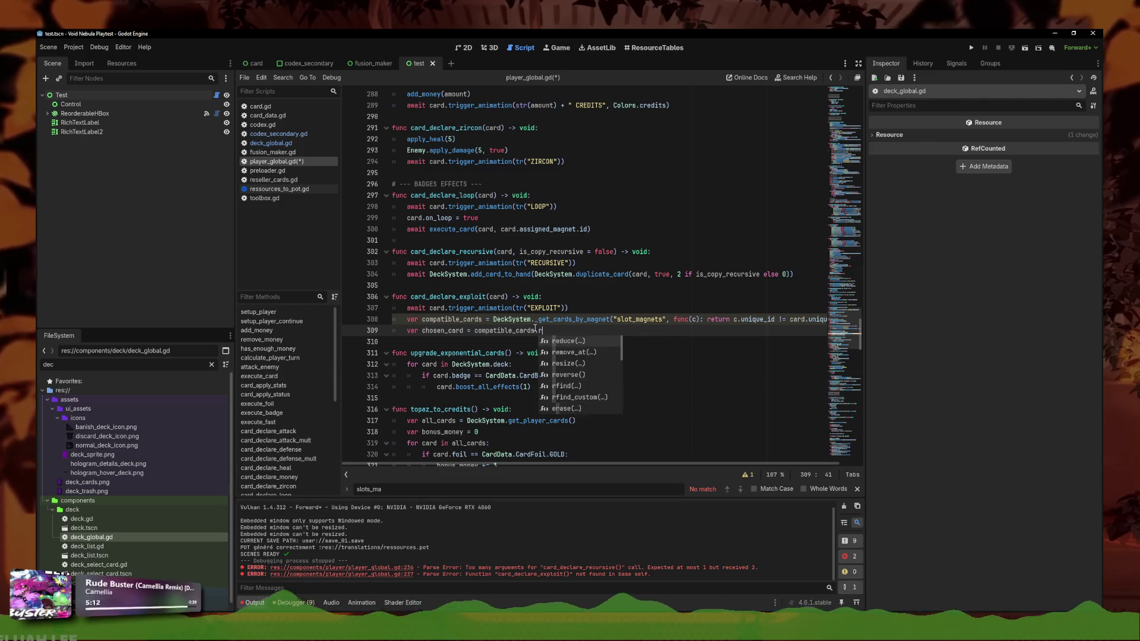
{"action": "type", "text": "pick_rand"}
{"action": "key", "text": "Return"}
{"action": "key", "text": "Return"}
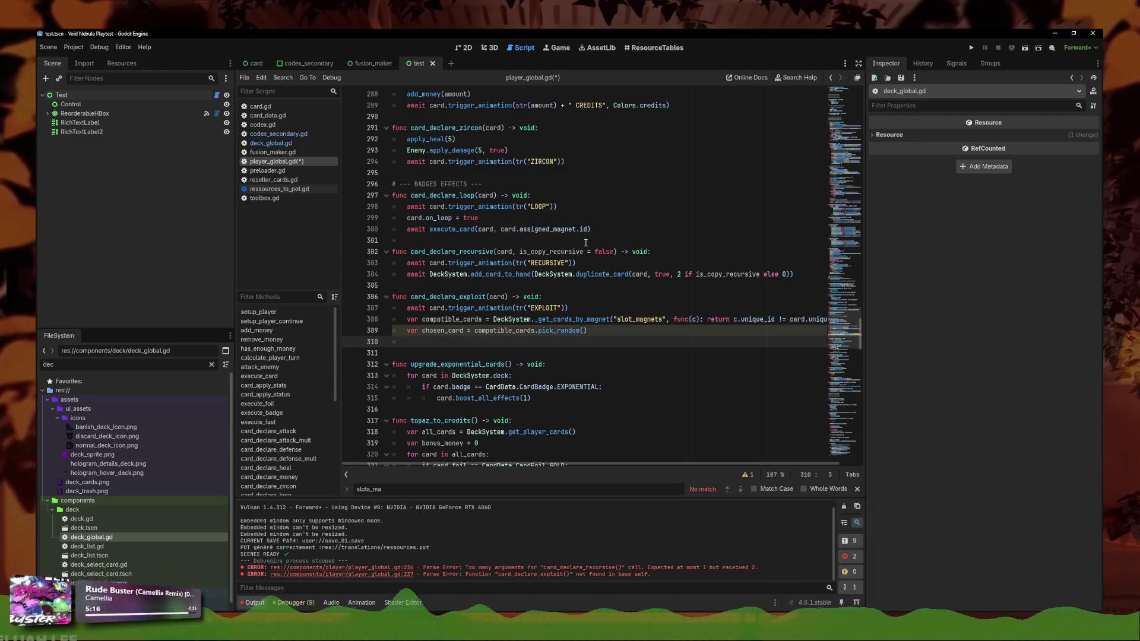
{"action": "left_click_drag", "start_coordinate": [591, 230], "coordinate": [338, 219]}
Copy the execution lines 299–300 into the exploit function, dropping the card.on_loop line
{"action": "left_click_drag", "start_coordinate": [591, 230], "coordinate": [392, 222]}
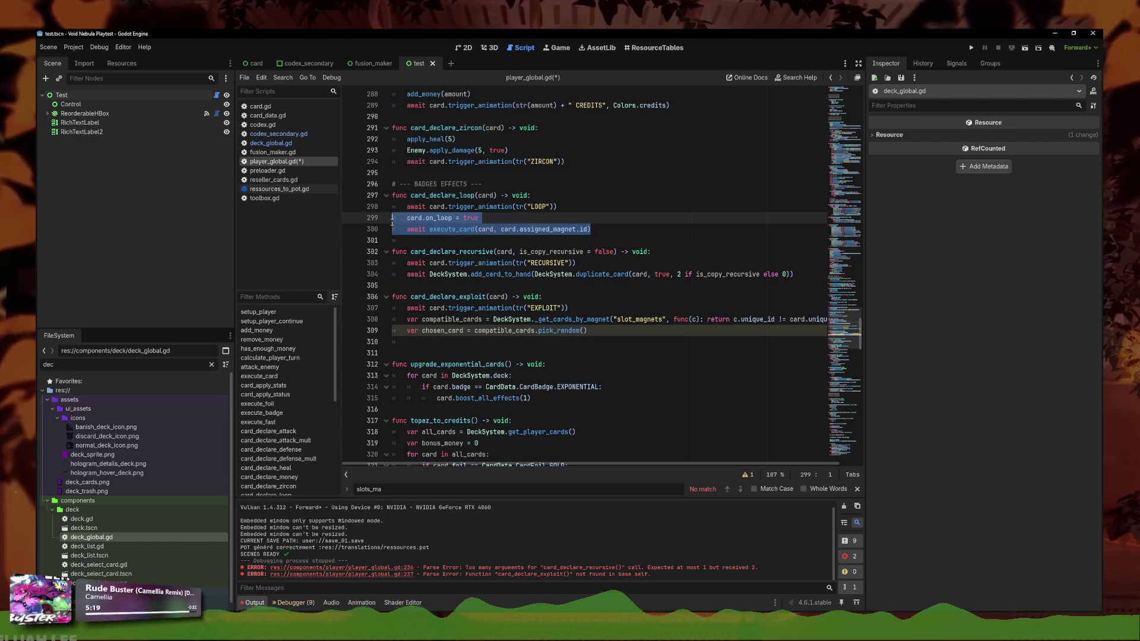
{"action": "key", "text": "ctrl+c"}
{"action": "left_click", "coordinate": [454, 346]}
{"action": "key", "text": "ctrl+v"}
{"action": "left_click", "coordinate": [422, 343]}
{"action": "left_click", "coordinate": [495, 341]}
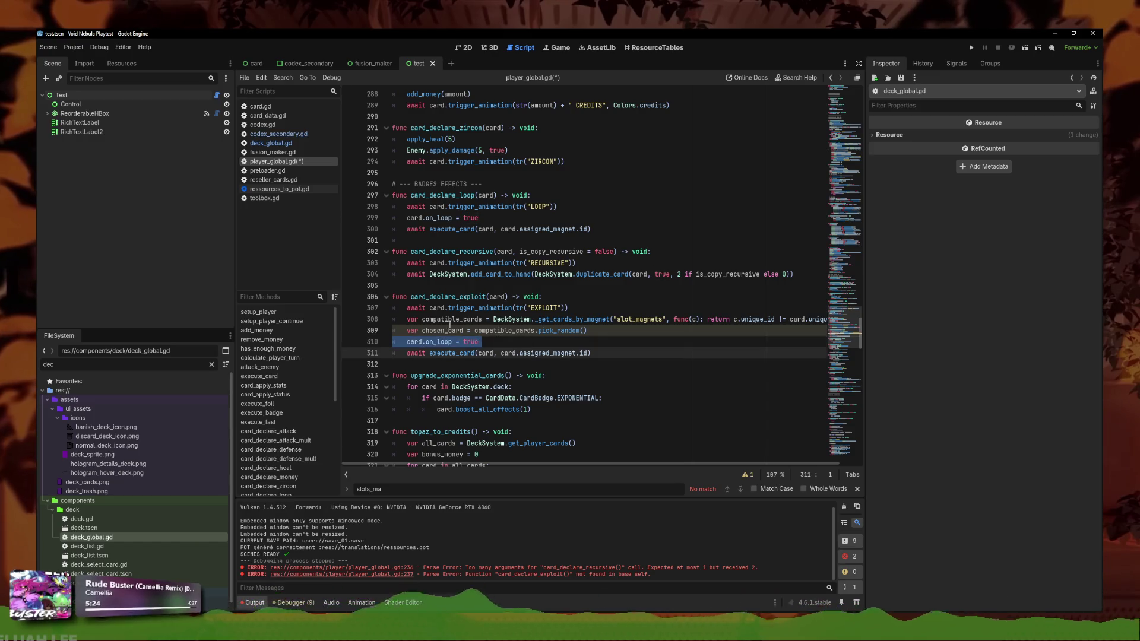
{"action": "key", "text": "ctrl+shift+k"}
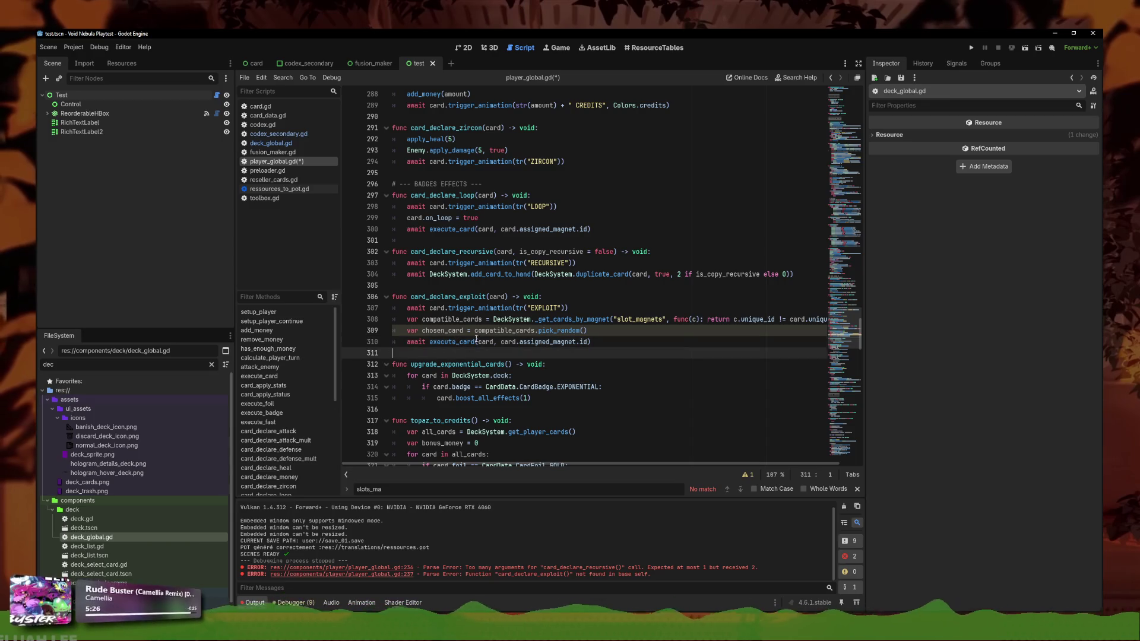
{"action": "key", "text": "Down"}
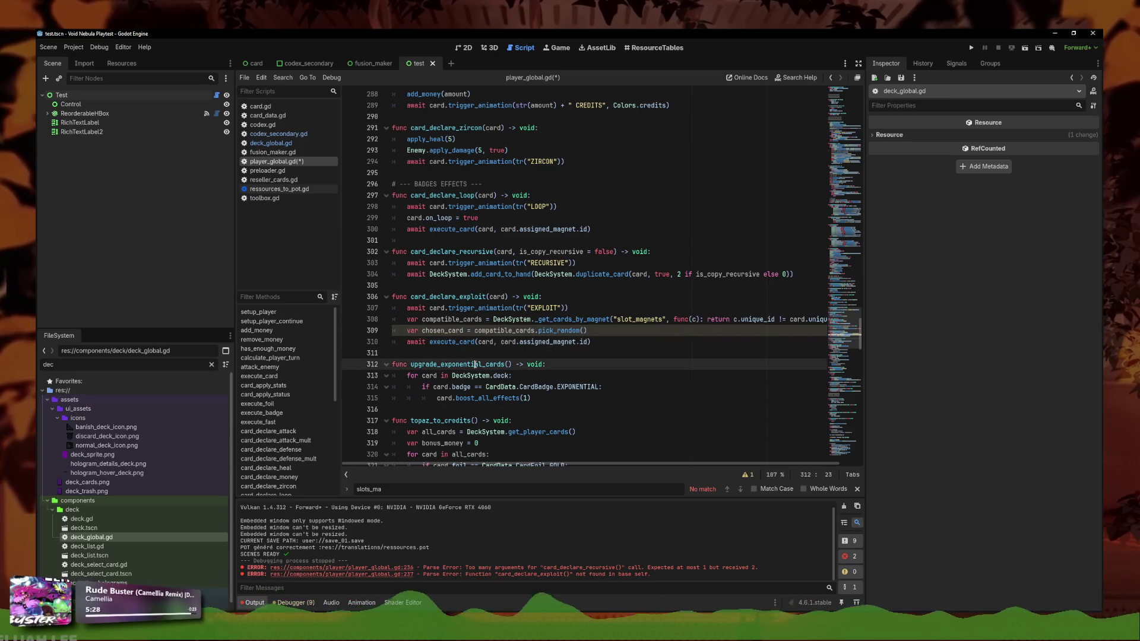
Make it execute_card(chosen_card, chosen_card.assigned_magnet.id) and save player_global.gd
{"action": "left_click", "coordinate": [464, 330]}
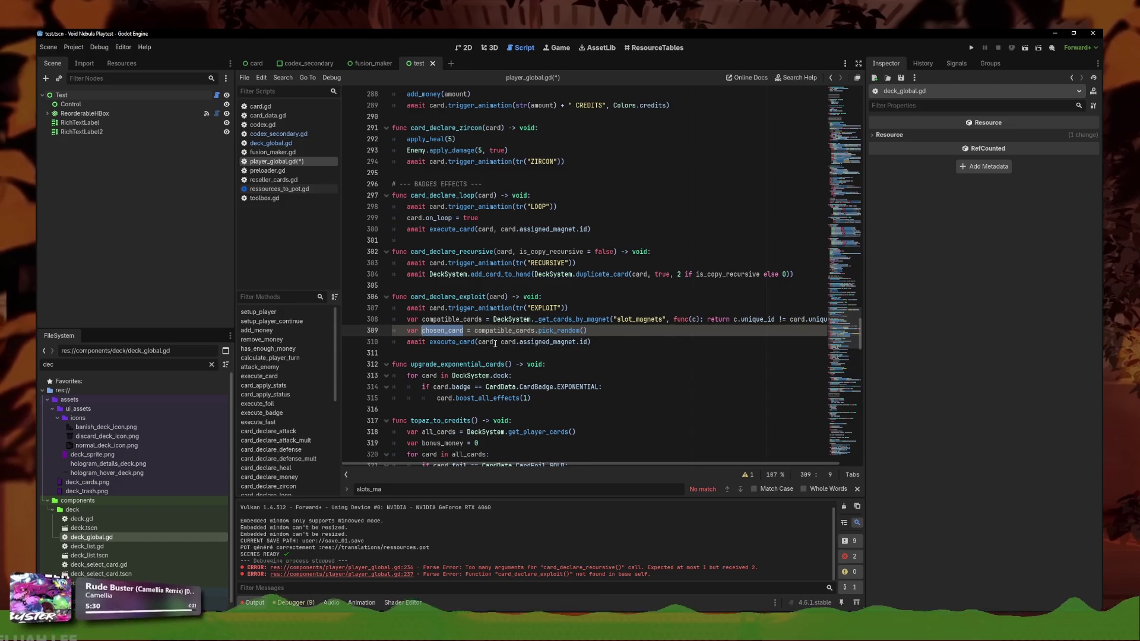
{"action": "key", "text": "ctrl+c"}
{"action": "double_click", "coordinate": [487, 342]}
{"action": "key", "text": "ctrl+v"}
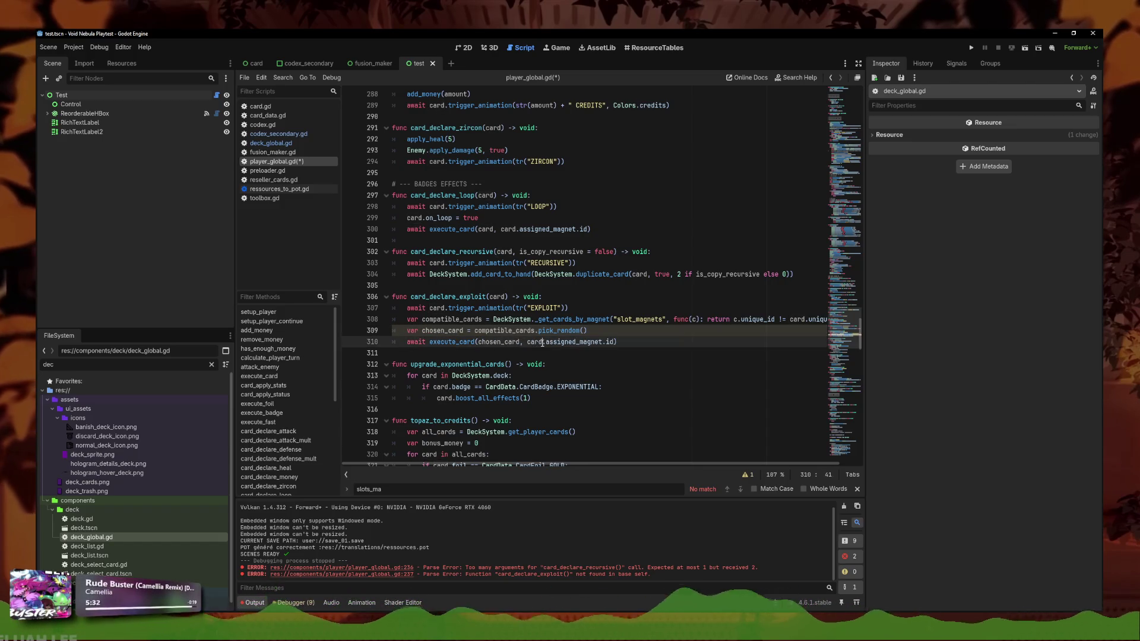
{"action": "double_click", "coordinate": [537, 343]}
{"action": "key", "text": "ctrl+v"}
{"action": "left_click", "coordinate": [662, 335]}
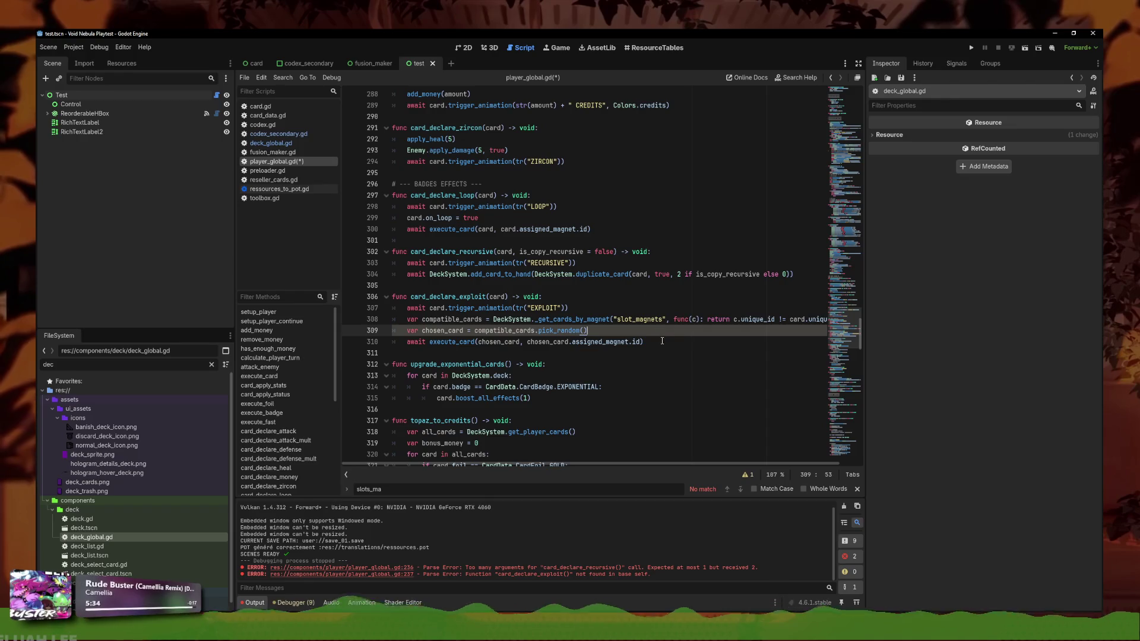
{"action": "key", "text": "ctrl+s"}
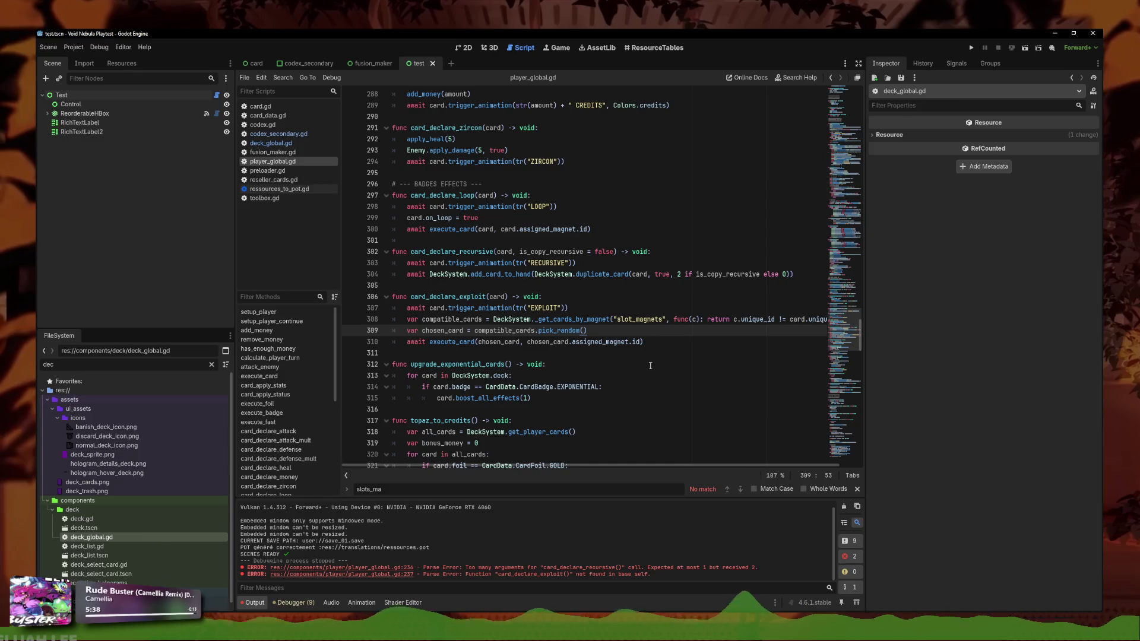
Filter the FileSystem by 'face' and open faceless.tres
{"action": "key", "text": "Down"}
{"action": "key", "text": "End"}
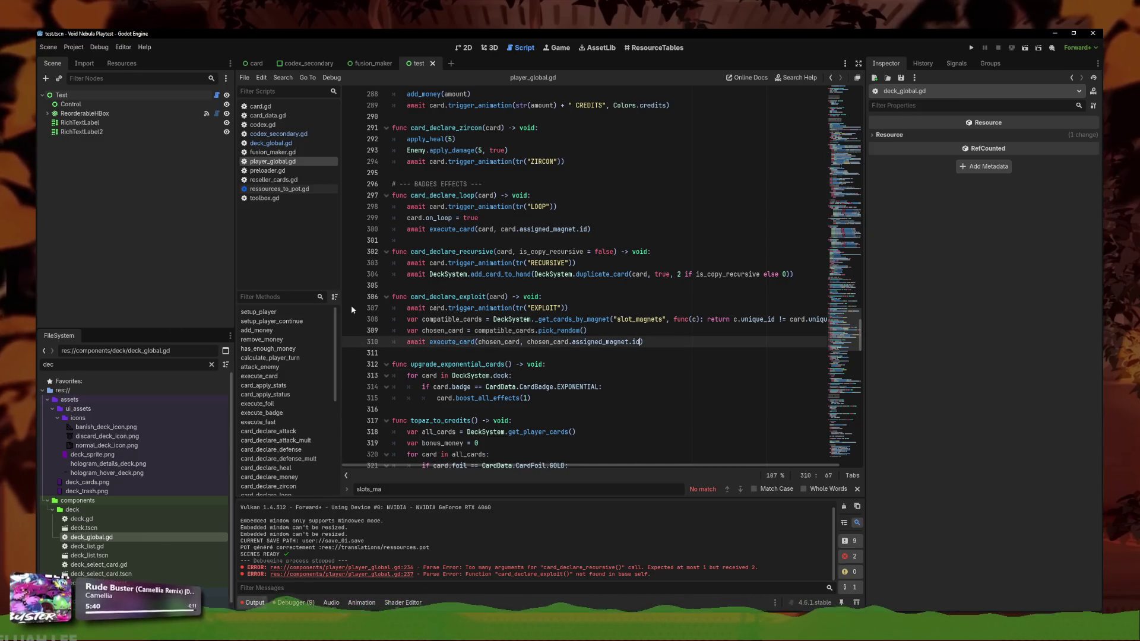
{"action": "triple_click", "coordinate": [124, 364]}
{"action": "type", "text": "face"}
{"action": "left_click", "coordinate": [89, 482]}
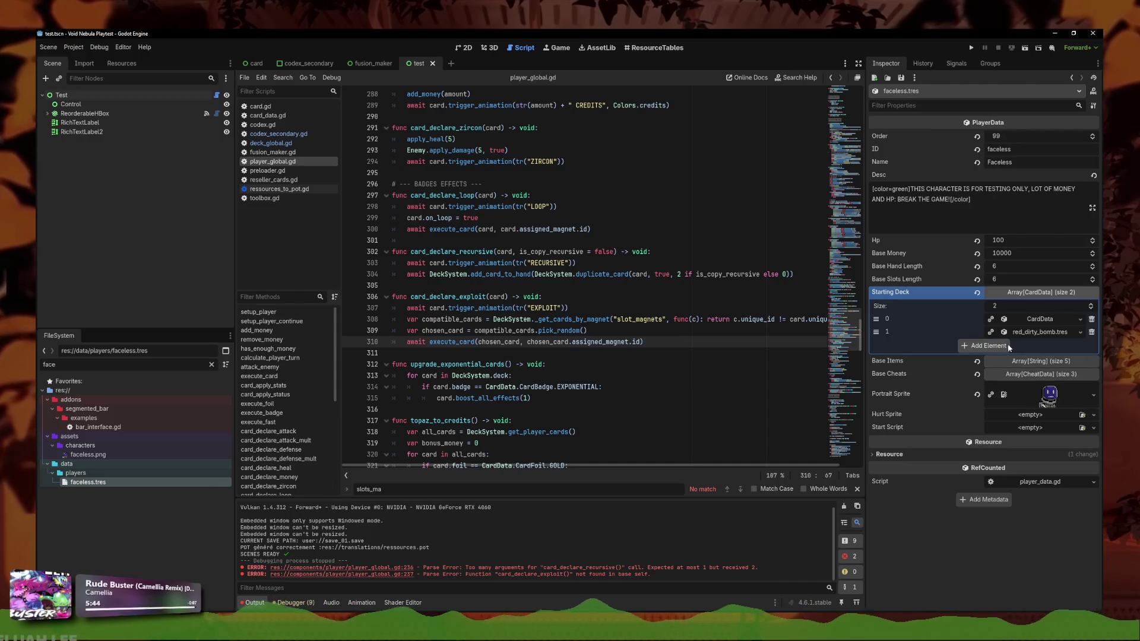
Clear the Starting Deck's two entries and quick-load red_drill_missile.tres into the first slot
{"action": "left_click", "coordinate": [1091, 332]}
{"action": "left_click", "coordinate": [1091, 319]}
{"action": "left_click", "coordinate": [988, 320]}
{"action": "left_click", "coordinate": [1080, 319]}
{"action": "left_click", "coordinate": [1054, 356]}
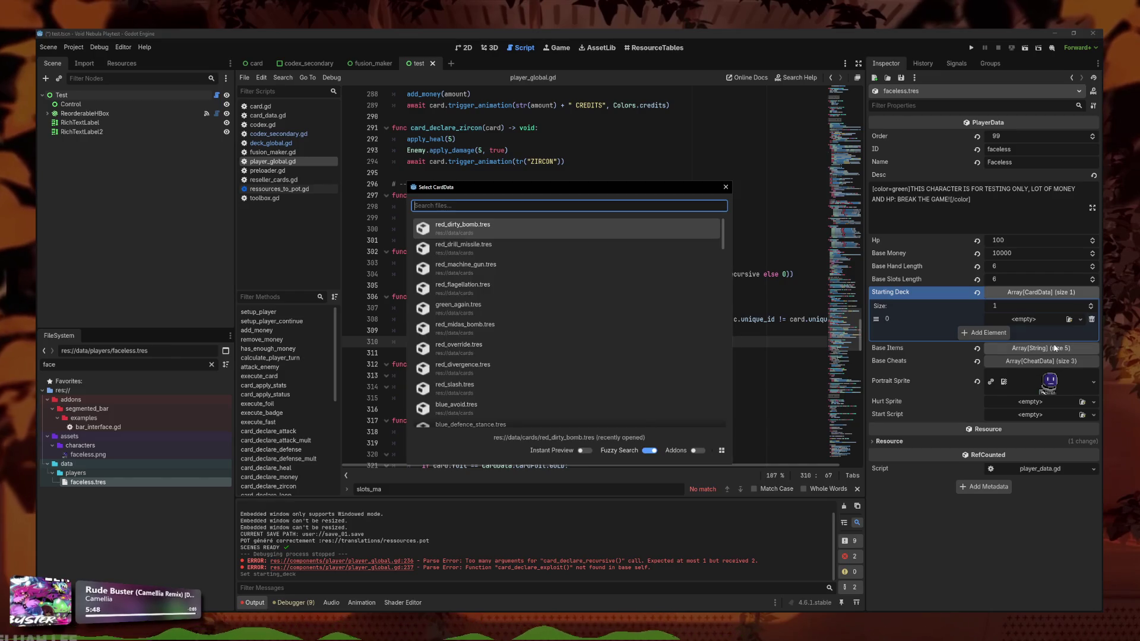
{"action": "type", "text": "drill"}
{"action": "key", "text": "Return"}
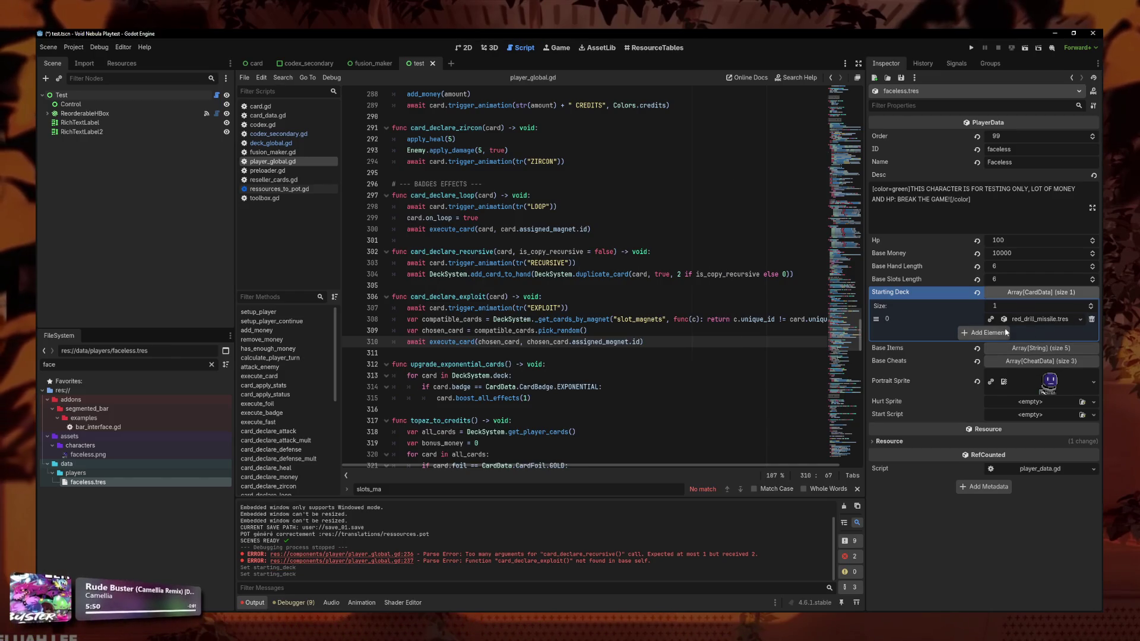
Add three more Drill Missile elements so the Starting Deck holds four
{"action": "left_click", "coordinate": [1006, 333]}
{"action": "left_click", "coordinate": [1009, 347]}
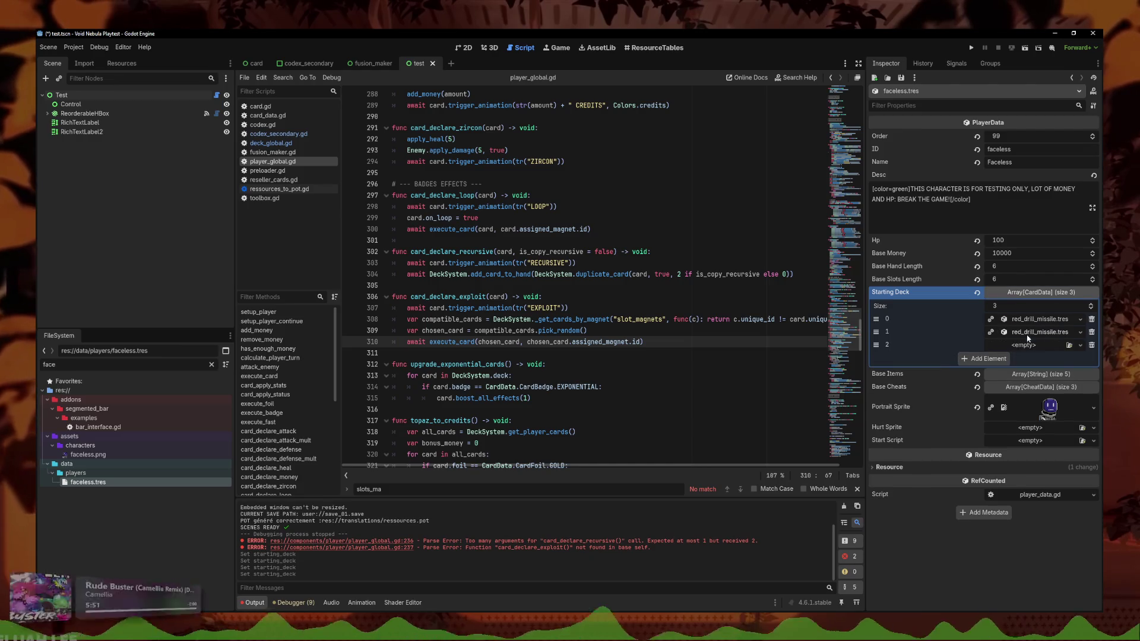
{"action": "left_click", "coordinate": [1008, 358]}
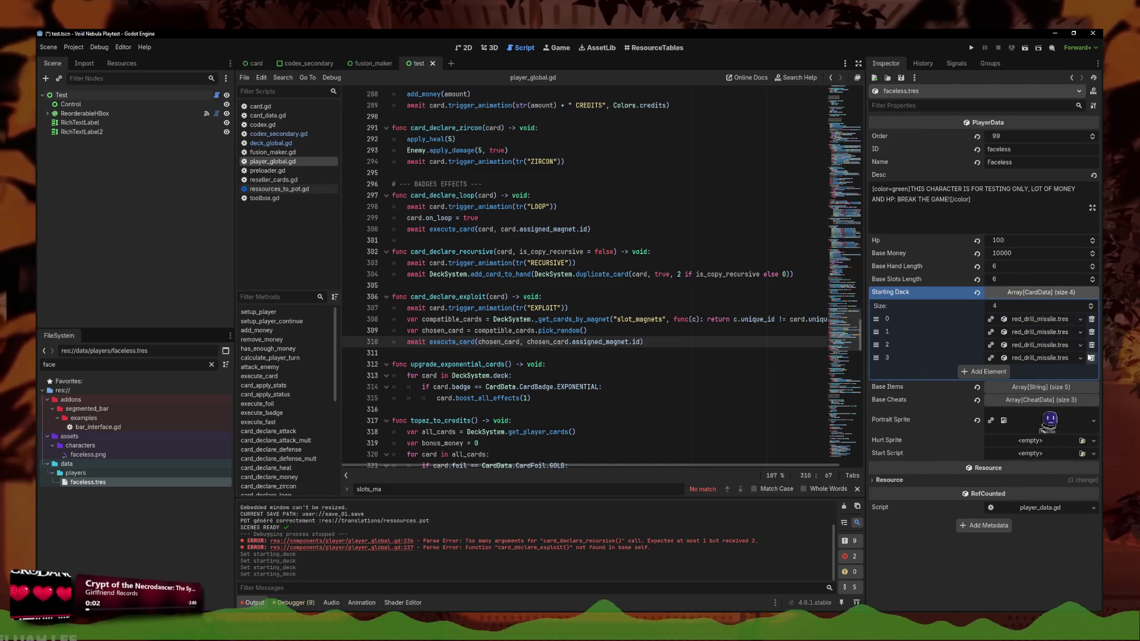
{"action": "left_click", "coordinate": [1079, 319]}
Make the first Drill Missile unique and give it the Fractal badge
{"action": "left_click", "coordinate": [1036, 402]}
{"action": "left_click", "coordinate": [1029, 320]}
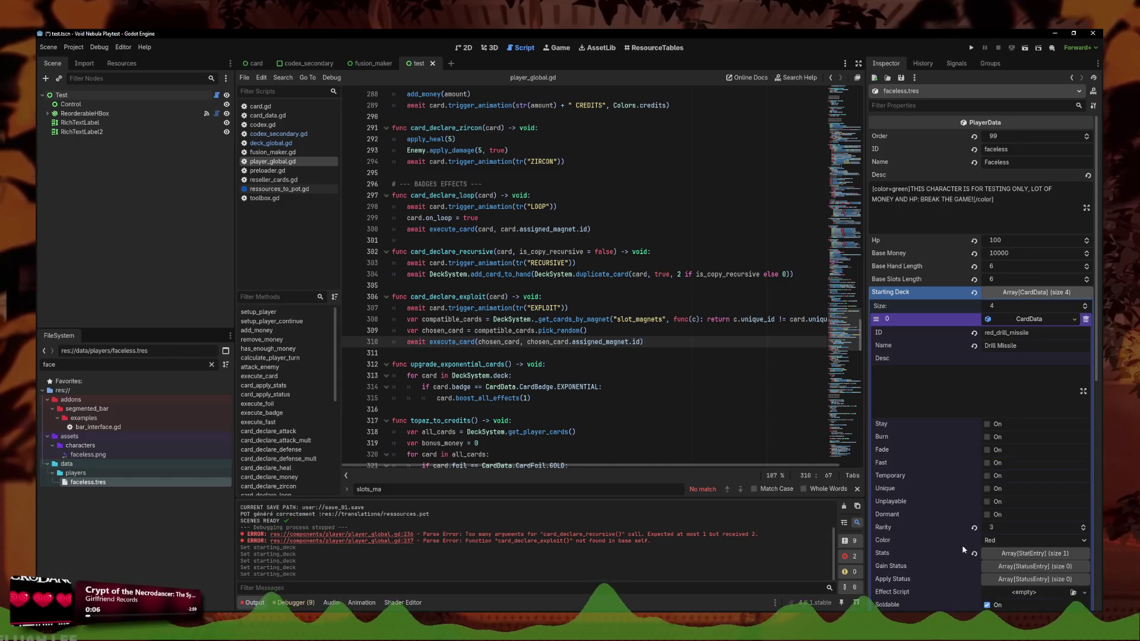
{"action": "scroll", "coordinate": [962, 544], "scroll_direction": "down", "scroll_amount": 3}
{"action": "scroll", "coordinate": [981, 411], "scroll_direction": "down", "scroll_amount": 1}
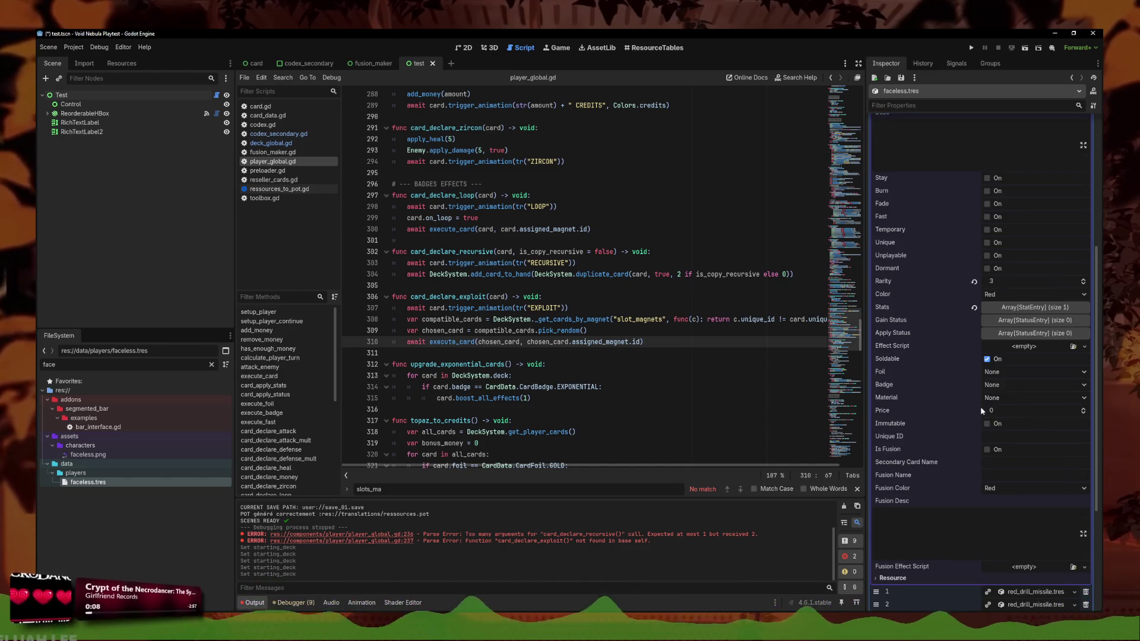
{"action": "left_click", "coordinate": [1003, 386]}
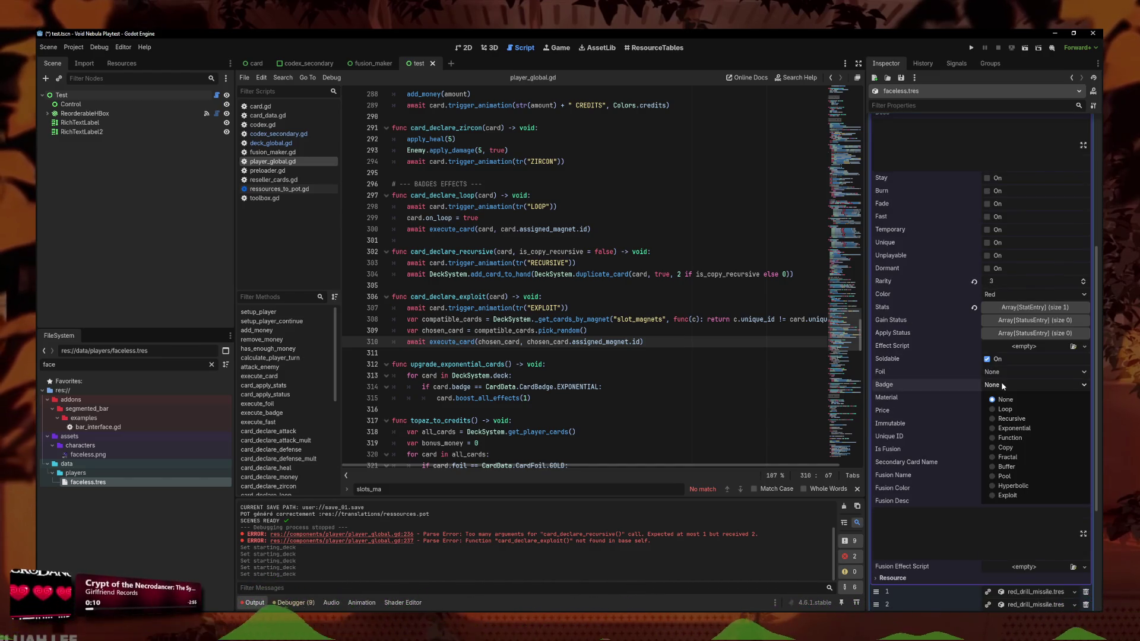
{"action": "left_click", "coordinate": [1008, 457]}
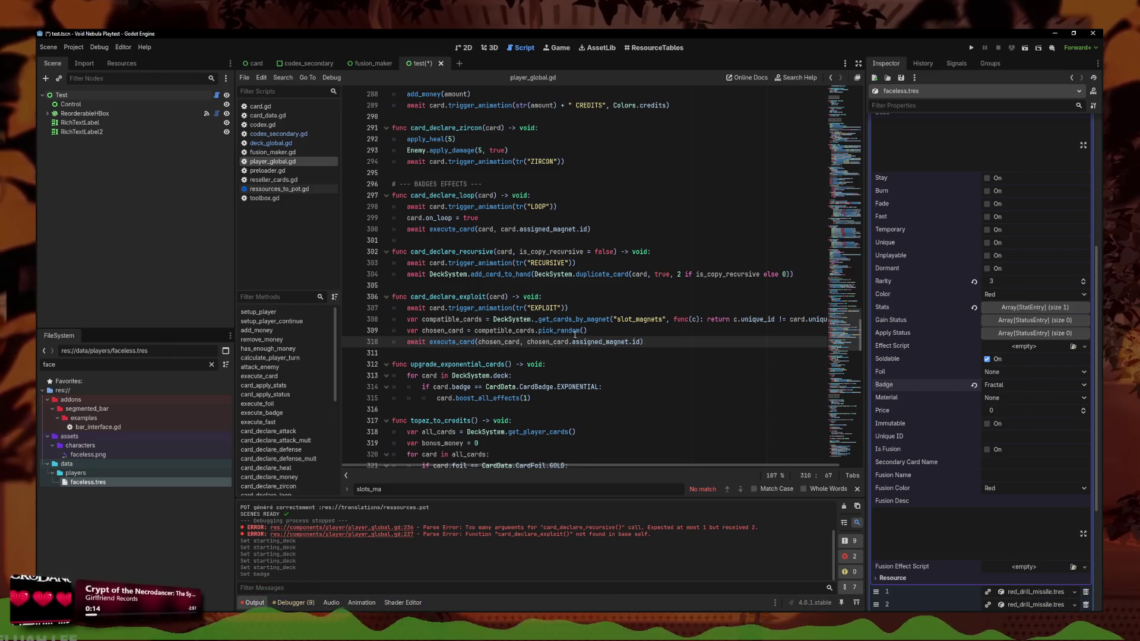
{"action": "scroll", "coordinate": [529, 341], "scroll_direction": "up", "scroll_amount": 4}
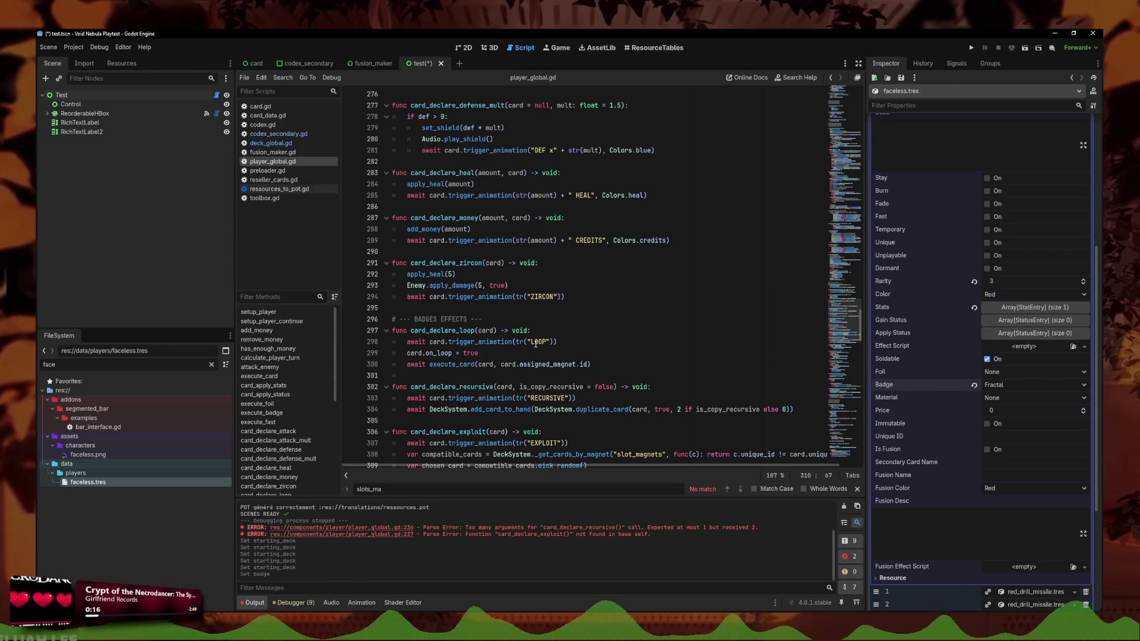
{"action": "scroll", "coordinate": [535, 343], "scroll_direction": "down", "scroll_amount": 2}
{"action": "scroll", "coordinate": [1036, 407], "scroll_direction": "up", "scroll_amount": 5}
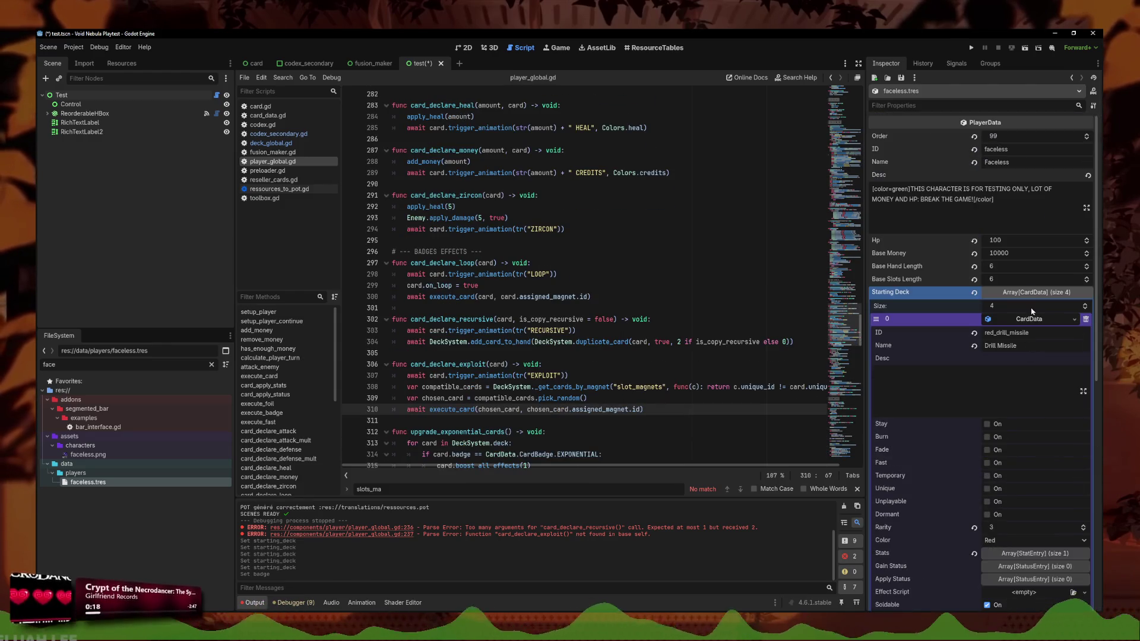
{"action": "left_click", "coordinate": [1033, 319]}
Make the second Drill Missile unique with the Exploit badge, save, and run the game
{"action": "left_click", "coordinate": [1033, 332]}
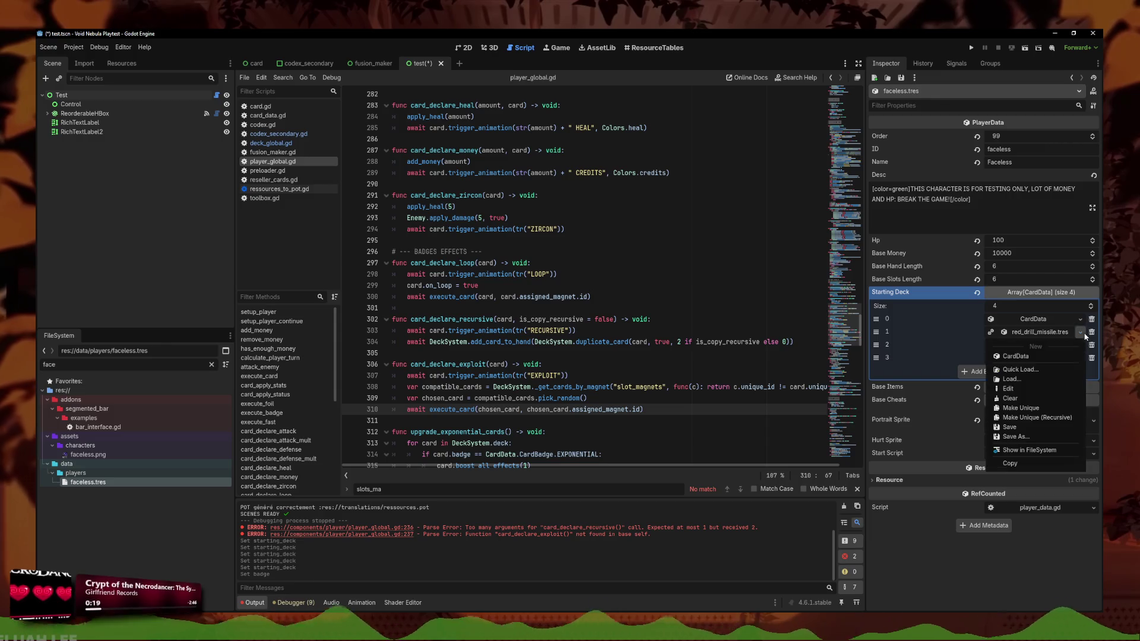
{"action": "left_click", "coordinate": [1033, 408]}
{"action": "left_click", "coordinate": [1031, 332]}
{"action": "scroll", "coordinate": [1025, 450], "scroll_direction": "down", "scroll_amount": 4}
{"action": "left_click", "coordinate": [997, 397]}
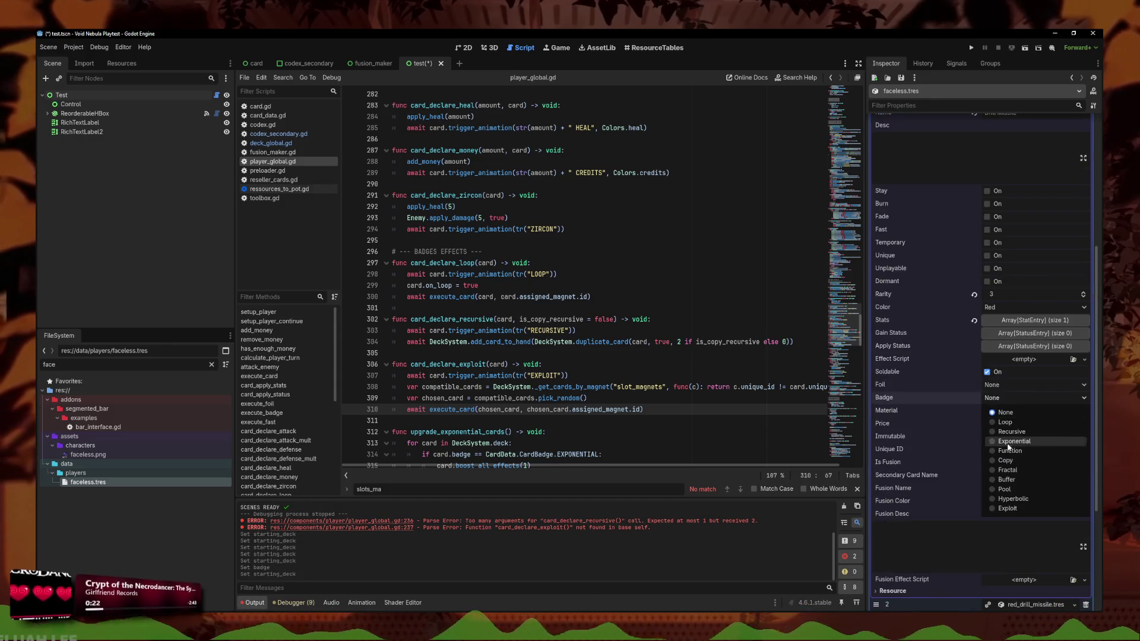
{"action": "left_click", "coordinate": [1007, 509]}
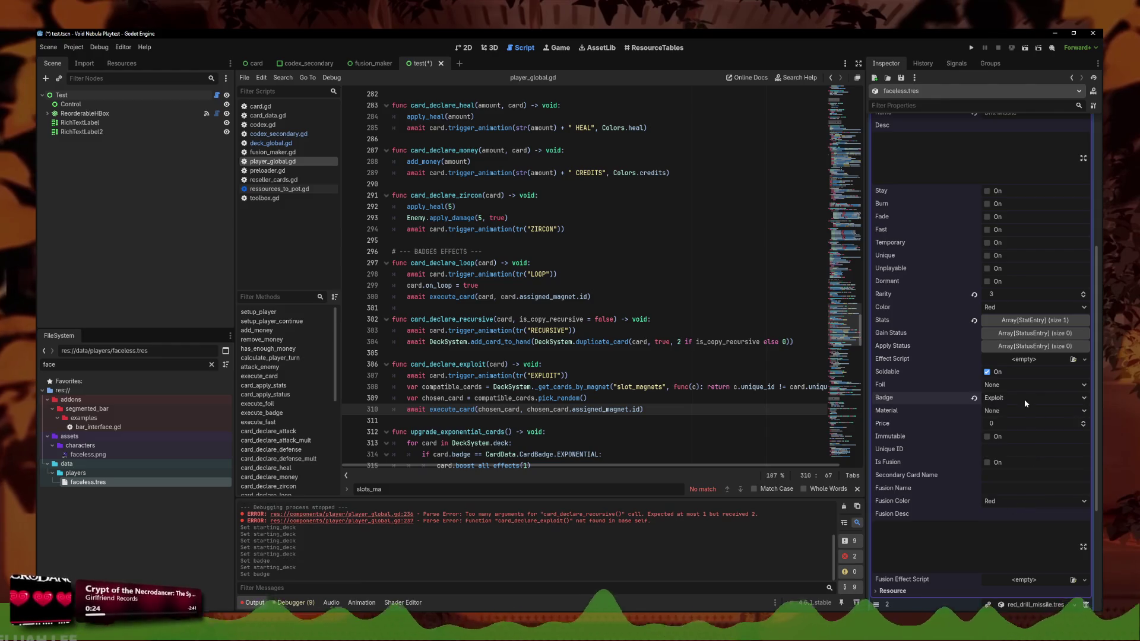
{"action": "scroll", "coordinate": [1020, 362], "scroll_direction": "up", "scroll_amount": 4}
{"action": "key", "text": "ctrl+s"}
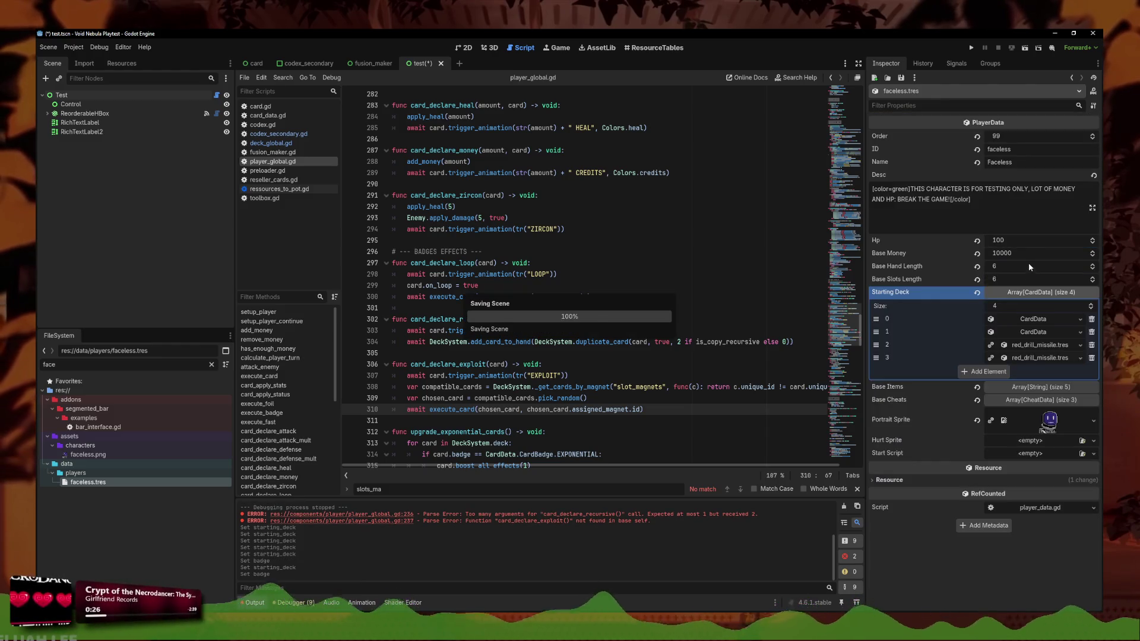
{"action": "left_click", "coordinate": [970, 47]}
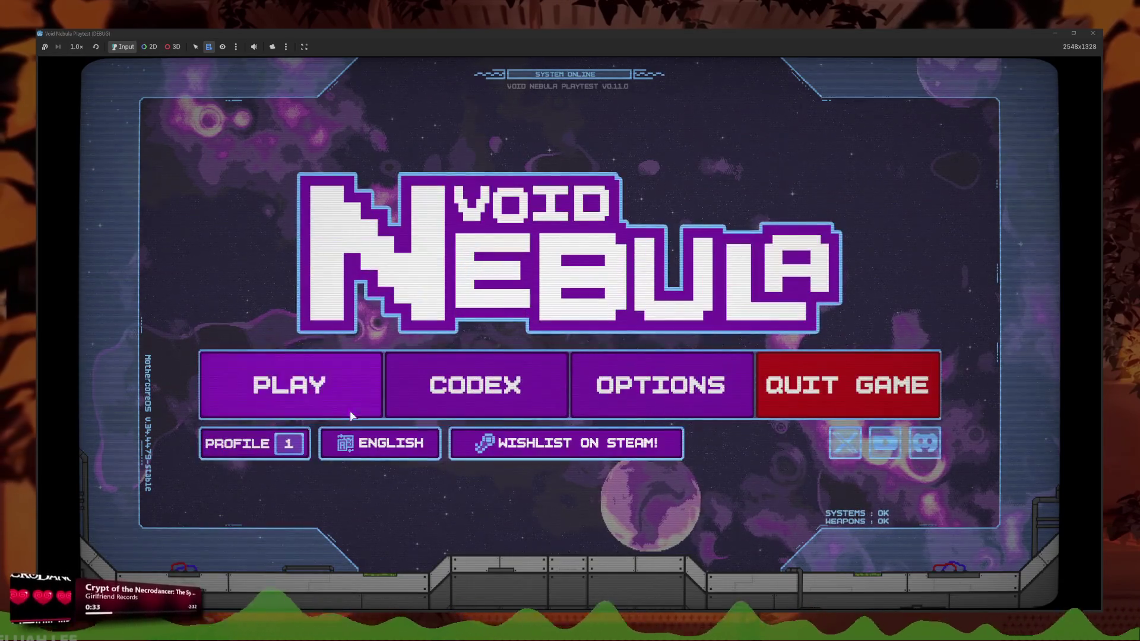
Start a new Faceless run, previewing its four-Drill-Missile starting deck, and enter the first battle
{"action": "left_click", "coordinate": [348, 404]}
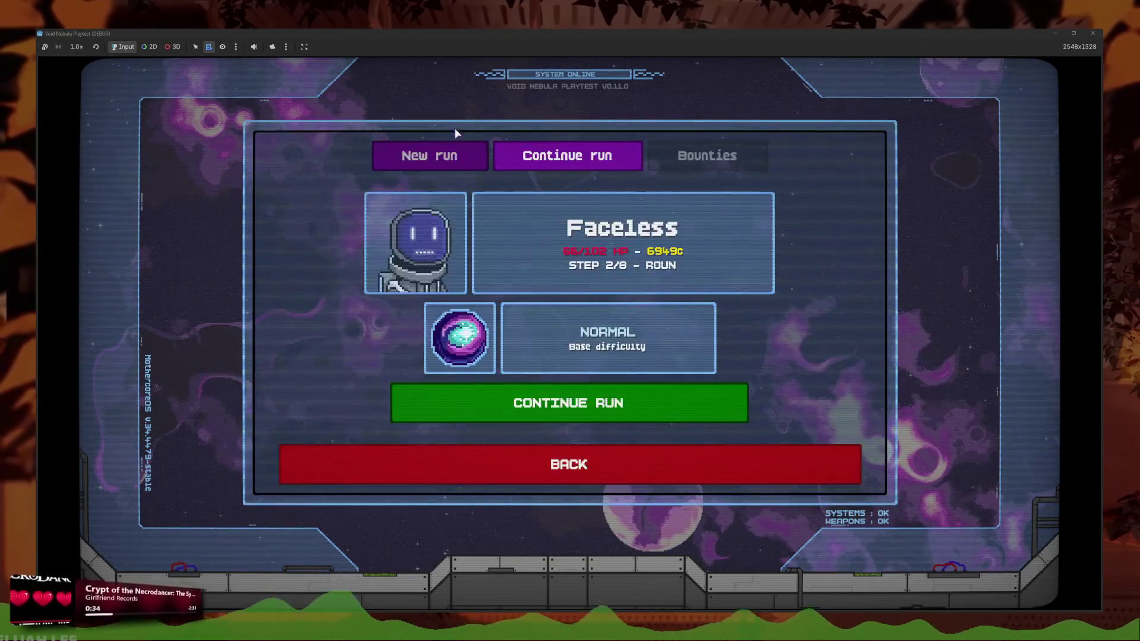
{"action": "left_click", "coordinate": [449, 153]}
{"action": "left_click", "coordinate": [846, 228]}
{"action": "left_click", "coordinate": [774, 264]}
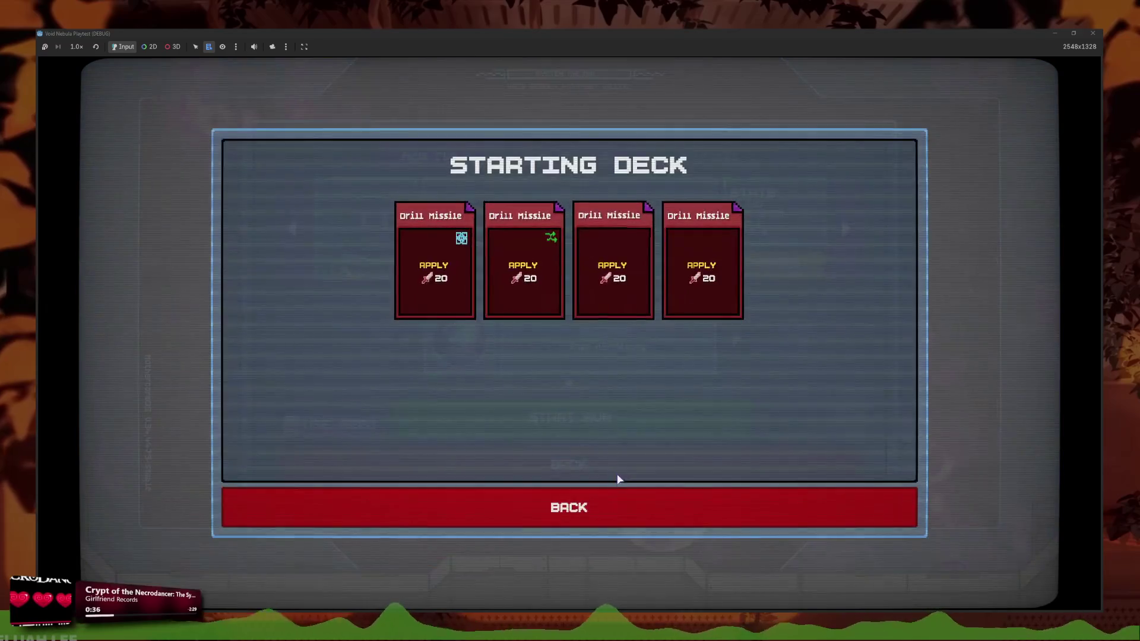
{"action": "left_click", "coordinate": [618, 502]}
{"action": "left_click", "coordinate": [657, 408]}
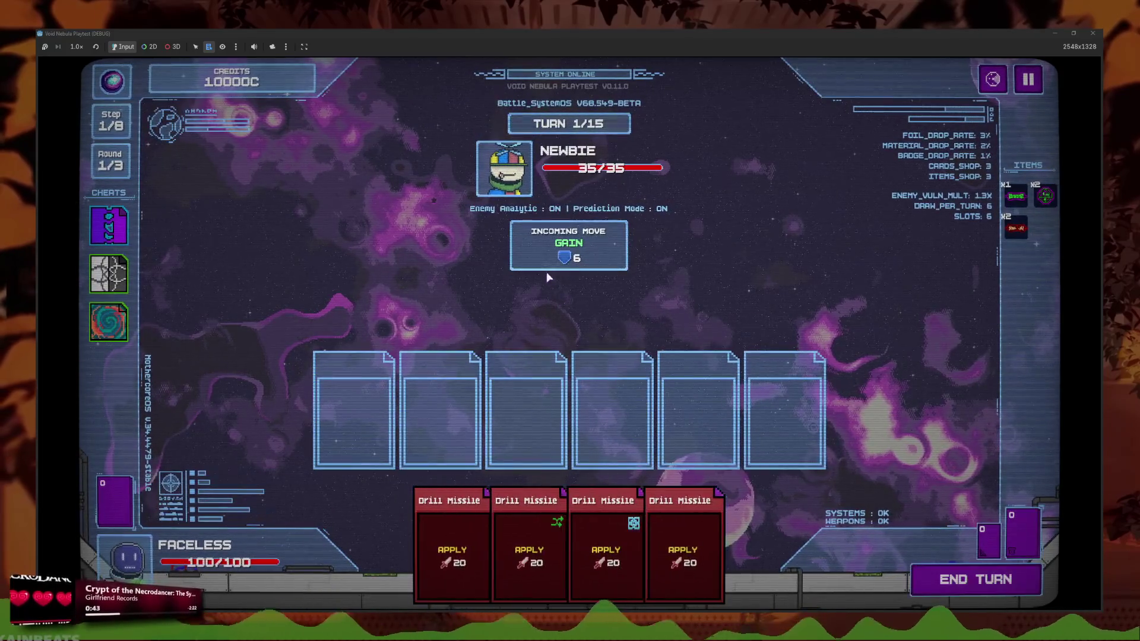
Slot three Drill Missiles, including the Fractal one, and end the turn to kill Newbie
{"action": "mouse_move", "coordinate": [537, 538]}
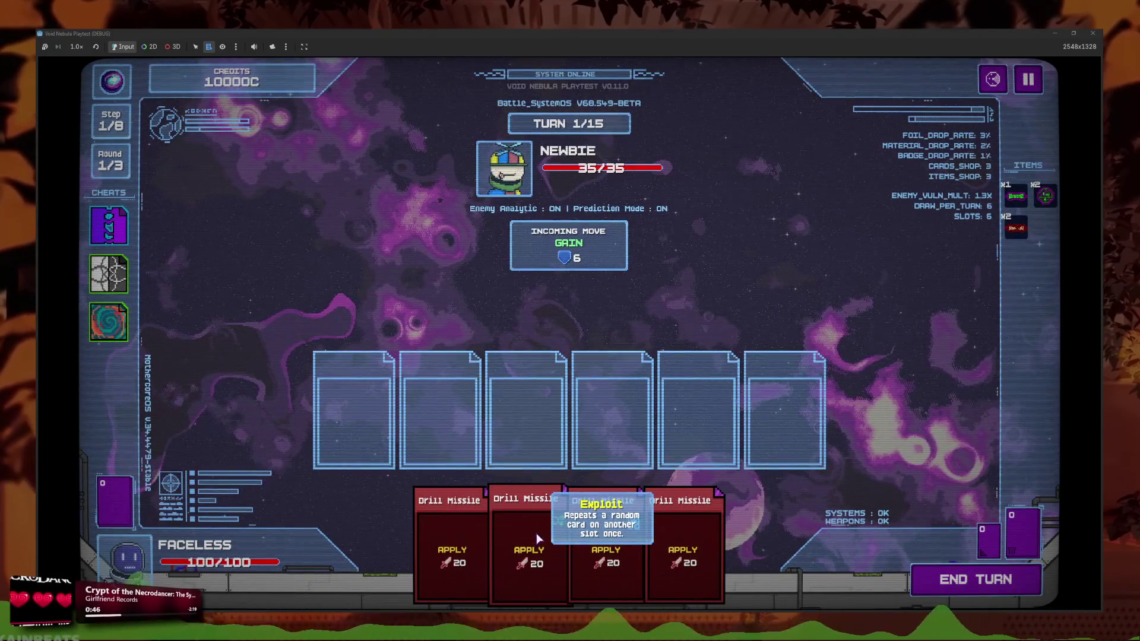
{"action": "left_click_drag", "start_coordinate": [605, 546], "coordinate": [615, 409]}
{"action": "left_click_drag", "start_coordinate": [528, 534], "coordinate": [517, 415]}
{"action": "mouse_move", "coordinate": [641, 399]}
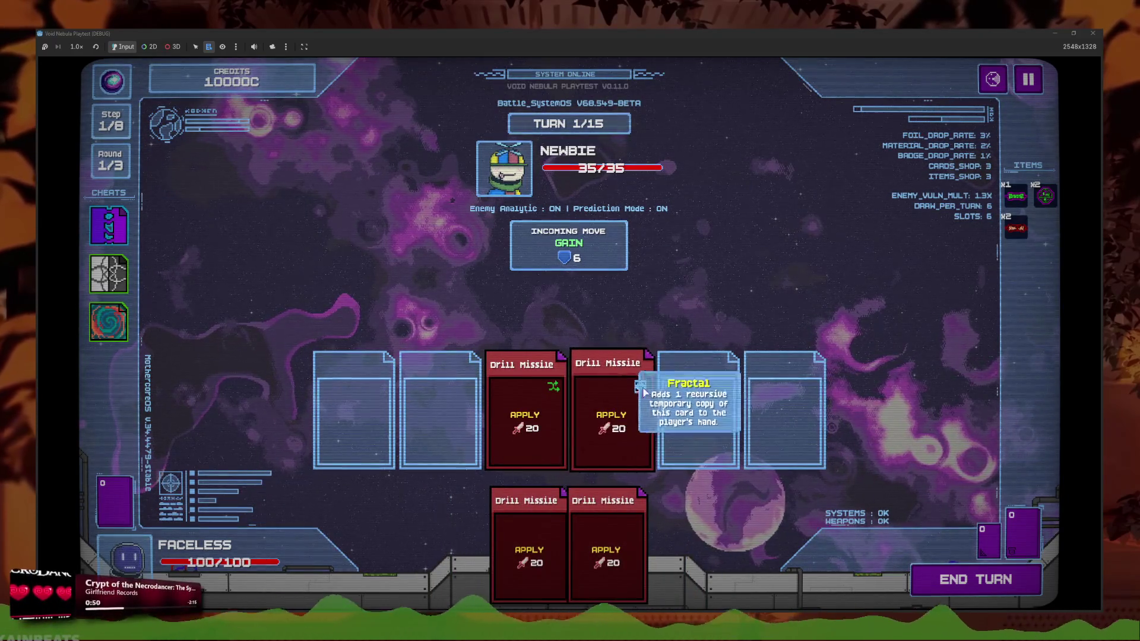
{"action": "mouse_move", "coordinate": [641, 398]}
{"action": "left_mouse_down"}
{"action": "mouse_move", "coordinate": [449, 398]}
{"action": "mouse_move", "coordinate": [639, 403]}
{"action": "left_mouse_up"}
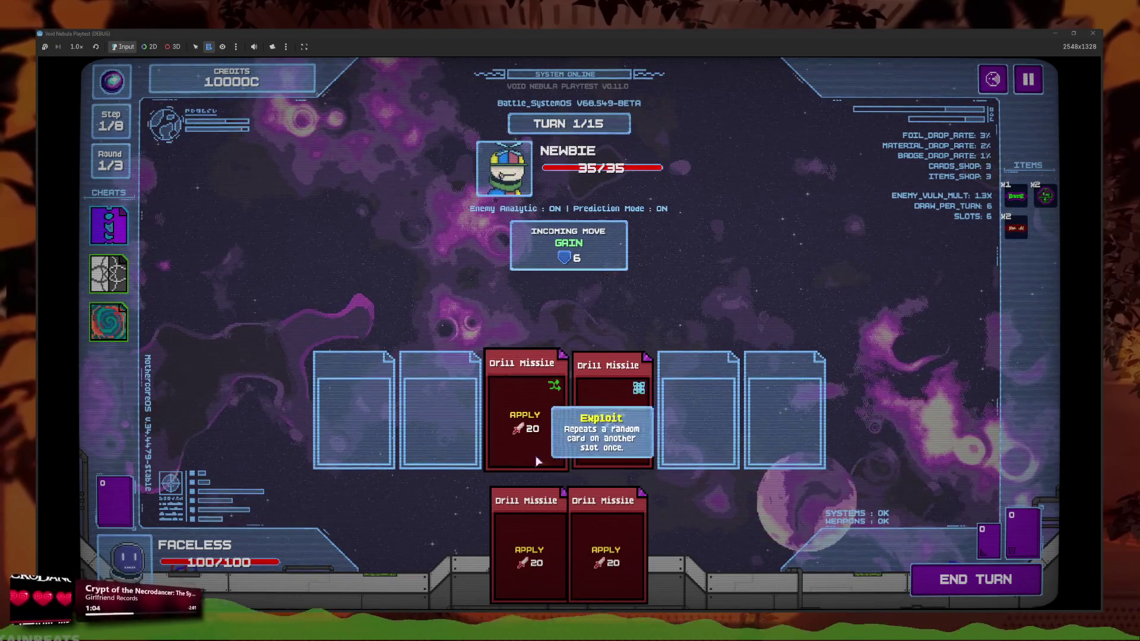
{"action": "left_click", "coordinate": [985, 588]}
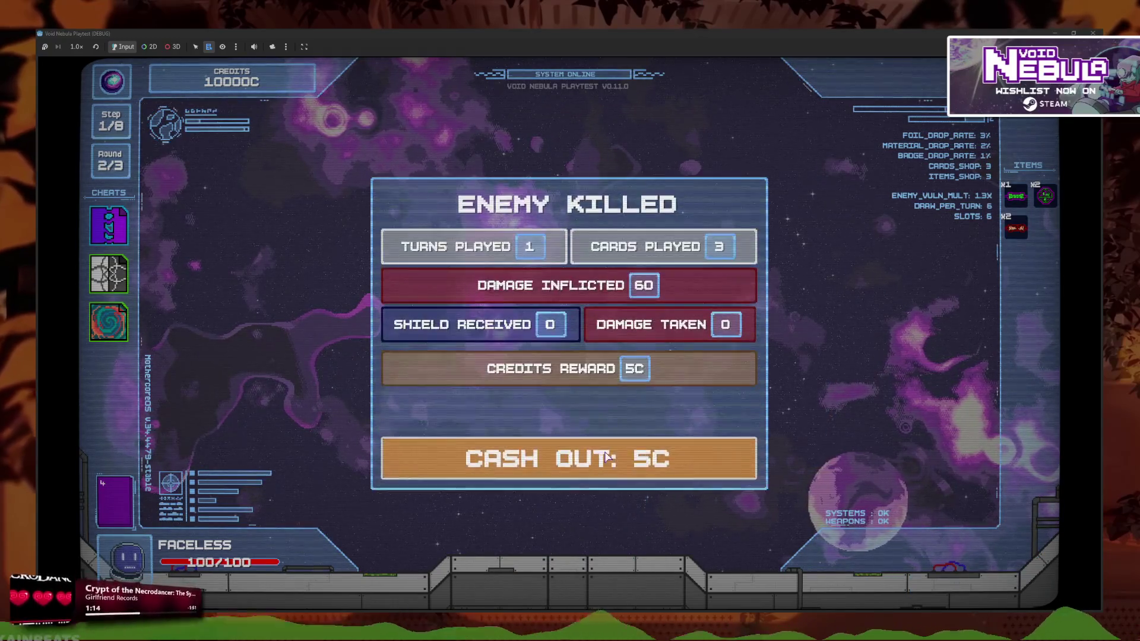
Cash out the reward, reroll the shop, buy Piercing Drill, and go to the next battle
{"action": "left_click", "coordinate": [598, 469]}
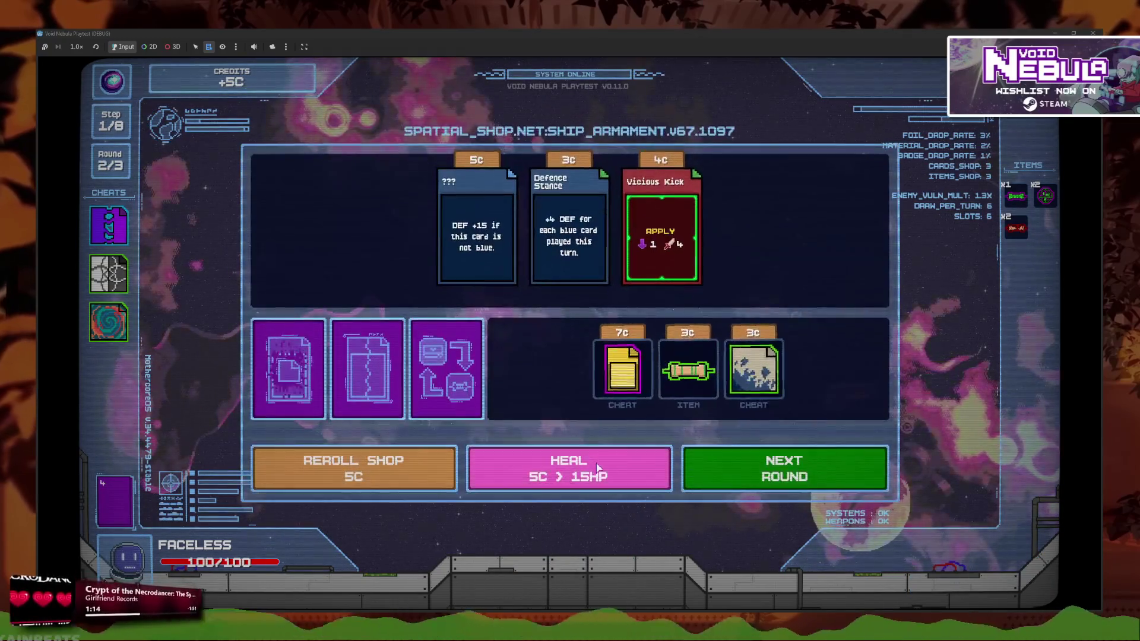
{"action": "left_click", "coordinate": [417, 470]}
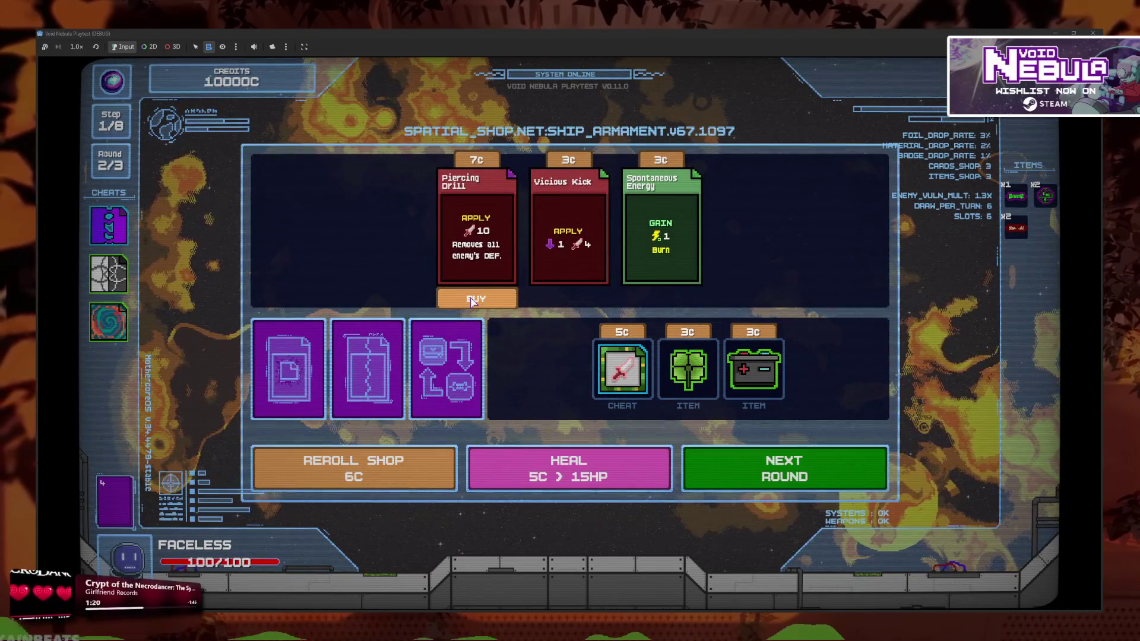
{"action": "left_click", "coordinate": [472, 302]}
{"action": "left_click", "coordinate": [783, 469]}
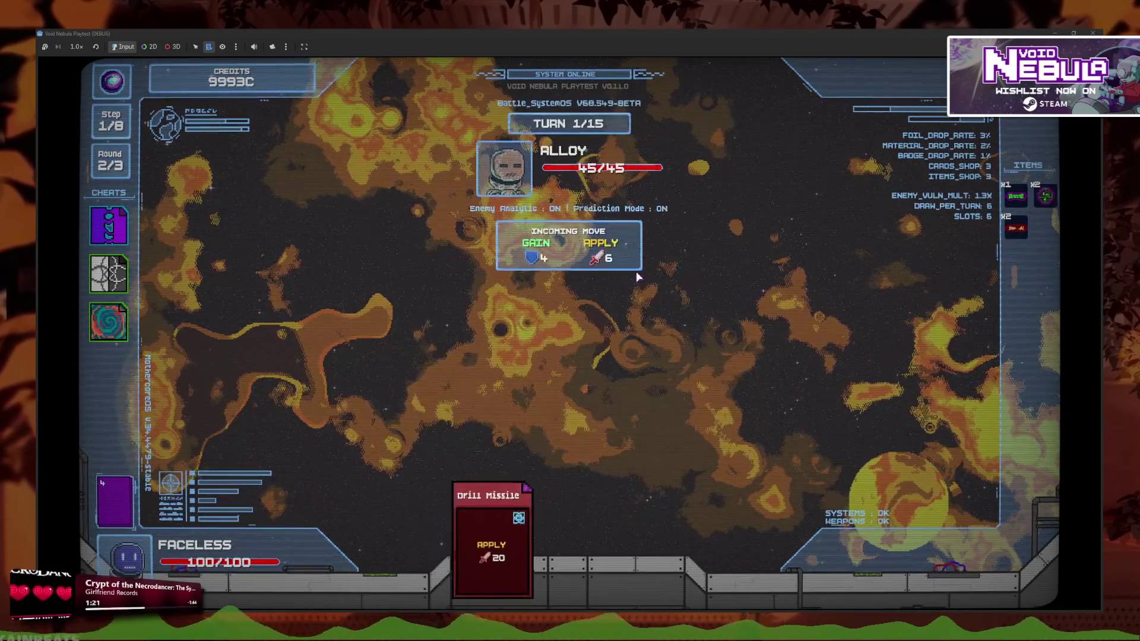
Play three Drill Missiles and the Piercing Drill to defeat Alloy
{"action": "left_click", "coordinate": [578, 537]}
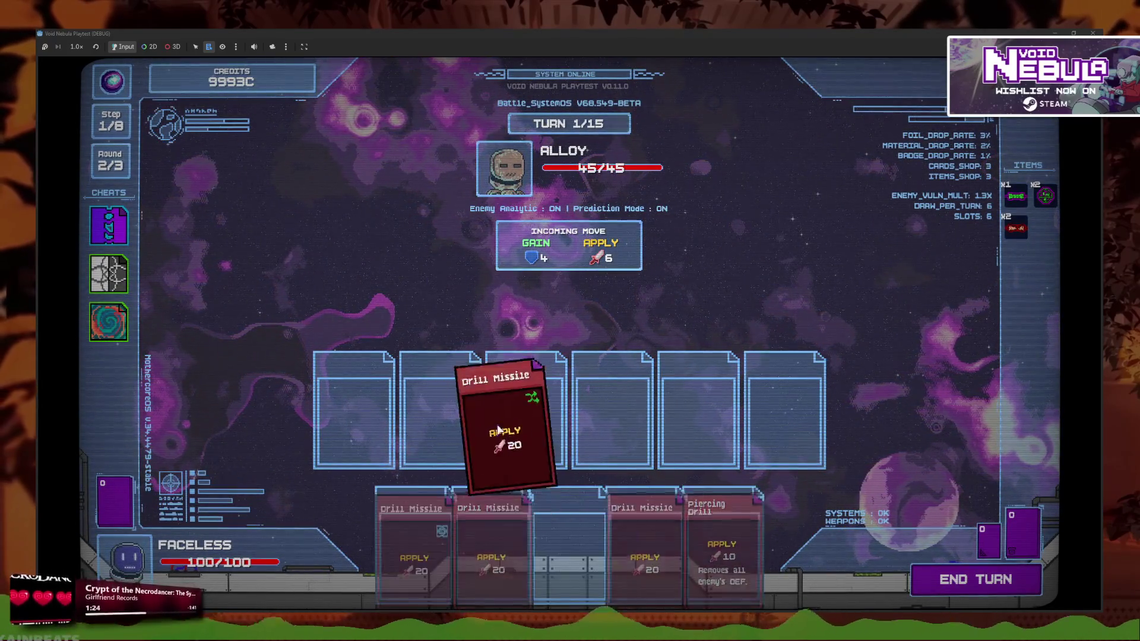
{"action": "left_click", "coordinate": [573, 534]}
{"action": "left_click", "coordinate": [573, 534]}
{"action": "left_click", "coordinate": [596, 534]}
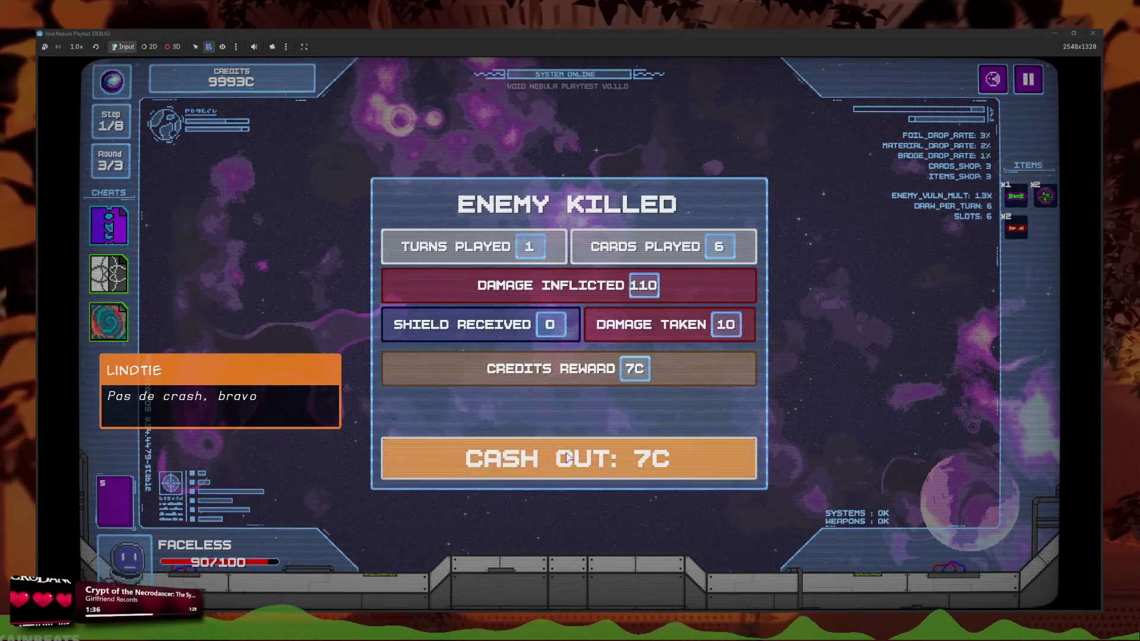
Collect the Alloy reward, buy Machine Gun, and advance to the next round
{"action": "left_click", "coordinate": [552, 458]}
{"action": "left_click", "coordinate": [685, 302]}
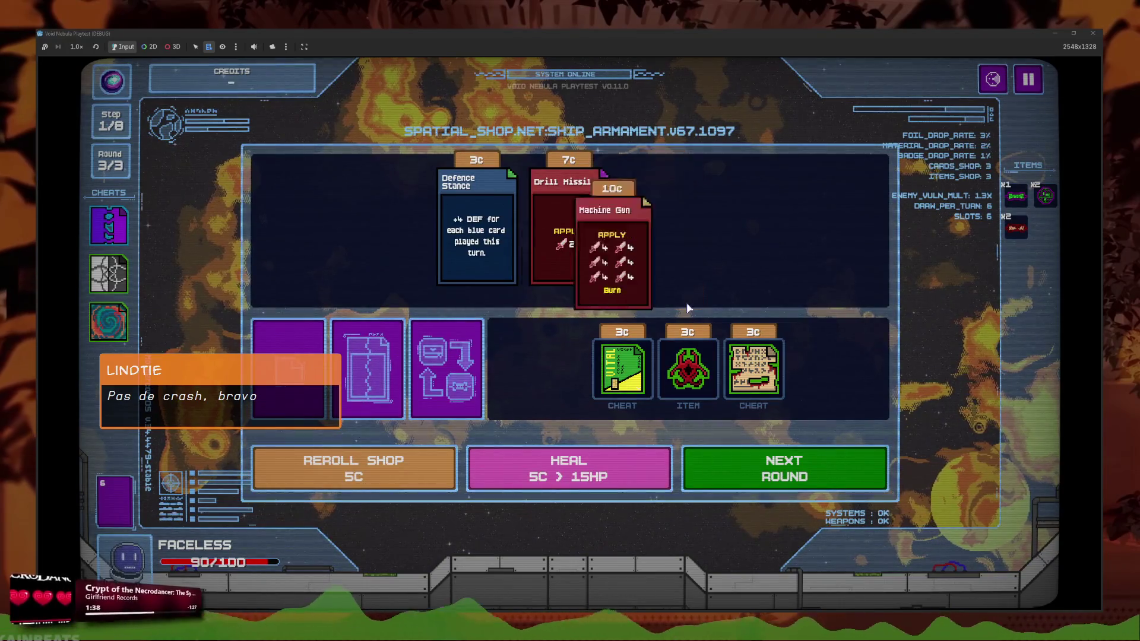
{"action": "left_click", "coordinate": [695, 466]}
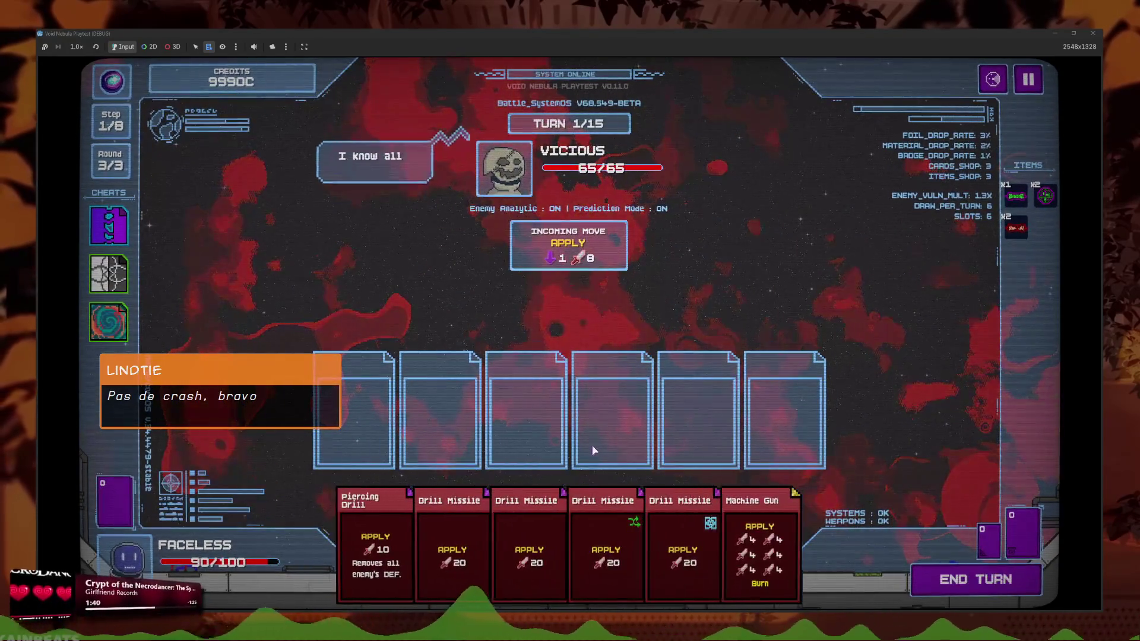
Play three Drill Missiles to blast Vicious, then take the Stone Expansion item reward
{"action": "left_click", "coordinate": [547, 522]}
{"action": "left_click", "coordinate": [547, 521]}
{"action": "left_click", "coordinate": [547, 522]}
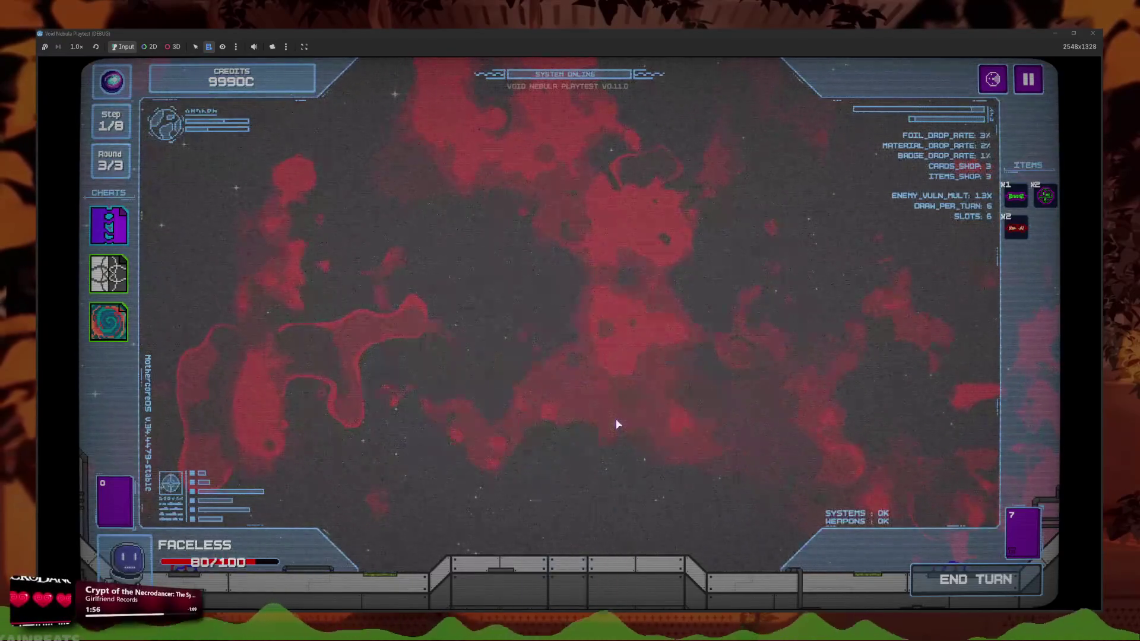
{"action": "left_click", "coordinate": [582, 307]}
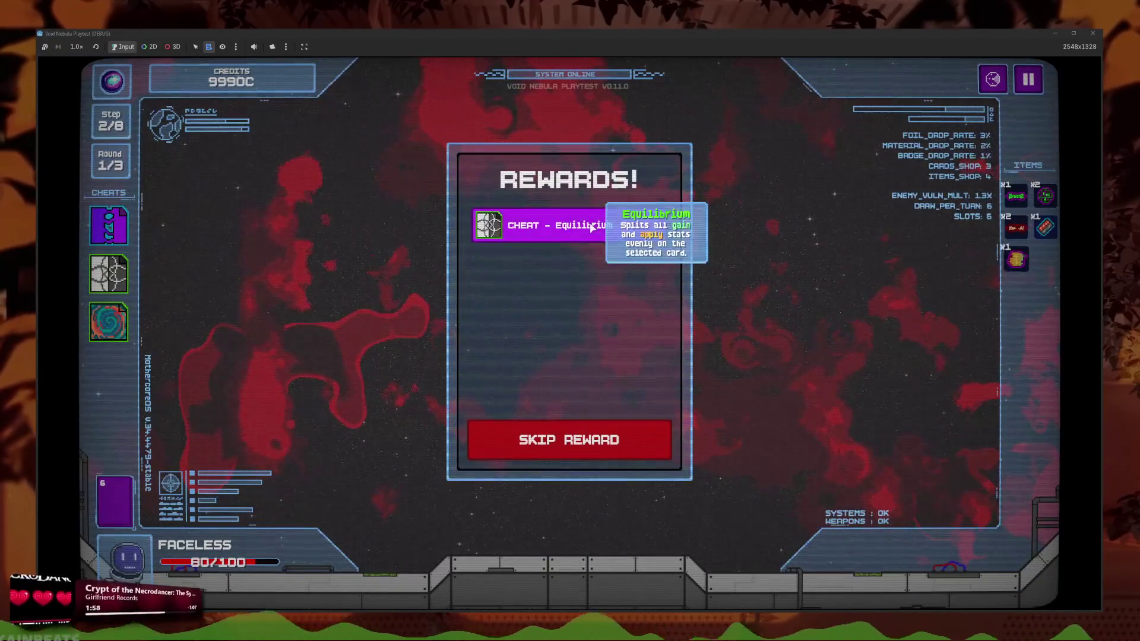
Leave the rewards, enter the Scythe battle, and end turn 1 after placing a Drill Missile
{"action": "left_click", "coordinate": [643, 443]}
{"action": "left_click", "coordinate": [644, 443]}
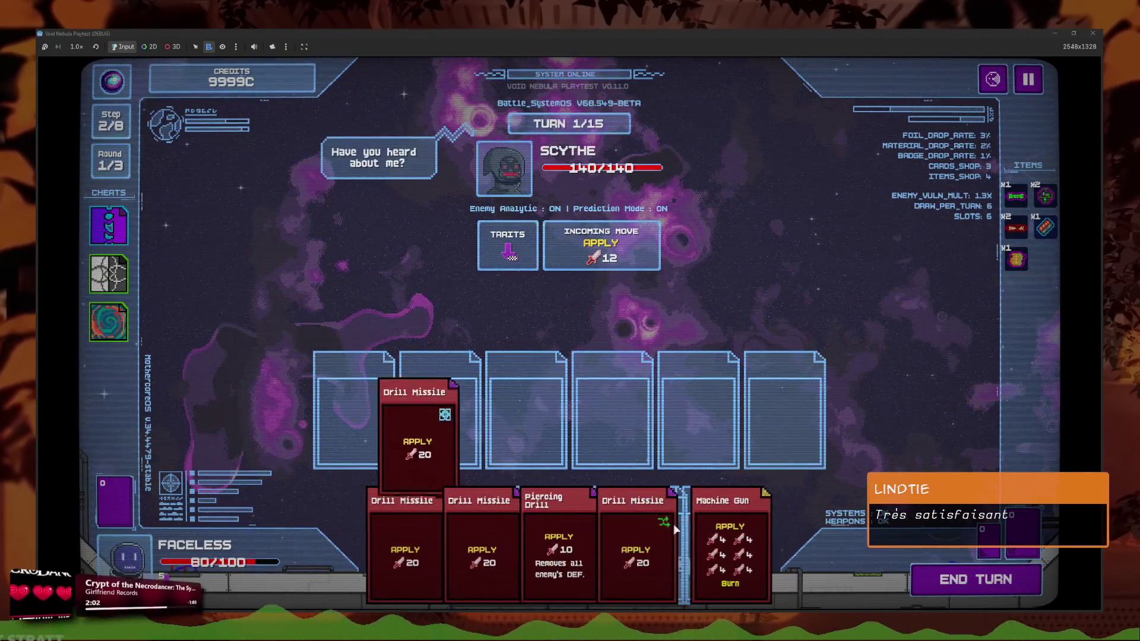
{"action": "mouse_move", "coordinate": [647, 535]}
{"action": "left_mouse_down"}
{"action": "mouse_move", "coordinate": [485, 300]}
{"action": "mouse_move", "coordinate": [279, 262]}
{"action": "mouse_move", "coordinate": [415, 243]}
{"action": "mouse_move", "coordinate": [471, 214]}
{"action": "mouse_move", "coordinate": [357, 250]}
{"action": "mouse_move", "coordinate": [436, 273]}
{"action": "mouse_move", "coordinate": [418, 281]}
{"action": "left_mouse_up"}
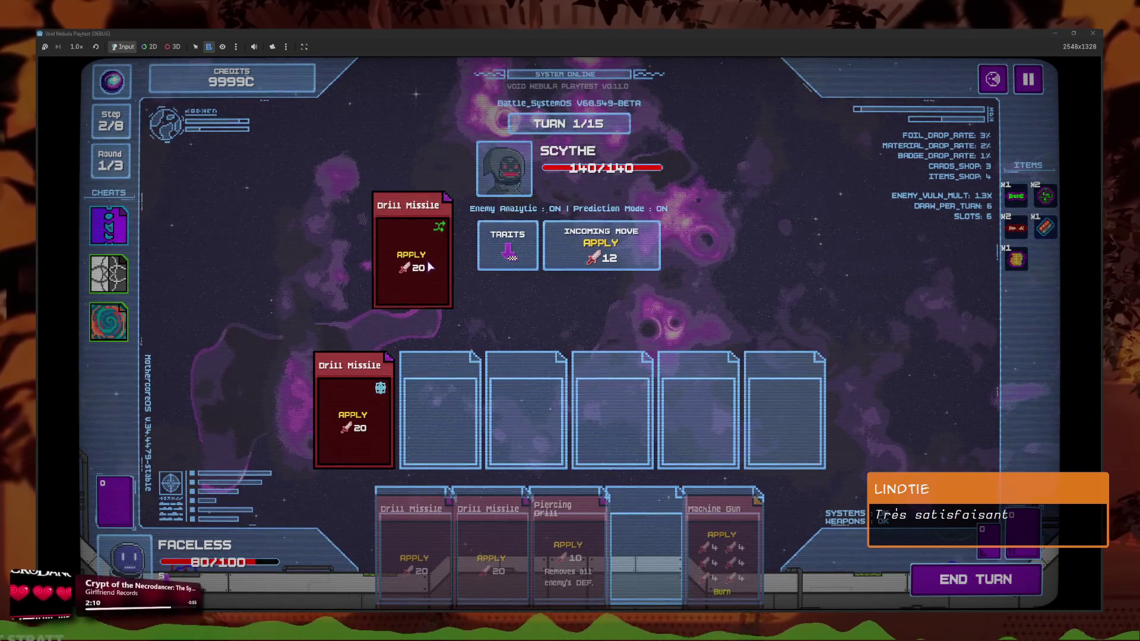
{"action": "left_click_drag", "start_coordinate": [430, 267], "coordinate": [425, 279]}
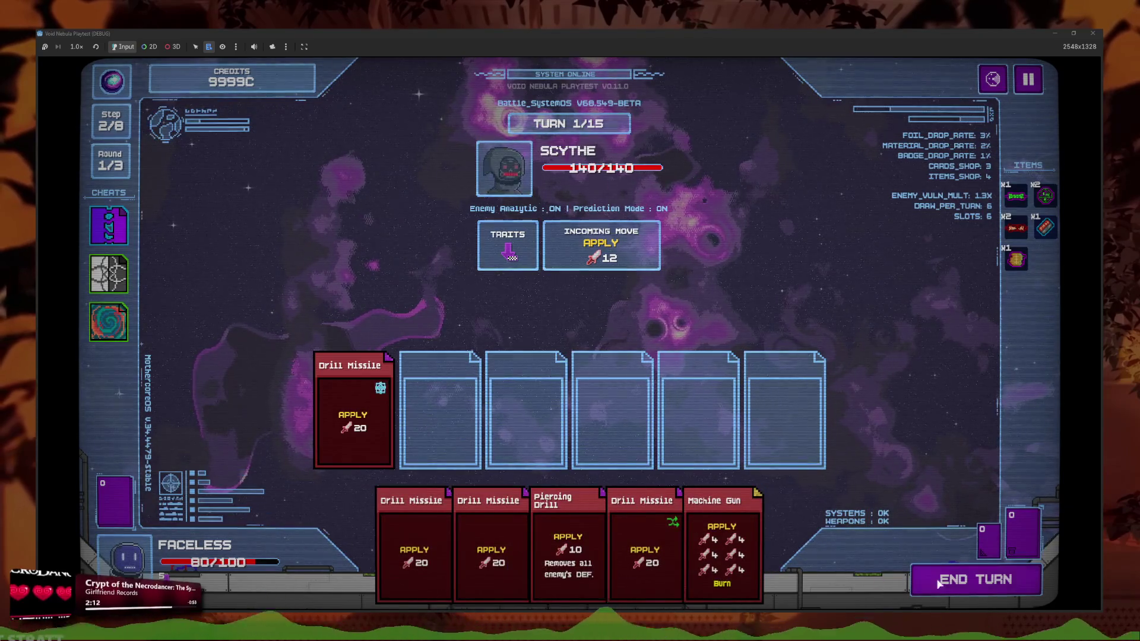
{"action": "left_click", "coordinate": [976, 589]}
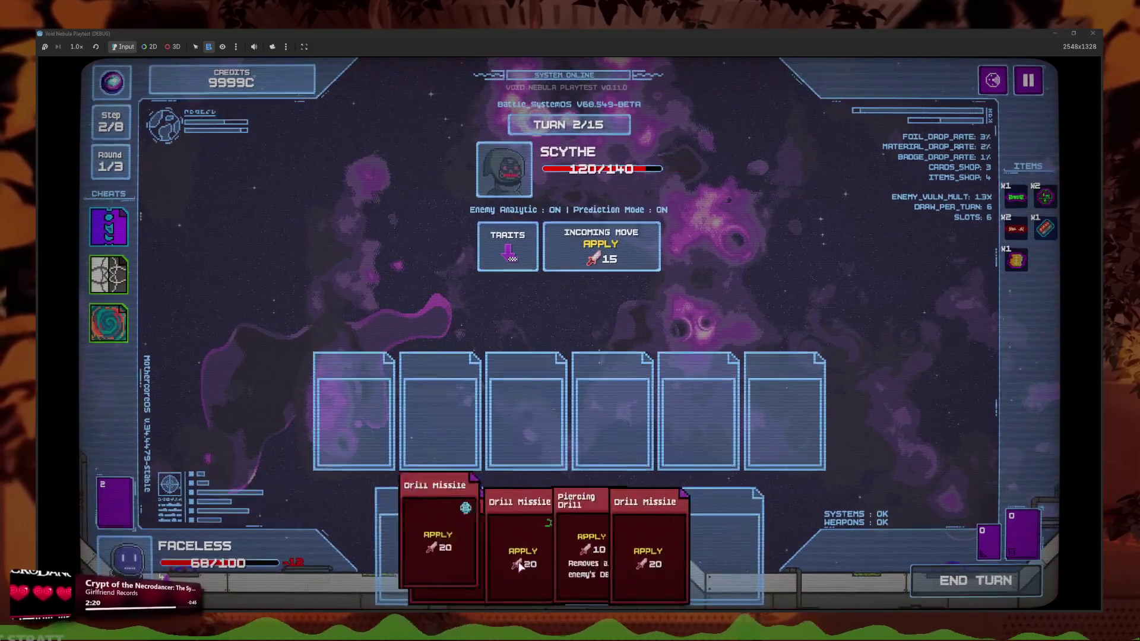
Advance to turn 3 and queue three Drill Missiles, two of them Temporary copies
{"action": "left_click_drag", "start_coordinate": [366, 558], "coordinate": [439, 410]}
{"action": "left_click", "coordinate": [976, 579]}
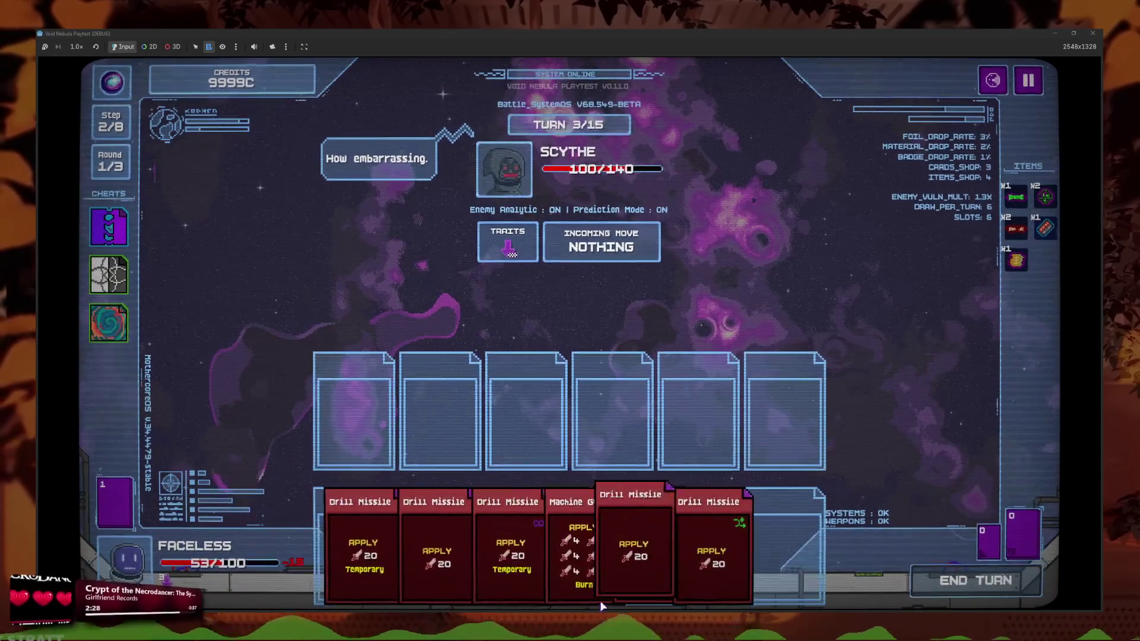
{"action": "left_click", "coordinate": [492, 546]}
{"action": "left_click", "coordinate": [605, 546]}
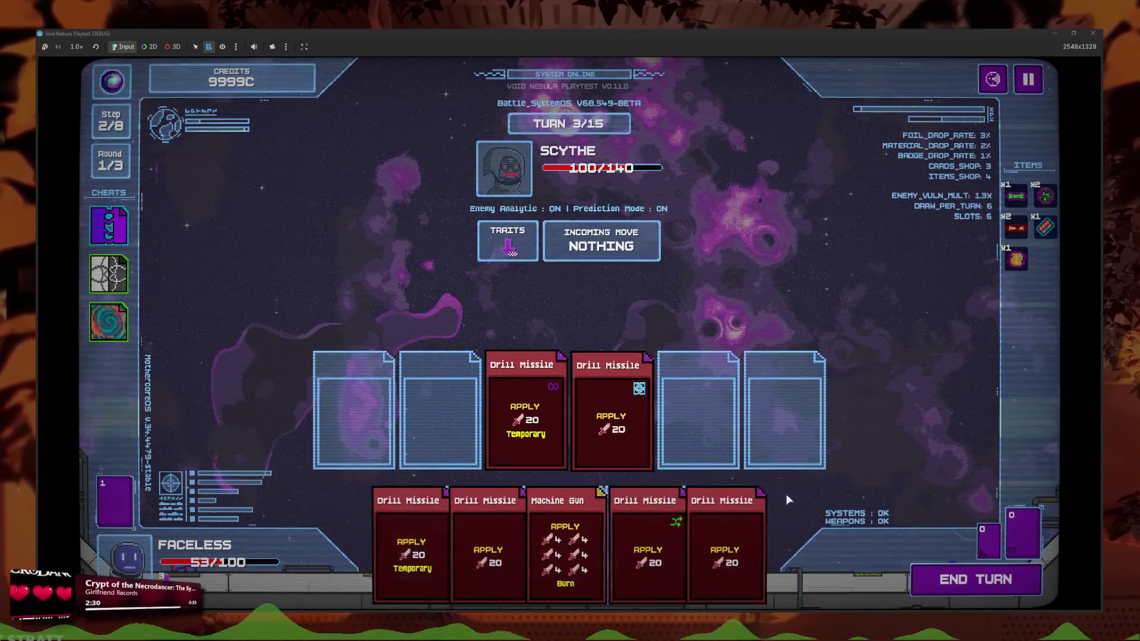
{"action": "mouse_move", "coordinate": [481, 564]}
{"action": "left_mouse_down"}
{"action": "mouse_move", "coordinate": [439, 427]}
{"action": "mouse_move", "coordinate": [534, 564]}
{"action": "left_mouse_up"}
{"action": "left_click", "coordinate": [452, 552]}
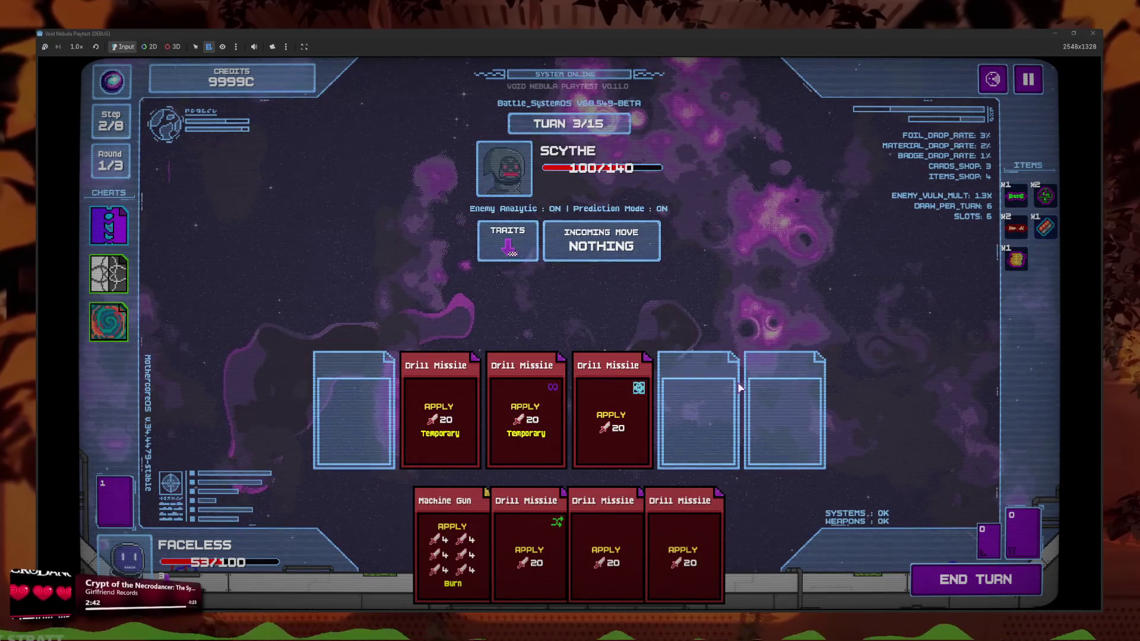
{"action": "mouse_move", "coordinate": [643, 423]}
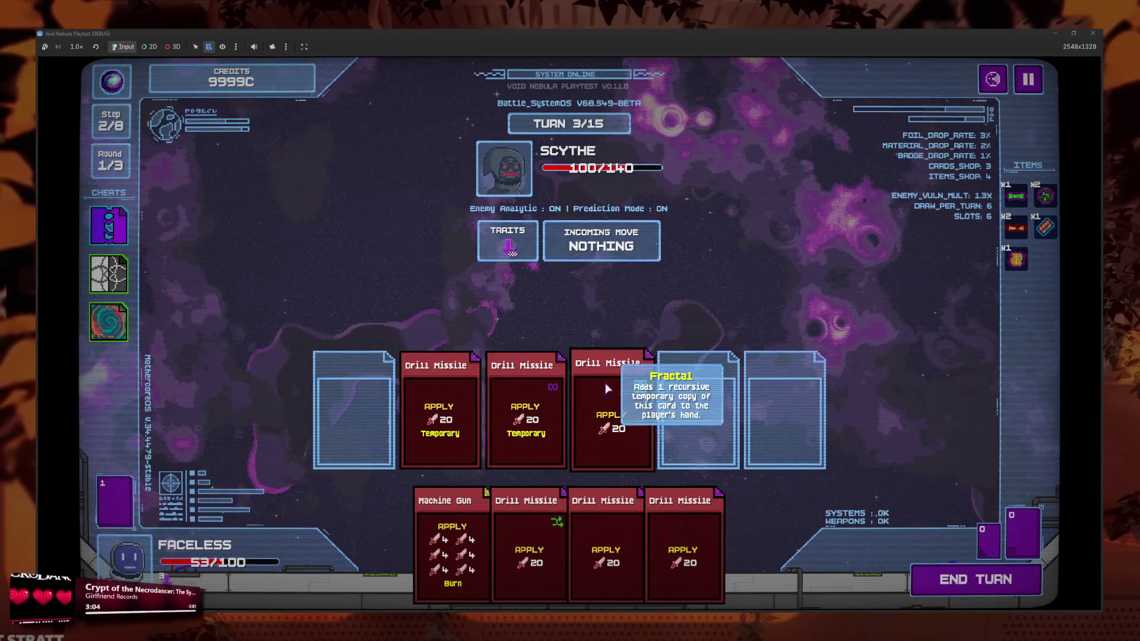
Clear the slots, queue five Drill Missiles plus the Machine Gun, and end the turn
{"action": "left_click", "coordinate": [472, 418]}
{"action": "left_click", "coordinate": [522, 415]}
{"action": "left_click", "coordinate": [621, 410]}
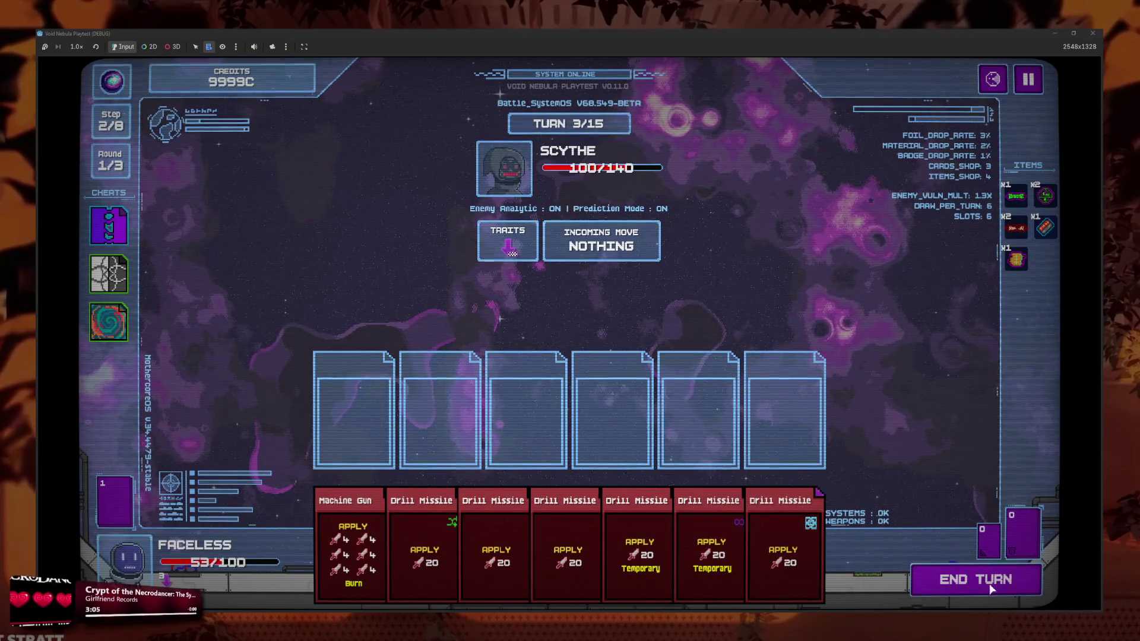
{"action": "left_click", "coordinate": [496, 552]}
{"action": "left_click", "coordinate": [531, 552]}
{"action": "left_click", "coordinate": [481, 552]}
{"action": "left_click", "coordinate": [524, 552]}
{"action": "left_click", "coordinate": [568, 552]}
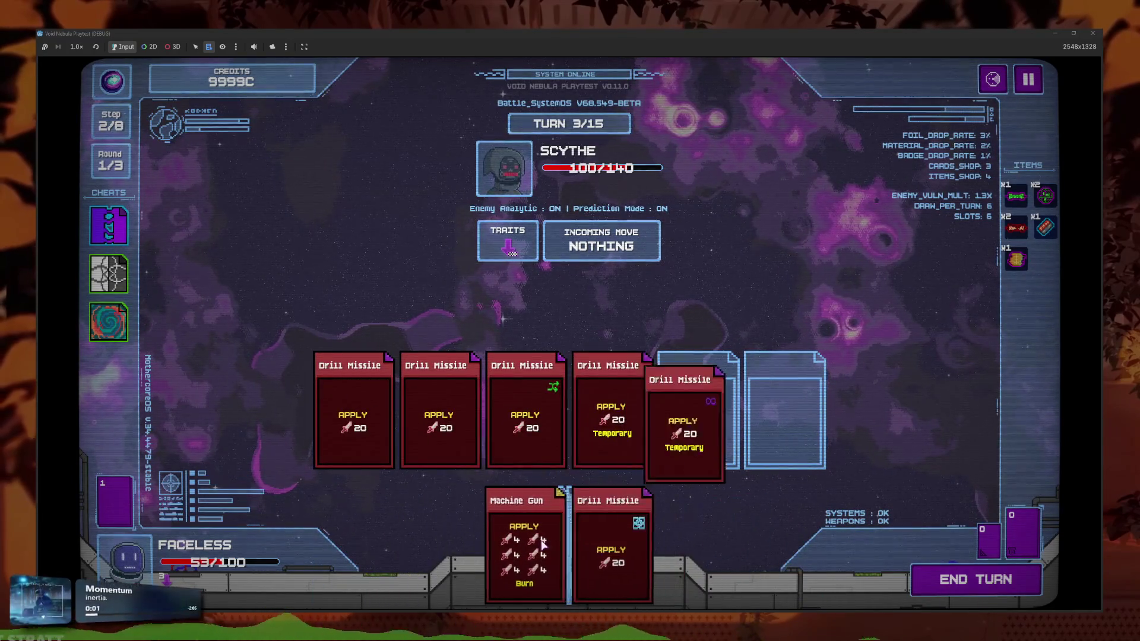
{"action": "left_click", "coordinate": [542, 544]}
{"action": "left_click", "coordinate": [569, 546]}
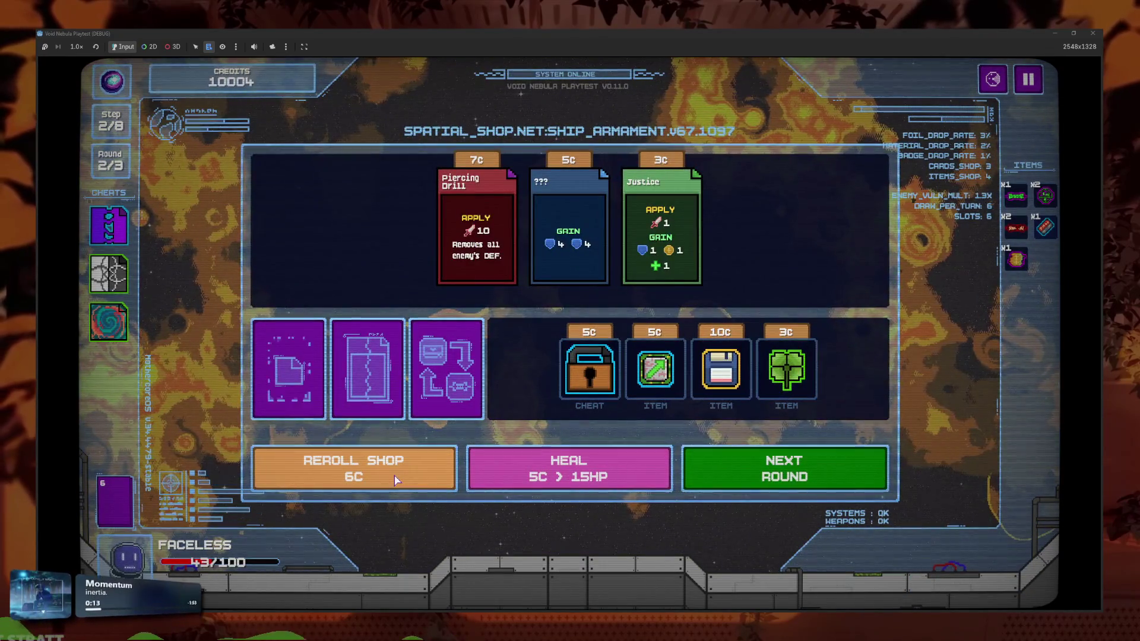
Reroll the shop six times and buy the battery item
{"action": "left_click", "coordinate": [396, 479]}
{"action": "left_click", "coordinate": [392, 481]}
{"action": "left_click", "coordinate": [390, 481]}
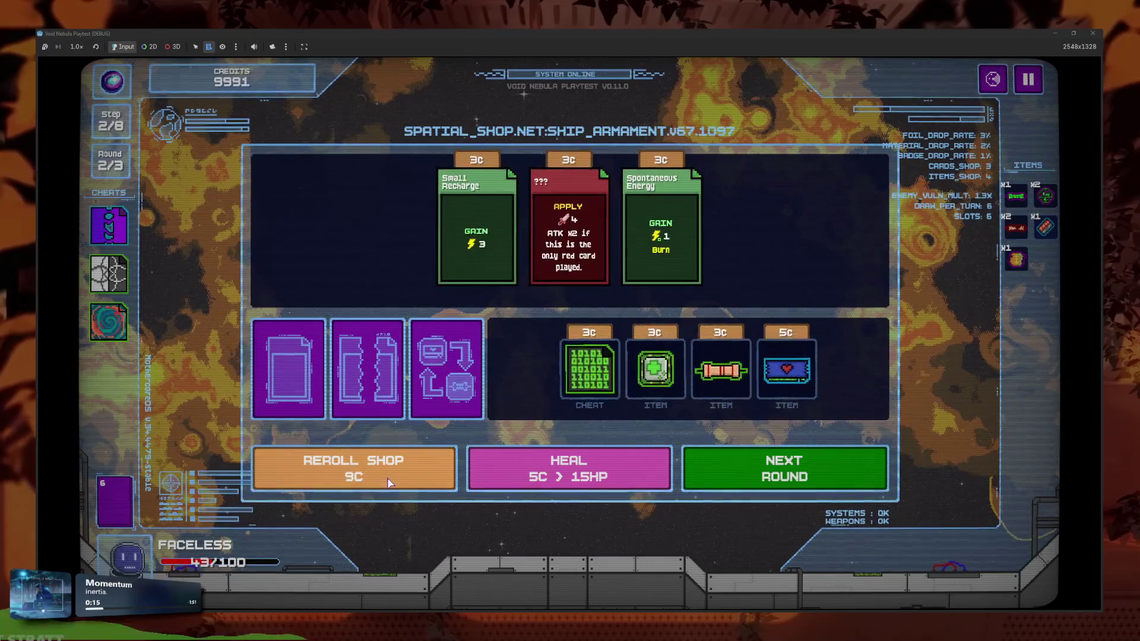
{"action": "left_click", "coordinate": [389, 482]}
{"action": "left_click", "coordinate": [389, 482]}
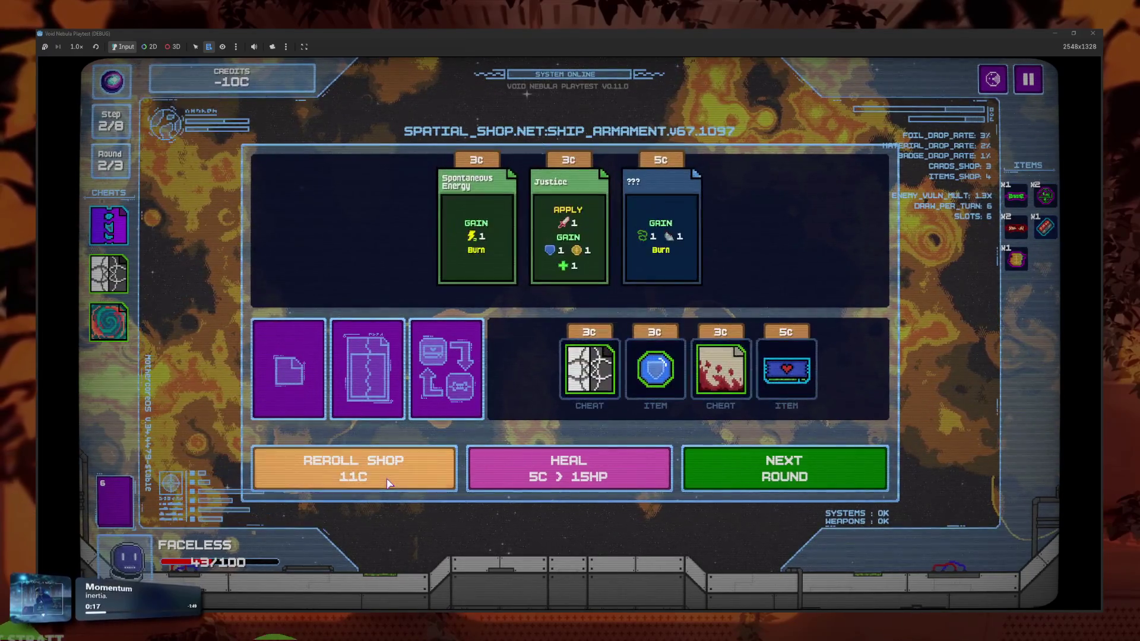
{"action": "left_click", "coordinate": [388, 483]}
{"action": "left_click", "coordinate": [787, 369]}
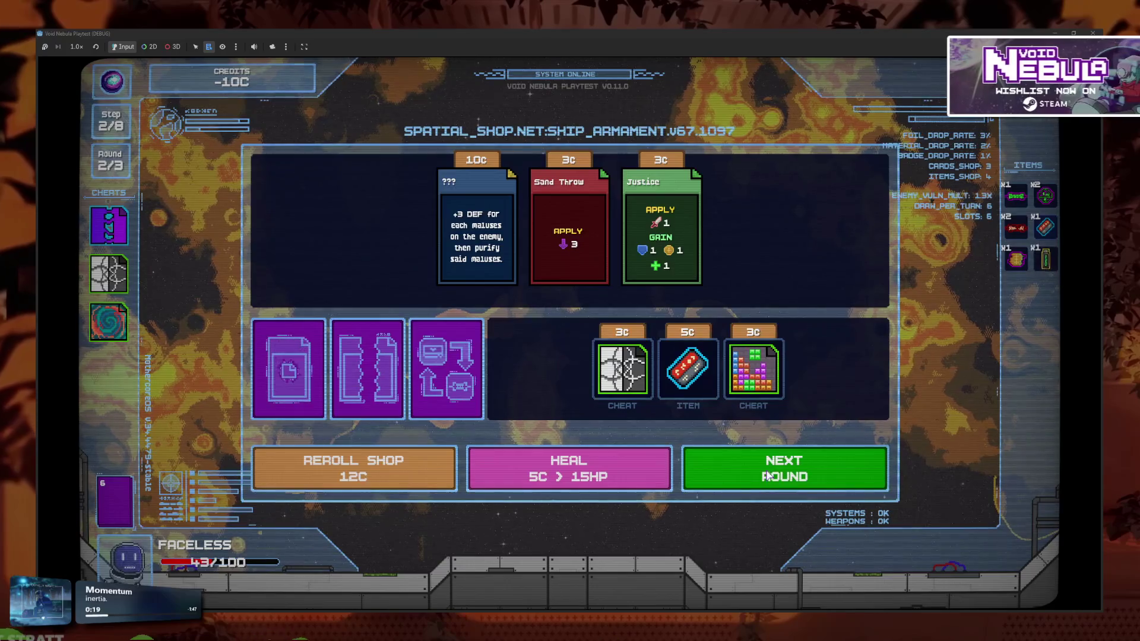
Start the next round against Thorn and fire Drill Missile followed by Again!
{"action": "left_click", "coordinate": [783, 468]}
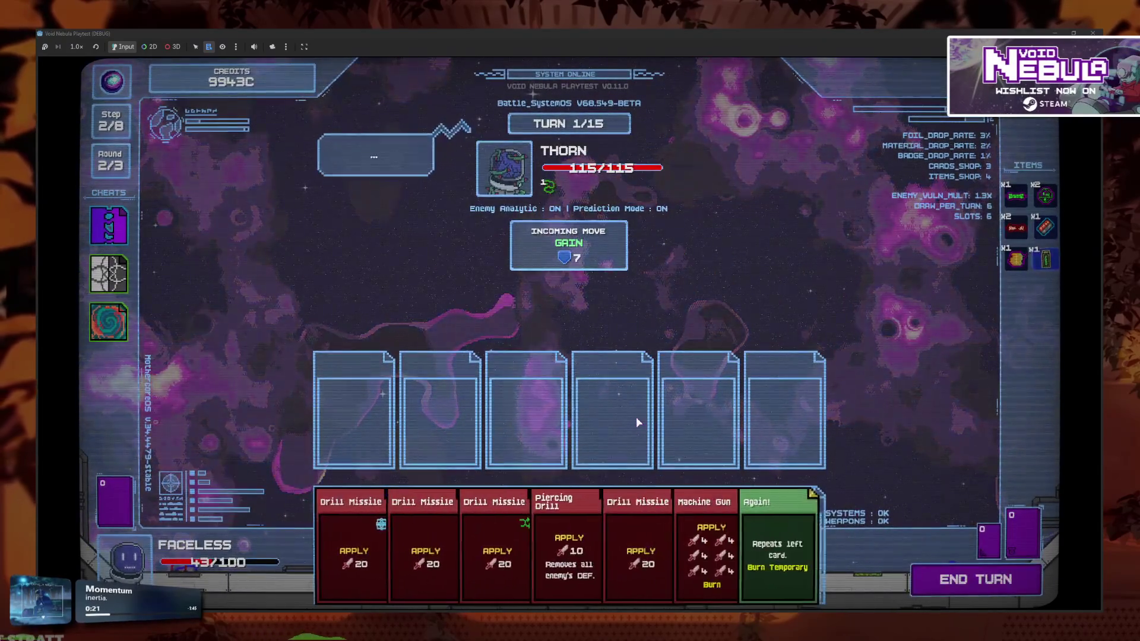
{"action": "left_click_drag", "start_coordinate": [768, 534], "coordinate": [525, 410]}
{"action": "mouse_move", "coordinate": [513, 518]}
{"action": "left_mouse_down"}
{"action": "mouse_move", "coordinate": [587, 409]}
{"action": "mouse_move", "coordinate": [609, 410]}
{"action": "left_mouse_up"}
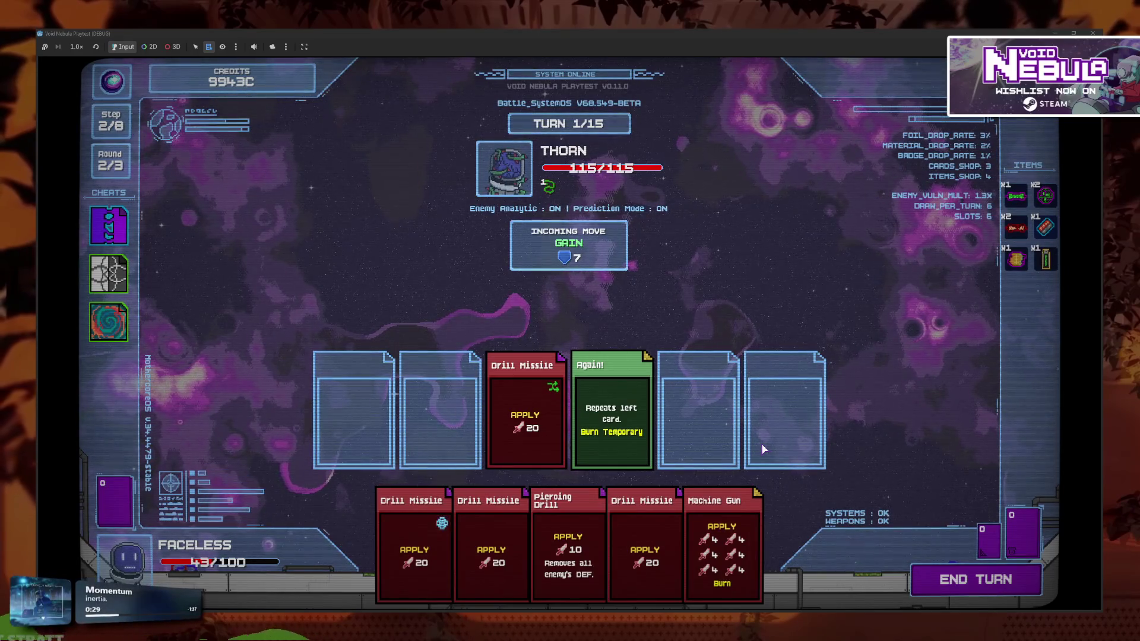
{"action": "left_click", "coordinate": [998, 589]}
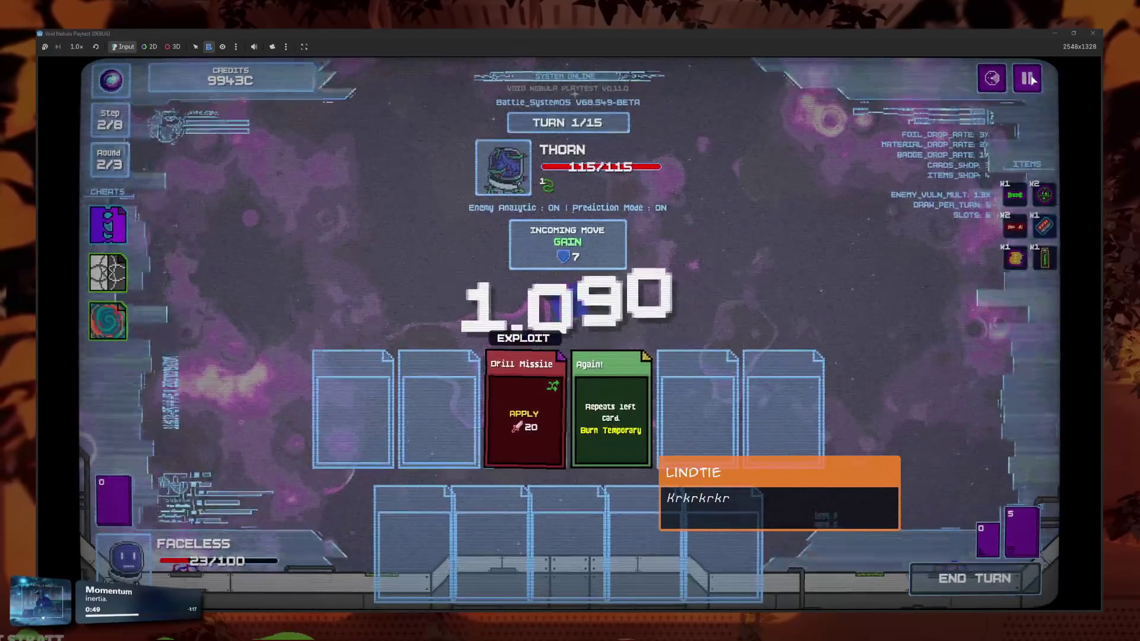
Quit the battle to the main menu and stop the game with F8
{"action": "left_click", "coordinate": [1030, 79]}
{"action": "left_click", "coordinate": [593, 375]}
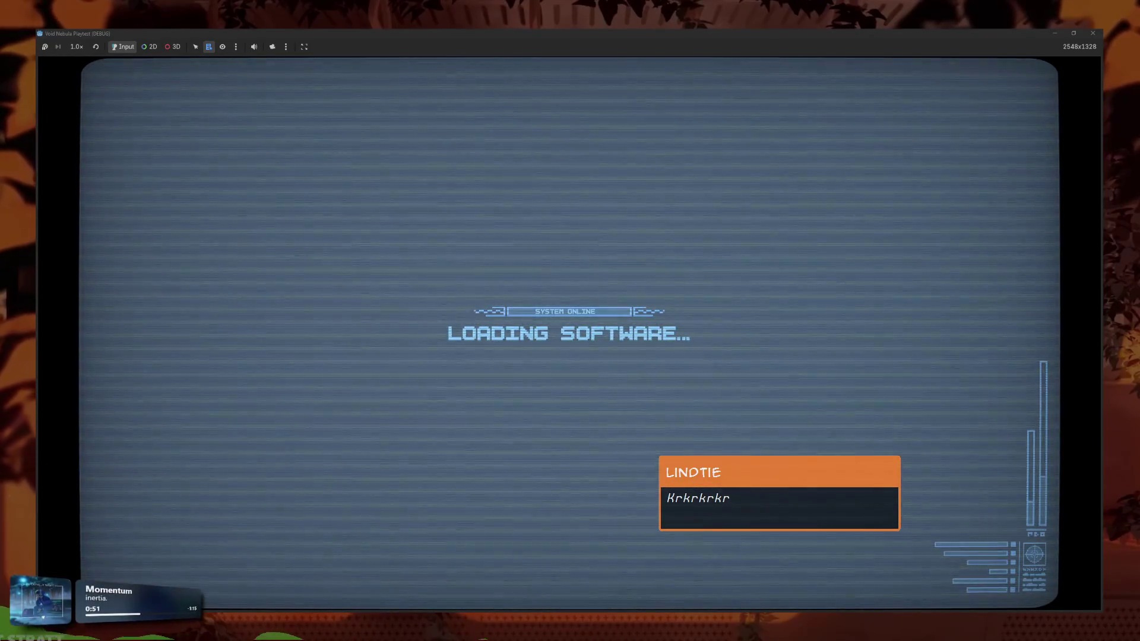
{"action": "mouse_move", "coordinate": [373, 635]}
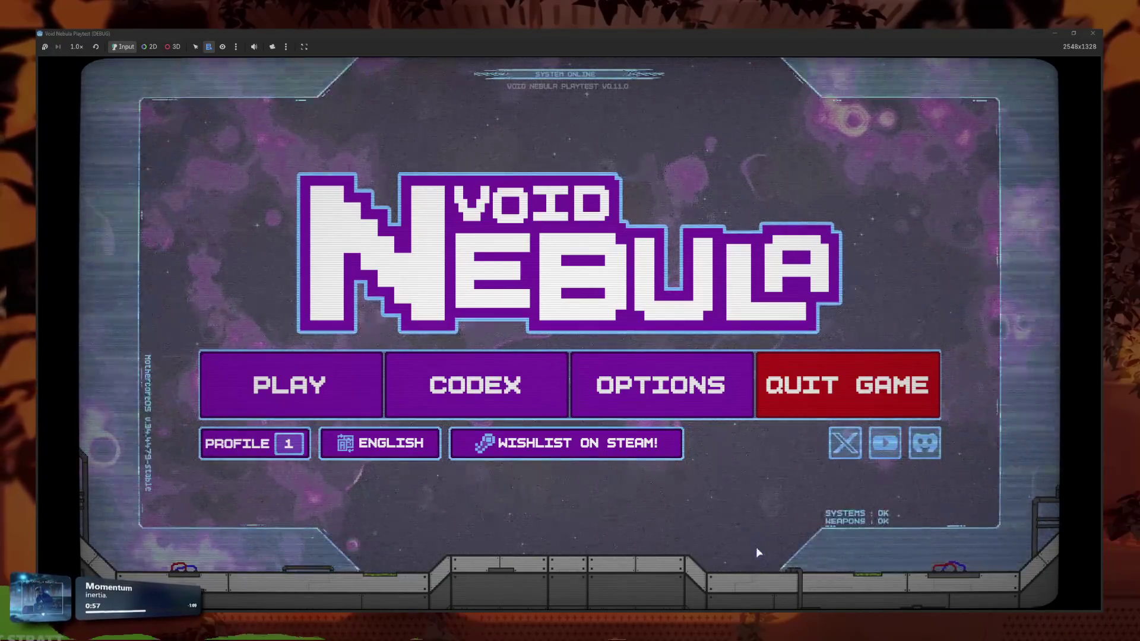
{"action": "key", "text": "F8"}
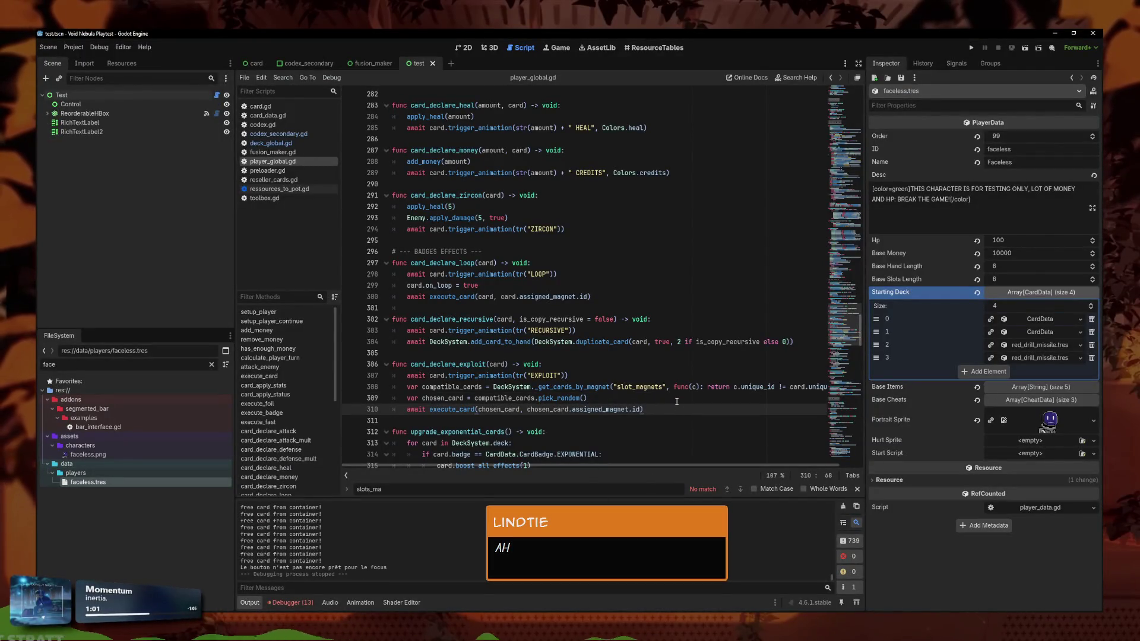
Paste the card.on_loop = true line into card_declare_exploit, then run the project
{"action": "left_click", "coordinate": [526, 283]}
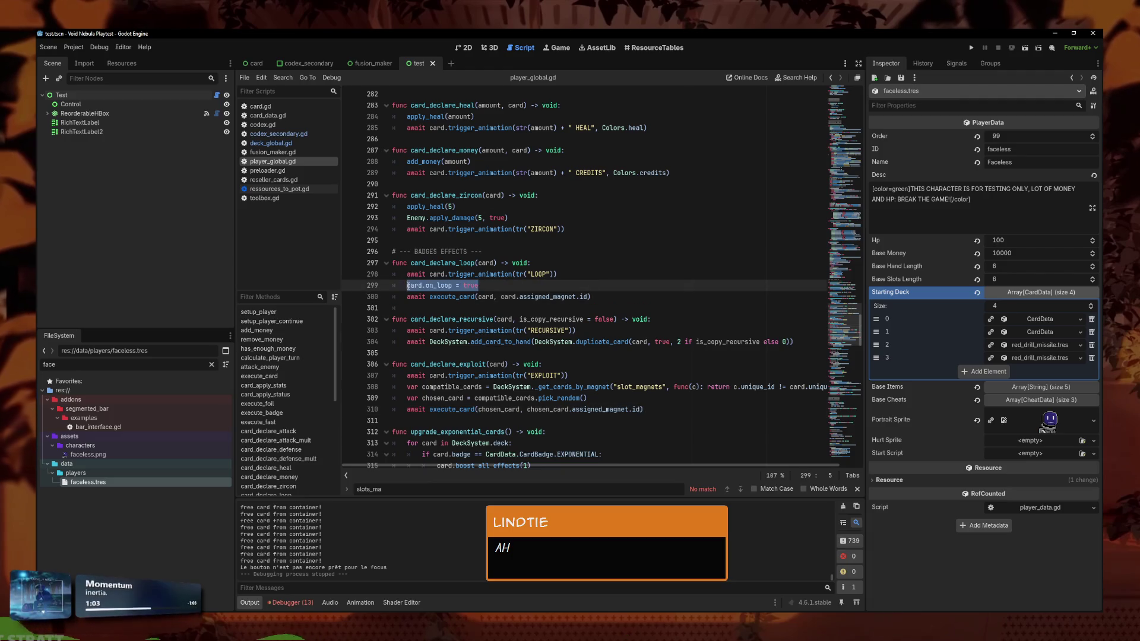
{"action": "left_click", "coordinate": [645, 399]}
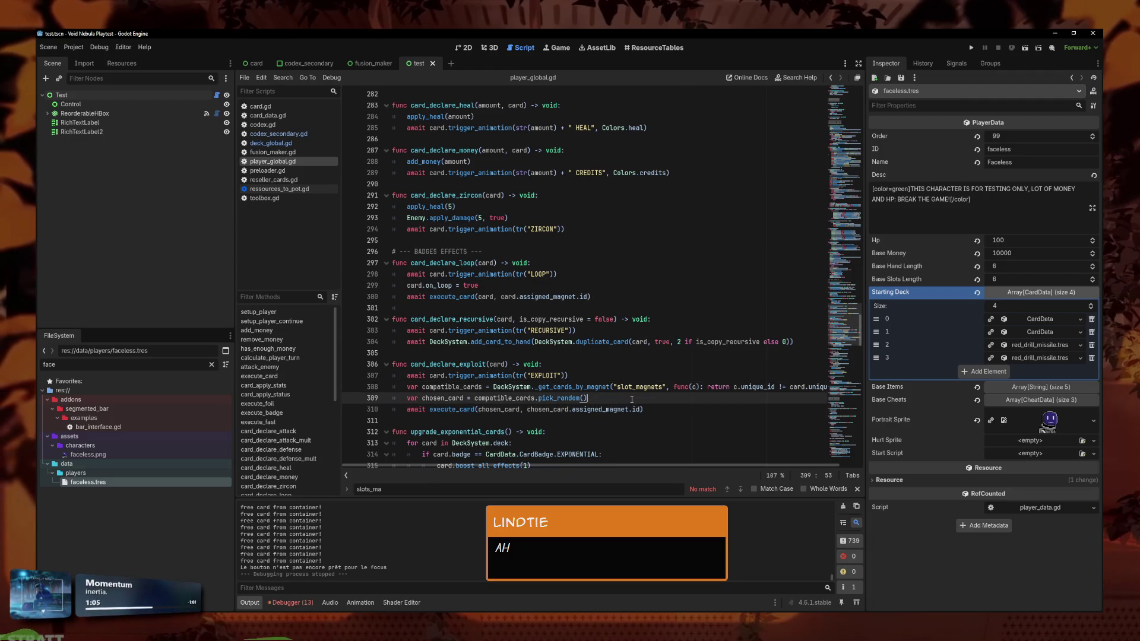
{"action": "key", "text": "Return"}
{"action": "key", "text": "ctrl+v"}
{"action": "key", "text": "alt+Up"}
{"action": "key", "text": "alt+Up"}
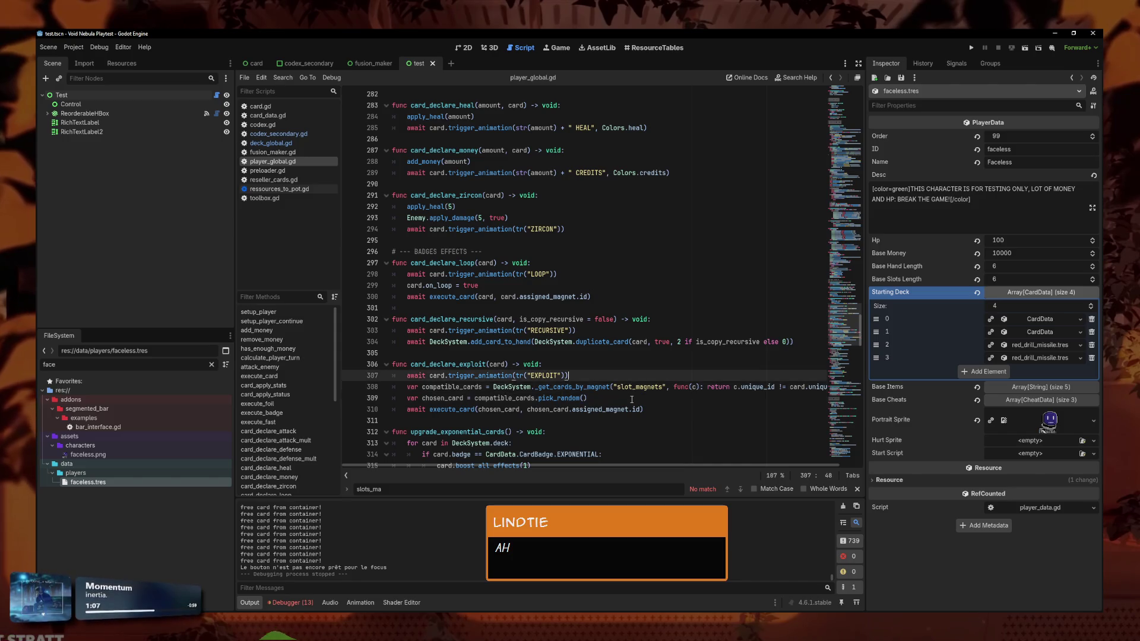
{"action": "scroll", "coordinate": [557, 393], "scroll_direction": "up", "scroll_amount": 15}
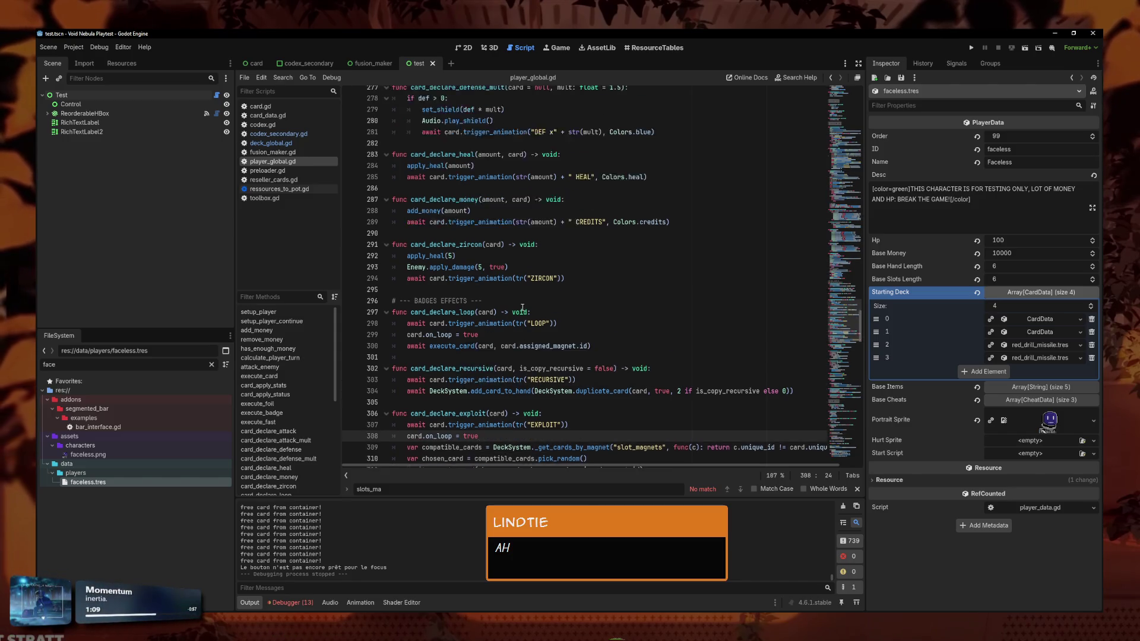
{"action": "scroll", "coordinate": [520, 289], "scroll_direction": "up", "scroll_amount": 13}
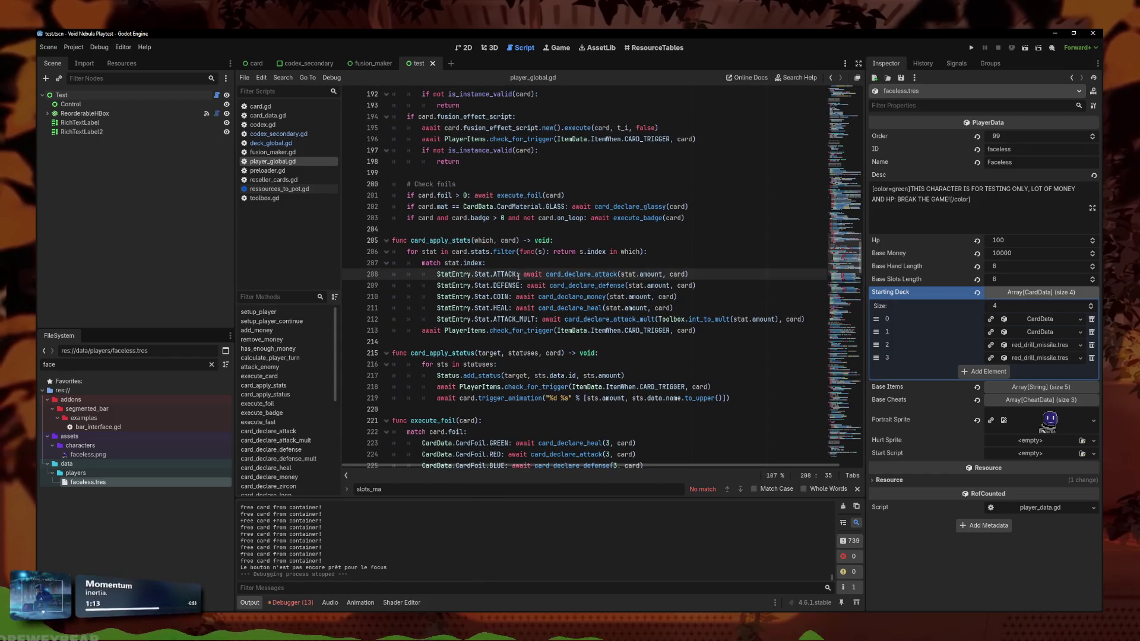
{"action": "left_click", "coordinate": [640, 218]}
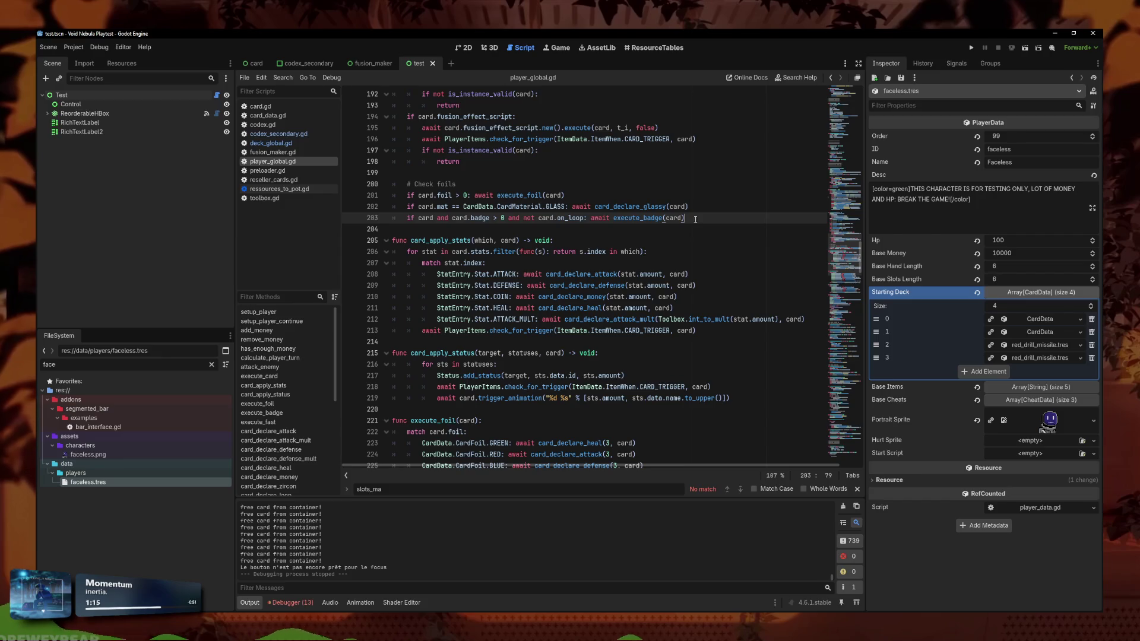
{"action": "left_click", "coordinate": [975, 48]}
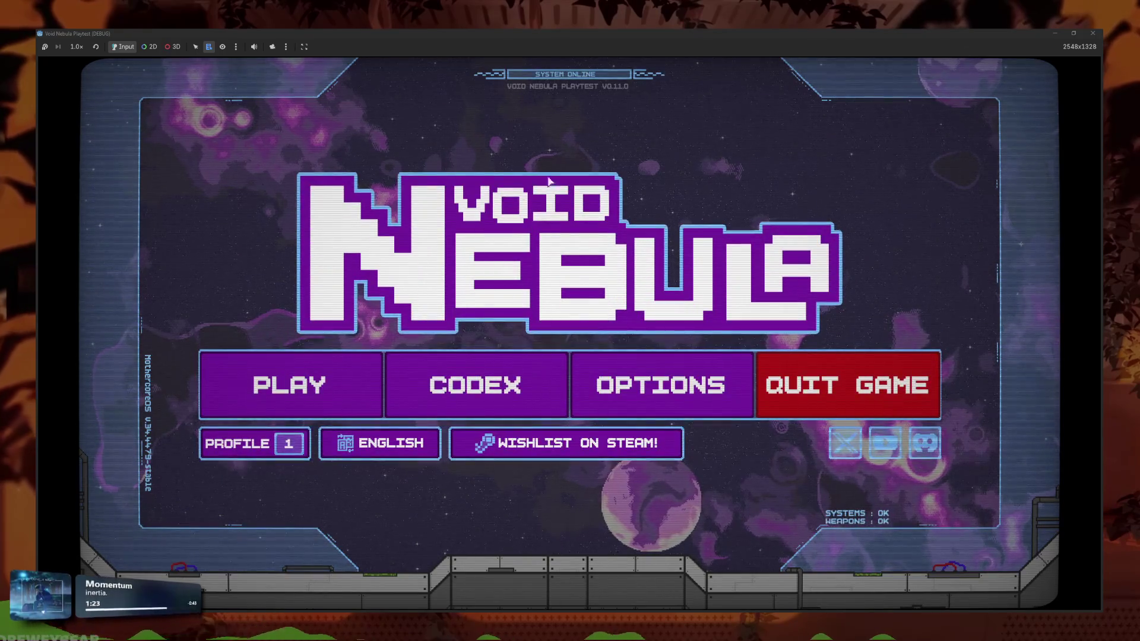
Continue the Faceless run and play Again! and the shuffle-badged Drill Missile against Thorn
{"action": "left_click", "coordinate": [394, 395]}
{"action": "left_click", "coordinate": [482, 419]}
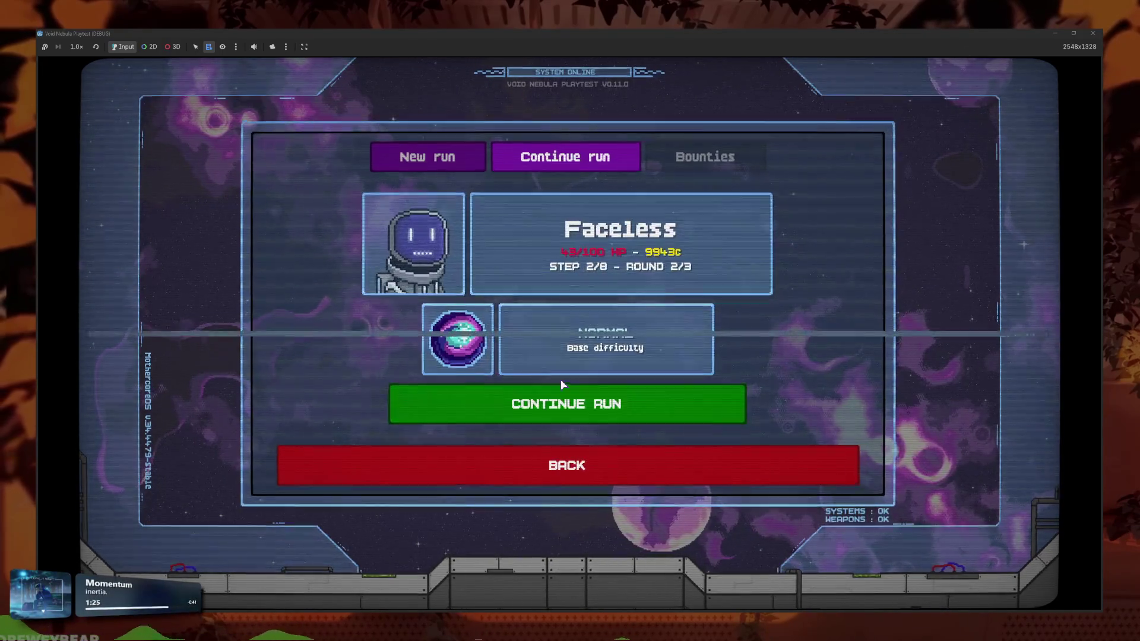
{"action": "left_click", "coordinate": [562, 386]}
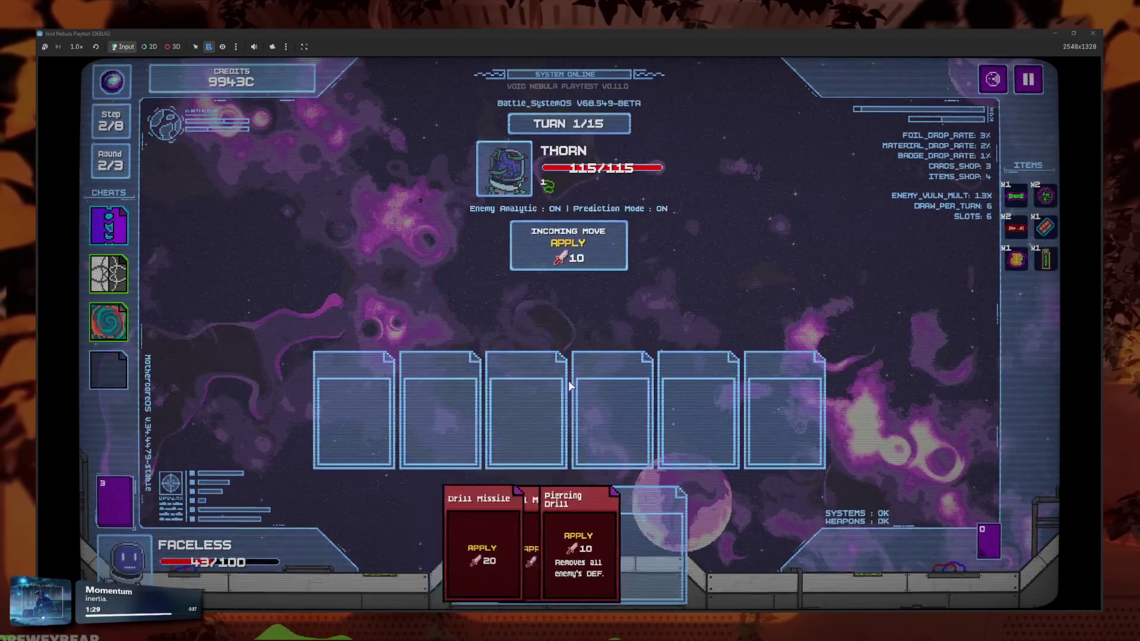
{"action": "left_click", "coordinate": [765, 539]}
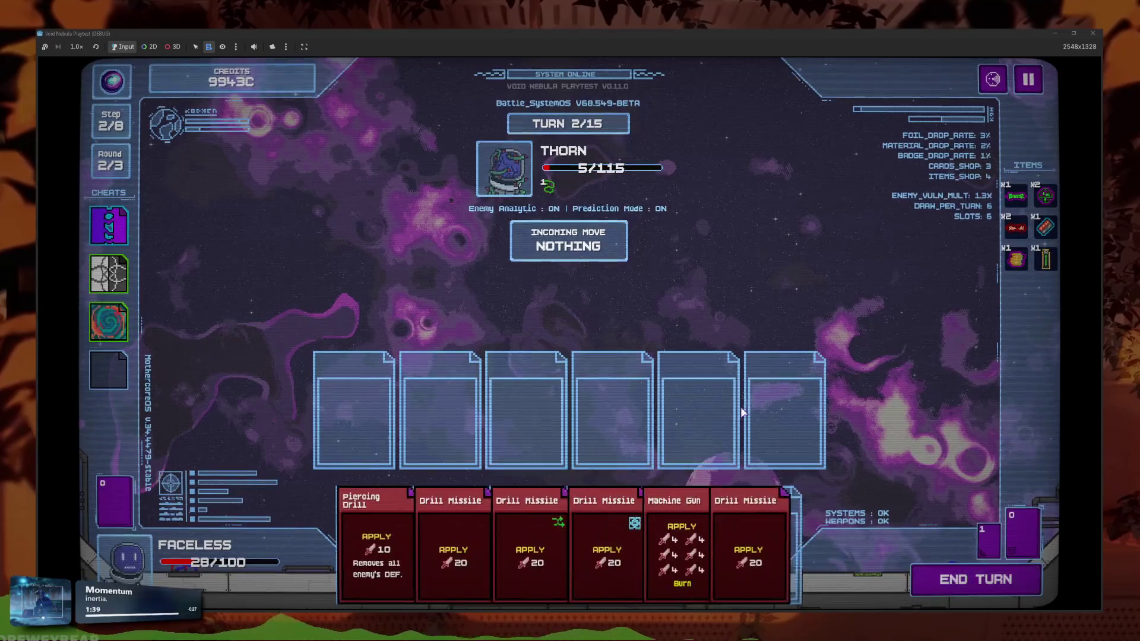
{"action": "left_click", "coordinate": [530, 540]}
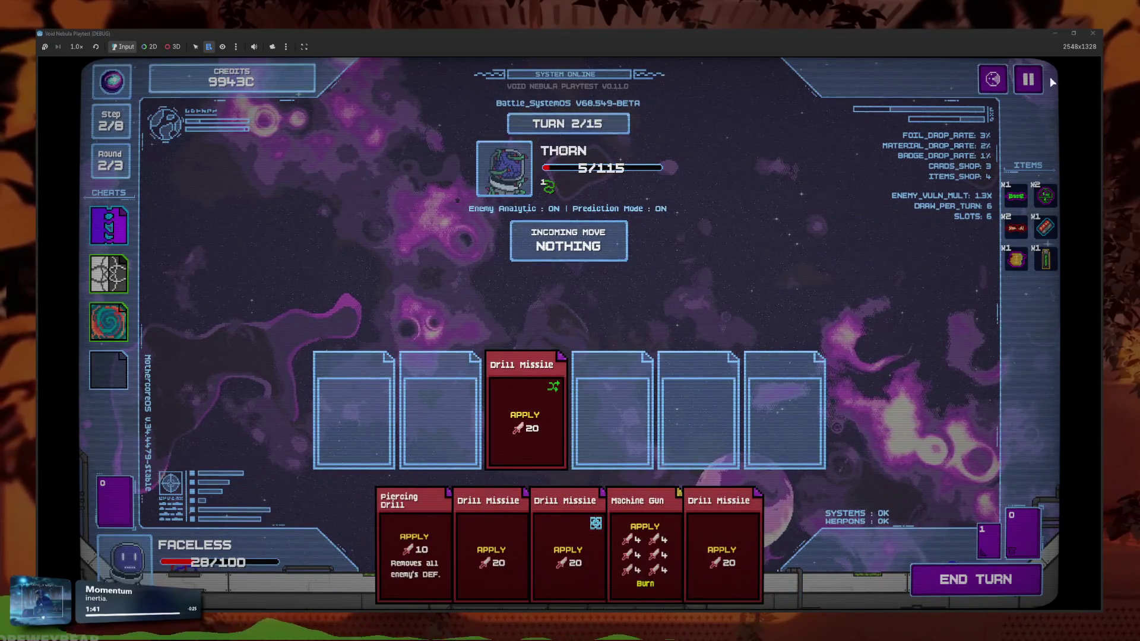
Return to the main menu and continue the run to reload the Thorn battle
{"action": "left_click", "coordinate": [1028, 80]}
{"action": "left_click", "coordinate": [653, 377]}
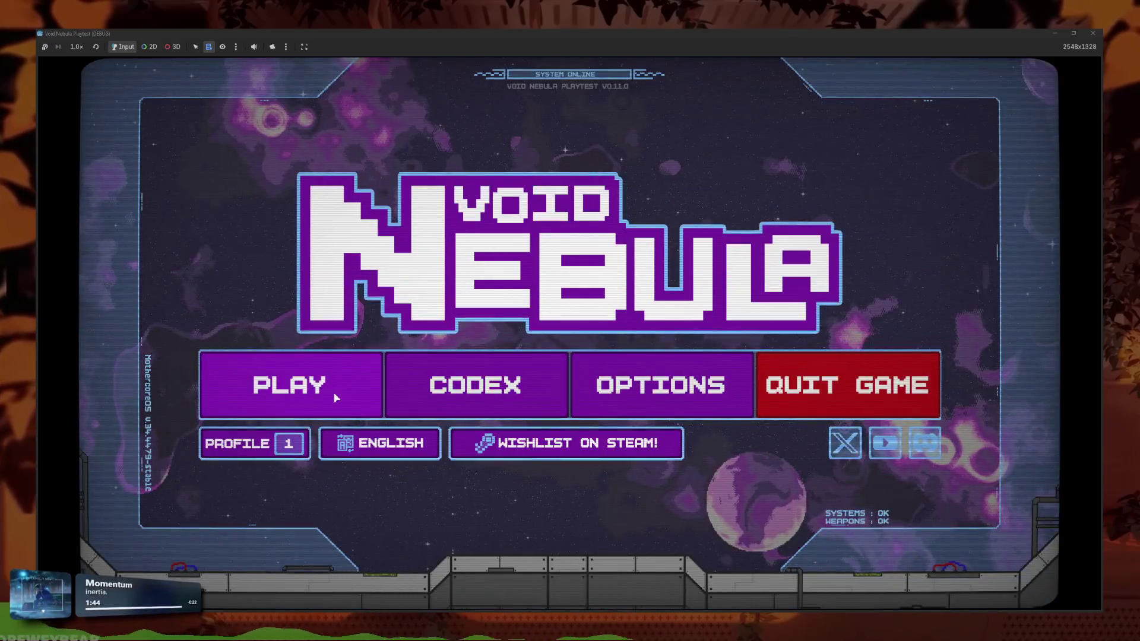
{"action": "left_click", "coordinate": [336, 397]}
{"action": "left_click", "coordinate": [569, 412]}
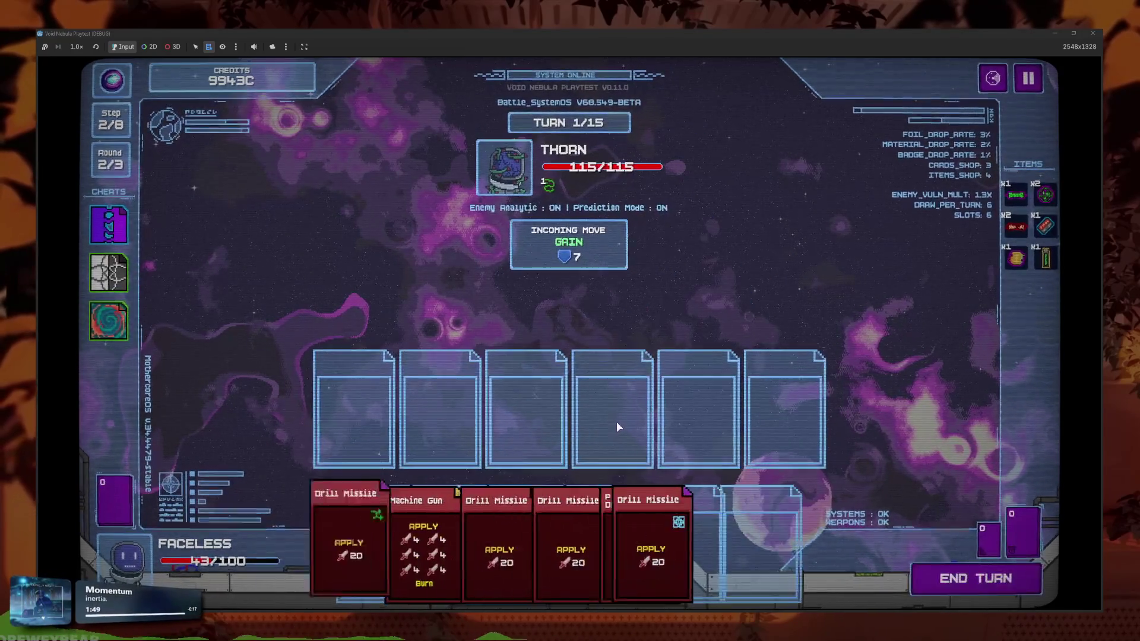
Slot Drill Missile third and Again! fourth, then snip, annotate and discard a capture of them
{"action": "mouse_move", "coordinate": [700, 534]}
{"action": "left_mouse_down"}
{"action": "mouse_move", "coordinate": [631, 488]}
{"action": "mouse_move", "coordinate": [611, 410]}
{"action": "left_mouse_up"}
{"action": "left_click_drag", "start_coordinate": [608, 534], "coordinate": [514, 410]}
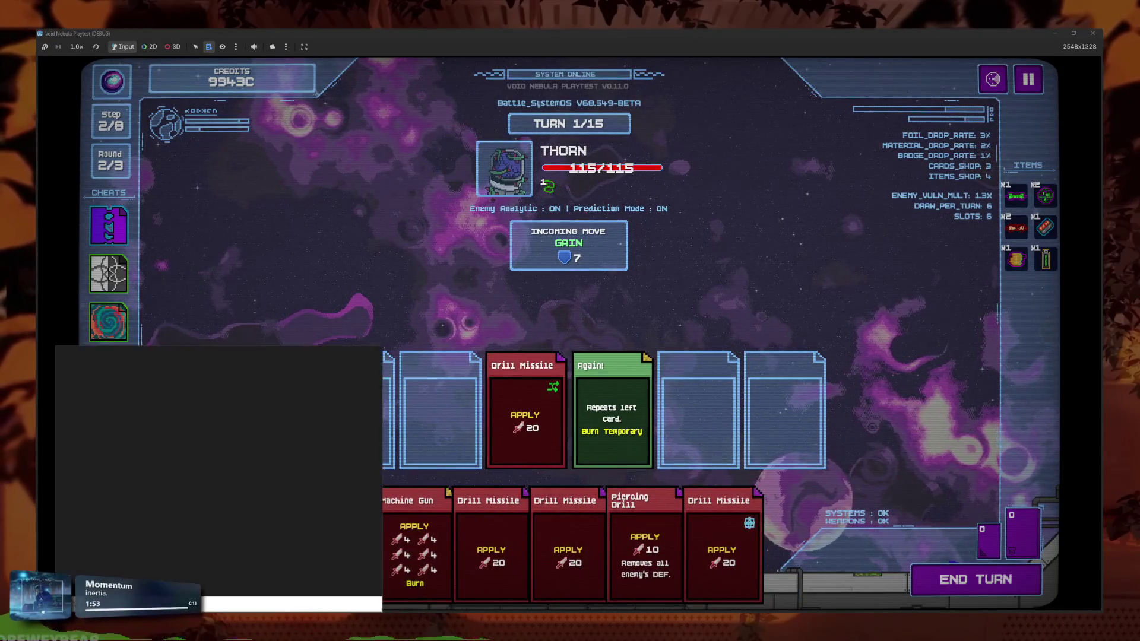
{"action": "key", "text": "Return"}
{"action": "left_click", "coordinate": [568, 189]}
{"action": "left_click_drag", "start_coordinate": [429, 282], "coordinate": [720, 553]}
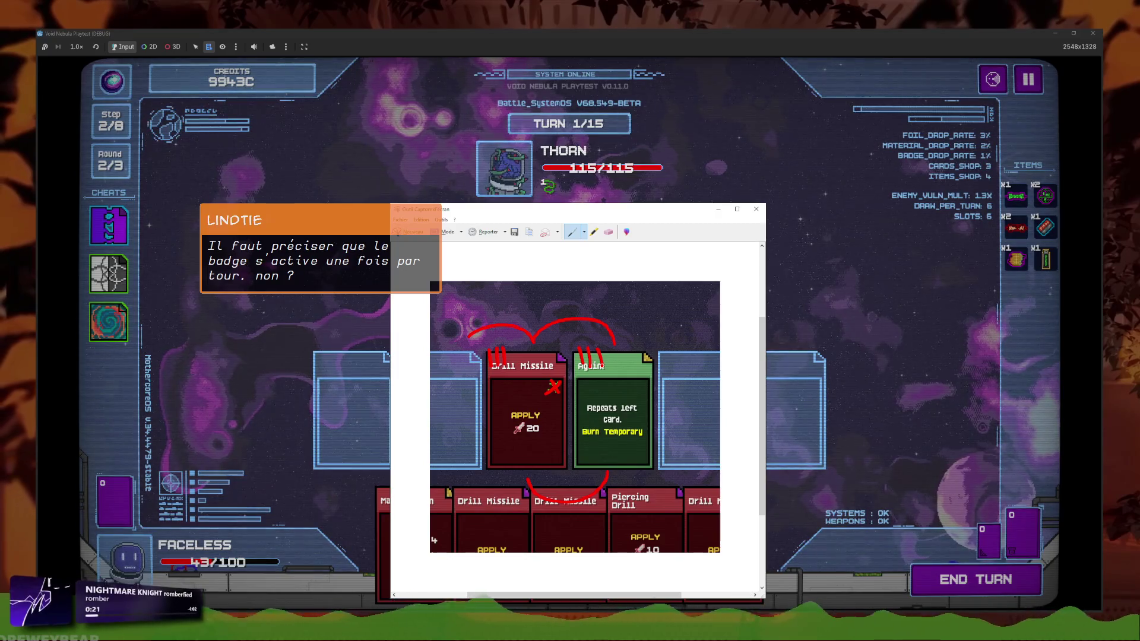
{"action": "left_click_drag", "start_coordinate": [510, 348], "coordinate": [509, 364]}
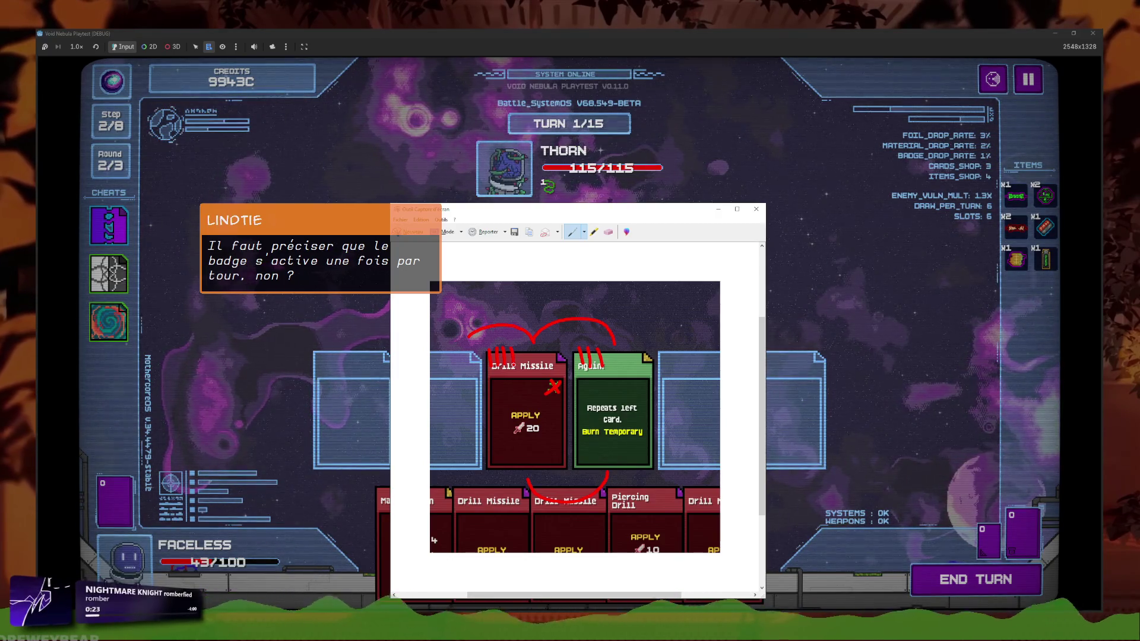
{"action": "left_click", "coordinate": [756, 209]}
{"action": "left_click", "coordinate": [609, 419]}
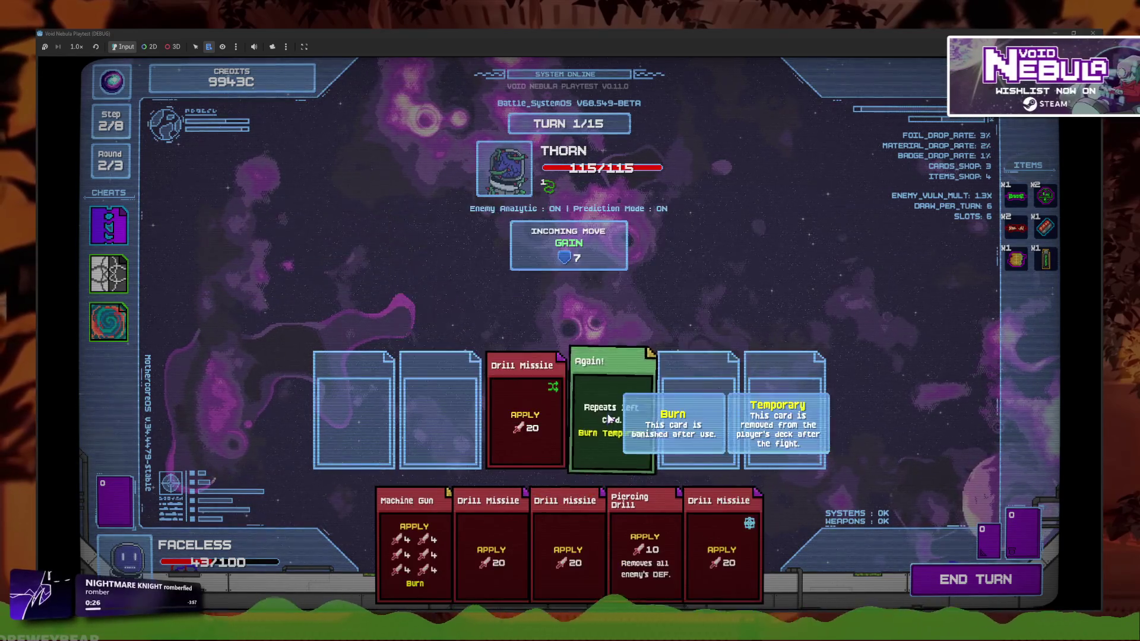
End turn 1, dropping Thorn to 5/115
{"action": "left_click", "coordinate": [992, 589]}
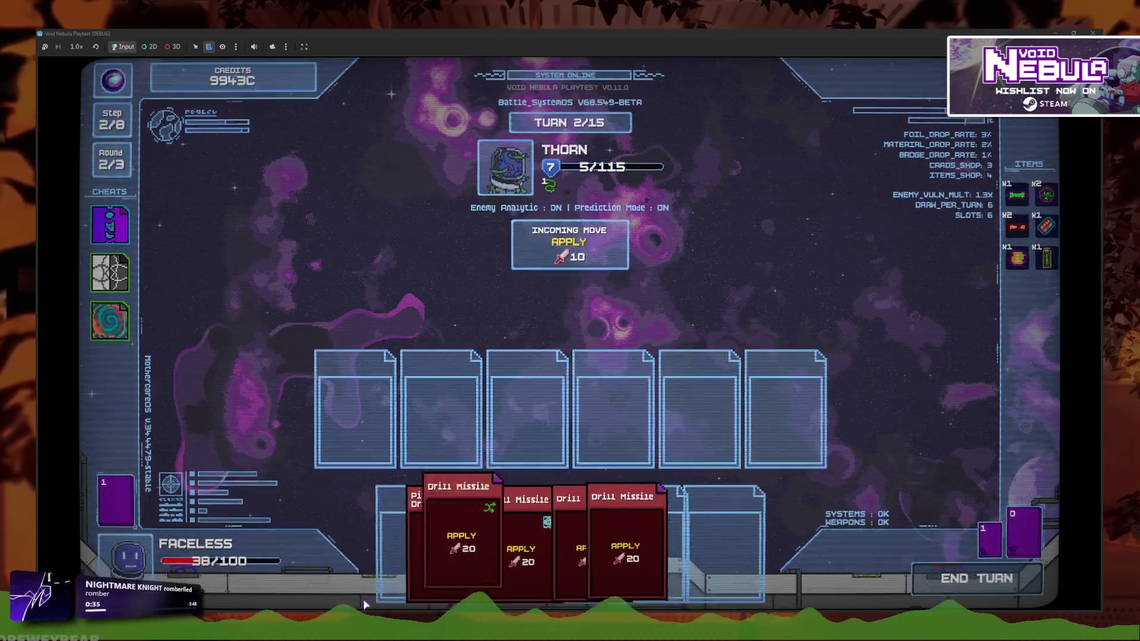
{"action": "mouse_move", "coordinate": [441, 583]}
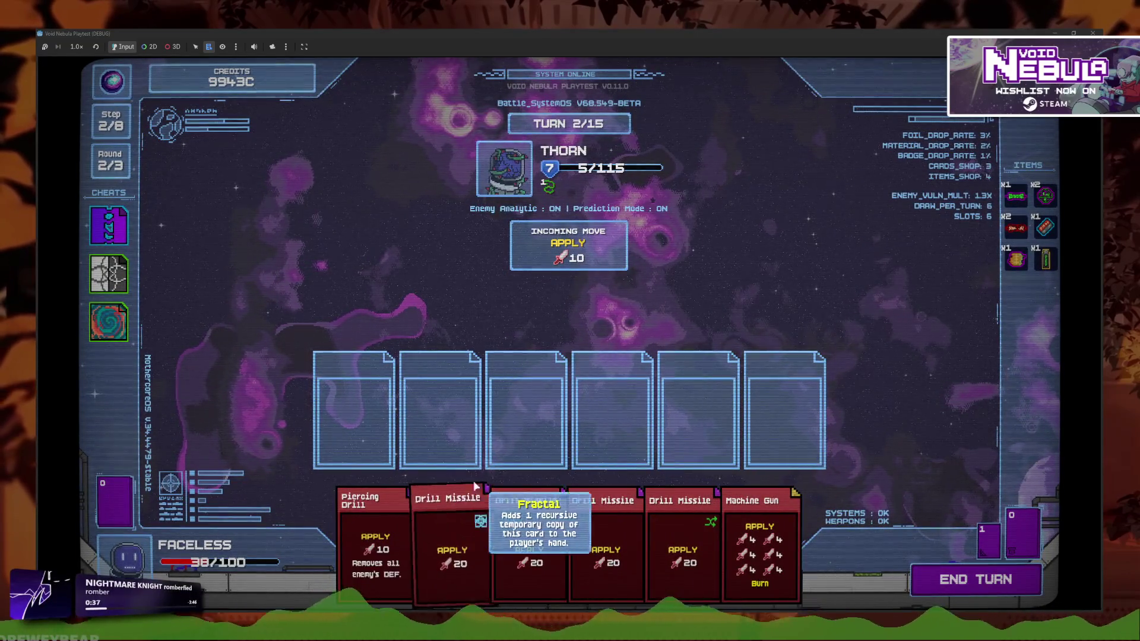
{"action": "mouse_move", "coordinate": [665, 529]}
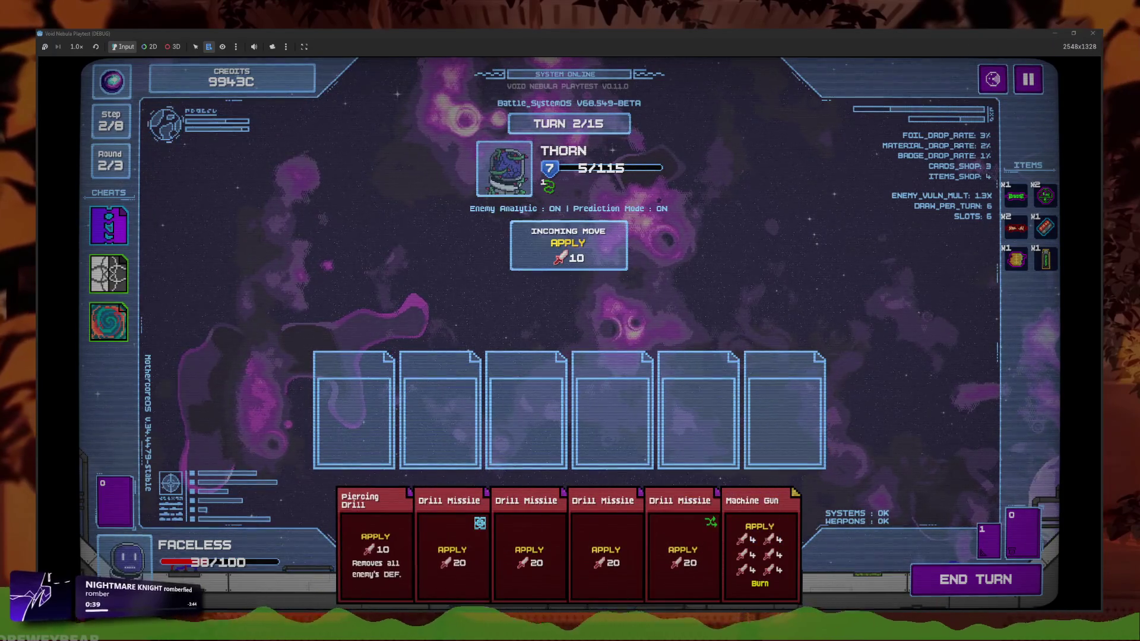
Check the Godot script, then slot a new Drill Missile third on turn 2
{"action": "key", "text": "alt+Tab"}
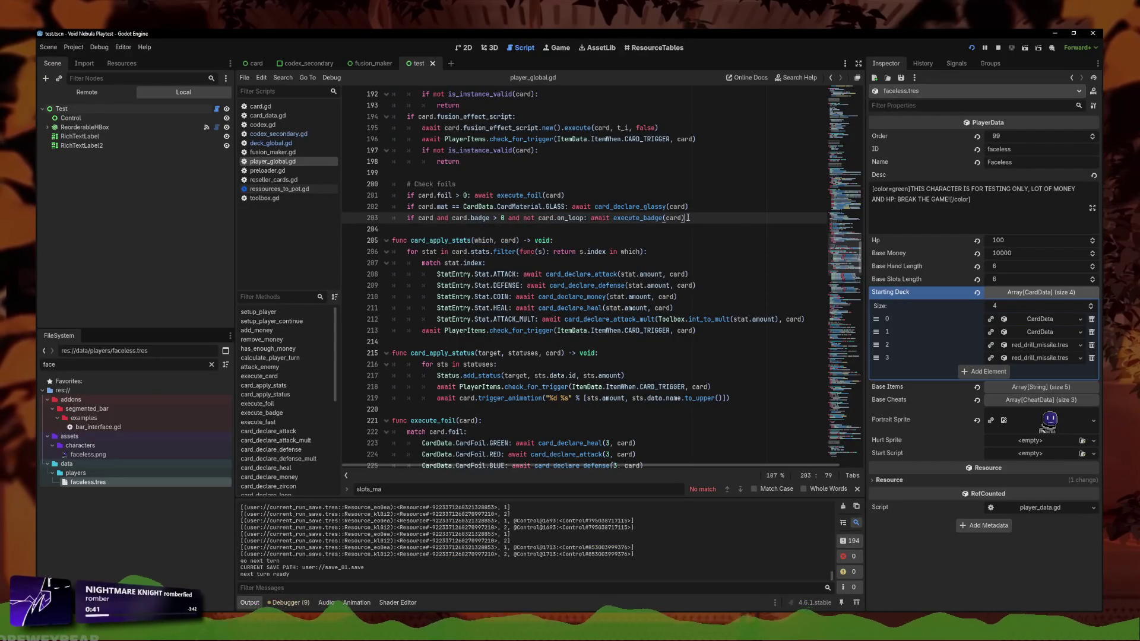
{"action": "scroll", "coordinate": [555, 327], "scroll_direction": "up", "scroll_amount": 3}
{"action": "scroll", "coordinate": [599, 266], "scroll_direction": "up", "scroll_amount": 3}
{"action": "key", "text": "alt+Tab"}
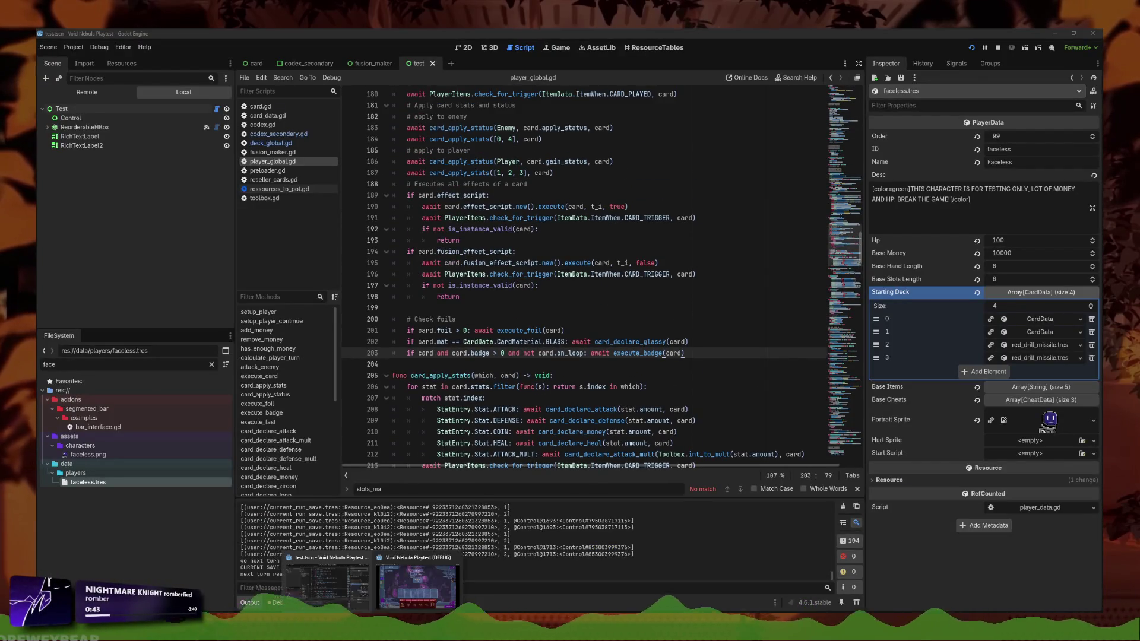
{"action": "left_click_drag", "start_coordinate": [688, 510], "coordinate": [526, 410]}
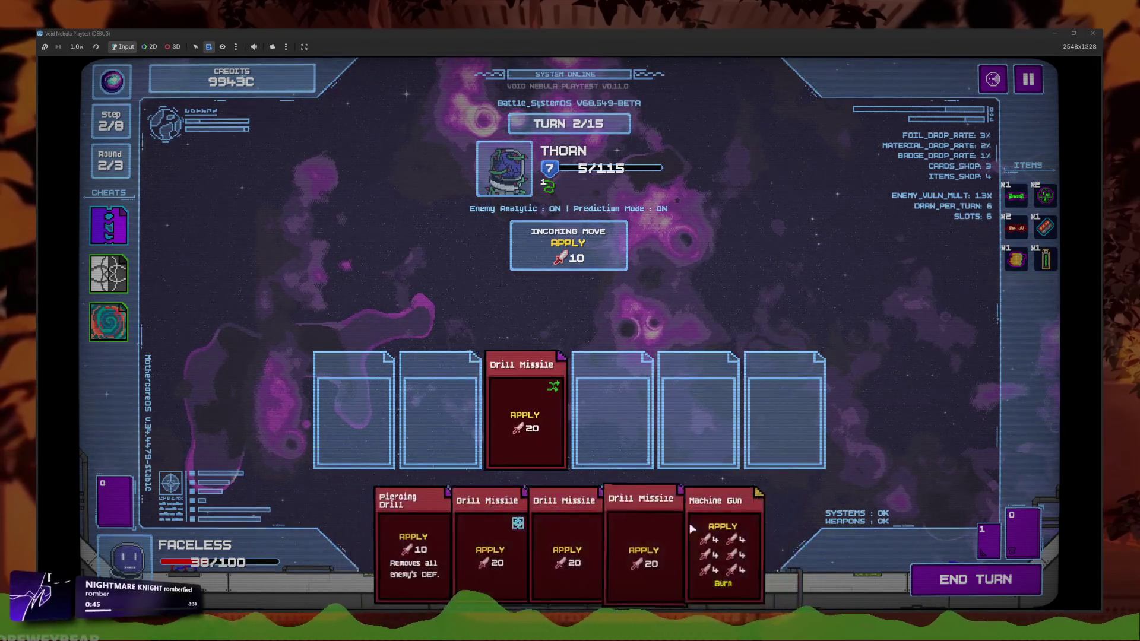
Reload the Thorn battle via the main menu and slot Drill Missile third, Again! fourth
{"action": "left_click", "coordinate": [1032, 84]}
{"action": "left_click", "coordinate": [523, 374]}
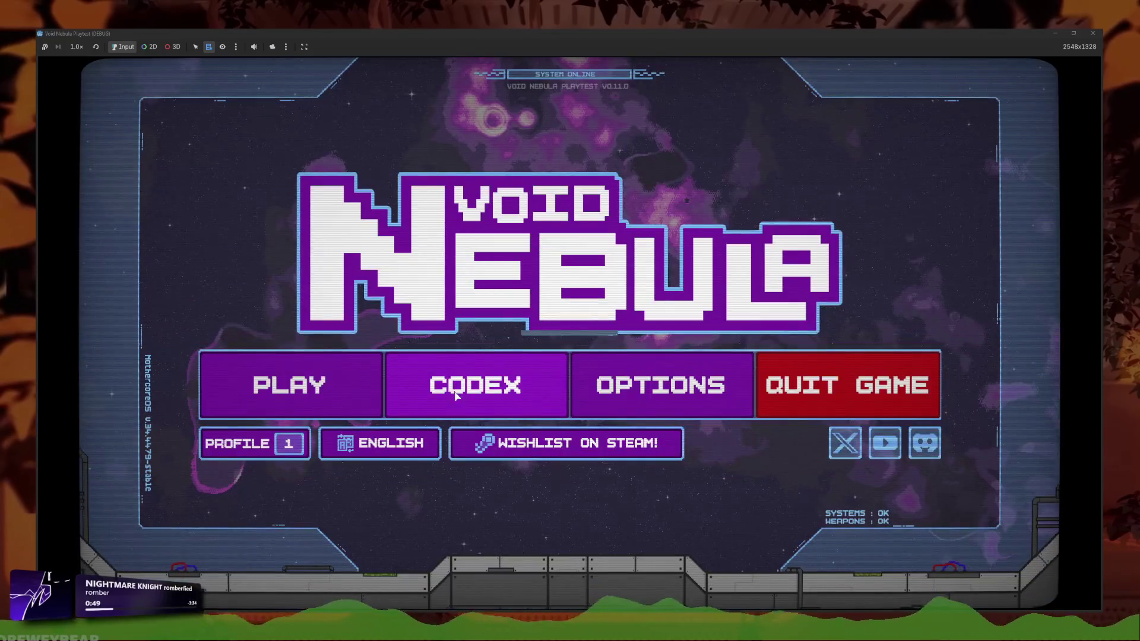
{"action": "left_click", "coordinate": [353, 391]}
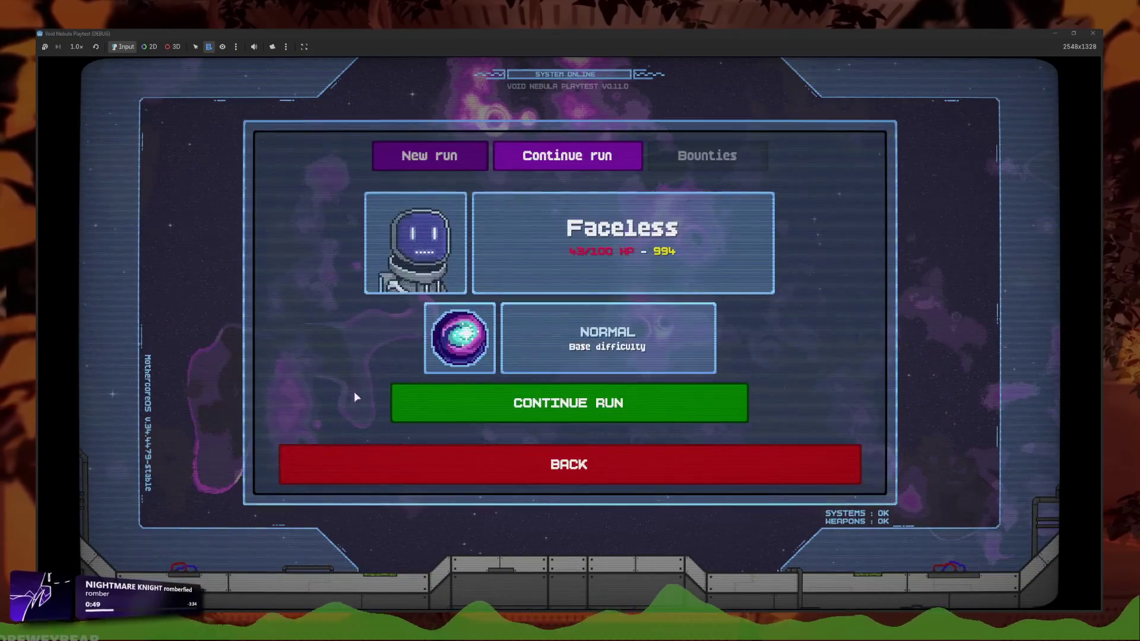
{"action": "key", "text": "Return"}
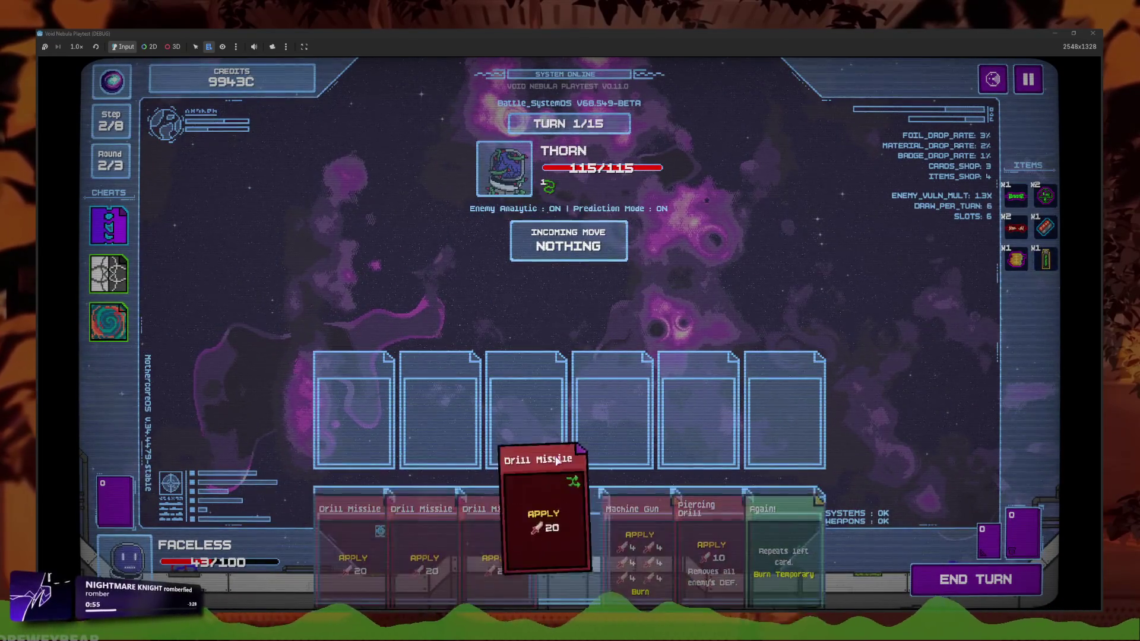
{"action": "left_click_drag", "start_coordinate": [510, 523], "coordinate": [526, 415]}
{"action": "left_click_drag", "start_coordinate": [712, 523], "coordinate": [631, 417]}
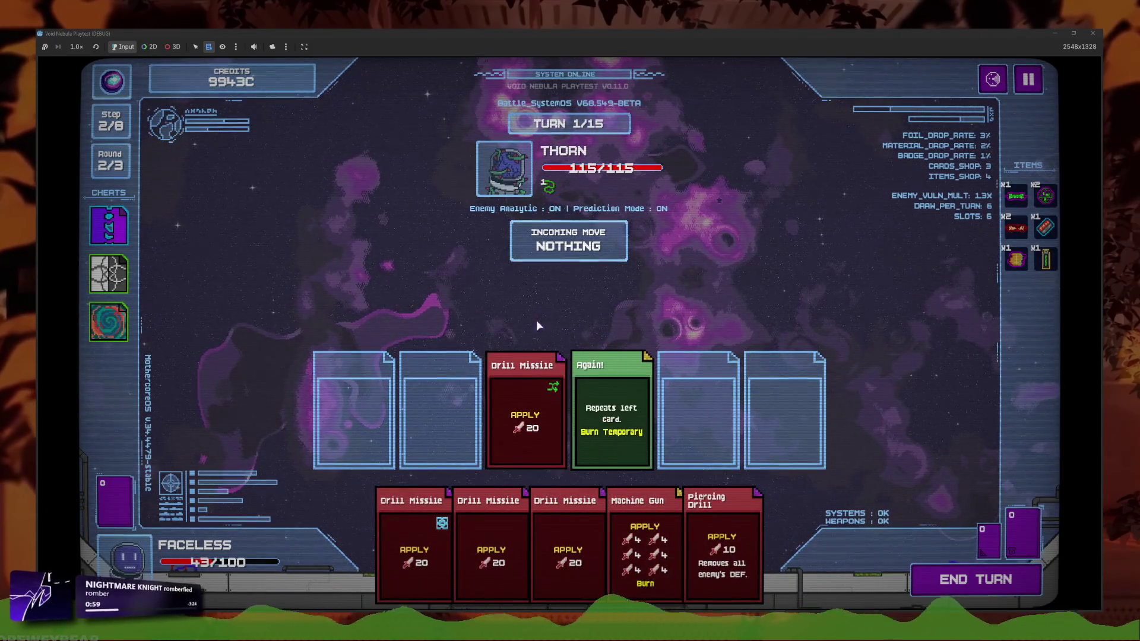
{"action": "mouse_move", "coordinate": [546, 389]}
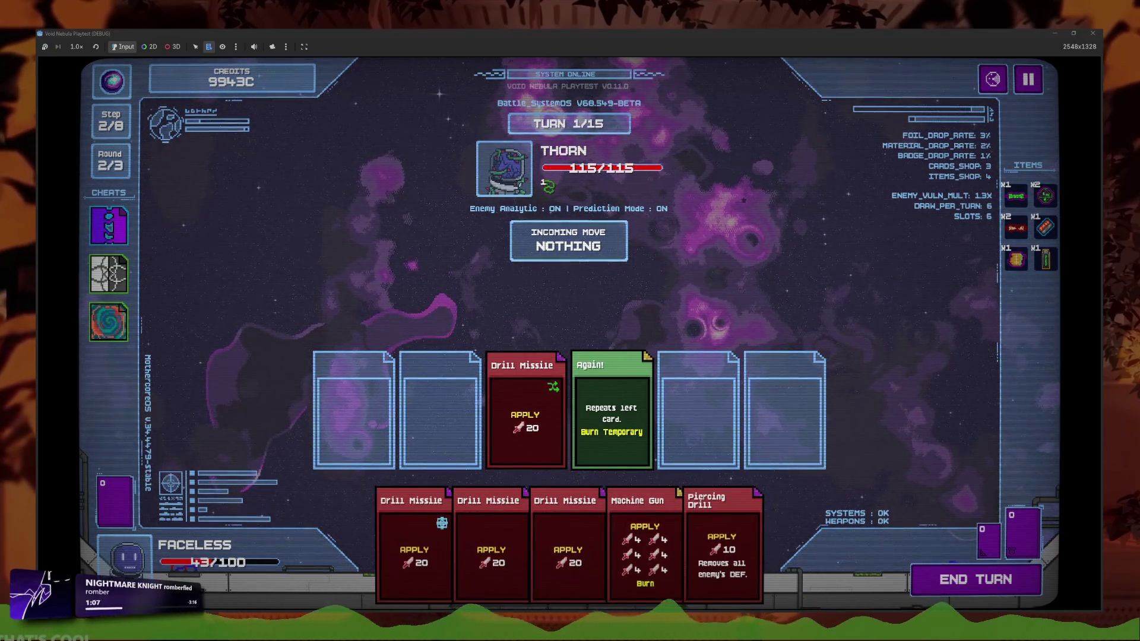
Search Windows for 'capture' and launch the screen-capture tool
{"action": "key", "text": "super"}
{"action": "type", "text": "capture"}
{"action": "key", "text": "Return"}
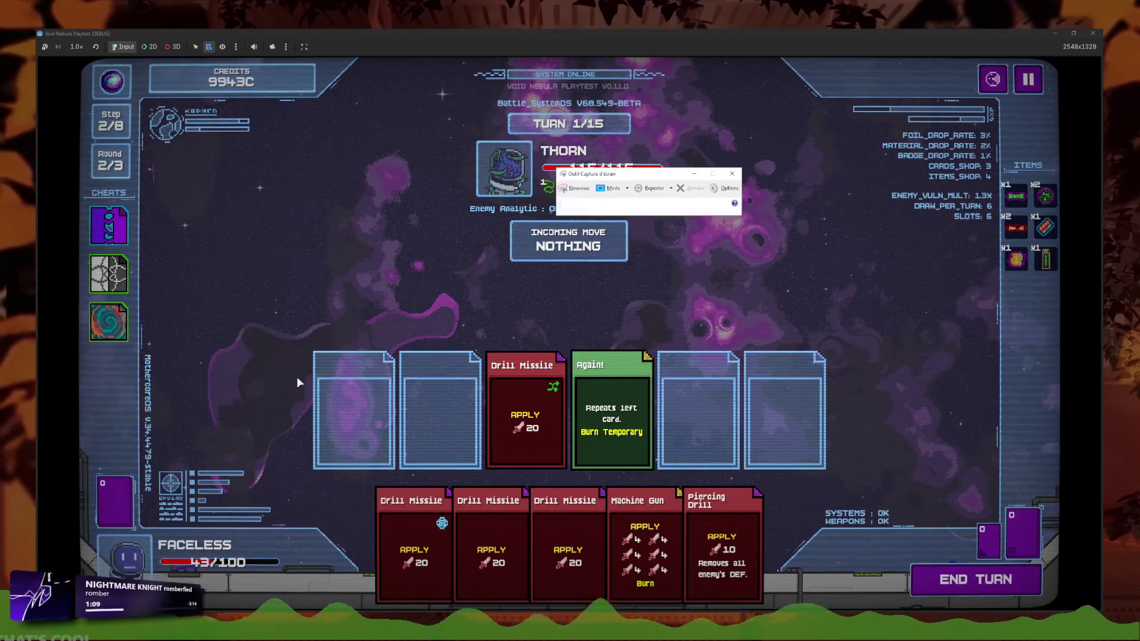
Capture the two played cards, then move and minimize the capture window
{"action": "left_click", "coordinate": [732, 173]}
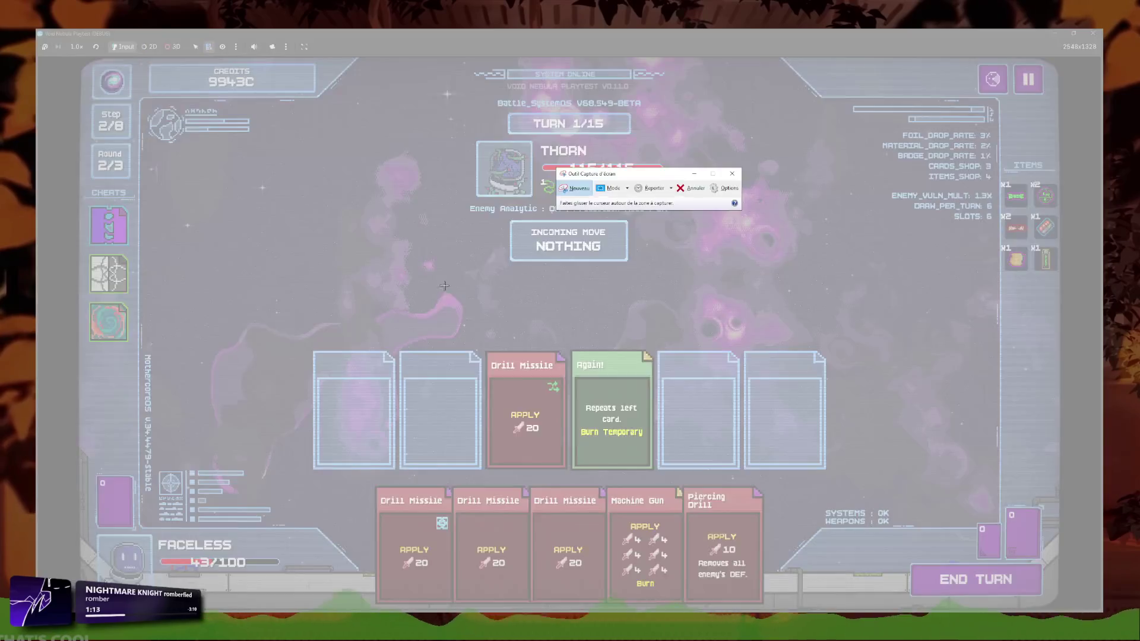
{"action": "left_click_drag", "start_coordinate": [446, 285], "coordinate": [725, 553]}
{"action": "mouse_move", "coordinate": [587, 220]}
{"action": "left_mouse_down"}
{"action": "mouse_move", "coordinate": [935, 231]}
{"action": "mouse_move", "coordinate": [838, 230]}
{"action": "left_mouse_up"}
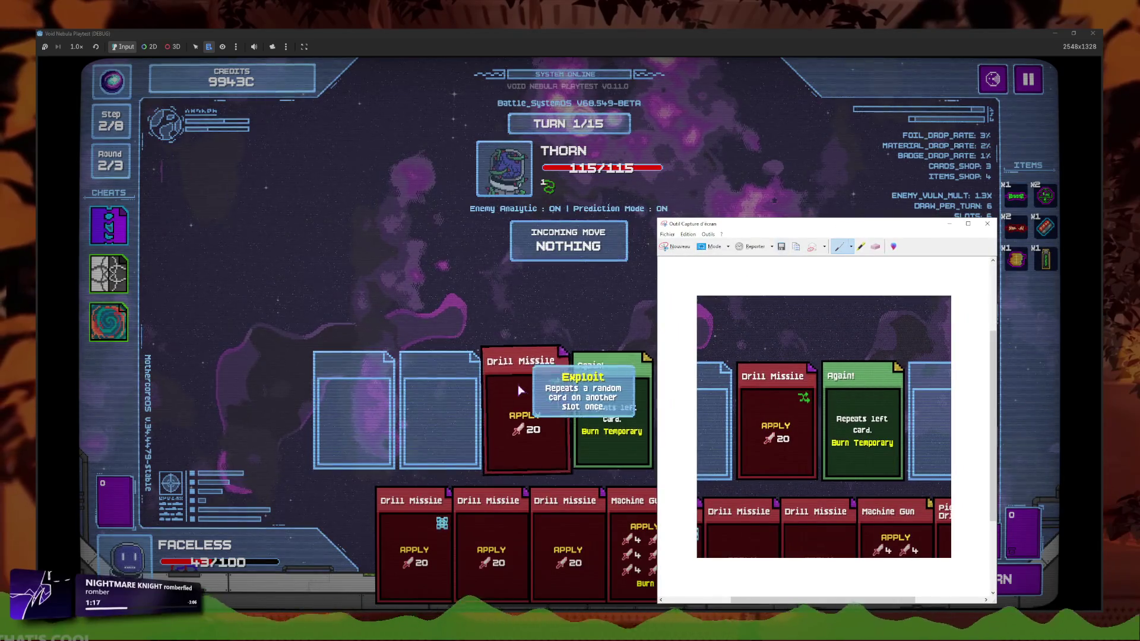
{"action": "left_click", "coordinate": [949, 223]}
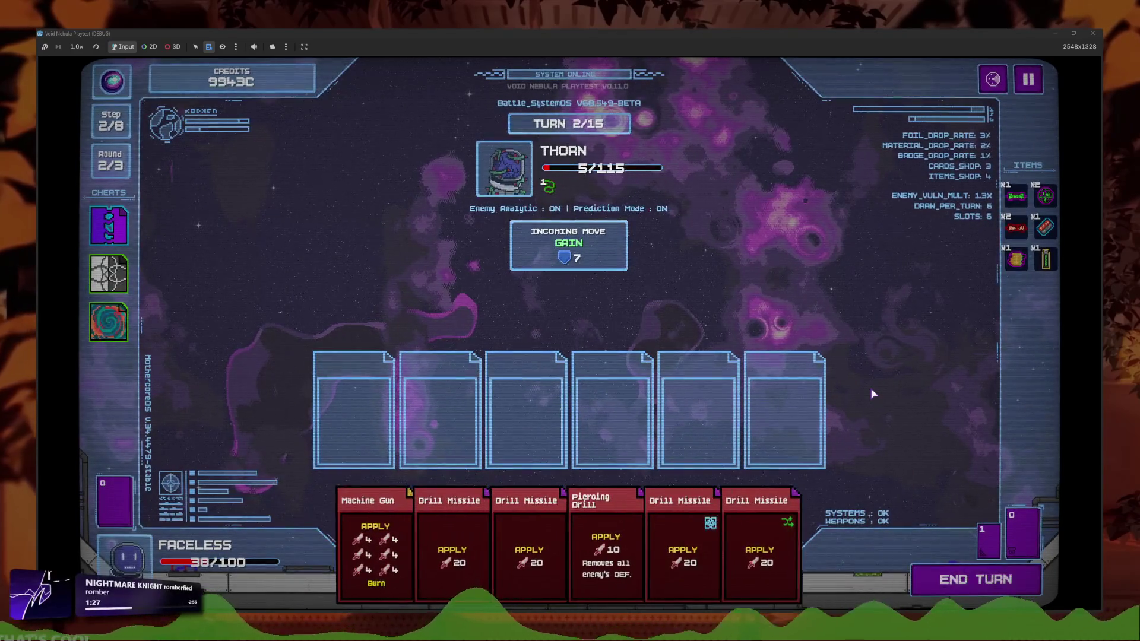
Leave the battle through the pause menu's Back to Main Menu
{"action": "mouse_move", "coordinate": [200, 551]}
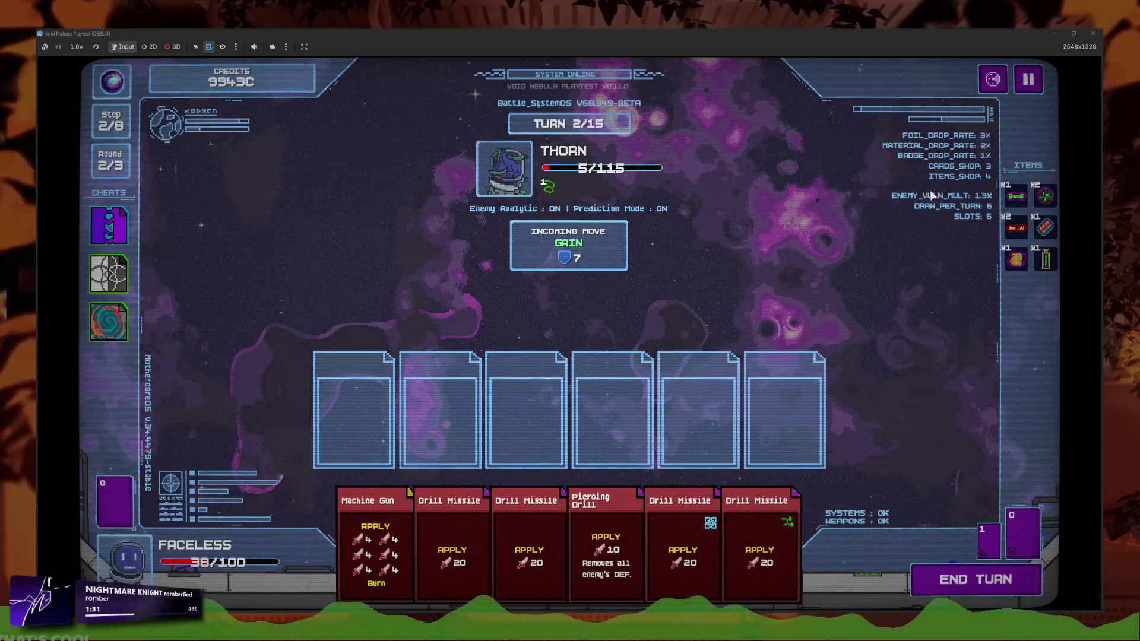
{"action": "left_click", "coordinate": [1026, 87]}
{"action": "left_click", "coordinate": [567, 374]}
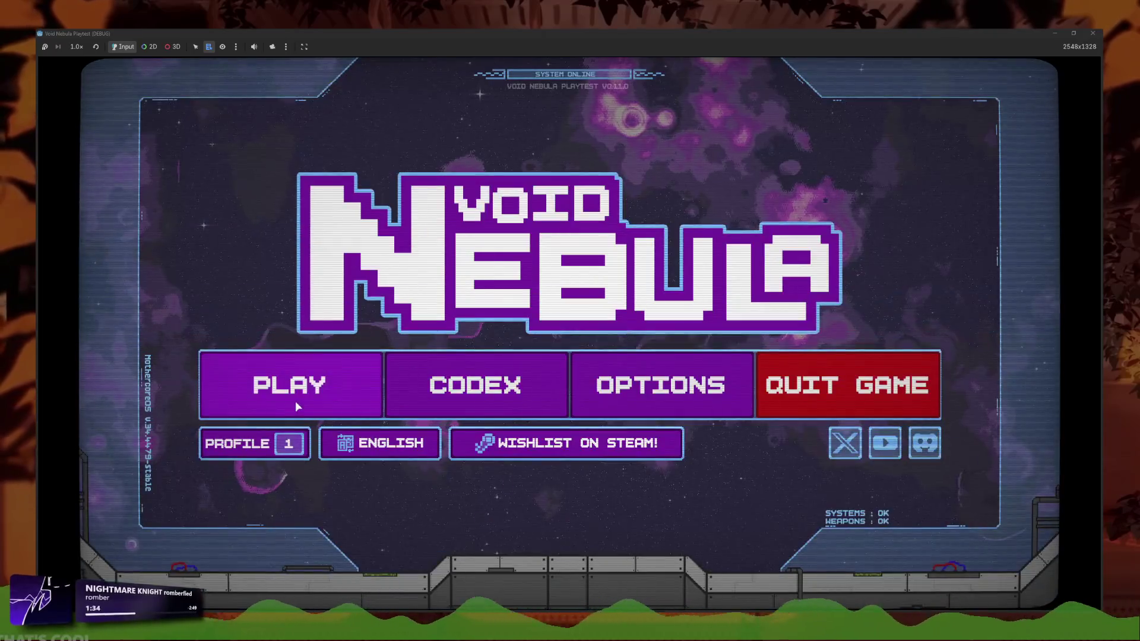
Continue the run, add Again! in slot 4, end the turn, then pause the recorded clip
{"action": "left_click", "coordinate": [294, 401]}
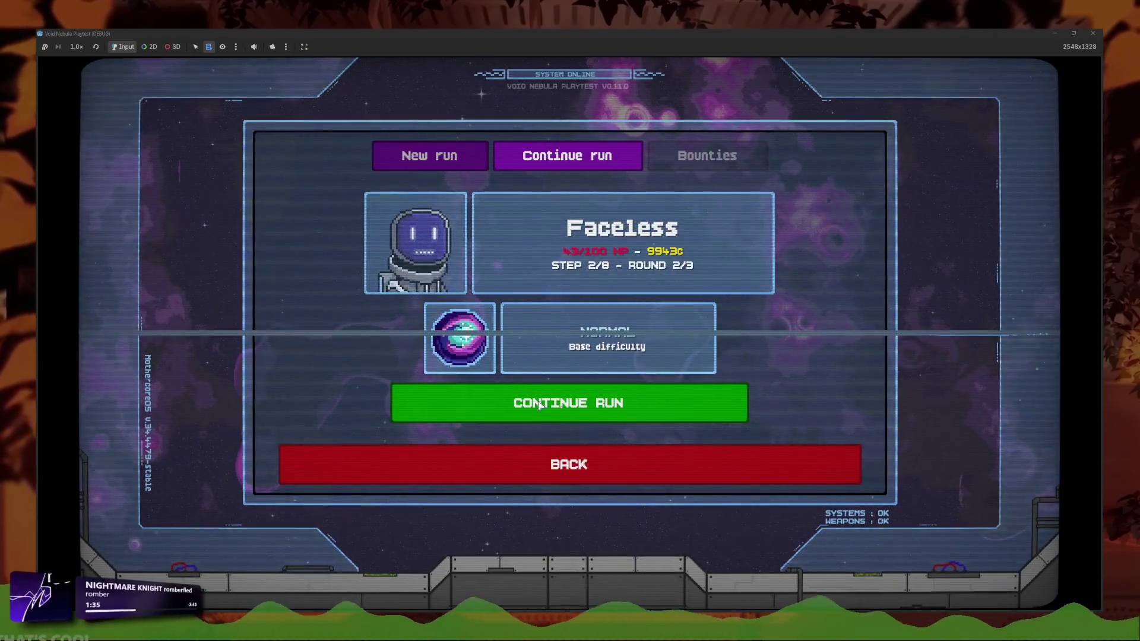
{"action": "left_click", "coordinate": [529, 415]}
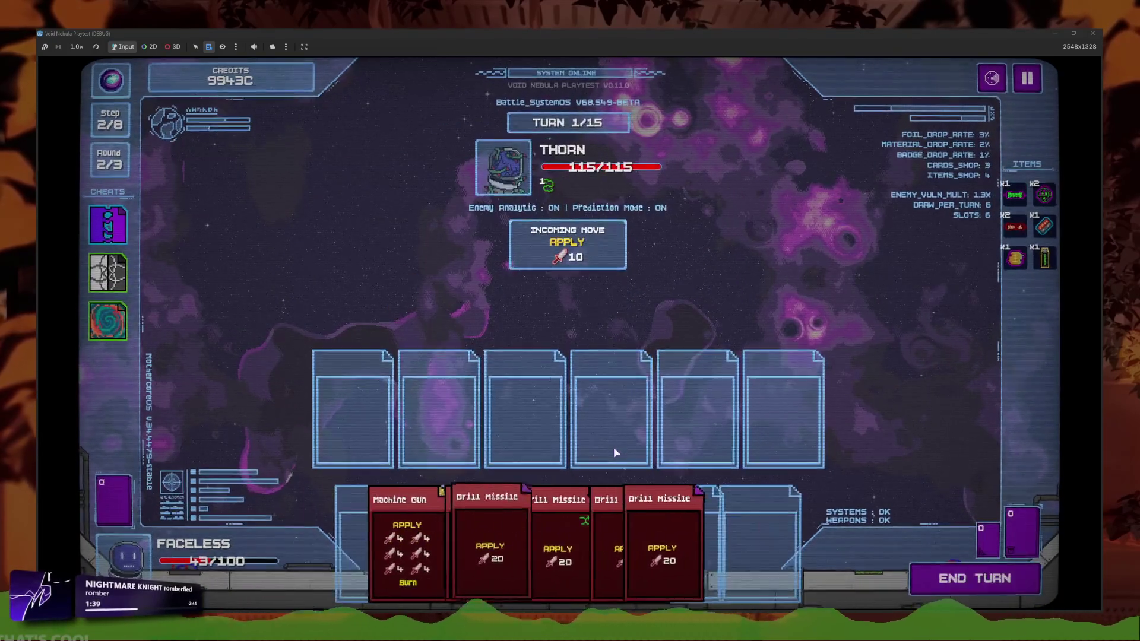
{"action": "left_click", "coordinate": [778, 533]}
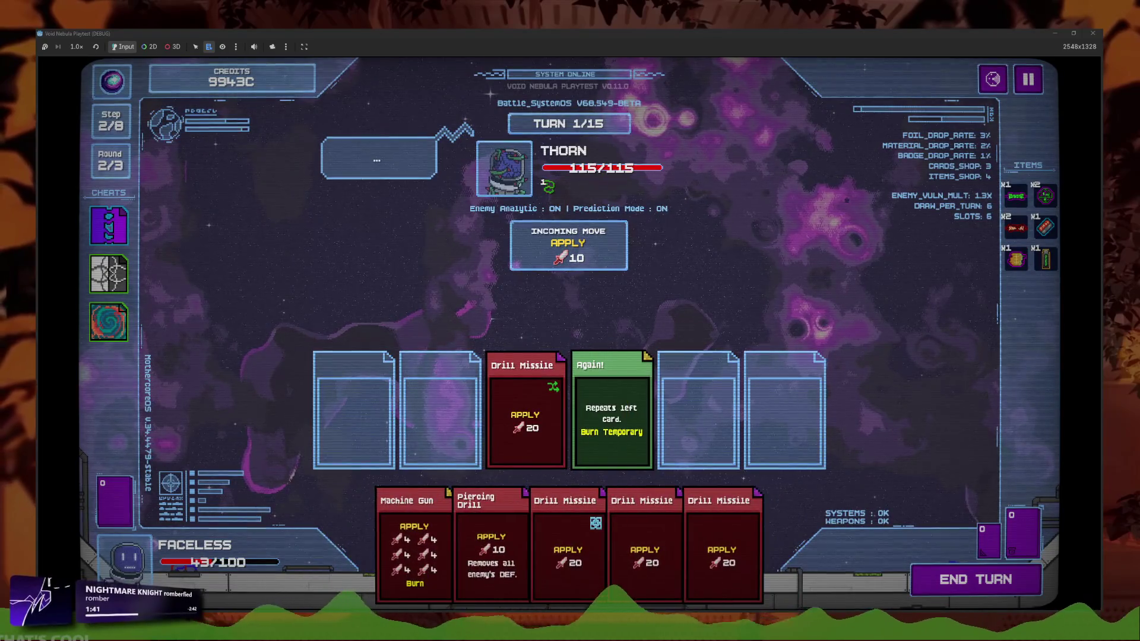
{"action": "left_click", "coordinate": [990, 585]}
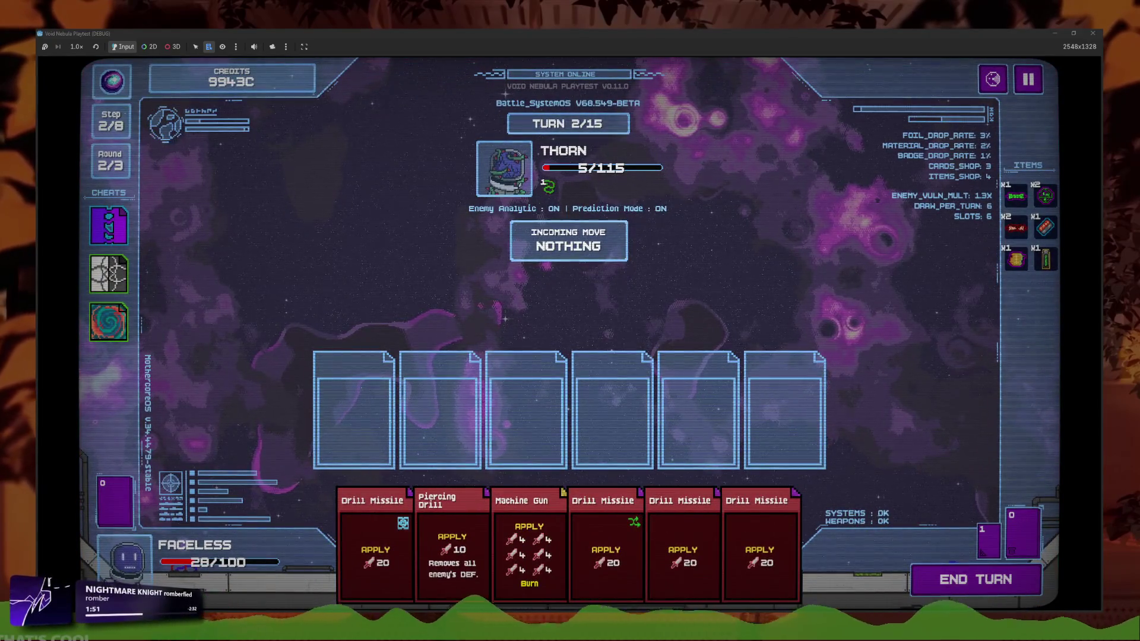
{"action": "key", "text": "super+e"}
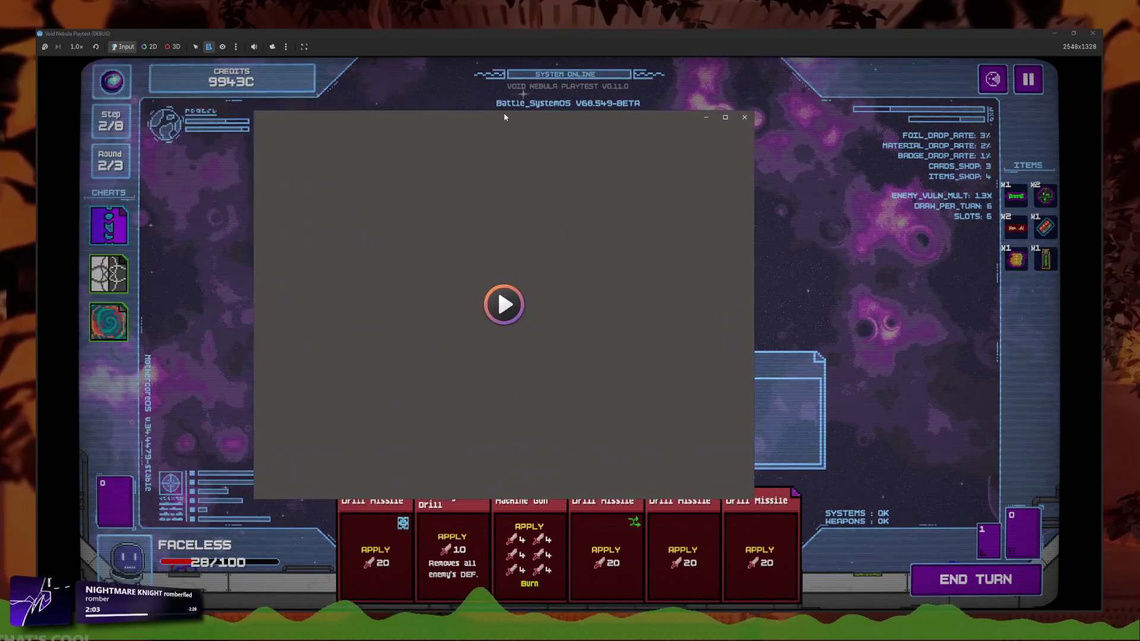
{"action": "key", "text": "space"}
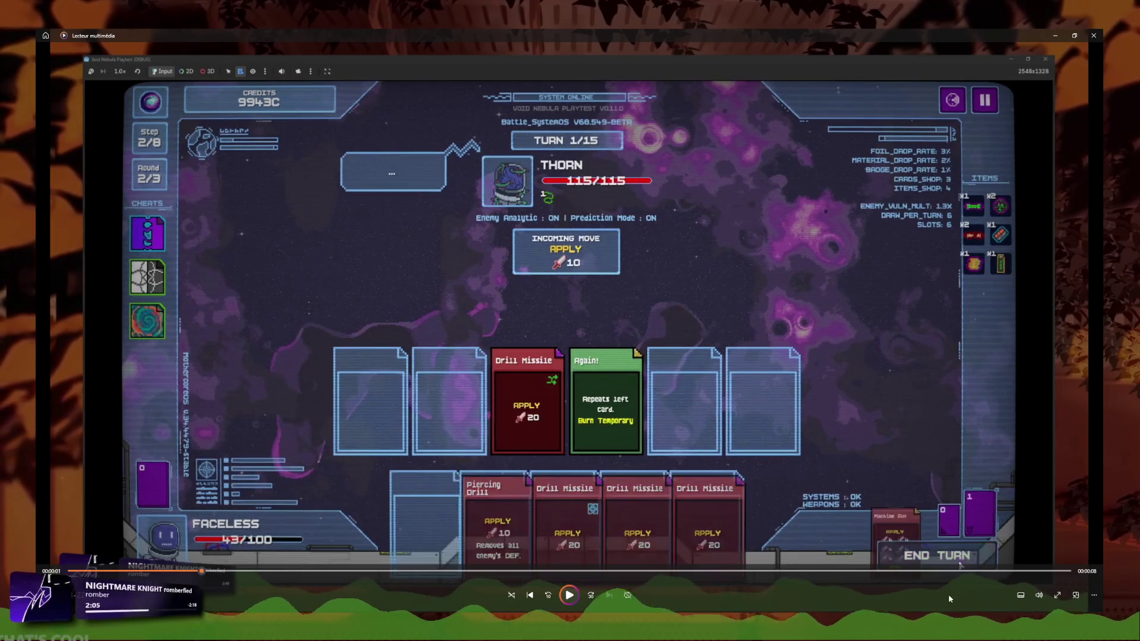
Rewind the battle recording and scrub it forward past the Drill Missile's Exploit trigger
{"action": "left_click", "coordinate": [549, 596]}
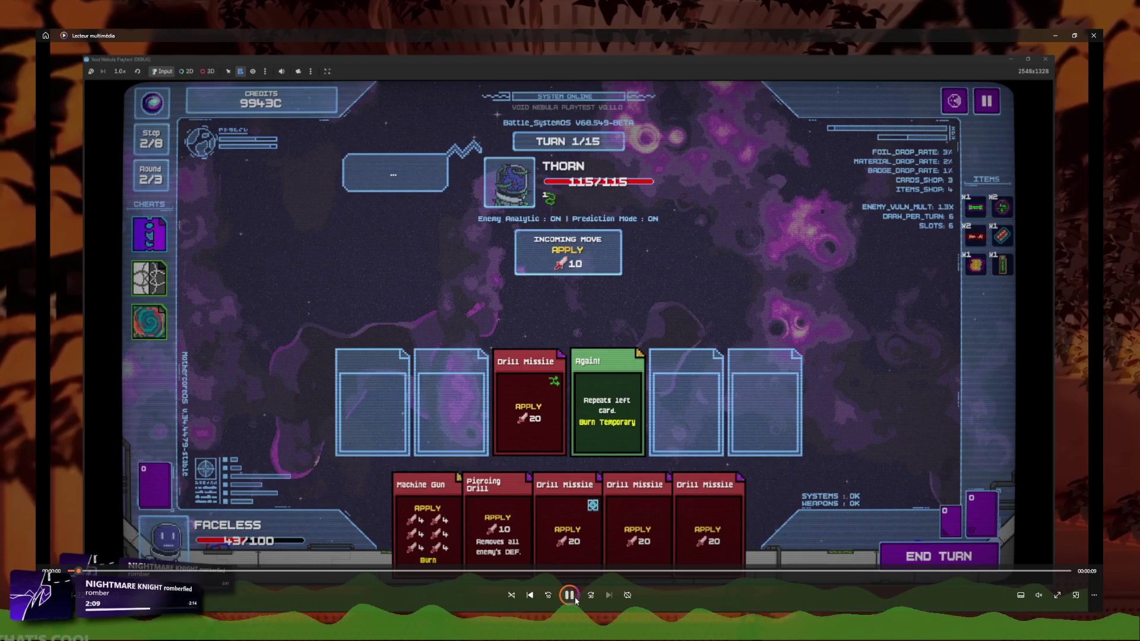
{"action": "mouse_move", "coordinate": [88, 573]}
{"action": "left_mouse_down"}
{"action": "mouse_move", "coordinate": [332, 573]}
{"action": "mouse_move", "coordinate": [363, 584]}
{"action": "mouse_move", "coordinate": [283, 576]}
{"action": "mouse_move", "coordinate": [428, 571]}
{"action": "left_mouse_up"}
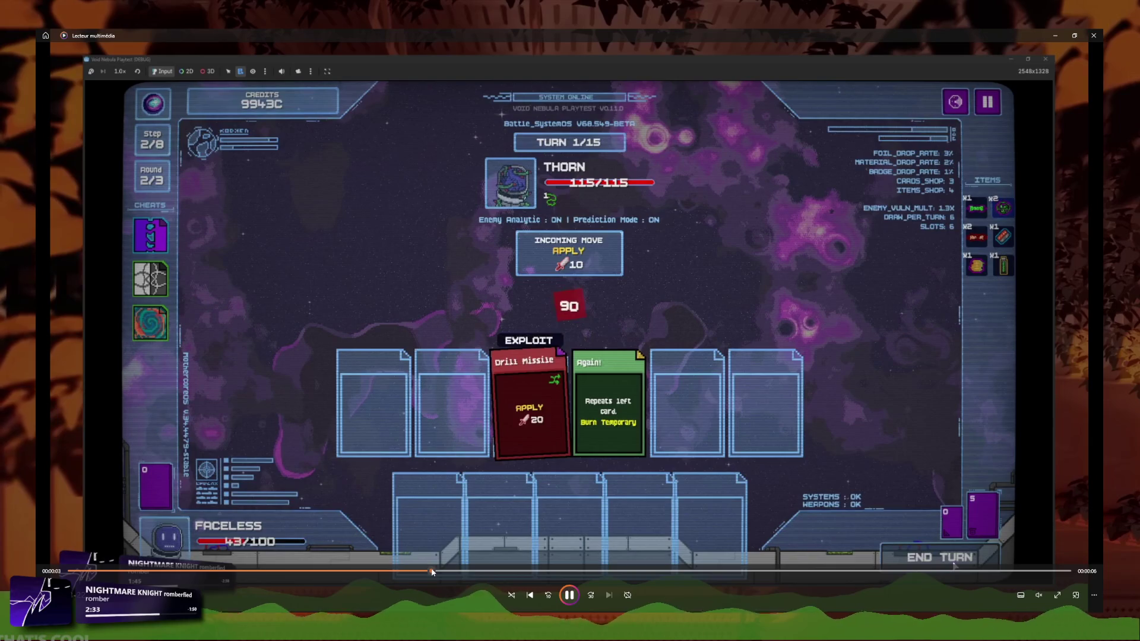
{"action": "left_click_drag", "start_coordinate": [432, 572], "coordinate": [898, 558]}
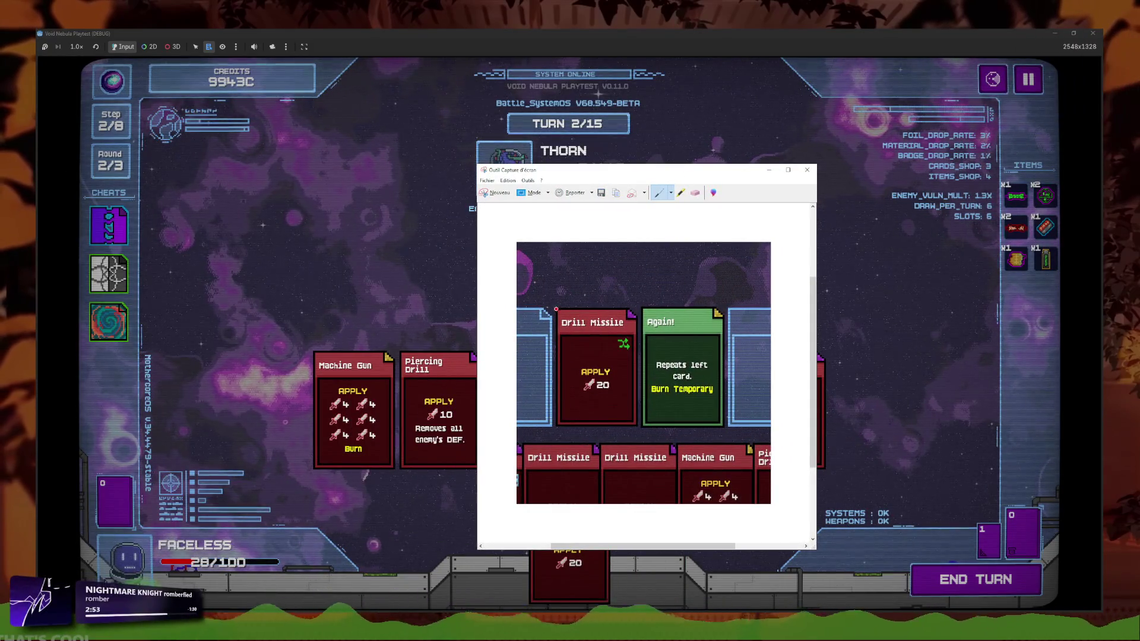
Draw red arrows linking Again! and Drill Missile, and loop around the lower Drill Missile cards
{"action": "mouse_move", "coordinate": [559, 305]}
{"action": "left_mouse_down"}
{"action": "mouse_move", "coordinate": [562, 319]}
{"action": "mouse_move", "coordinate": [672, 300]}
{"action": "left_mouse_up"}
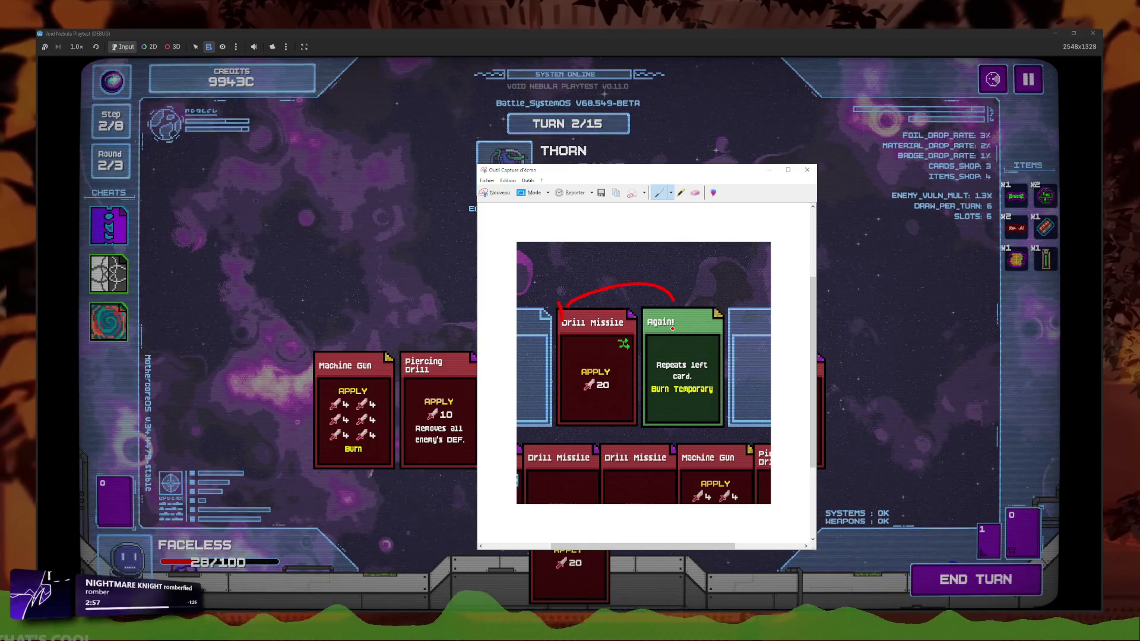
{"action": "left_click_drag", "start_coordinate": [657, 427], "coordinate": [615, 436]}
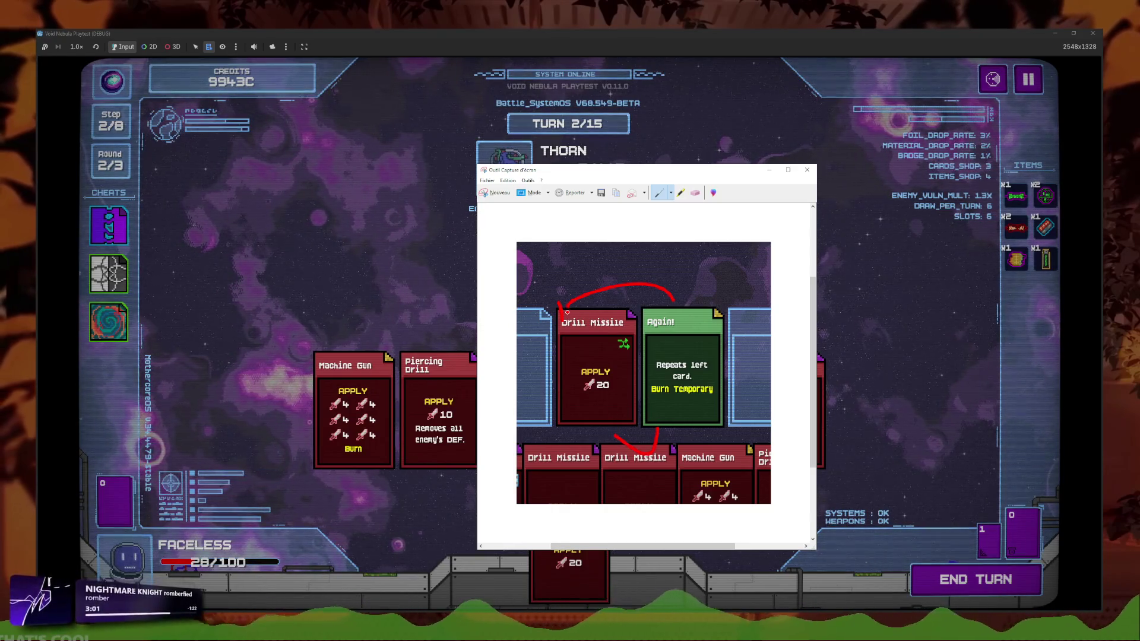
{"action": "left_click_drag", "start_coordinate": [567, 312], "coordinate": [568, 326]}
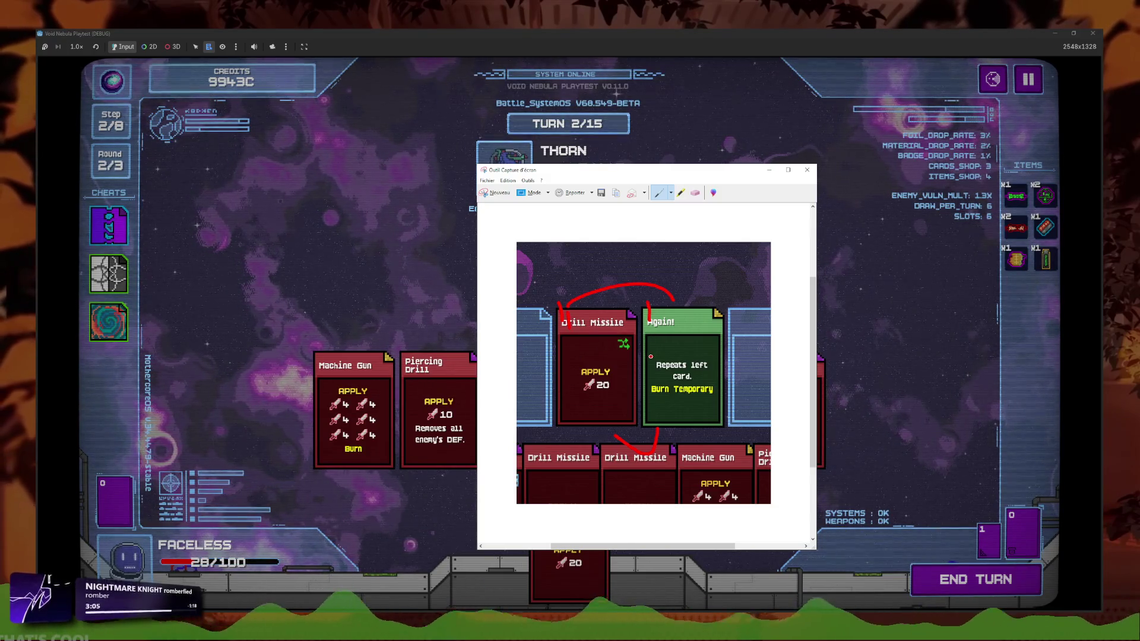
{"action": "left_click_drag", "start_coordinate": [657, 302], "coordinate": [658, 319]}
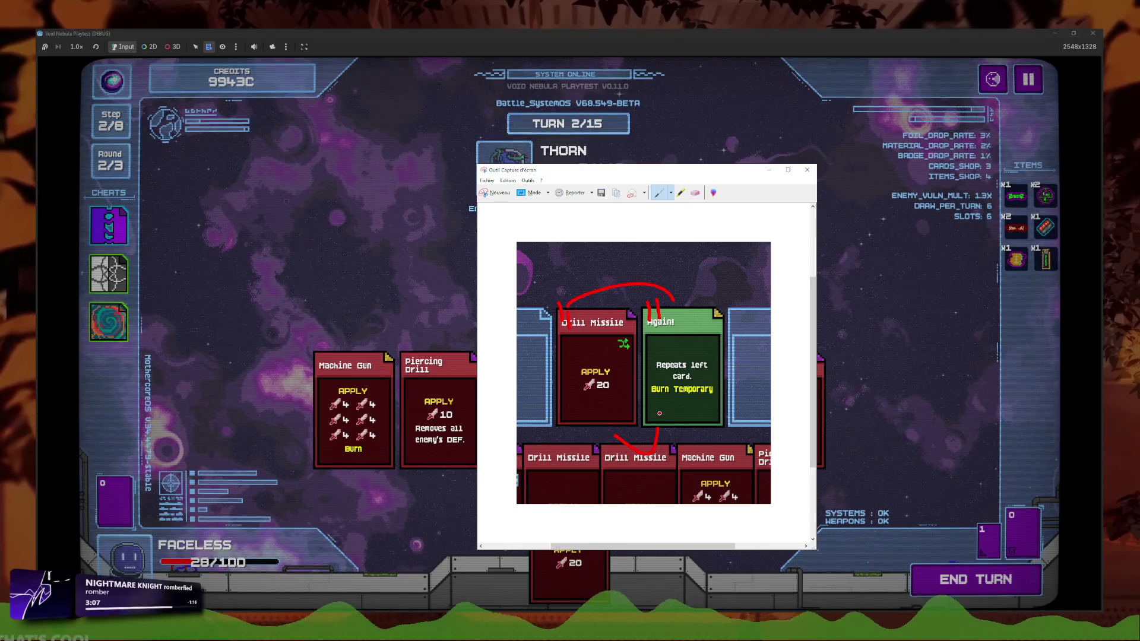
{"action": "left_click_drag", "start_coordinate": [676, 435], "coordinate": [593, 437]}
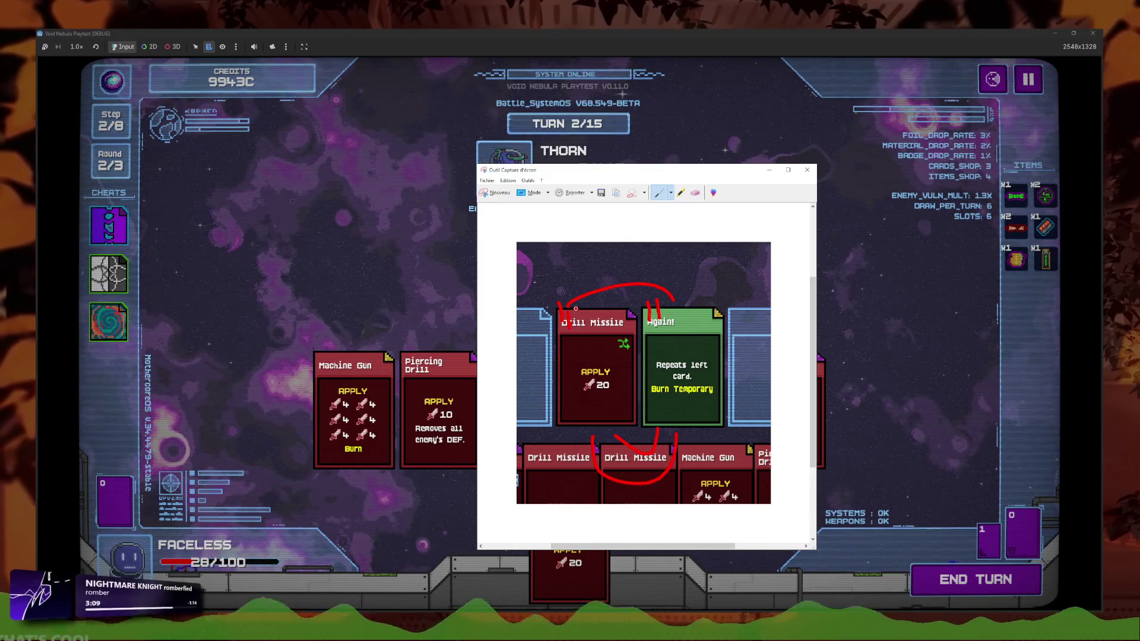
{"action": "mouse_move", "coordinate": [622, 307]}
{"action": "left_mouse_down"}
{"action": "mouse_move", "coordinate": [661, 307]}
{"action": "mouse_move", "coordinate": [670, 321]}
{"action": "left_mouse_up"}
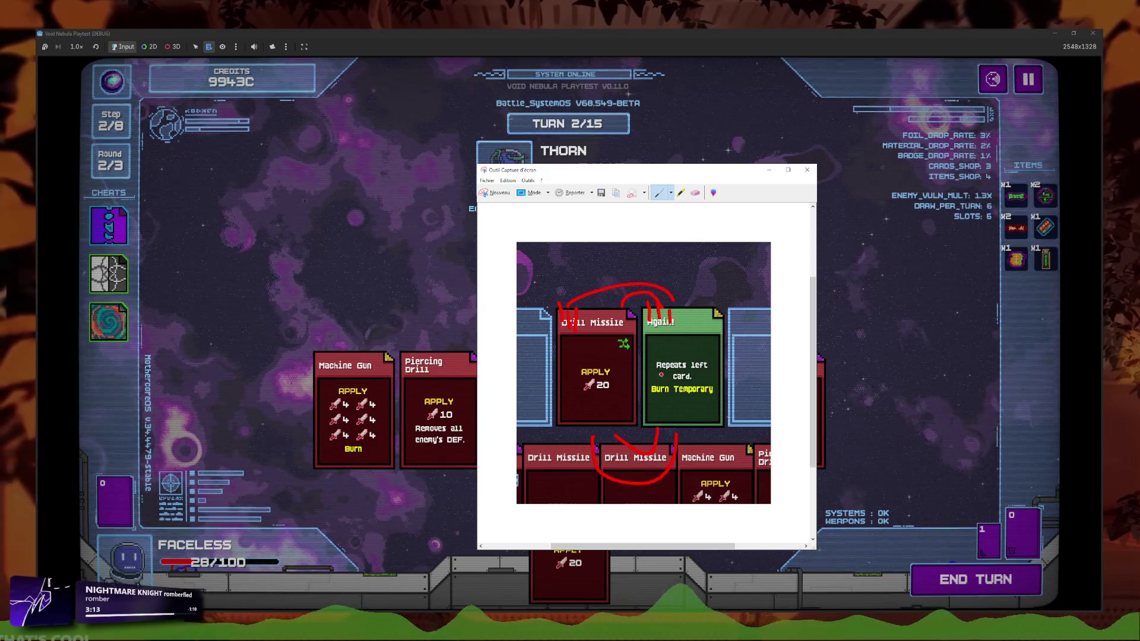
{"action": "left_click_drag", "start_coordinate": [687, 454], "coordinate": [574, 466]}
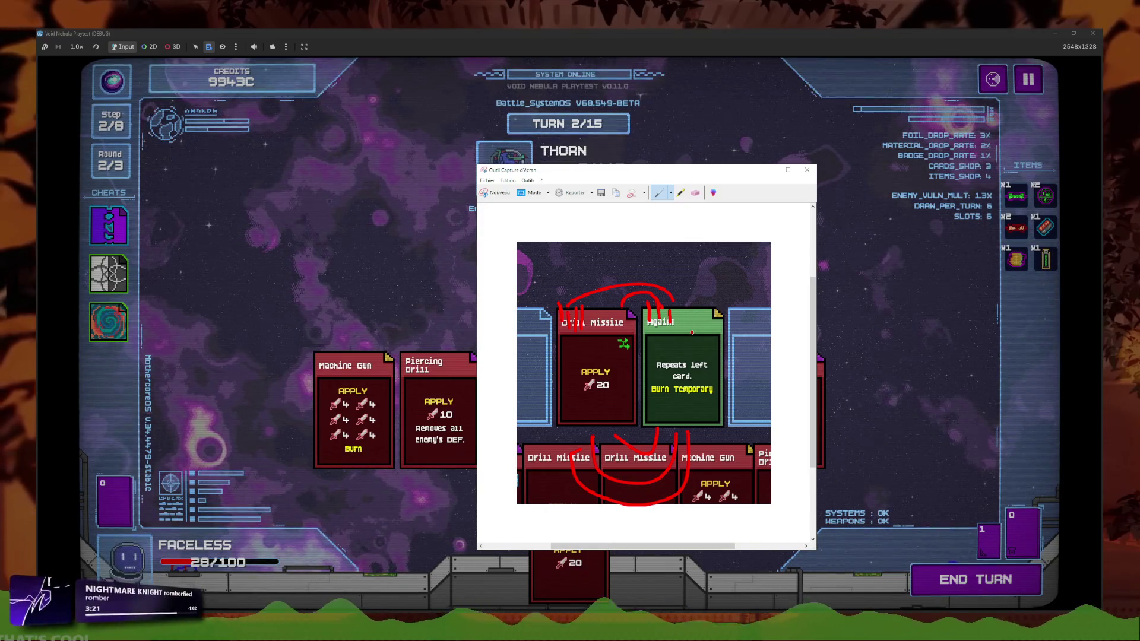
{"action": "left_click", "coordinate": [396, 421]}
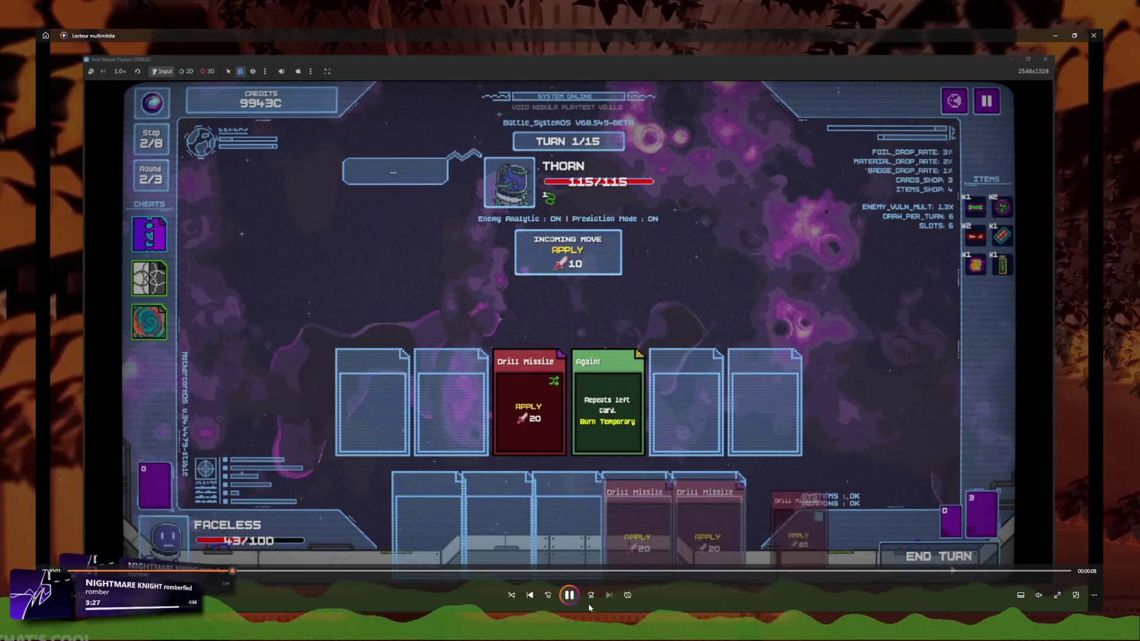
Pause the battle recording and jump it further ahead in the replay
{"action": "left_click", "coordinate": [574, 598]}
{"action": "left_click_drag", "start_coordinate": [334, 577], "coordinate": [549, 571]}
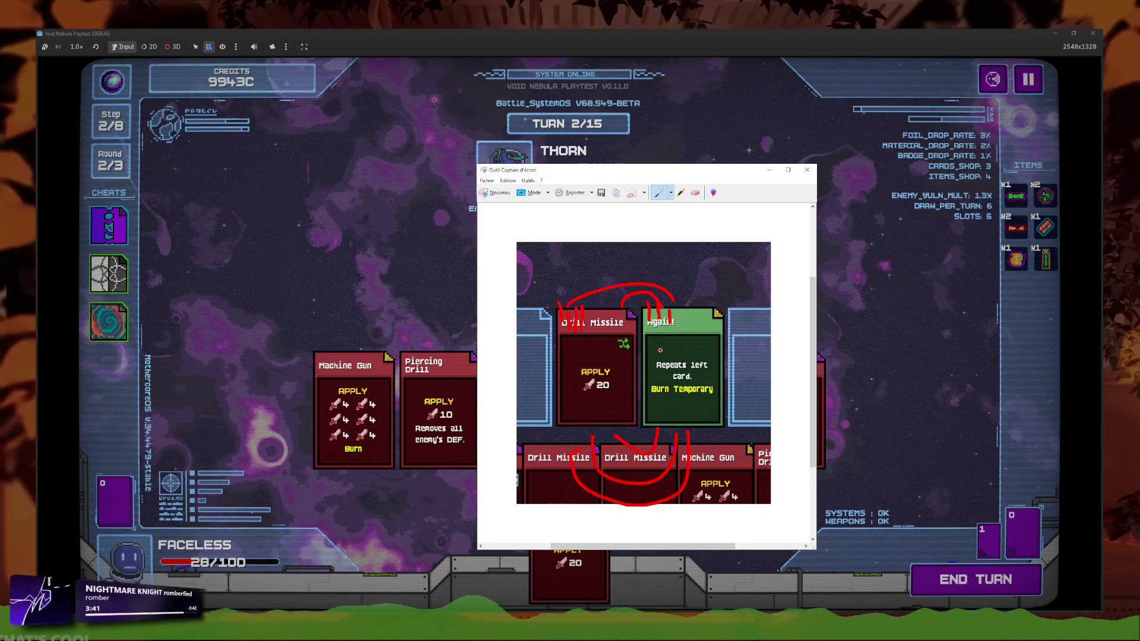
Close the annotated snip with Don't Save, then stop the Void Nebula playtest with F8
{"action": "left_click", "coordinate": [806, 170]}
{"action": "left_click", "coordinate": [686, 372]}
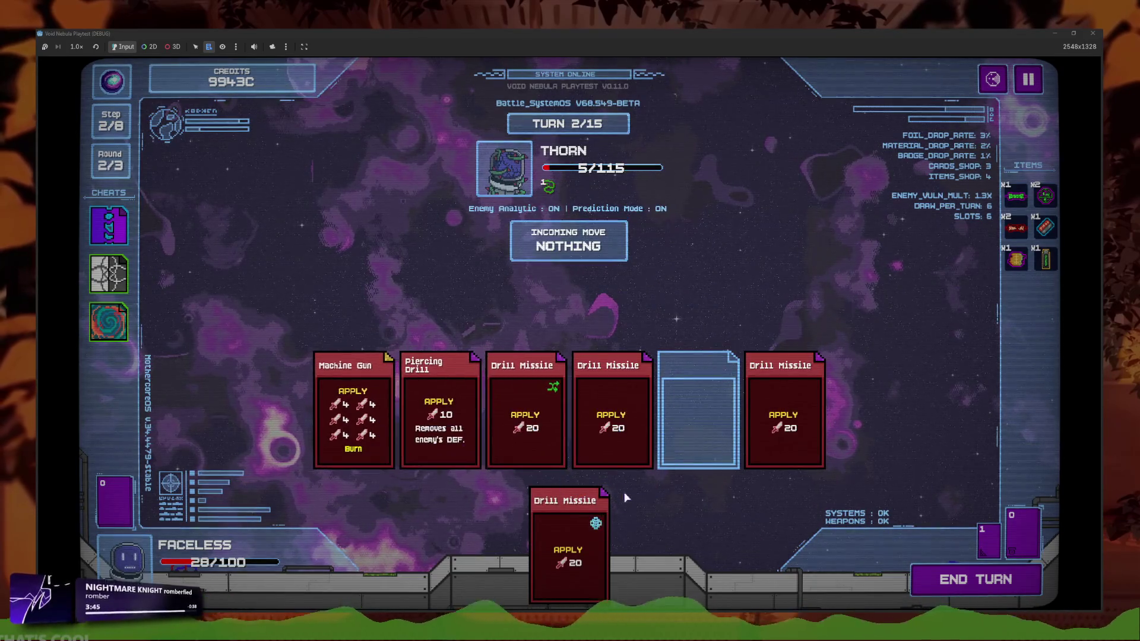
{"action": "mouse_move", "coordinate": [598, 525]}
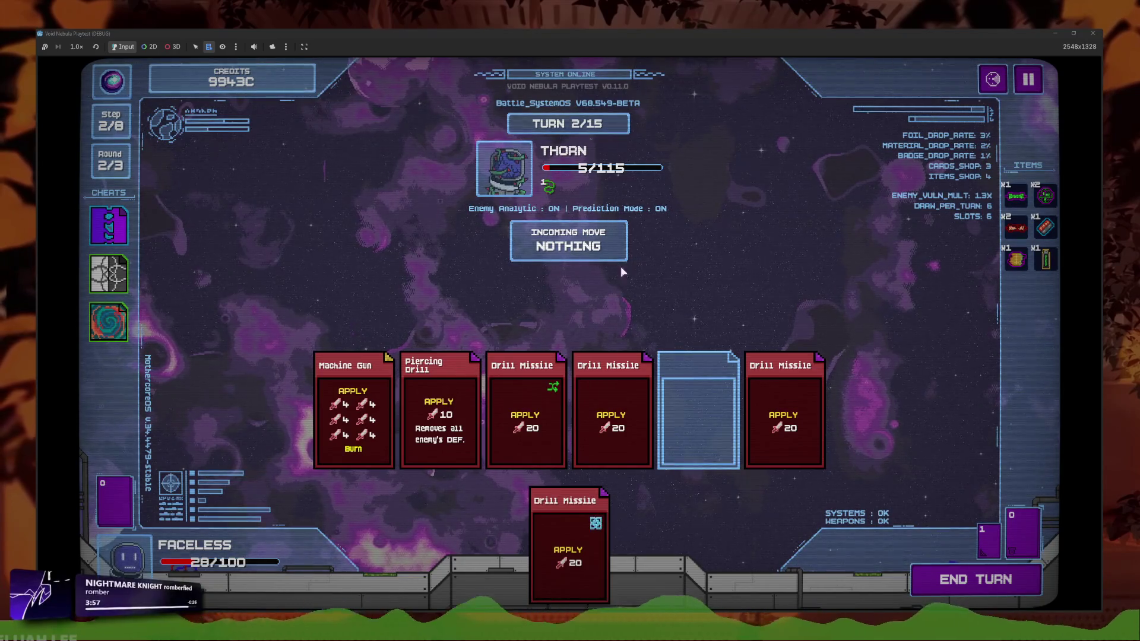
{"action": "key", "text": "F8"}
{"action": "key", "text": "ctrl+f"}
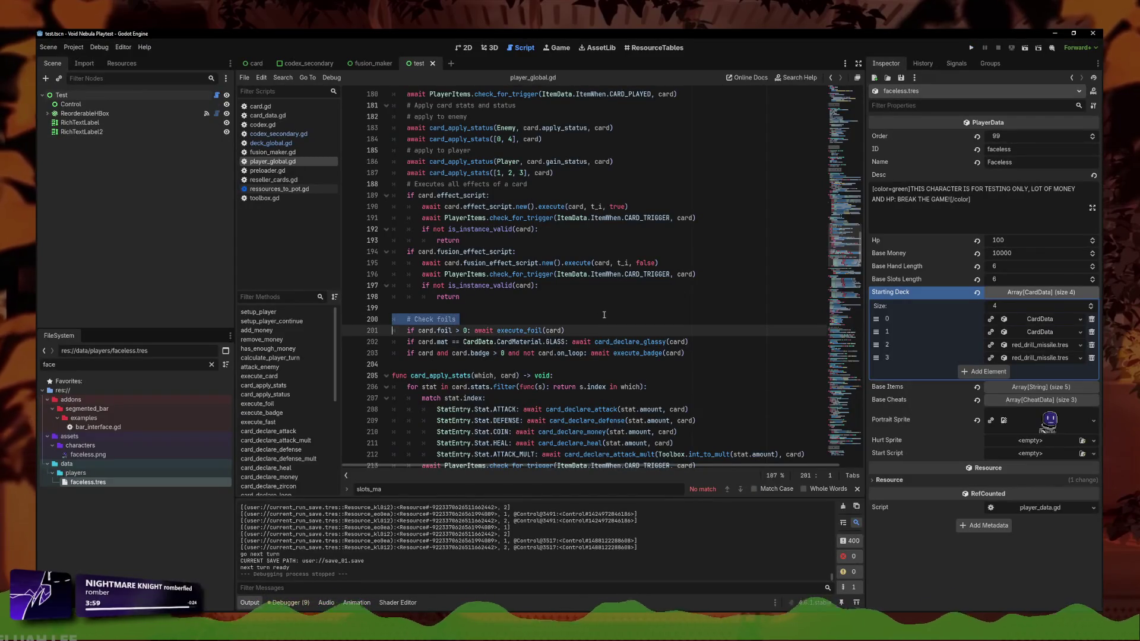
Duplicate the EXPONENTIAL badge check as CardBadge.HYPERBOLIC with boost_all_effects(3) in player_global.gd, and save
{"action": "type", "text": "exponent"}
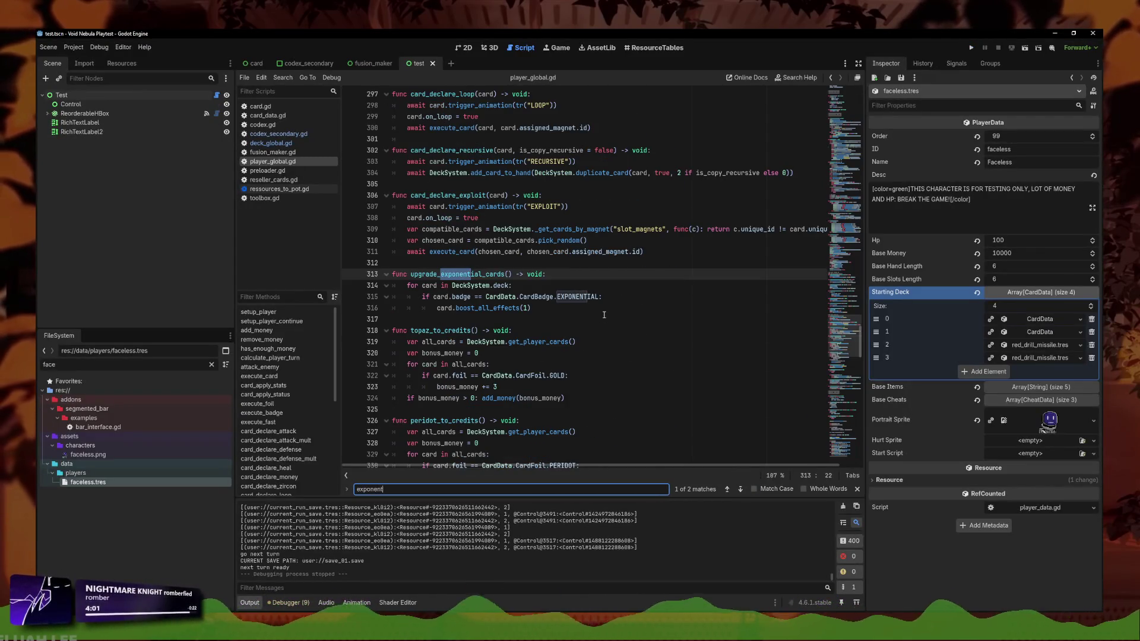
{"action": "left_click", "coordinate": [557, 309]}
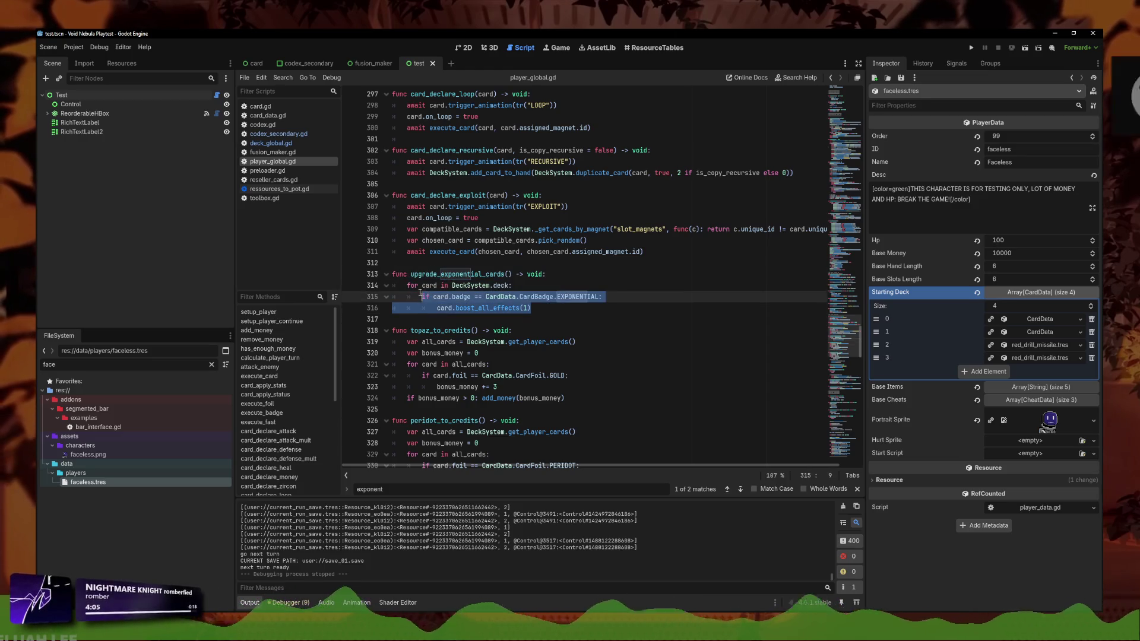
{"action": "key", "text": "ctrl+v"}
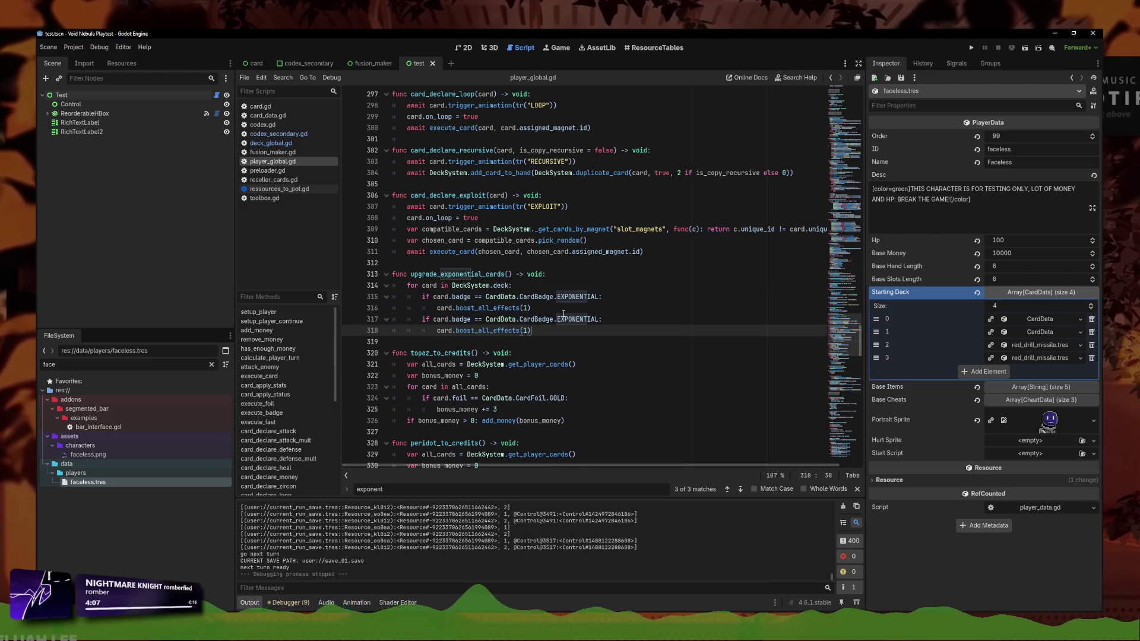
{"action": "left_click_drag", "start_coordinate": [601, 319], "coordinate": [558, 319]}
{"action": "key", "text": "BackSpace"}
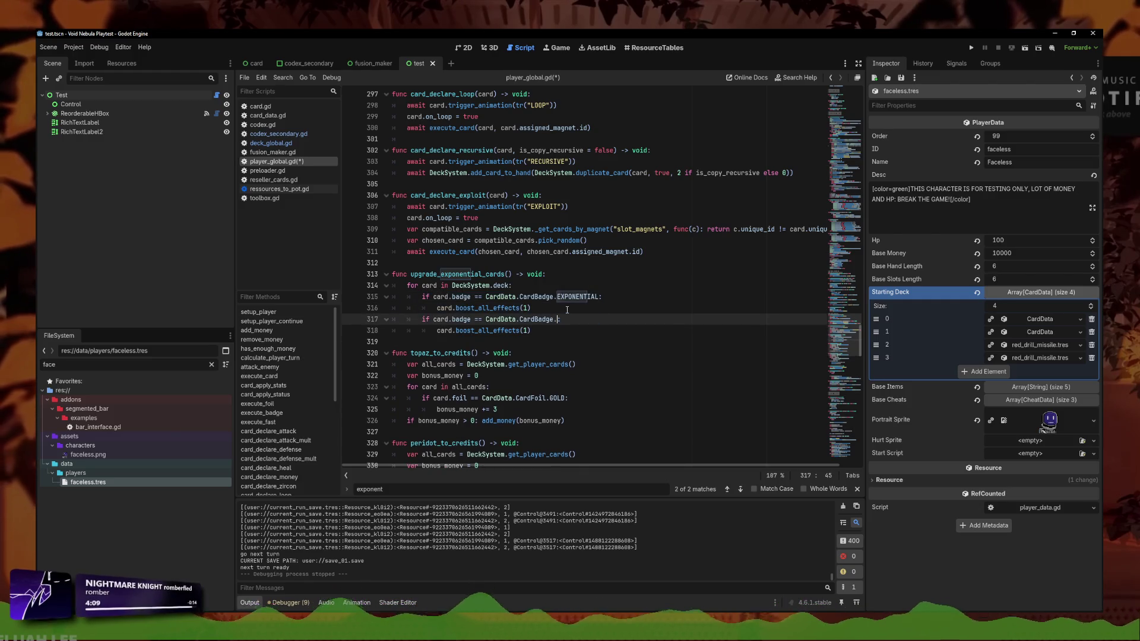
{"action": "type", "text": "."}
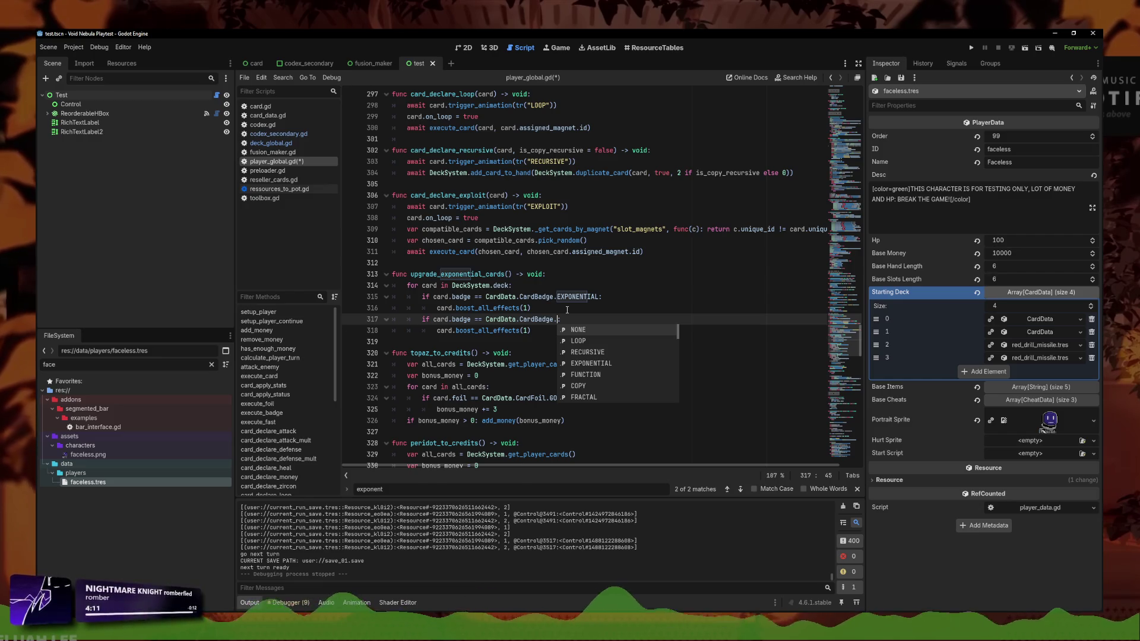
{"action": "type", "text": "HYPERBOLIC"}
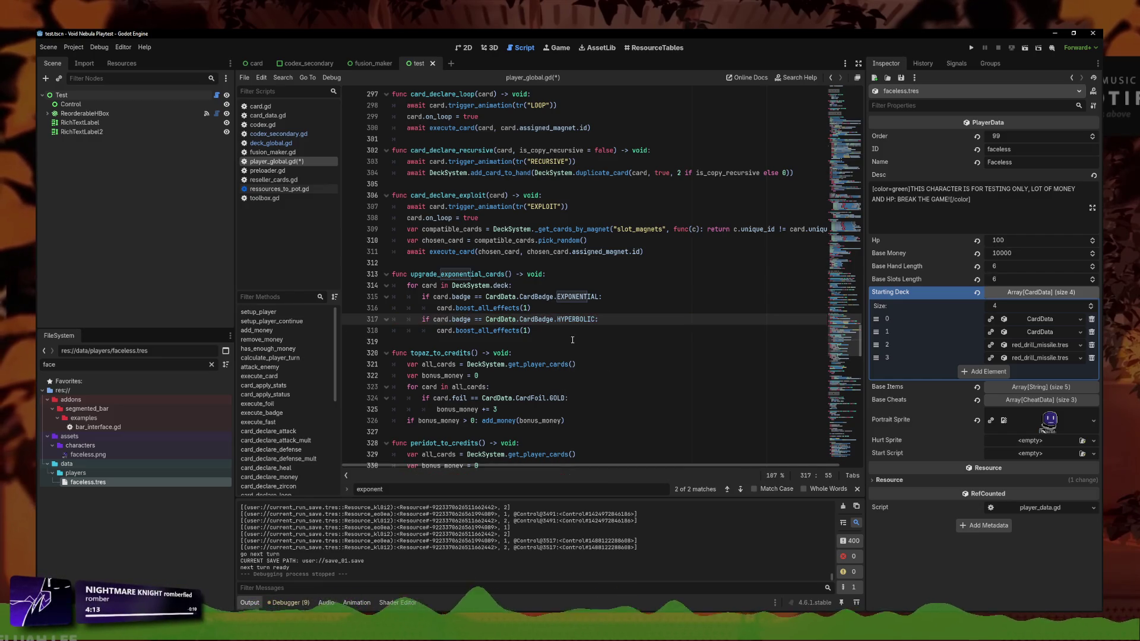
{"action": "left_click", "coordinate": [562, 336]}
{"action": "type", "text": "3"}
{"action": "key", "text": "ctrl+s"}
{"action": "left_click", "coordinate": [543, 319]}
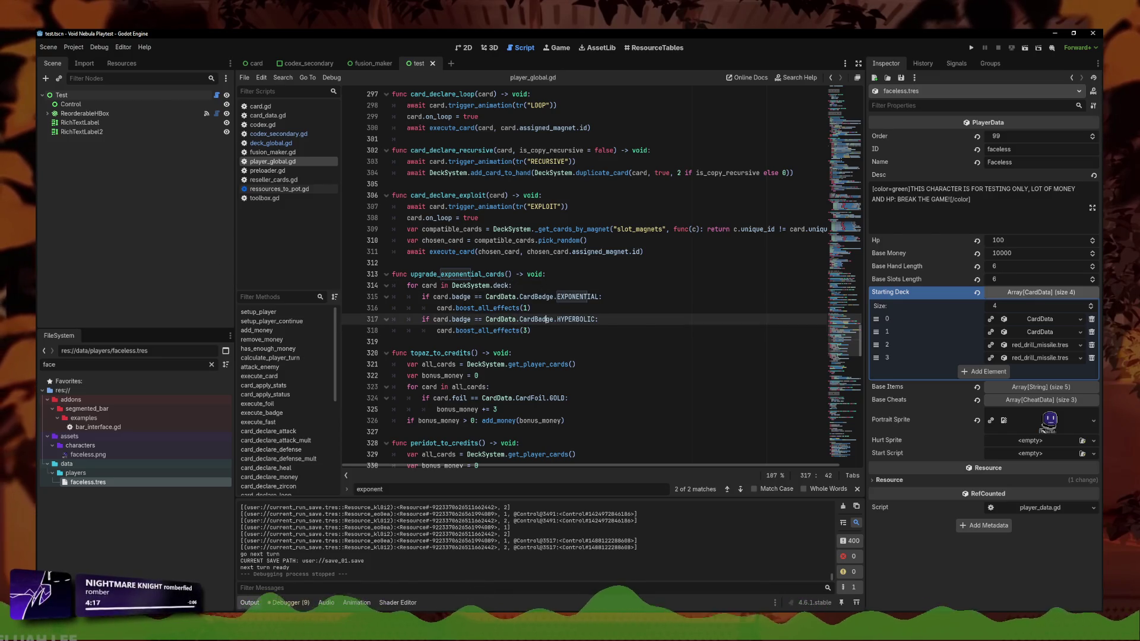
{"action": "left_click", "coordinate": [549, 328]}
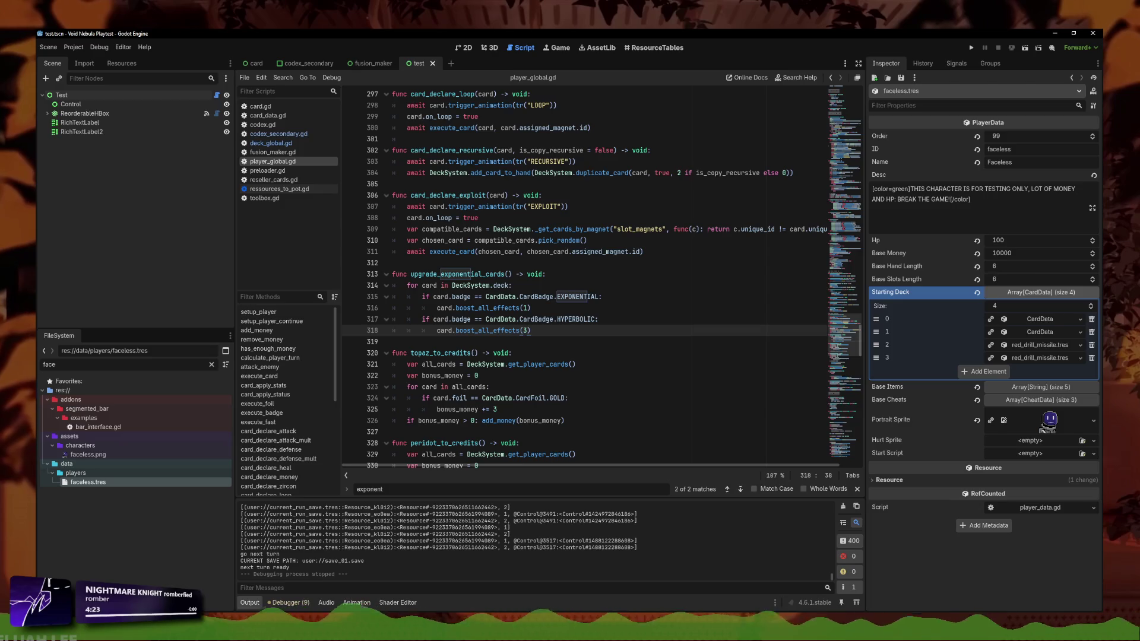
Search player_global.gd for 'execute' and for a banish card function, then clear the search
{"action": "left_click", "coordinate": [608, 319]}
{"action": "scroll", "coordinate": [618, 317], "scroll_direction": "up", "scroll_amount": 4}
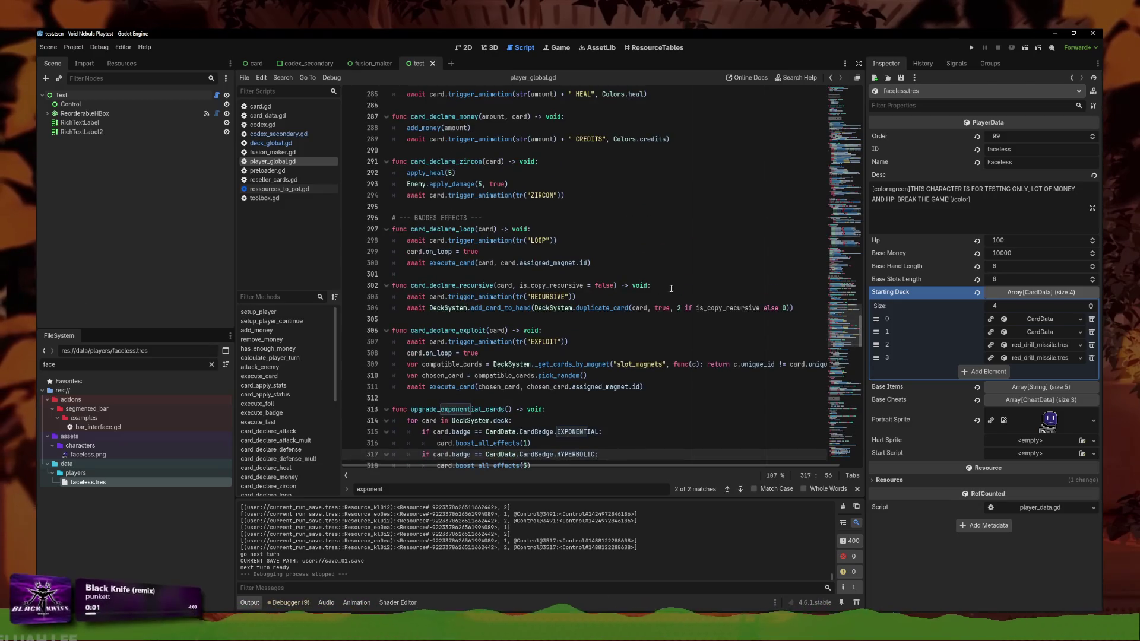
{"action": "scroll", "coordinate": [568, 347], "scroll_direction": "up", "scroll_amount": 15}
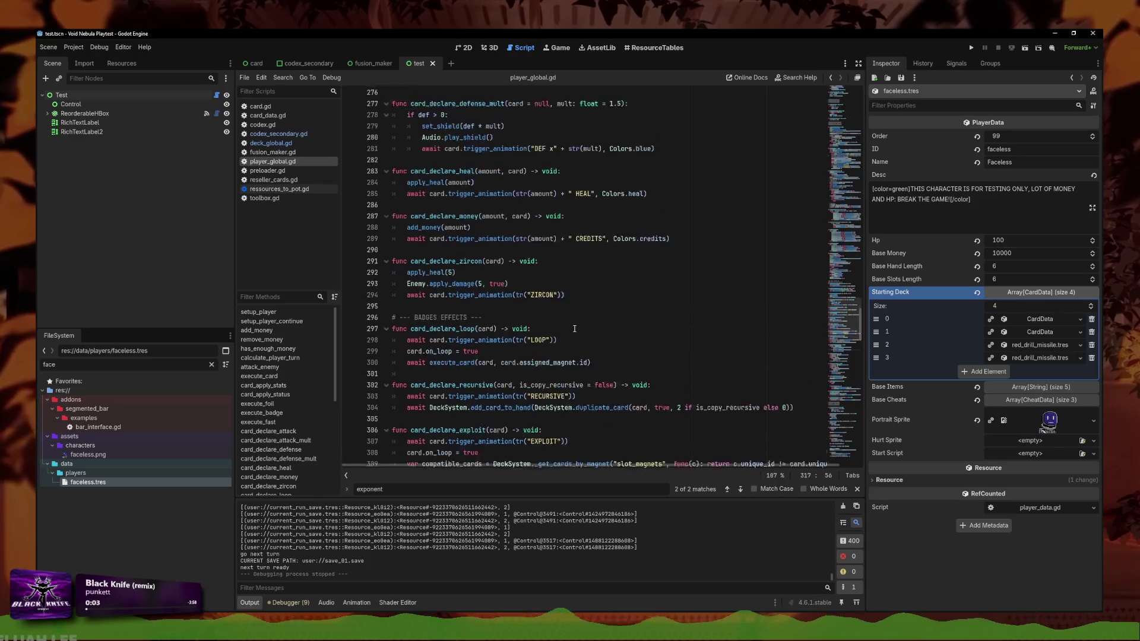
{"action": "scroll", "coordinate": [577, 319], "scroll_direction": "up", "scroll_amount": 12}
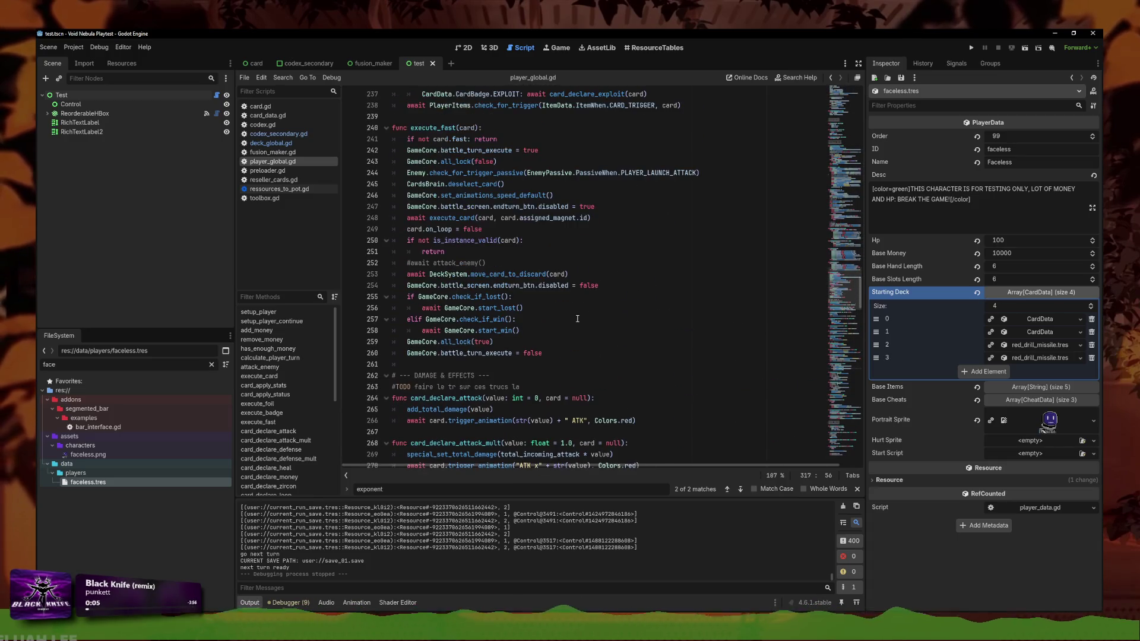
{"action": "key", "text": "ctrl+f"}
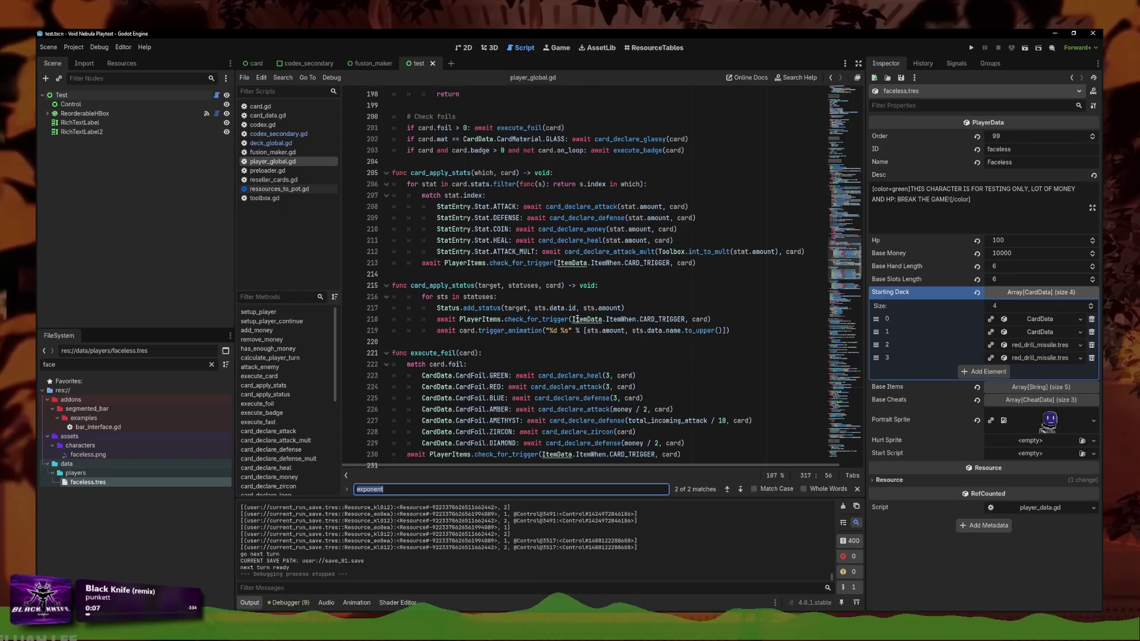
{"action": "type", "text": "execute"}
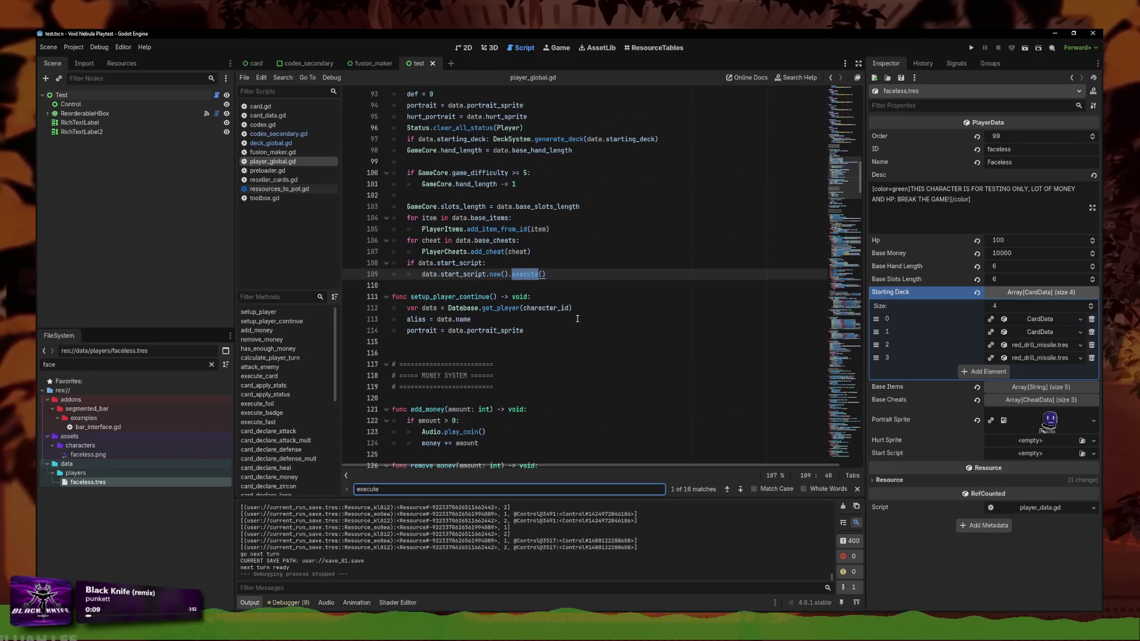
{"action": "key", "text": "ctrl+a"}
{"action": "type", "text": "banish_caer"}
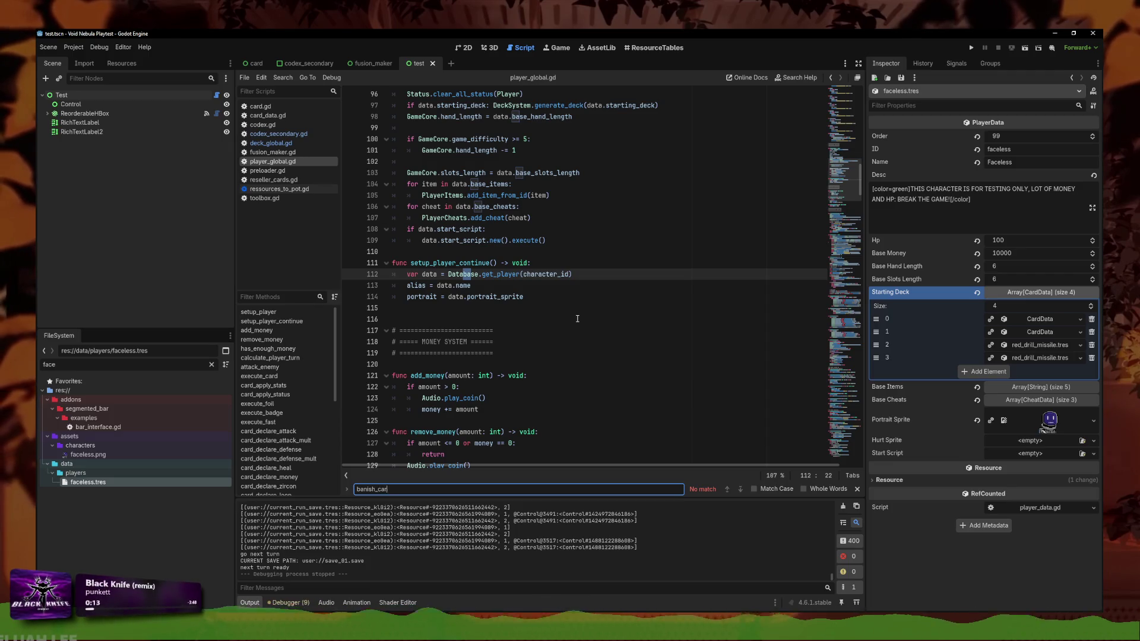
{"action": "key", "text": "ctrl+a"}
{"action": "key", "text": "BackSpace"}
Filter the project files for 'battl' and open battle.gd and the battle.tscn scene
{"action": "double_click", "coordinate": [50, 364]}
{"action": "type", "text": "b"}
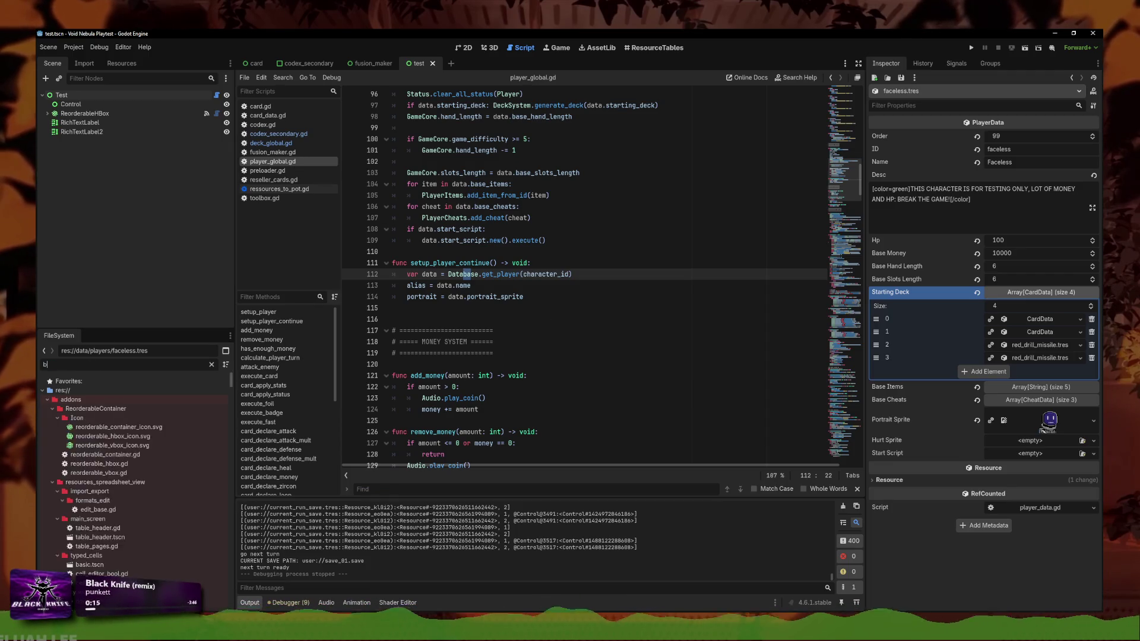
{"action": "type", "text": "attle"}
{"action": "double_click", "coordinate": [83, 445]}
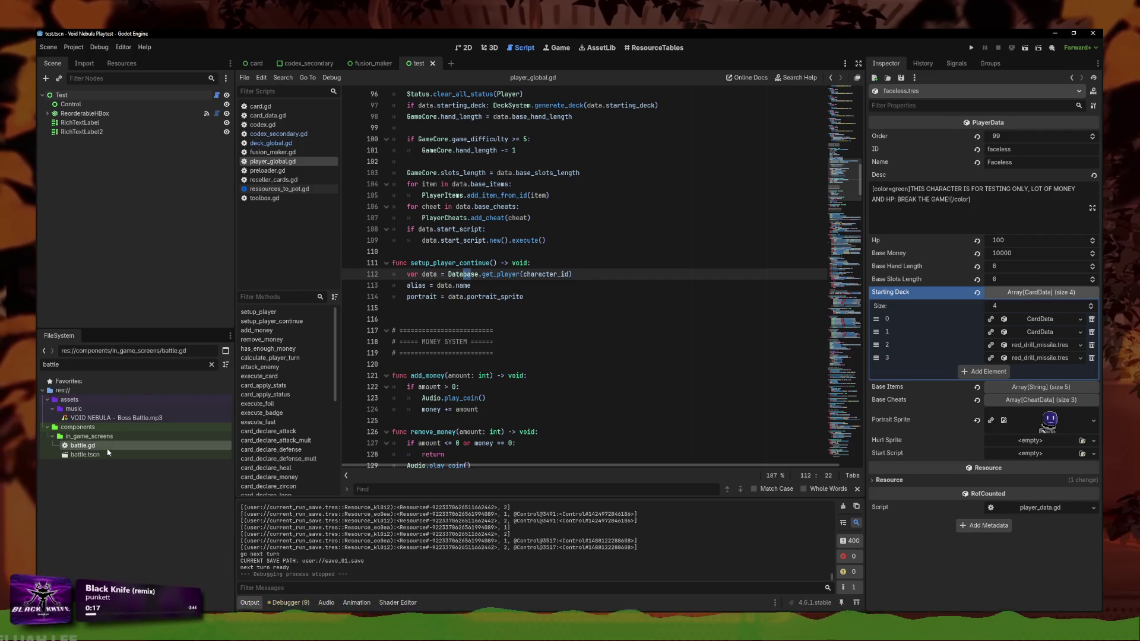
{"action": "left_click", "coordinate": [111, 455]}
{"action": "double_click", "coordinate": [111, 455]}
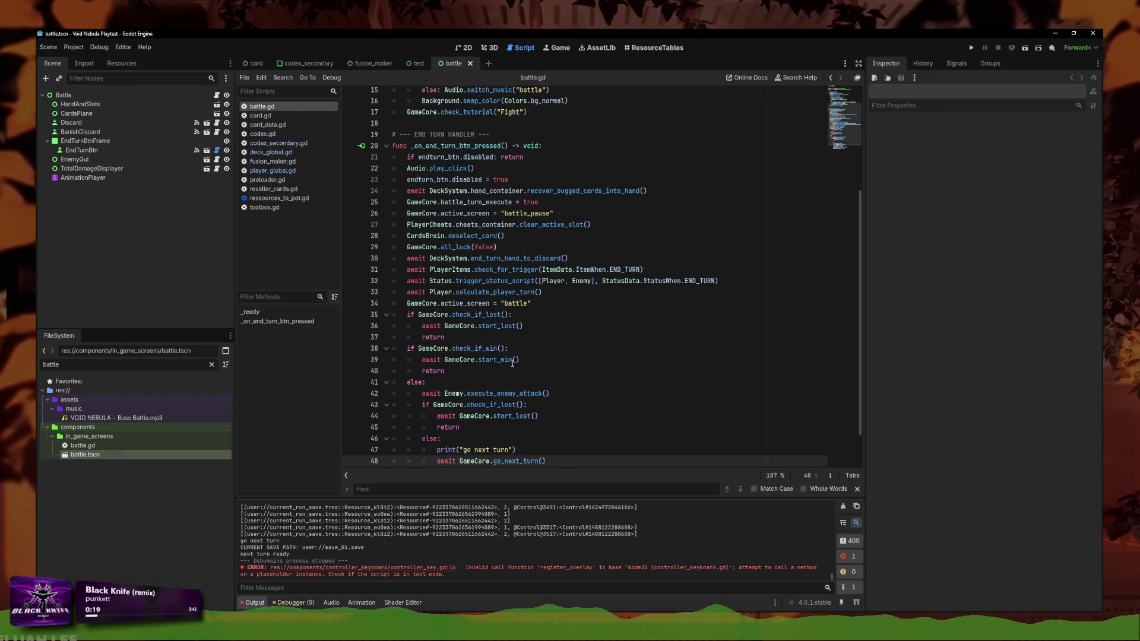
{"action": "scroll", "coordinate": [540, 354], "scroll_direction": "up", "scroll_amount": 2}
{"action": "scroll", "coordinate": [540, 353], "scroll_direction": "up", "scroll_amount": 1}
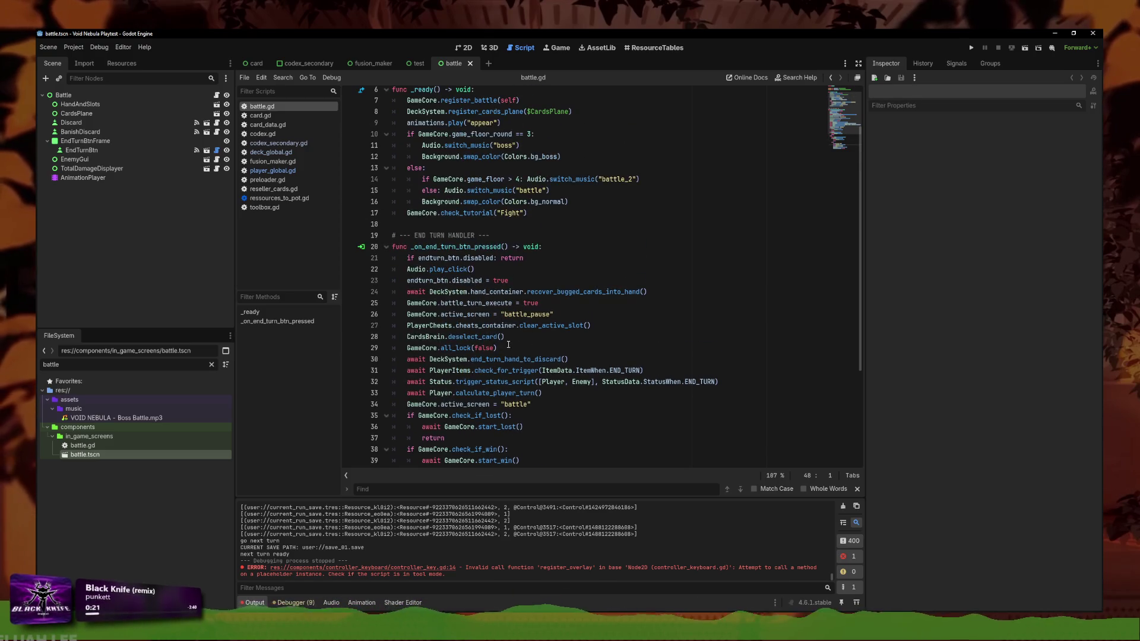
{"action": "scroll", "coordinate": [500, 339], "scroll_direction": "down", "scroll_amount": 4}
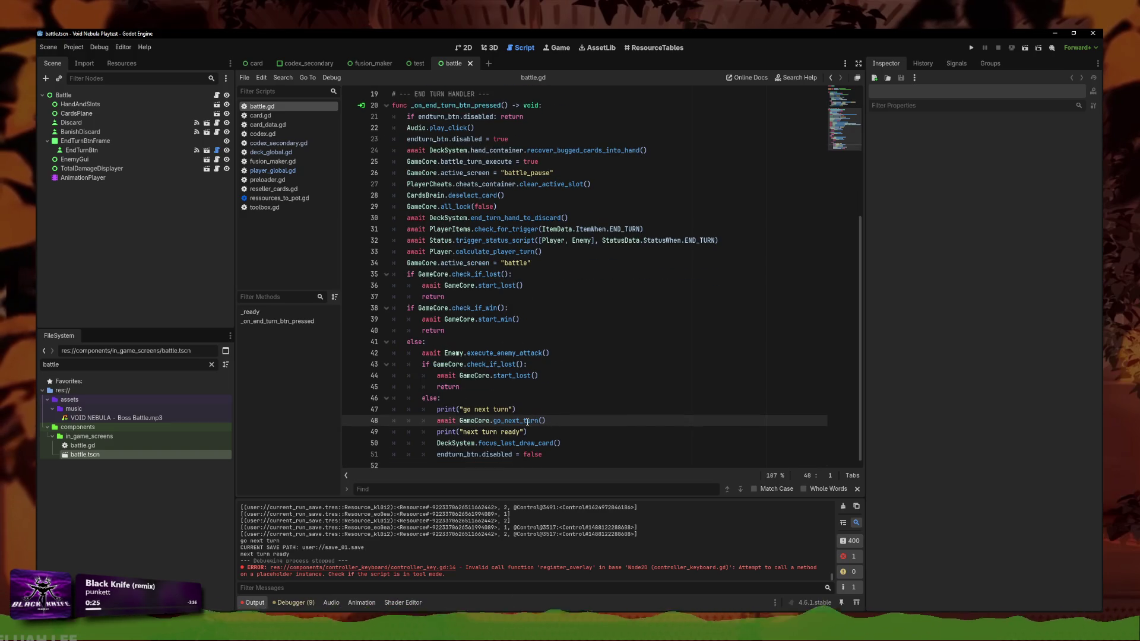
Follow go_next_turn, then calculate_player_turn in battle.gd to their definitions
{"action": "left_click", "coordinate": [527, 422], "text": "ctrl"}
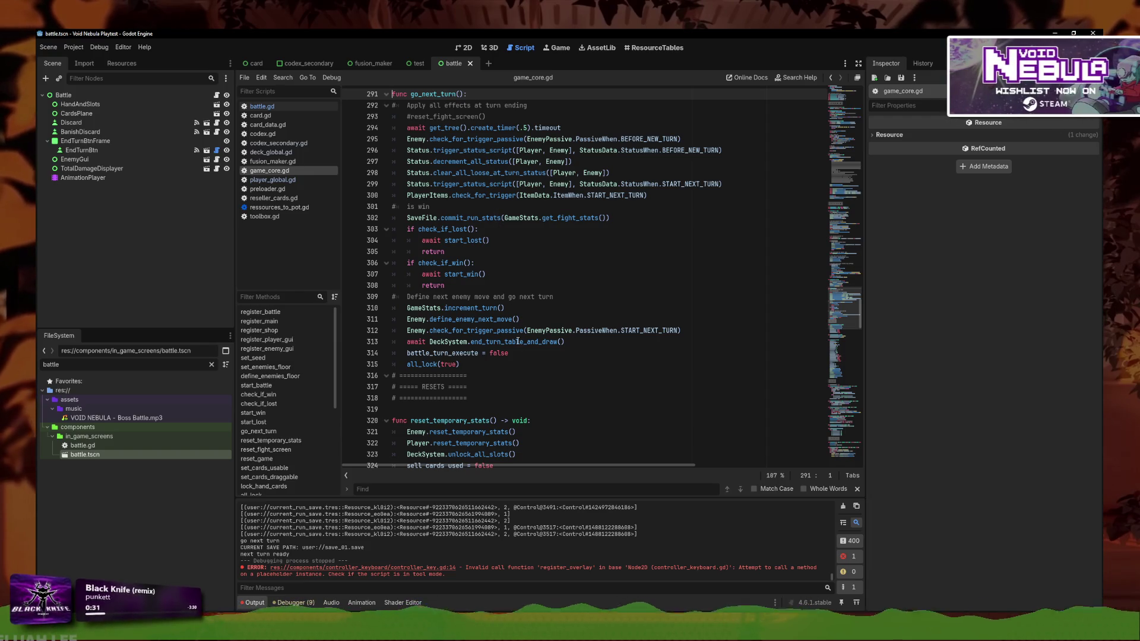
{"action": "left_click", "coordinate": [267, 107]}
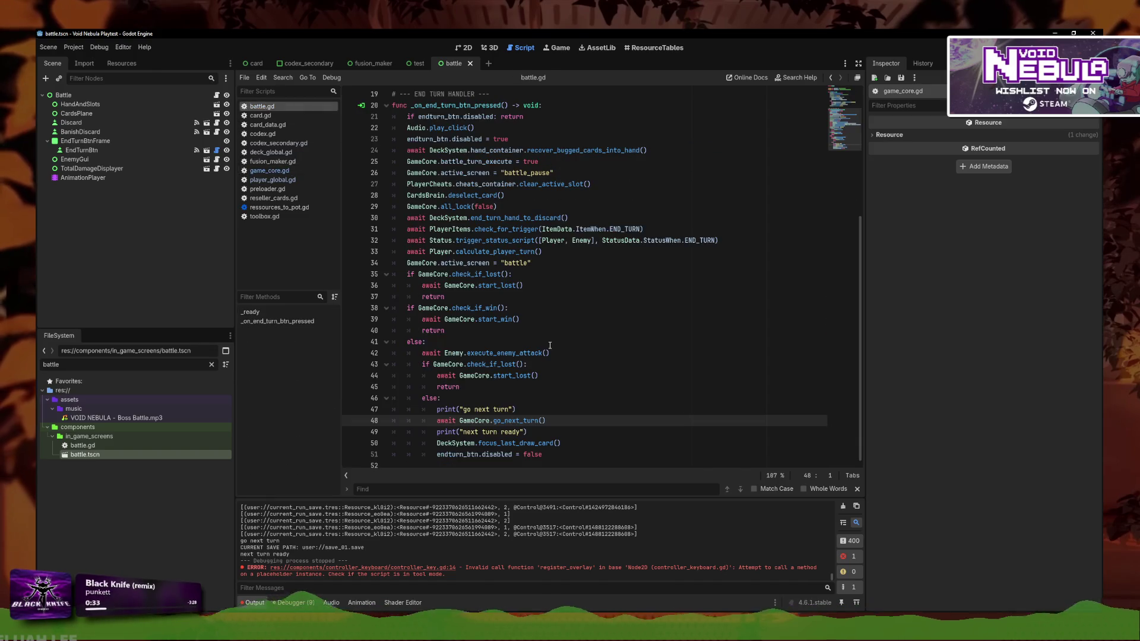
{"action": "left_click", "coordinate": [574, 248]}
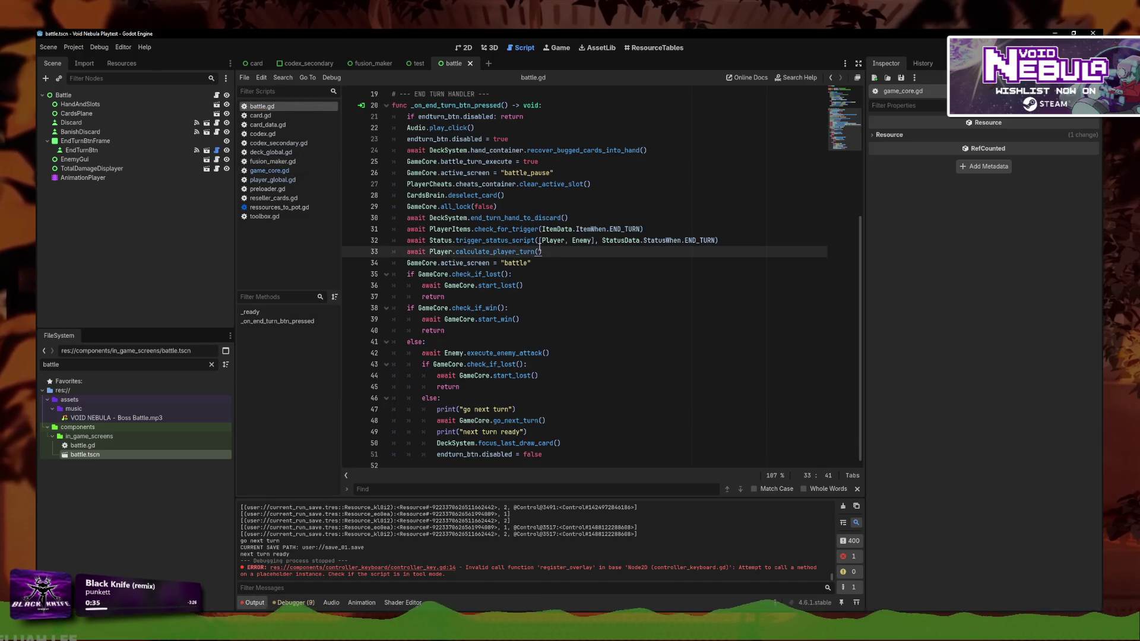
{"action": "left_click", "coordinate": [564, 355]}
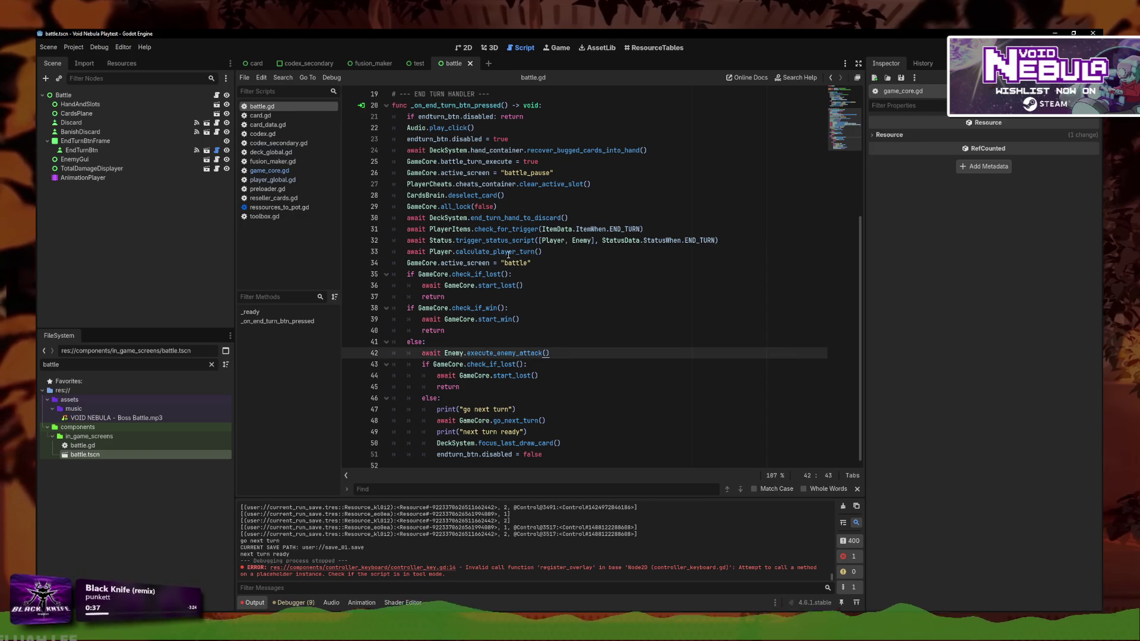
{"action": "left_click", "coordinate": [549, 254]}
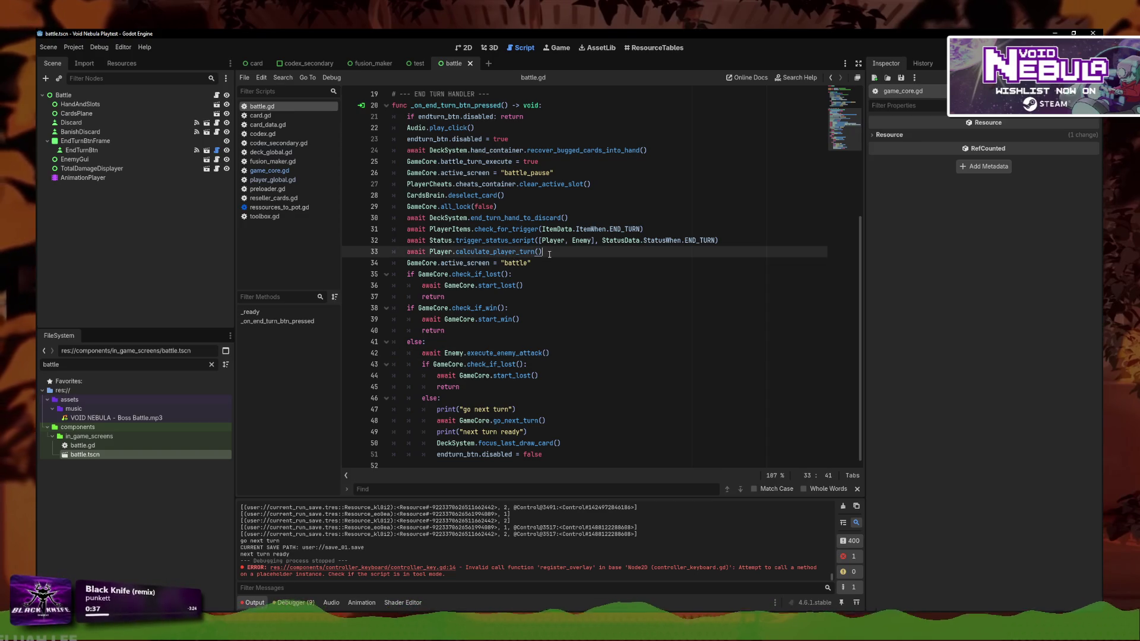
{"action": "left_click", "coordinate": [509, 252], "text": "ctrl"}
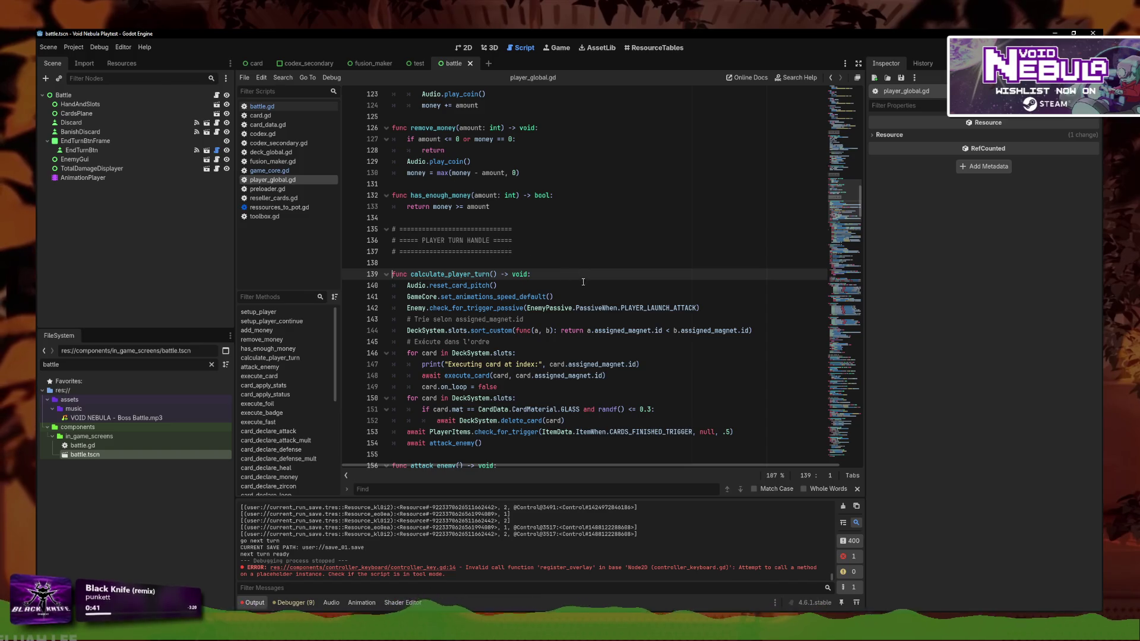
Inspect the glass card deletion line and jump into the execute_card definition
{"action": "scroll", "coordinate": [591, 317], "scroll_direction": "down", "scroll_amount": 2}
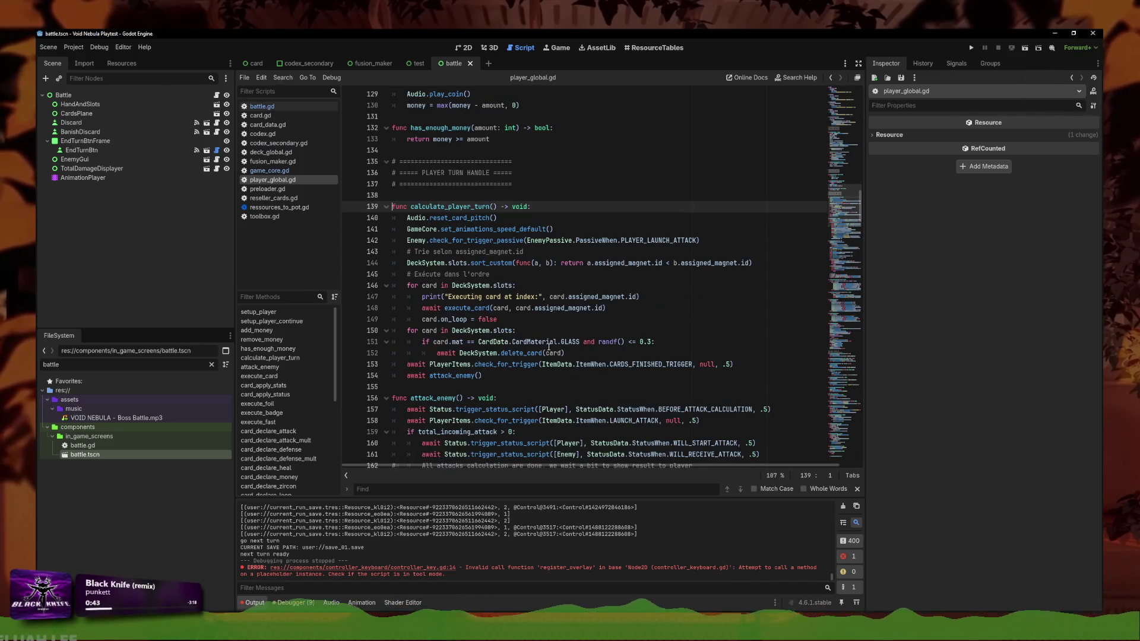
{"action": "left_click", "coordinate": [600, 354]}
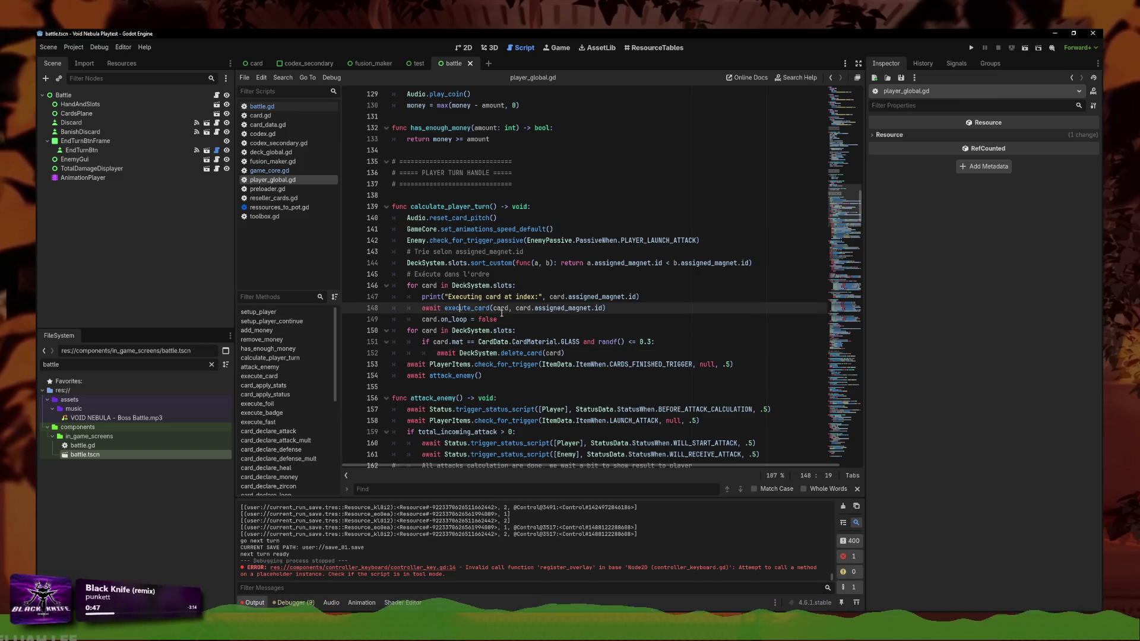
{"action": "left_click", "coordinate": [467, 308], "text": "ctrl"}
{"action": "scroll", "coordinate": [530, 343], "scroll_direction": "down", "scroll_amount": 4}
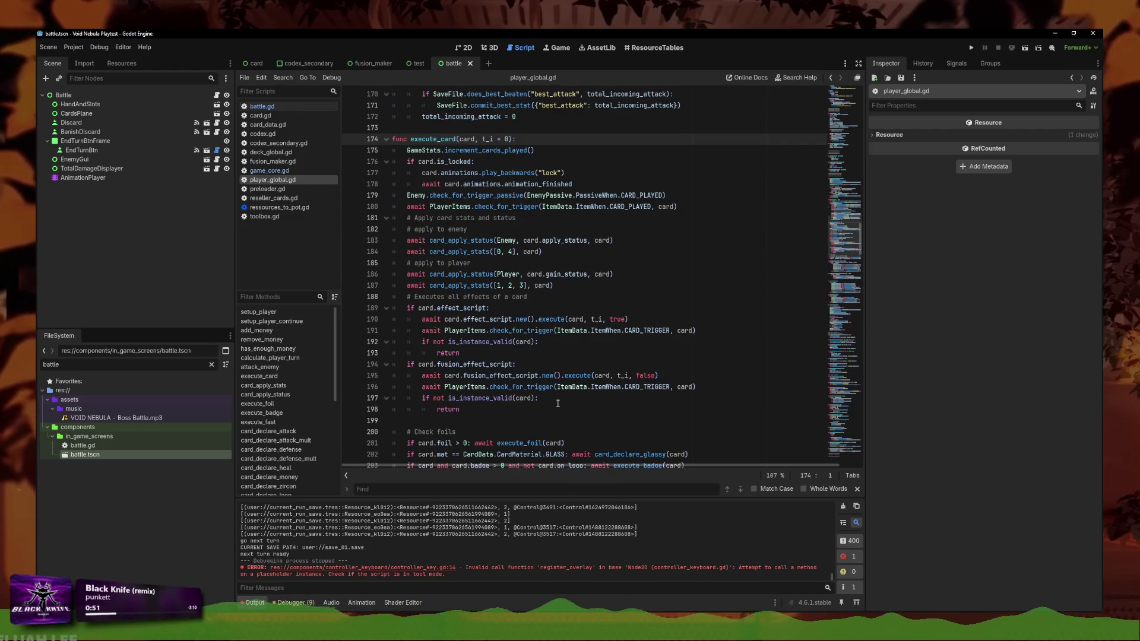
{"action": "scroll", "coordinate": [564, 399], "scroll_direction": "down", "scroll_amount": 2}
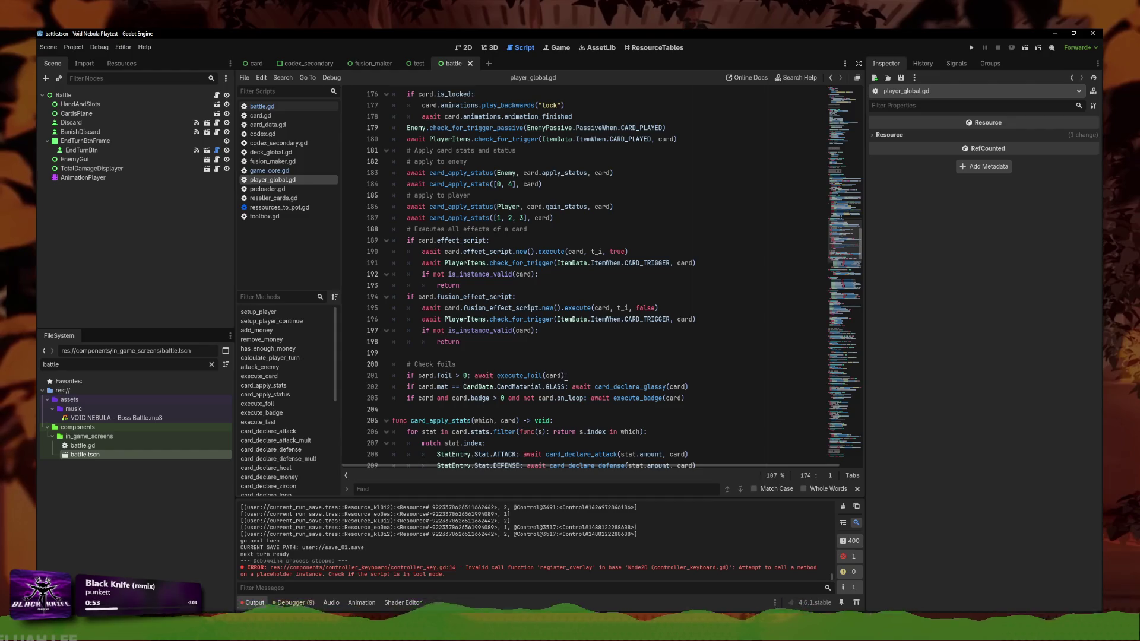
{"action": "scroll", "coordinate": [561, 370], "scroll_direction": "up", "scroll_amount": 2}
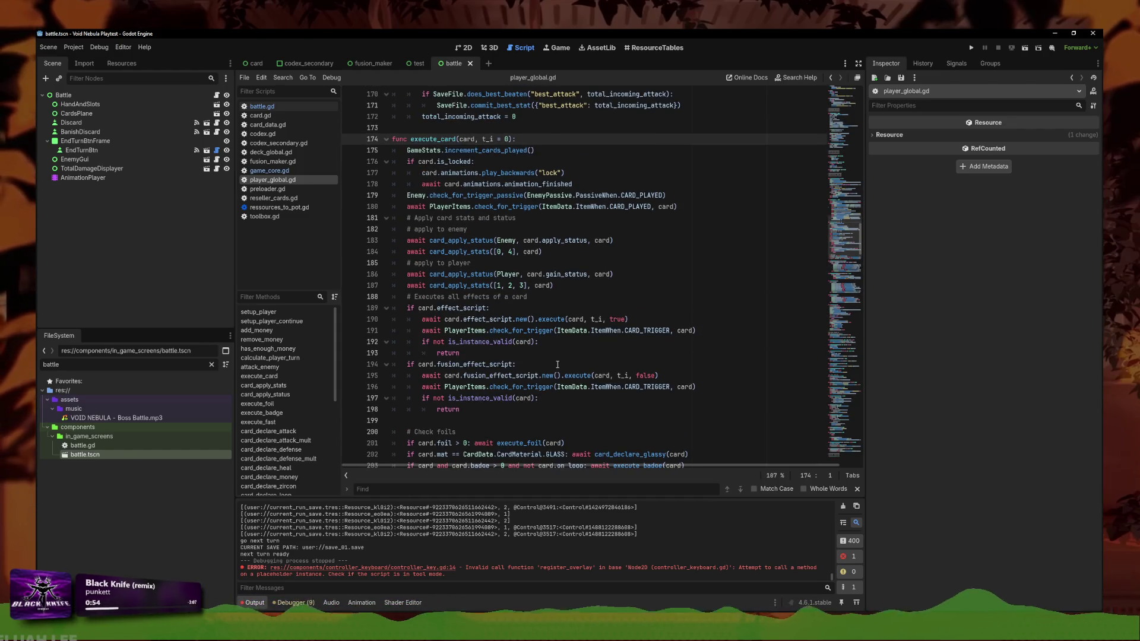
Search the execute_card code for 'burn', clear it, and switch to deck_global.gd
{"action": "left_click", "coordinate": [634, 277]}
{"action": "key", "text": "ctrl+f"}
{"action": "type", "text": "burn"}
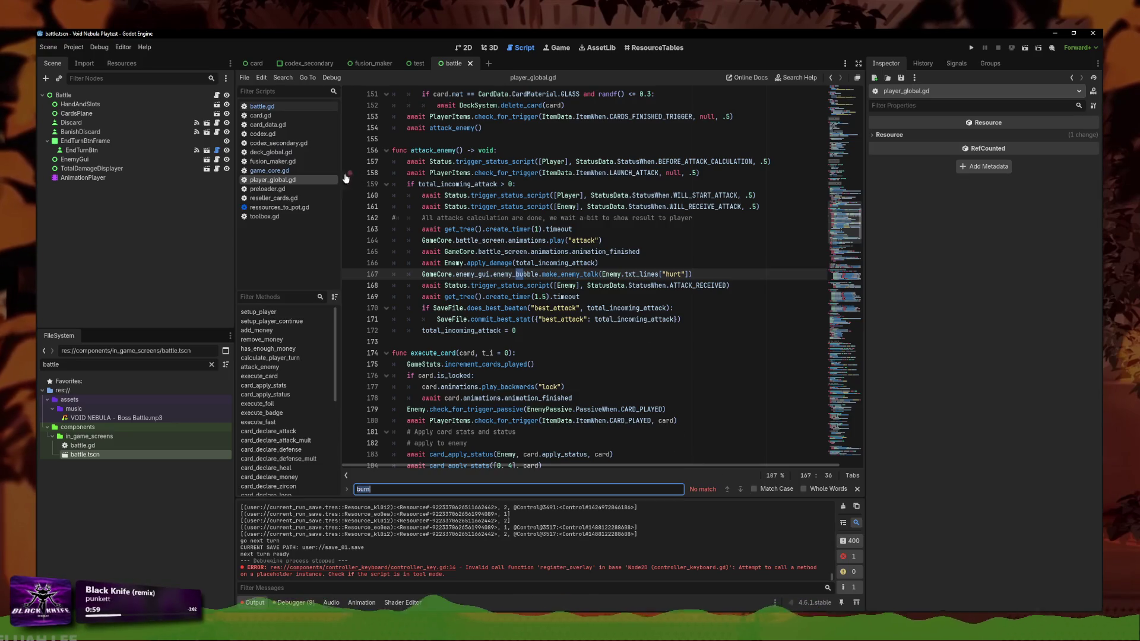
{"action": "key", "text": "BackSpace"}
{"action": "key", "text": "BackSpace"}
{"action": "key", "text": "BackSpace"}
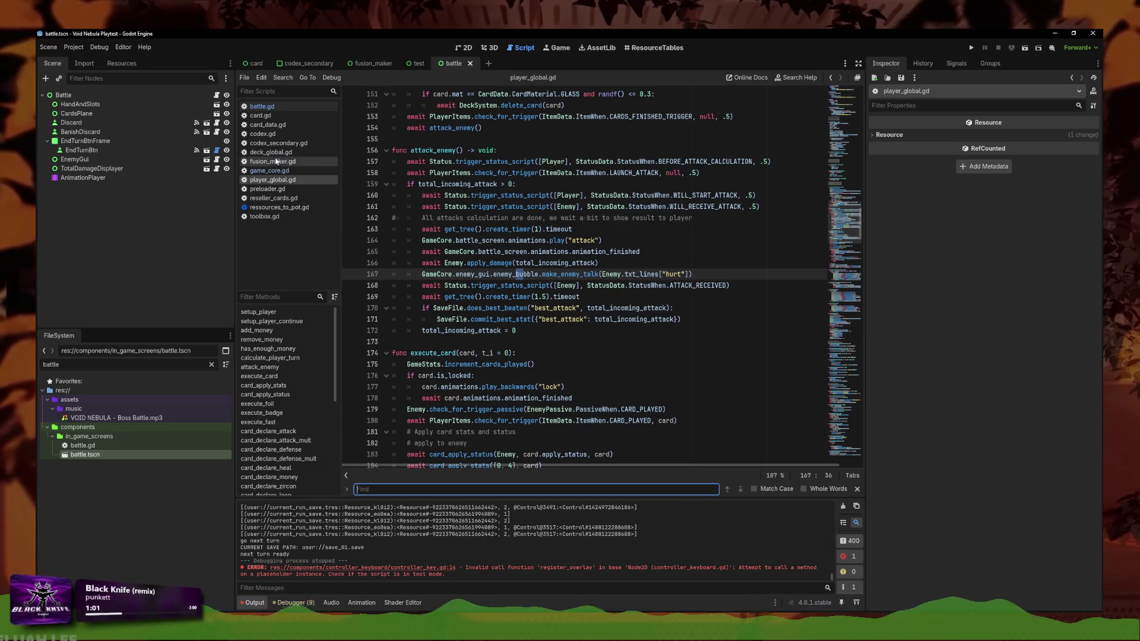
{"action": "left_click", "coordinate": [271, 152]}
Search deck_global.gd for 'burn' and step through the matches to the burn banish check
{"action": "type", "text": "burn"}
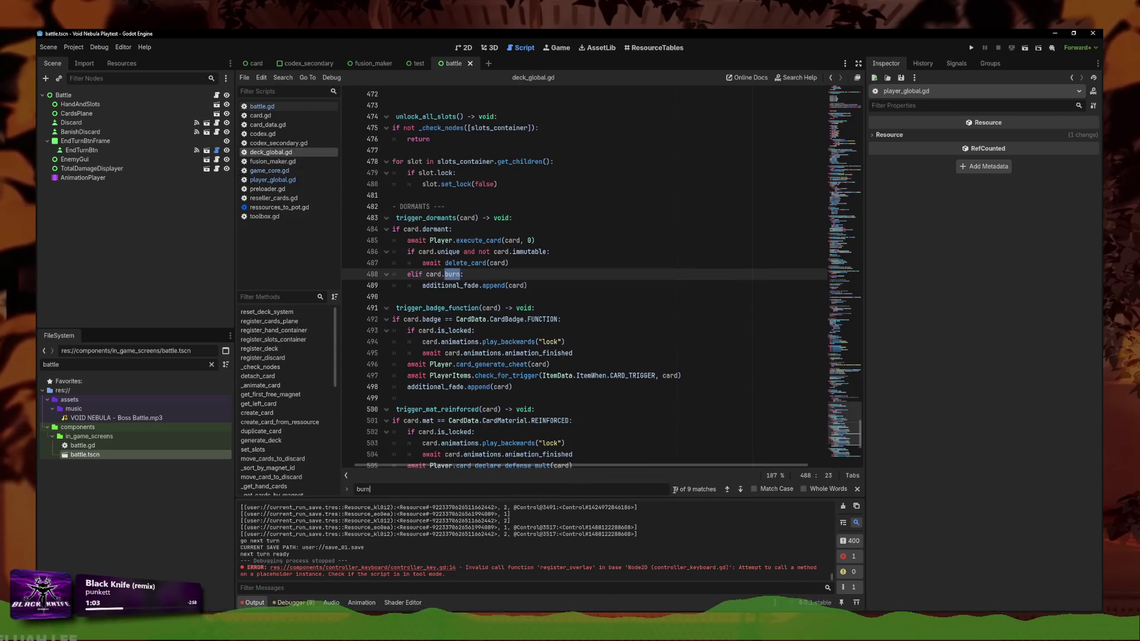
{"action": "left_click", "coordinate": [742, 490]}
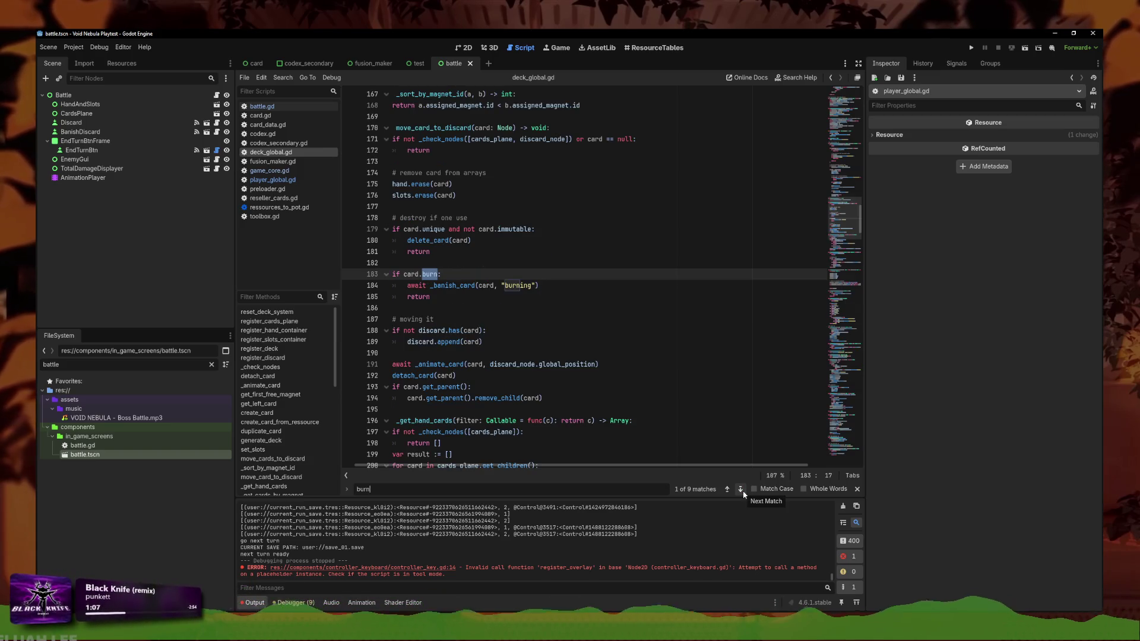
{"action": "left_click", "coordinate": [741, 491]}
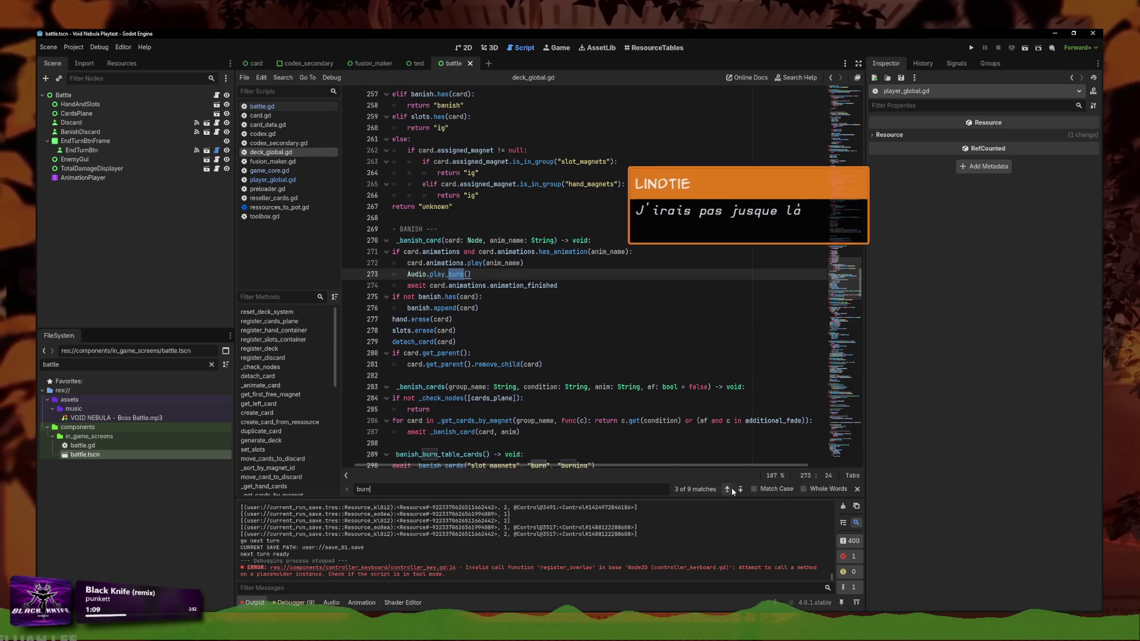
{"action": "left_click", "coordinate": [479, 289]}
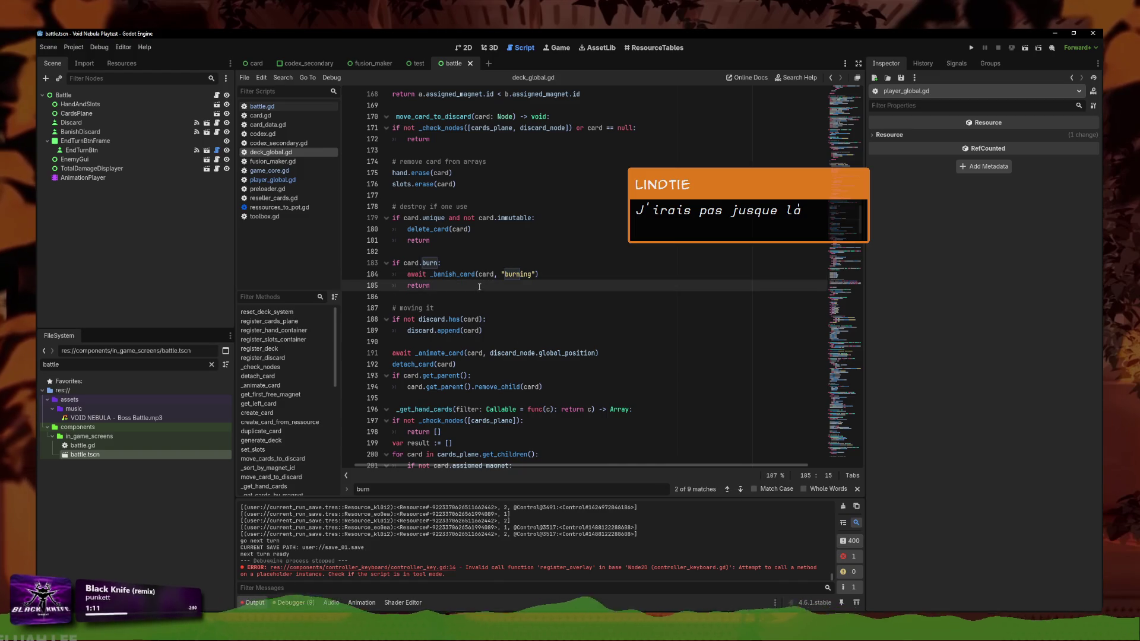
{"action": "left_click", "coordinate": [484, 297]}
{"action": "scroll", "coordinate": [492, 297], "scroll_direction": "up", "scroll_amount": 1}
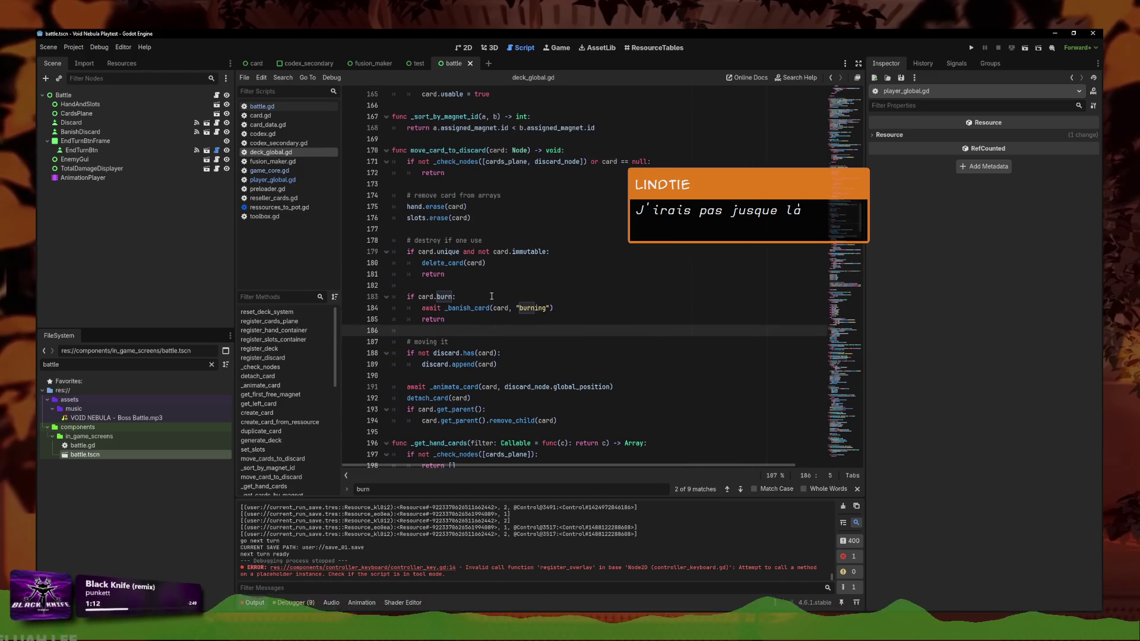
{"action": "left_click", "coordinate": [415, 149]}
{"action": "left_click", "coordinate": [494, 196]}
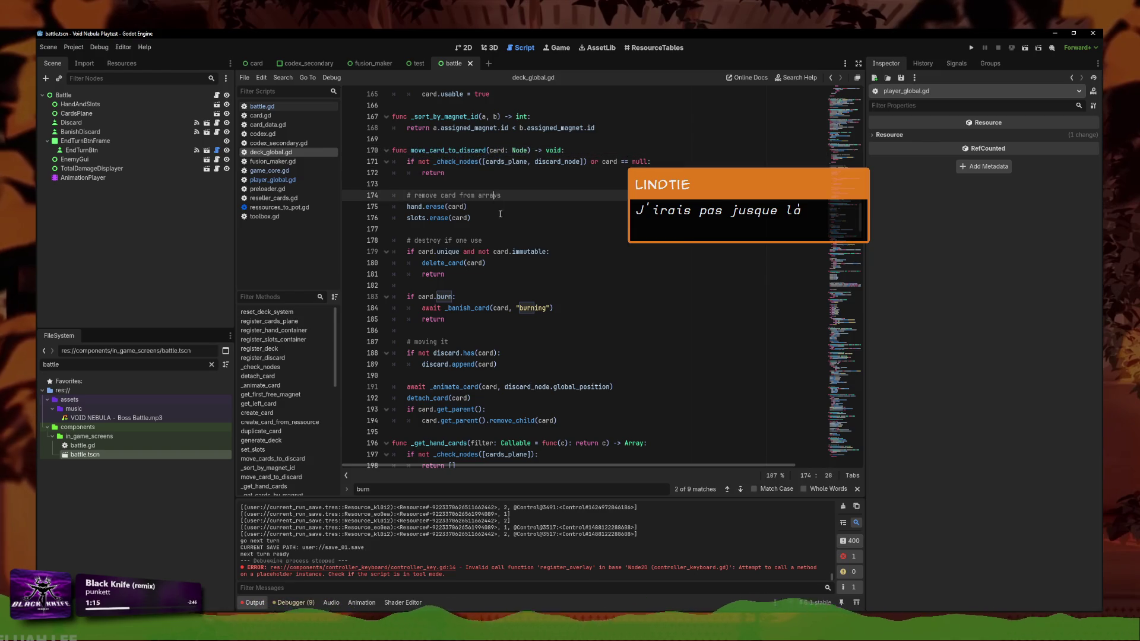
{"action": "left_click", "coordinate": [503, 229]}
{"action": "left_click", "coordinate": [515, 297]}
{"action": "left_click", "coordinate": [525, 321]}
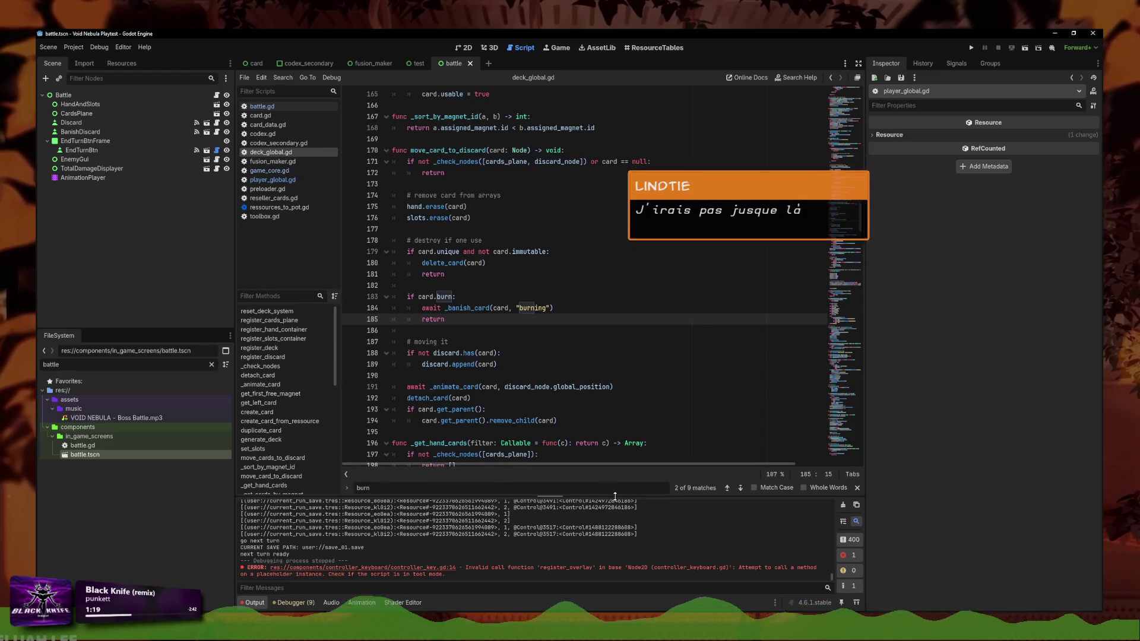
Search for 'move_cards' and locate the calls inside end_turn_table_and_draw
{"action": "key", "text": "ctrl+a"}
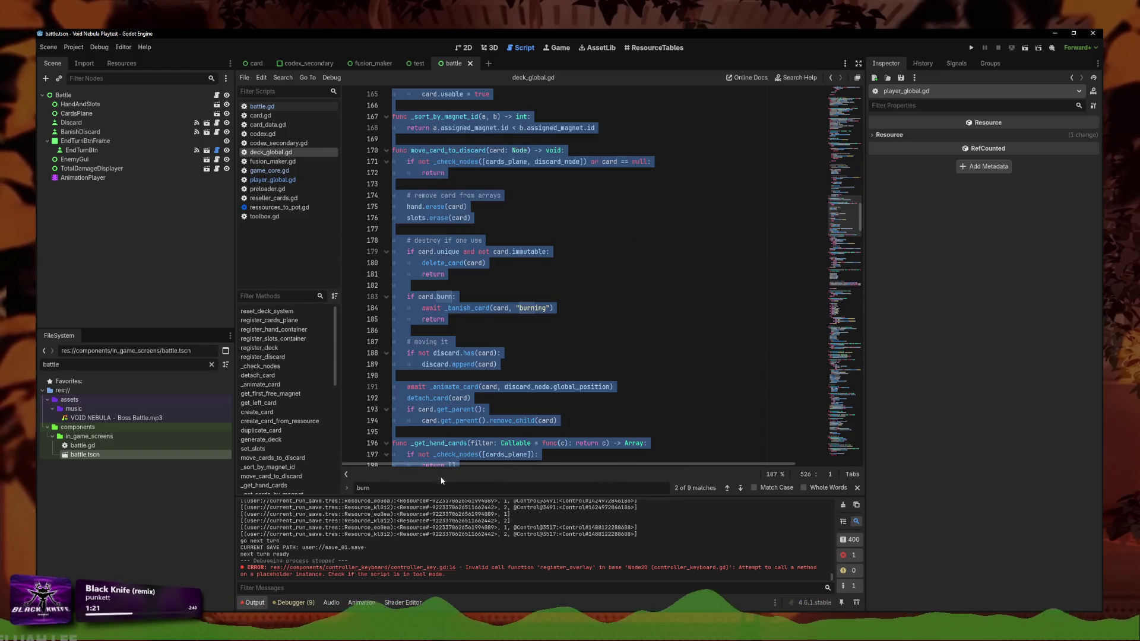
{"action": "key", "text": "ctrl+z"}
{"action": "key", "text": "ctrl+a"}
{"action": "type", "text": "move_cards"}
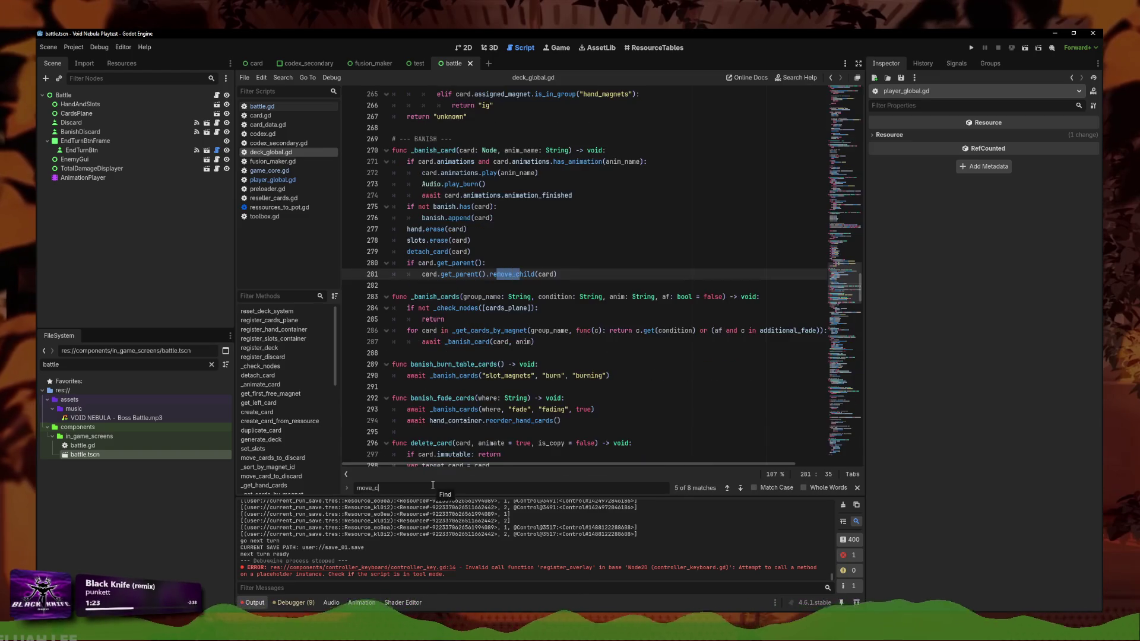
{"action": "left_click", "coordinate": [587, 270]}
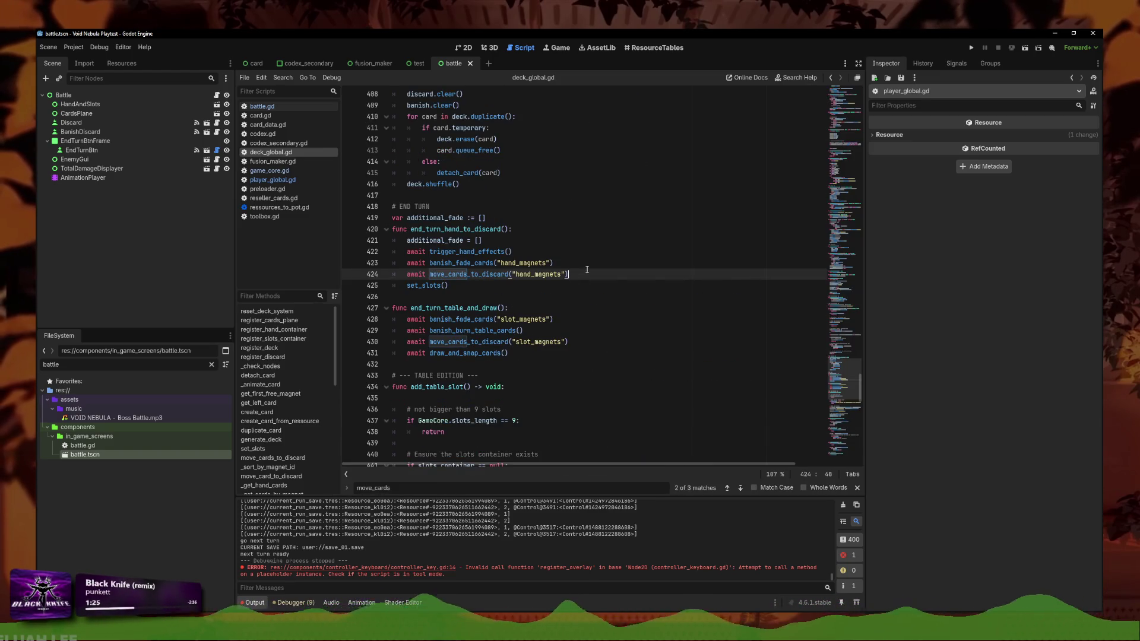
{"action": "left_click", "coordinate": [525, 337]}
Review end_turn_table_and_draw's banish calls and go to the banish_burn_table_cards definition
{"action": "left_click", "coordinate": [463, 319]}
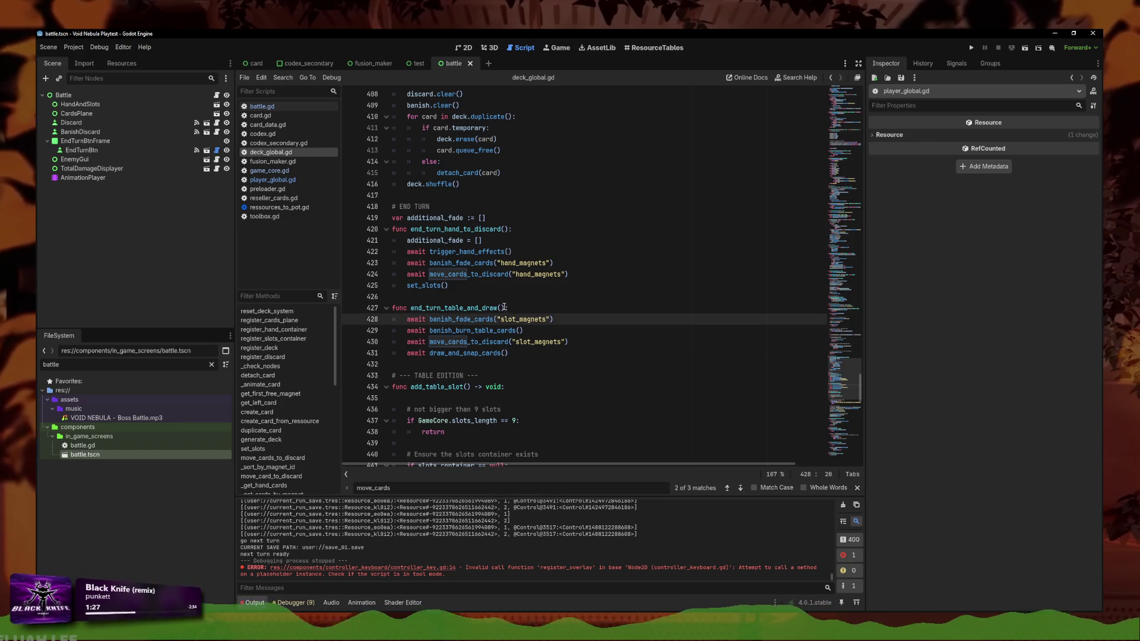
{"action": "left_click", "coordinate": [520, 331]}
{"action": "left_click", "coordinate": [522, 353]}
{"action": "left_click", "coordinate": [586, 330]}
{"action": "left_click", "coordinate": [574, 319]}
{"action": "left_click", "coordinate": [581, 328]}
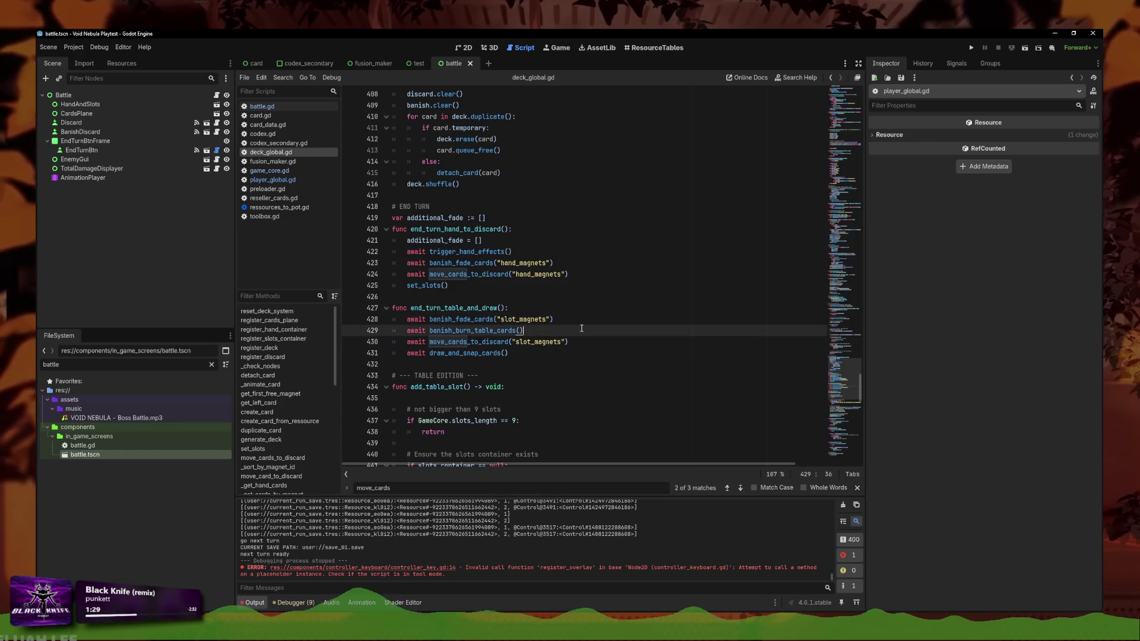
{"action": "left_click", "coordinate": [505, 331], "text": "ctrl"}
{"action": "key", "text": "Down"}
{"action": "key", "text": "End"}
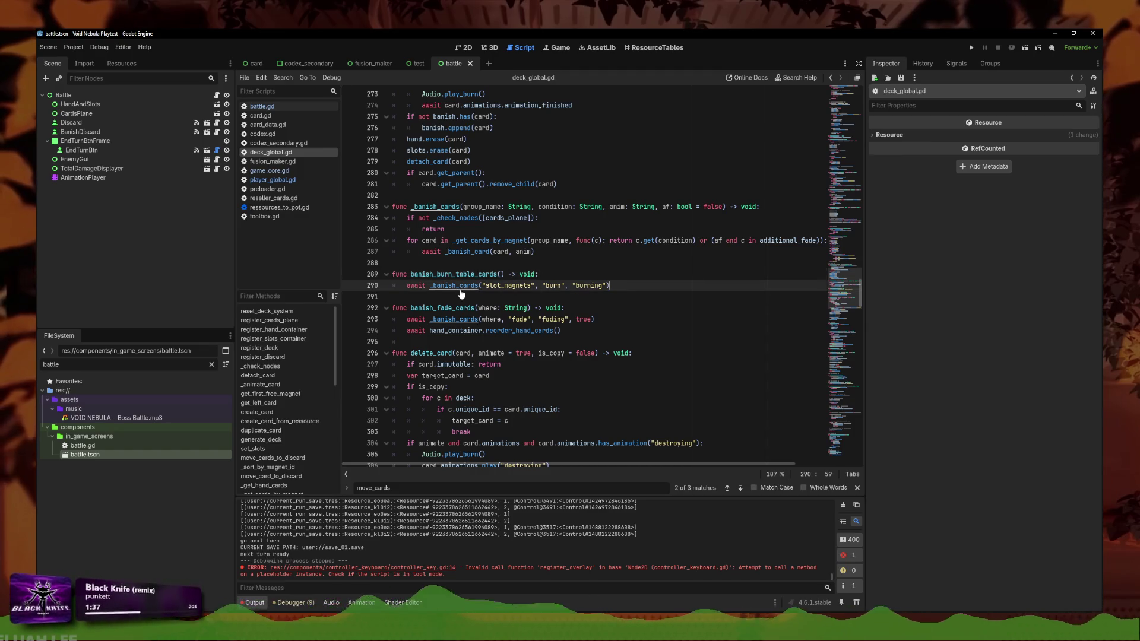
{"action": "left_click", "coordinate": [460, 293], "text": "ctrl"}
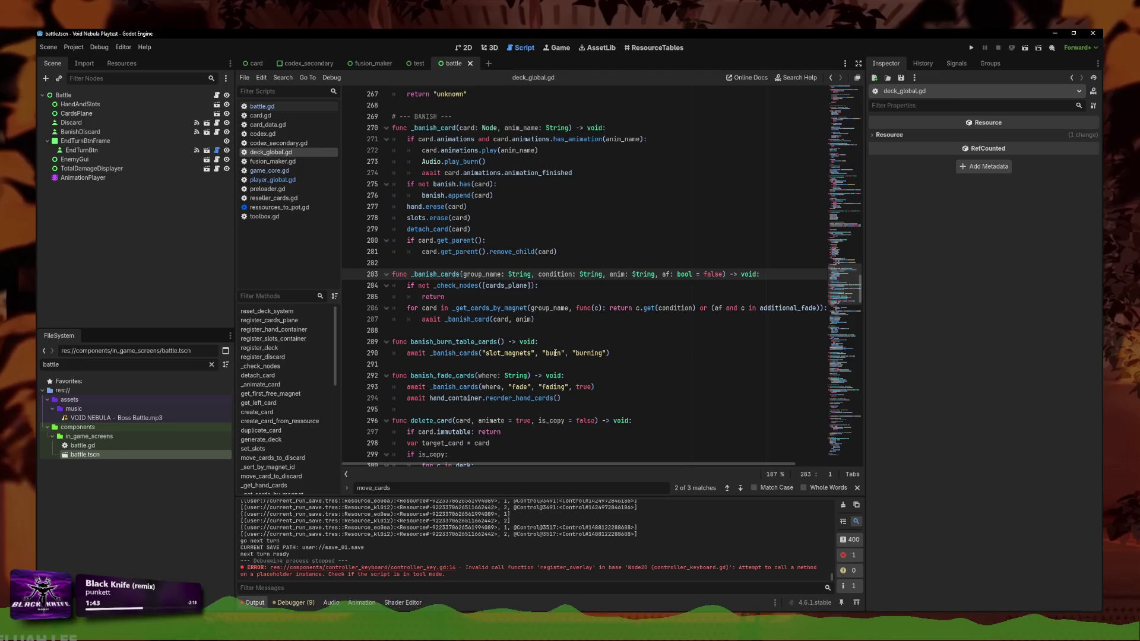
{"action": "left_click", "coordinate": [690, 308]}
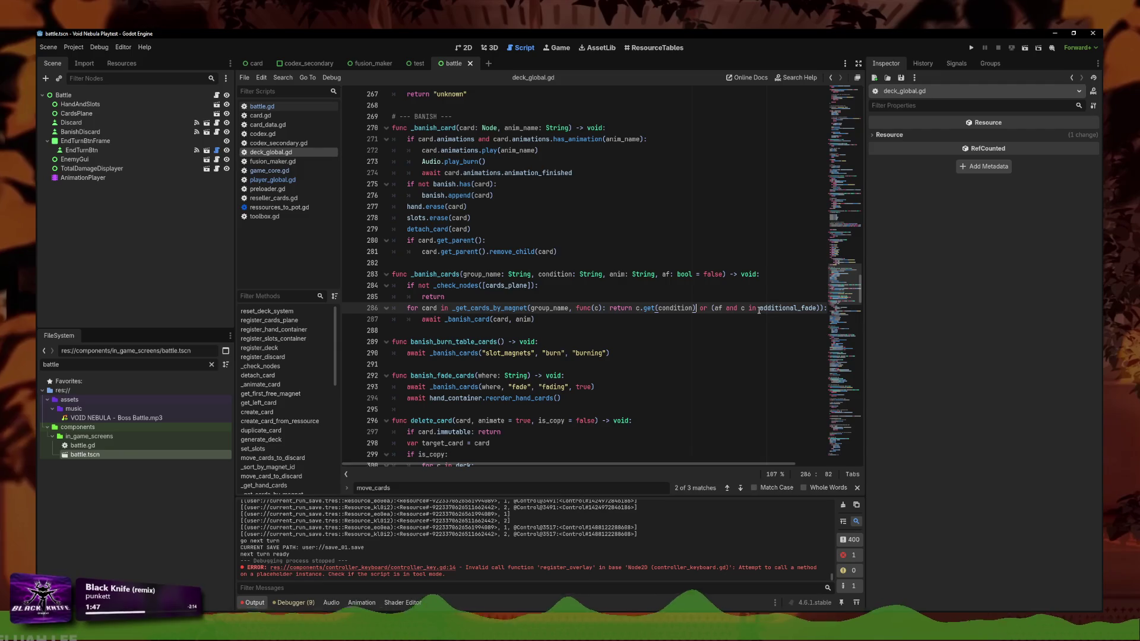
{"action": "mouse_move", "coordinate": [758, 309]}
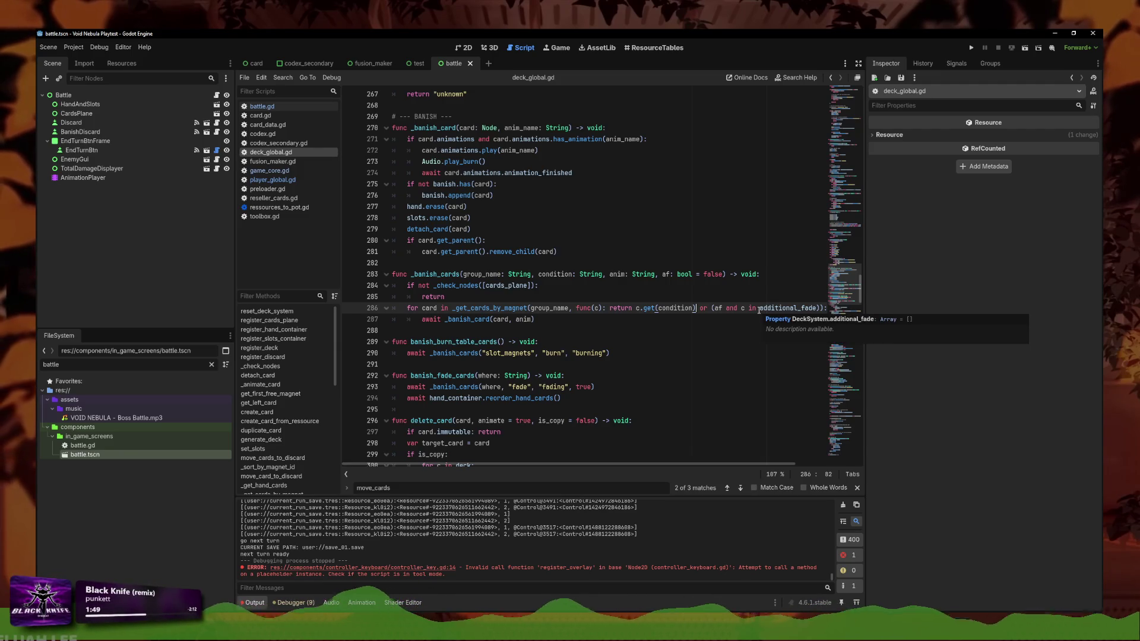
{"action": "left_click", "coordinate": [562, 355]}
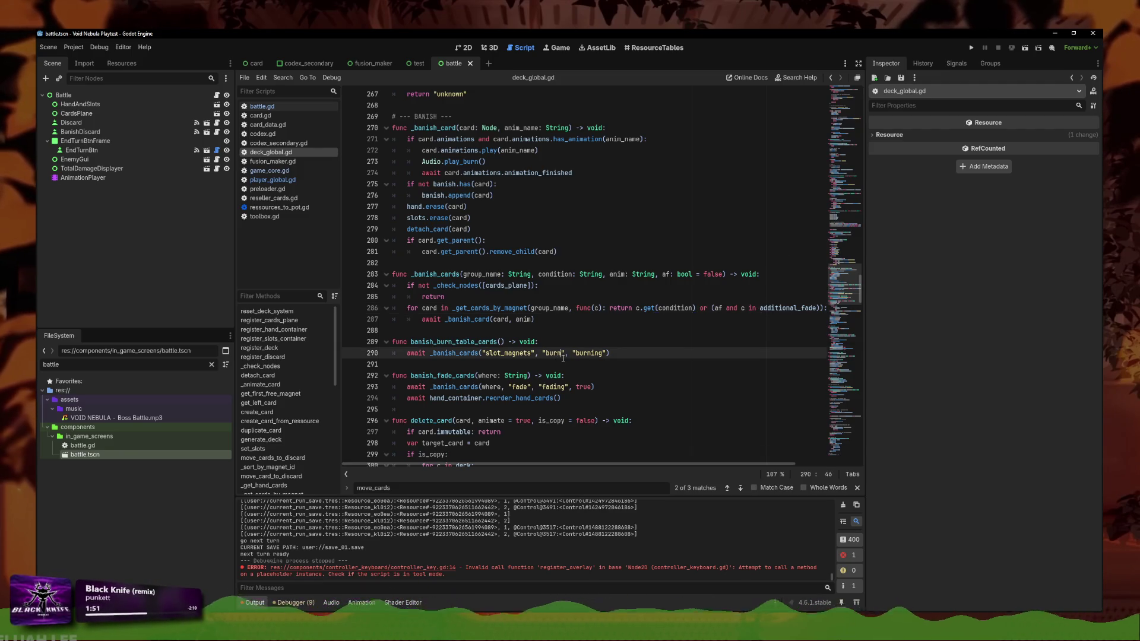
{"action": "left_click", "coordinate": [565, 353]}
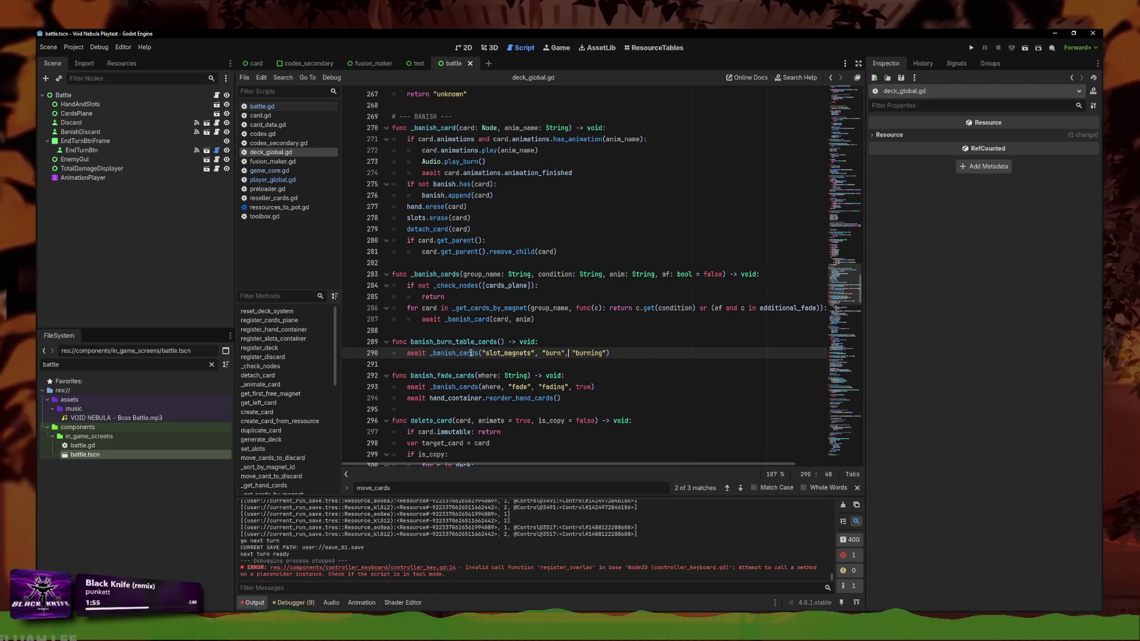
{"action": "left_click_drag", "start_coordinate": [632, 352], "coordinate": [407, 355]}
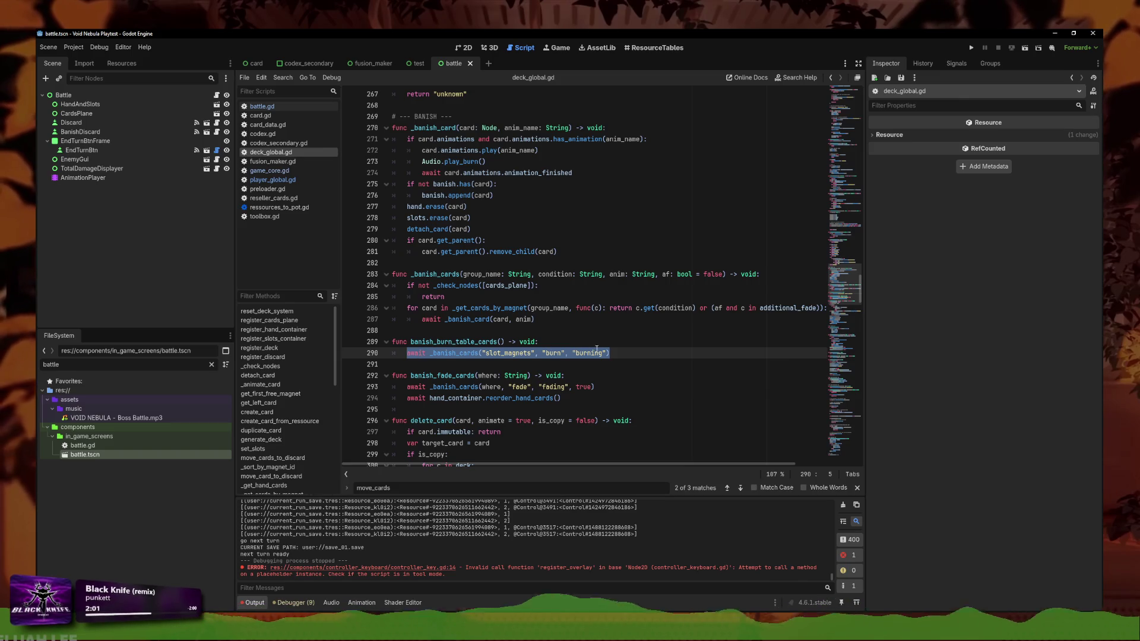
{"action": "left_click", "coordinate": [615, 353]}
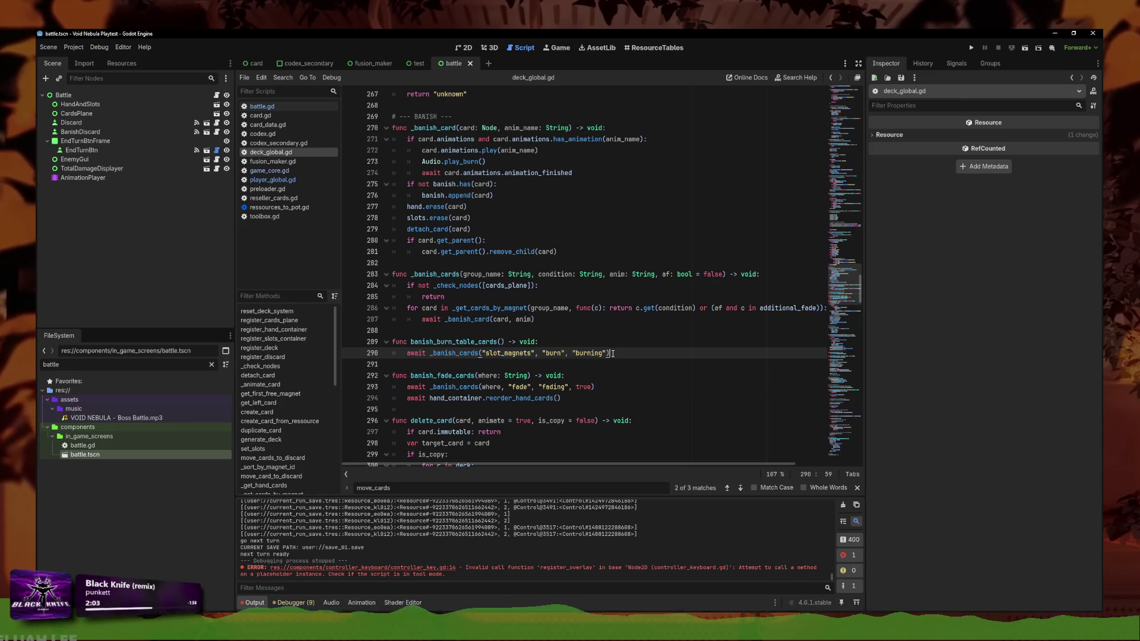
{"action": "left_click_drag", "start_coordinate": [535, 319], "coordinate": [417, 321]}
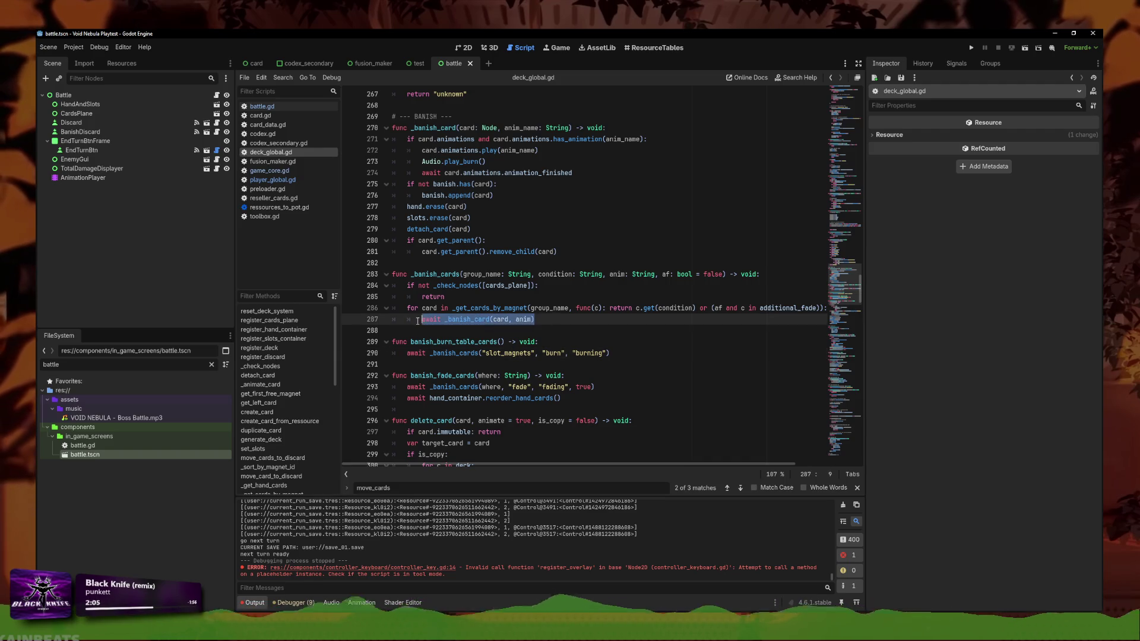
{"action": "left_click", "coordinate": [637, 356]}
{"action": "key", "text": "Return"}
{"action": "type", "text": "for"}
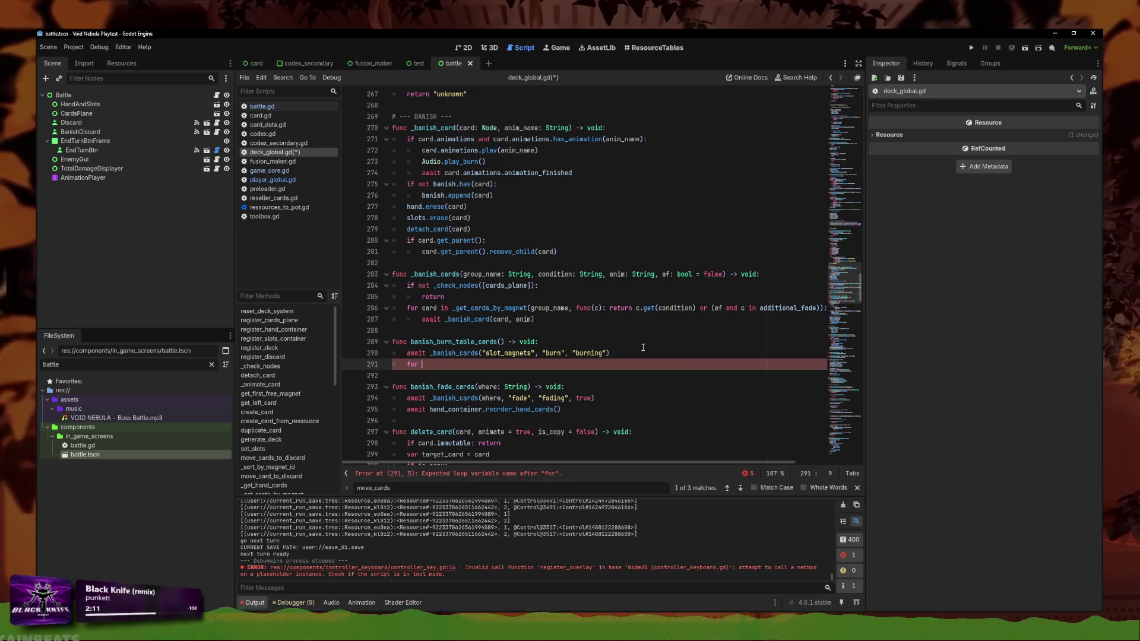
{"action": "key", "text": "alt+Up"}
{"action": "type", "text": "c"}
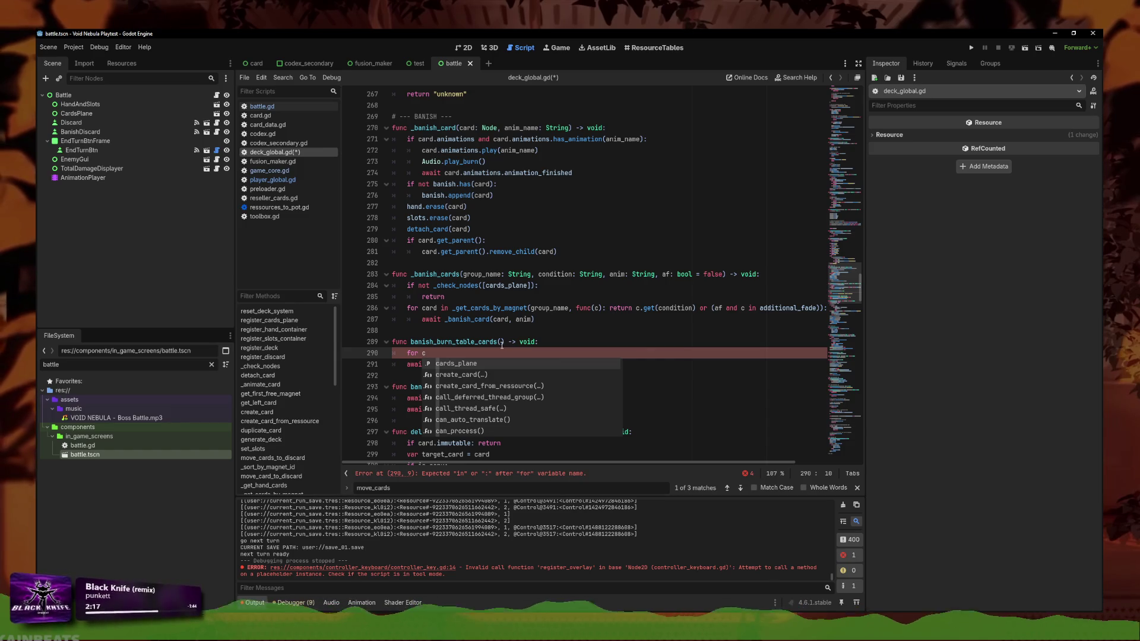
{"action": "key", "text": "ctrl+z"}
{"action": "key", "text": "ctrl+z"}
{"action": "key", "text": "ctrl+z"}
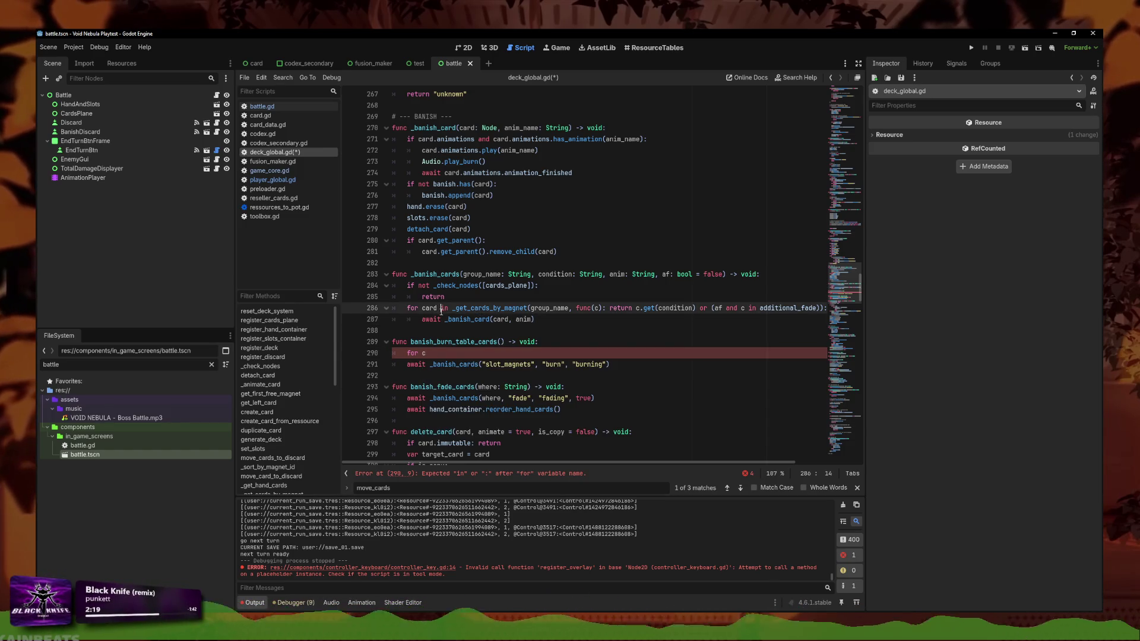
{"action": "key", "text": "ctrl+z"}
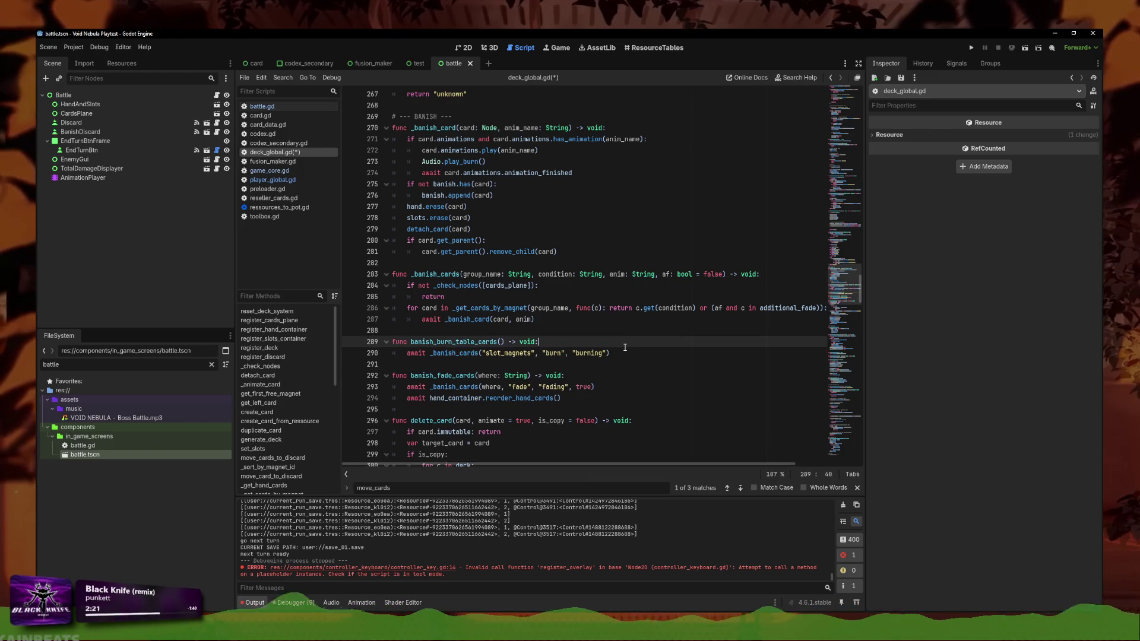
{"action": "key", "text": "ctrl+s"}
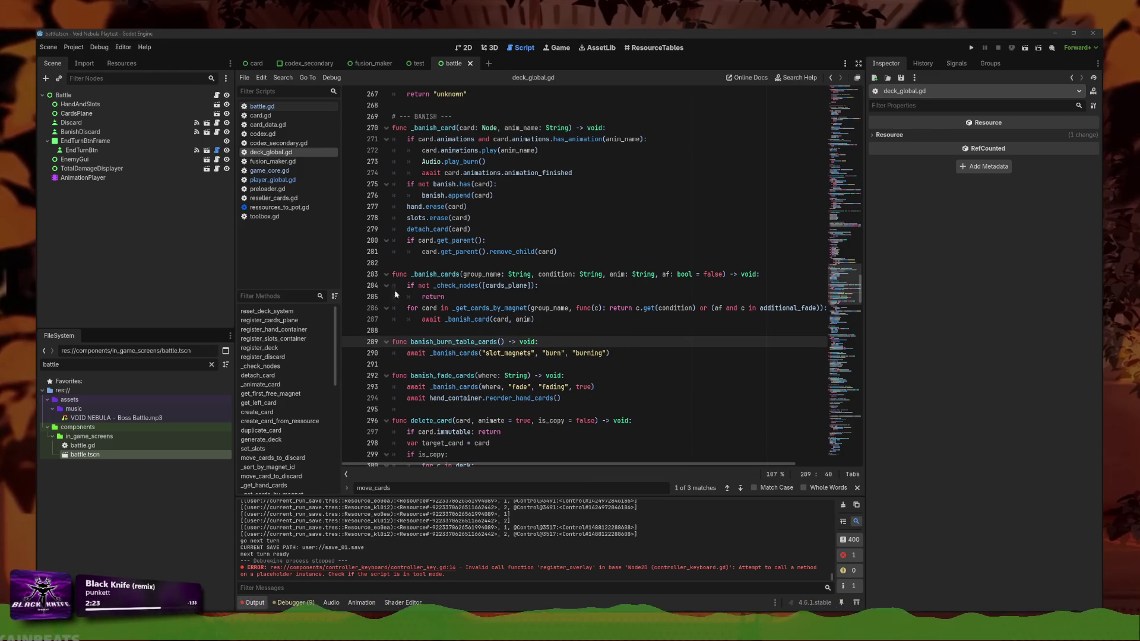
{"action": "left_click", "coordinate": [566, 324]}
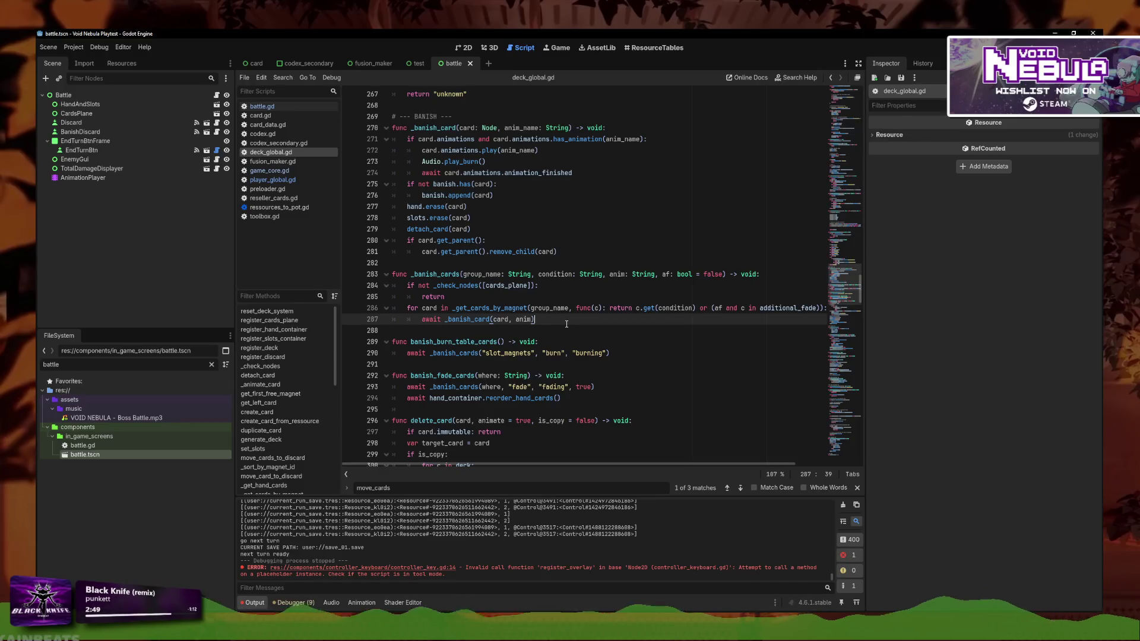
Search deck_global.gd for 'additional' to reach the additional_fade = [] reset on line 421
{"action": "left_click", "coordinate": [516, 304]}
{"action": "left_click", "coordinate": [538, 286]}
{"action": "key", "text": "ctrl+f"}
{"action": "type", "text": "additonal"}
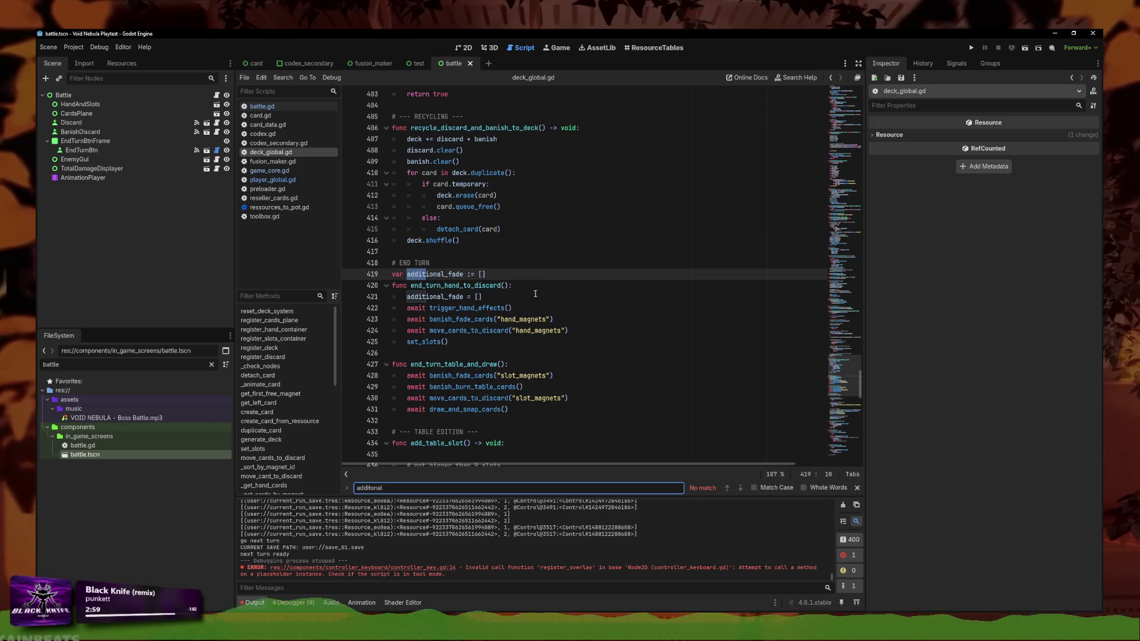
{"action": "left_click", "coordinate": [533, 296]}
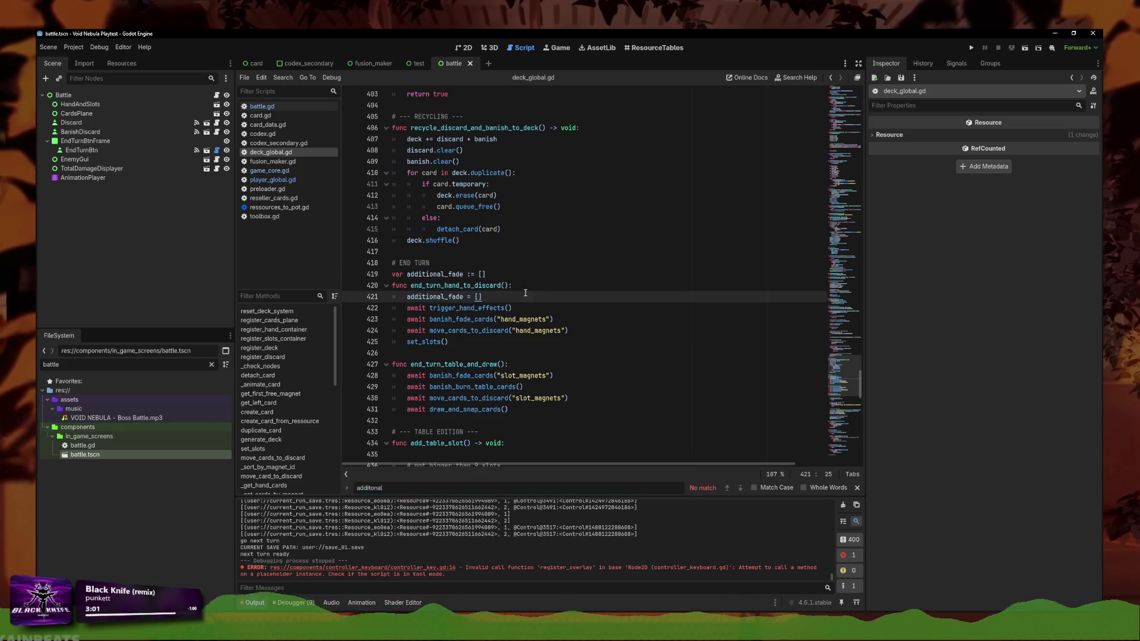
Copy 'additional_fade = []' and paste it after the burn banish call on line 429
{"action": "key", "text": "shift+Home"}
{"action": "scroll", "coordinate": [542, 341], "scroll_direction": "down", "scroll_amount": 1}
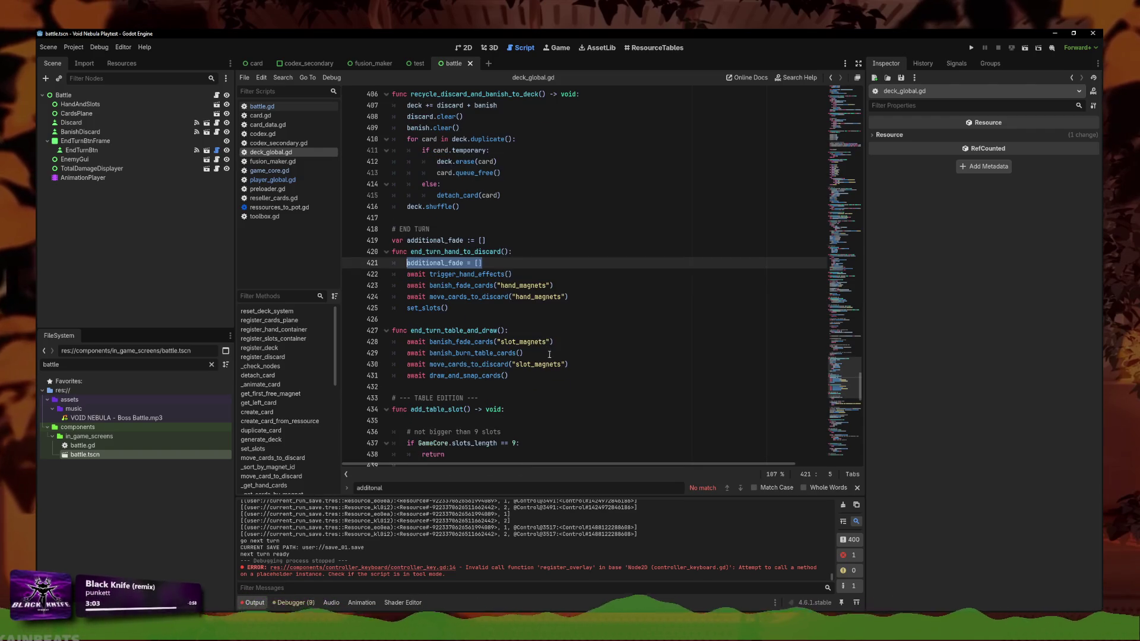
{"action": "key", "text": "ctrl+c"}
{"action": "left_click", "coordinate": [549, 354]}
{"action": "key", "text": "Return"}
{"action": "key", "text": "ctrl+v"}
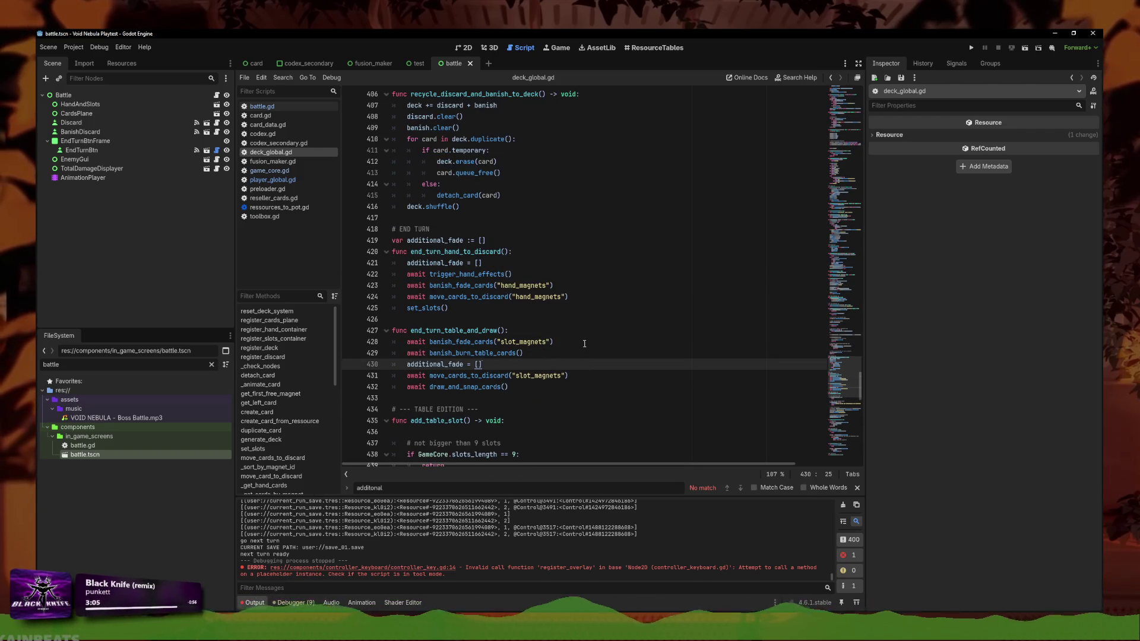
{"action": "left_click", "coordinate": [584, 343]}
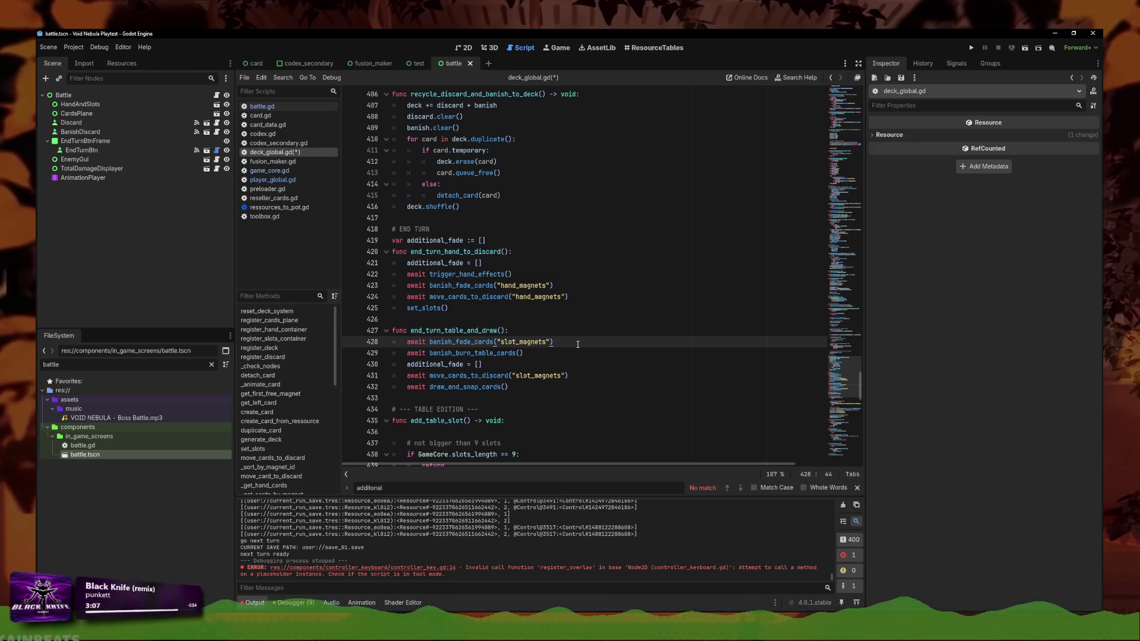
Switch to battle.gd and back, undoing and redoing to confirm the additional_fade reset line
{"action": "left_click", "coordinate": [480, 354], "text": "ctrl"}
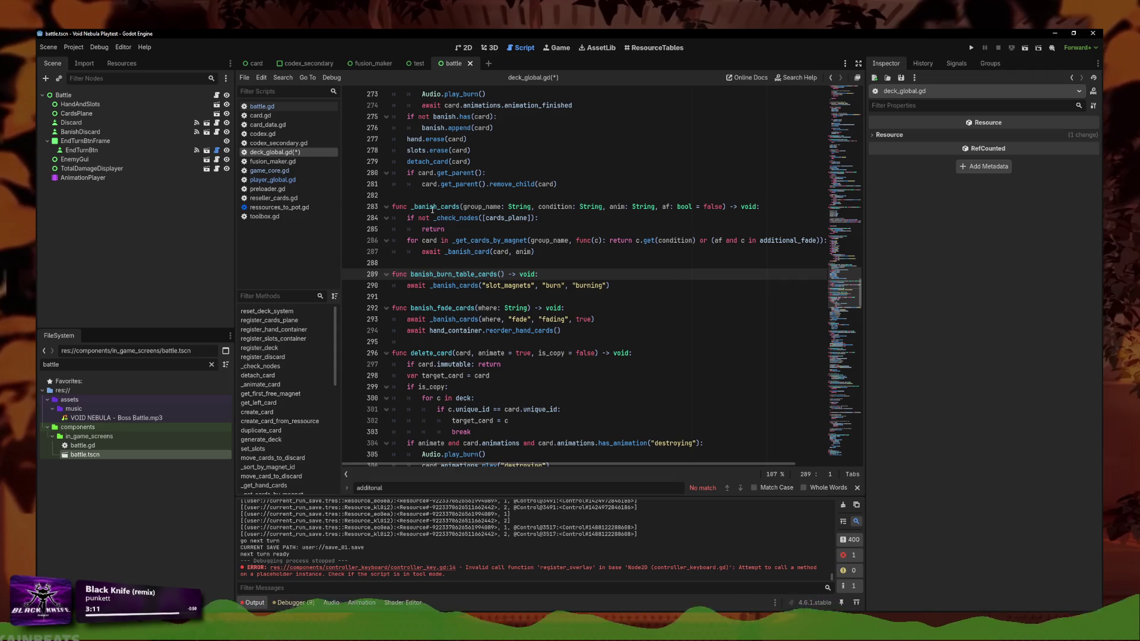
{"action": "left_click", "coordinate": [277, 107]}
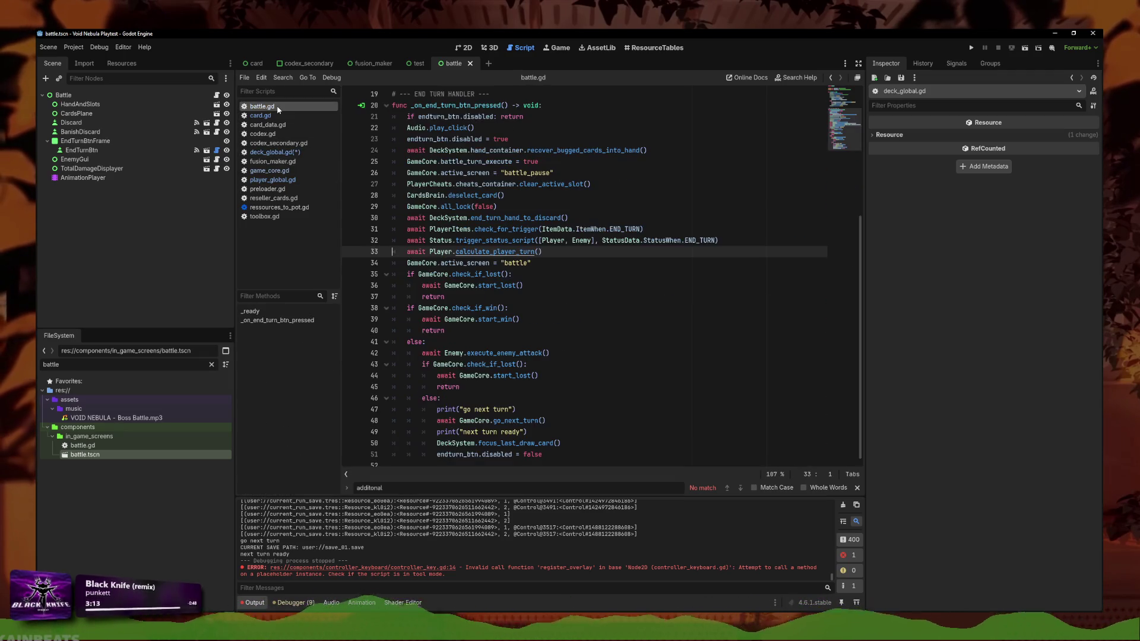
{"action": "left_click", "coordinate": [273, 152]}
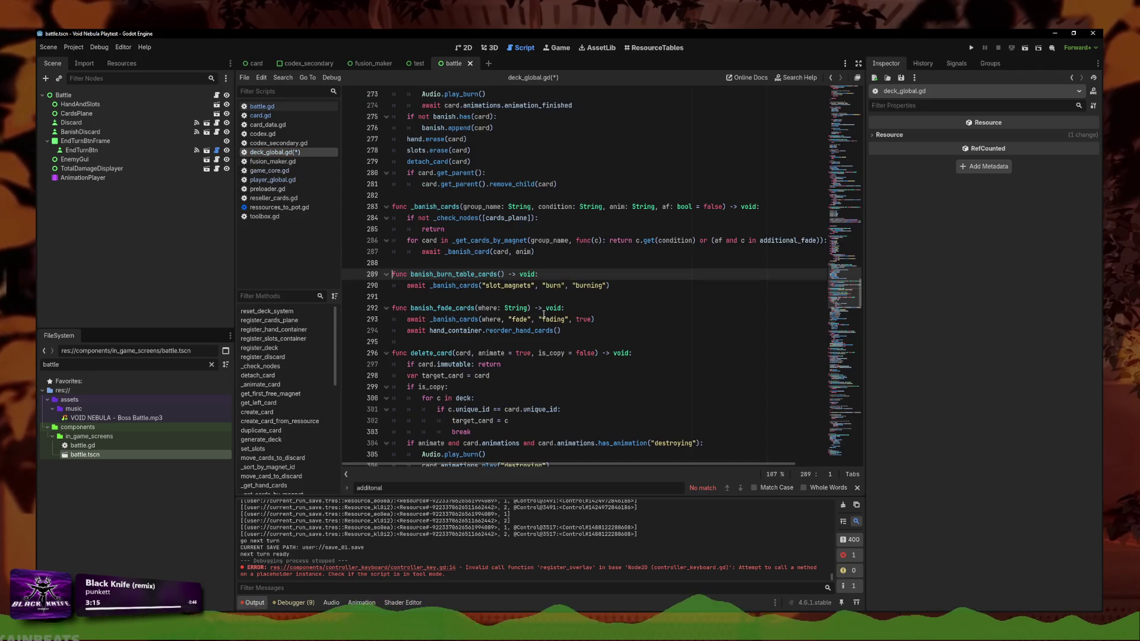
{"action": "key", "text": "ctrl+z"}
{"action": "key", "text": "ctrl+y"}
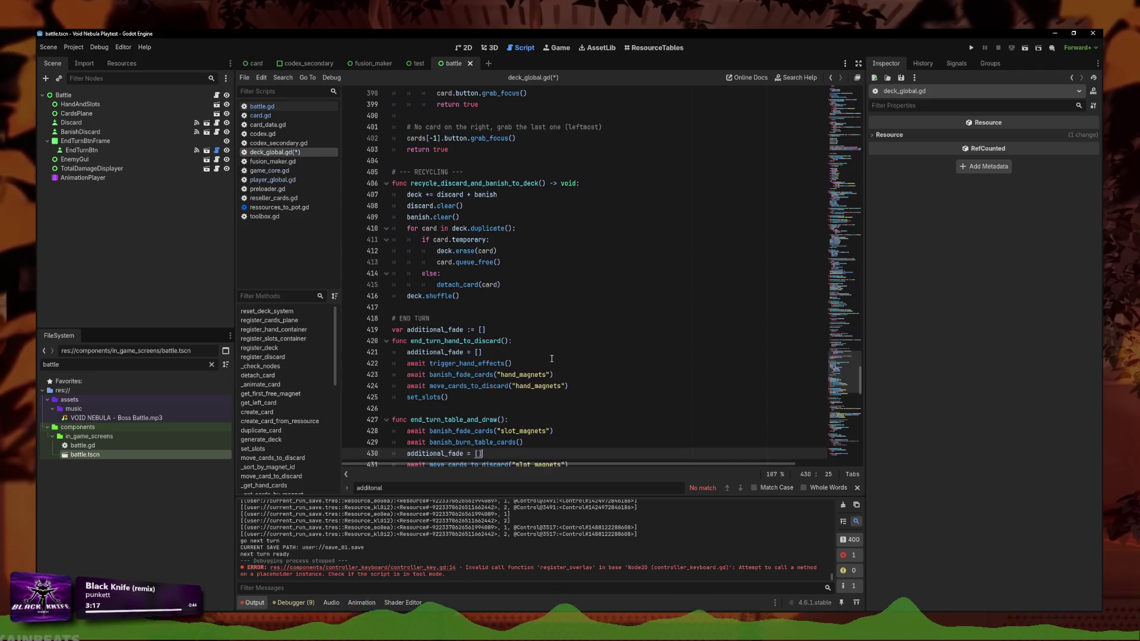
{"action": "scroll", "coordinate": [564, 332], "scroll_direction": "down", "scroll_amount": 4}
{"action": "left_click", "coordinate": [573, 297]}
{"action": "left_click", "coordinate": [579, 300]}
{"action": "left_click", "coordinate": [579, 300]}
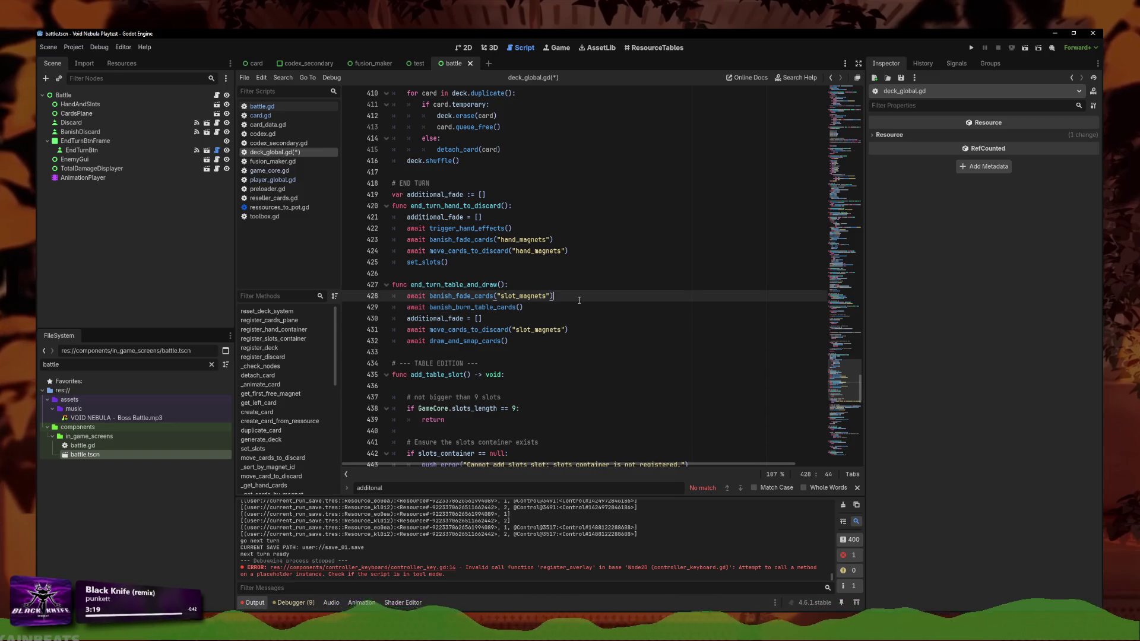
{"action": "key", "text": "Down"}
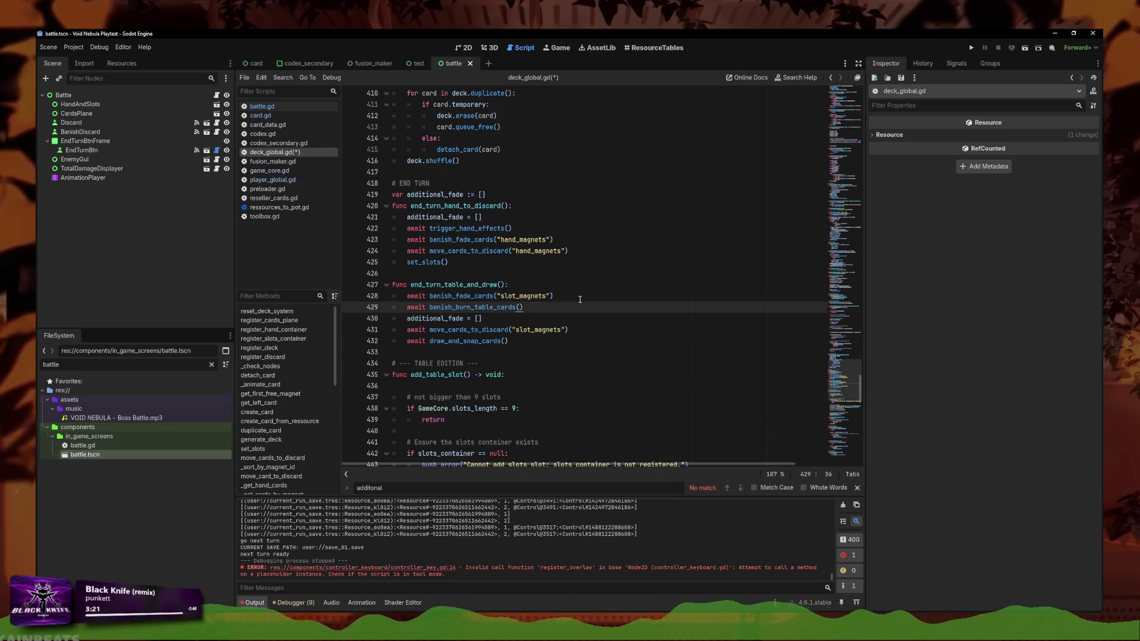
Tidy the lines around the burn banish call, then add a new line inside banish_burn_table_cards
{"action": "key", "text": "Return"}
{"action": "type", "text": "a"}
{"action": "key", "text": "BackSpace"}
{"action": "key", "text": "BackSpace"}
{"action": "key", "text": "BackSpace"}
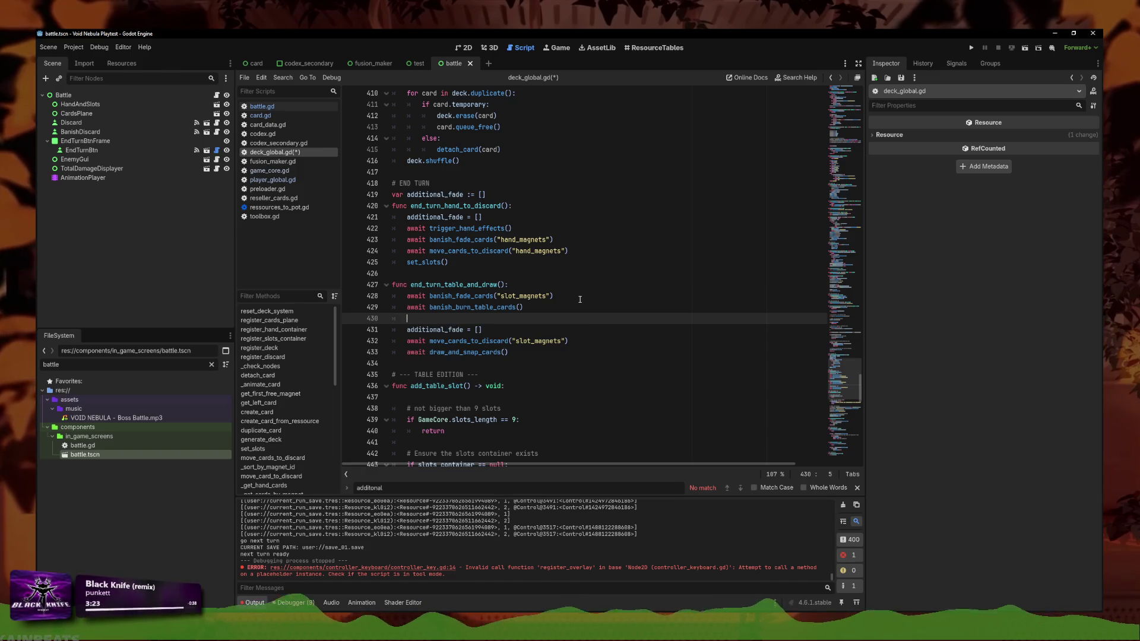
{"action": "key", "text": "alt+Up"}
{"action": "key", "text": "Up"}
{"action": "key", "text": "Down"}
{"action": "key", "text": "Tab"}
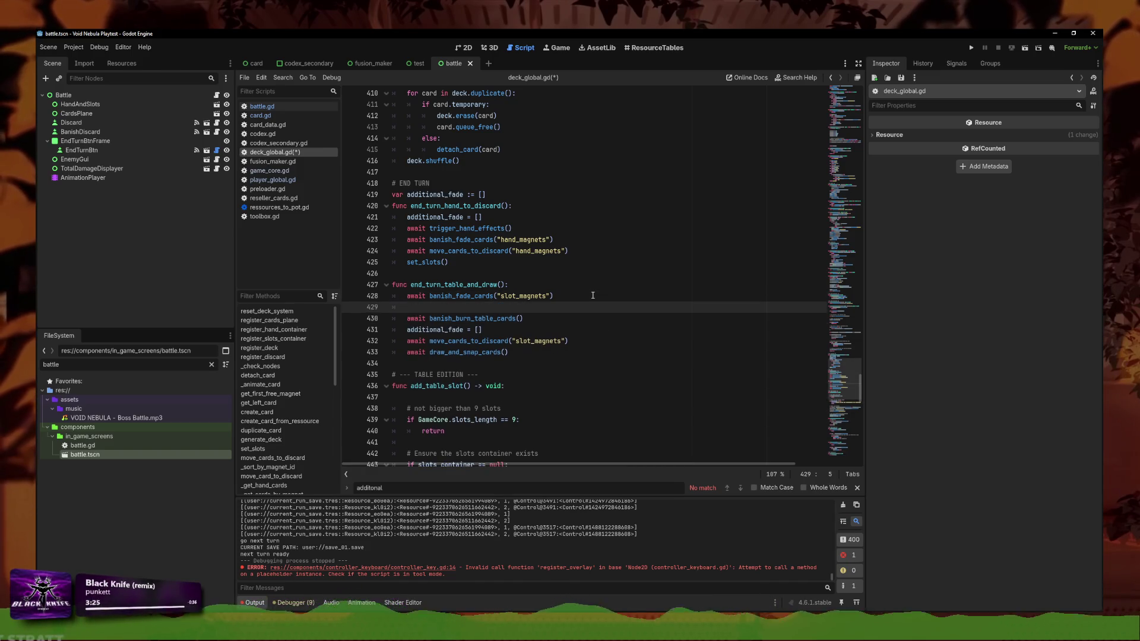
{"action": "type", "text": "aw"}
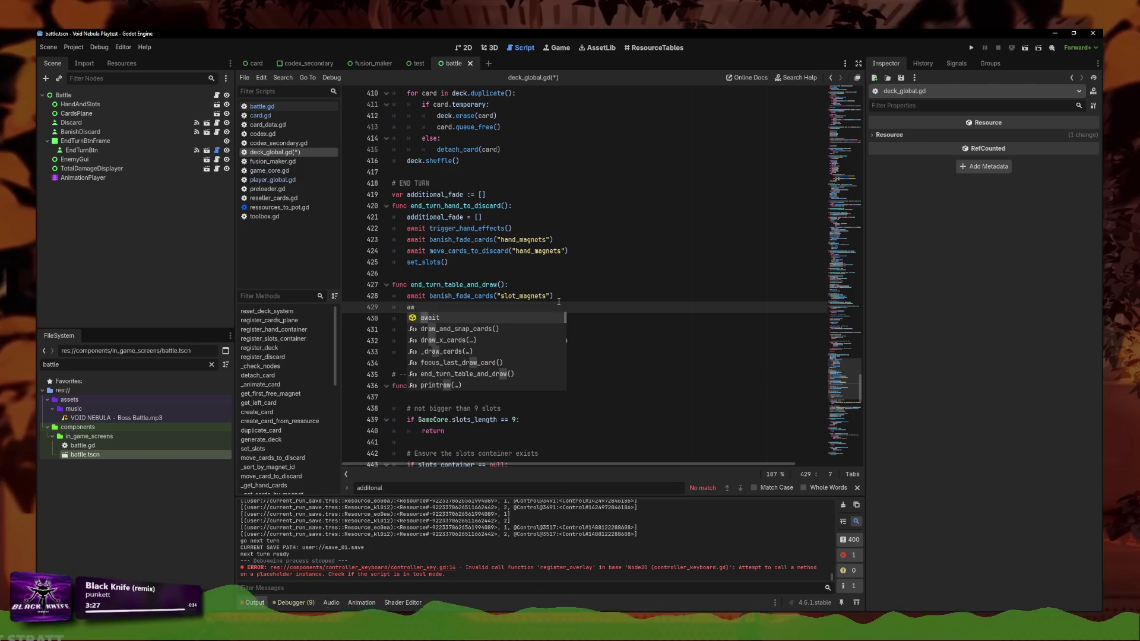
{"action": "key", "text": "BackSpace"}
{"action": "key", "text": "BackSpace"}
{"action": "key", "text": "BackSpace"}
{"action": "left_click", "coordinate": [475, 306], "text": "ctrl"}
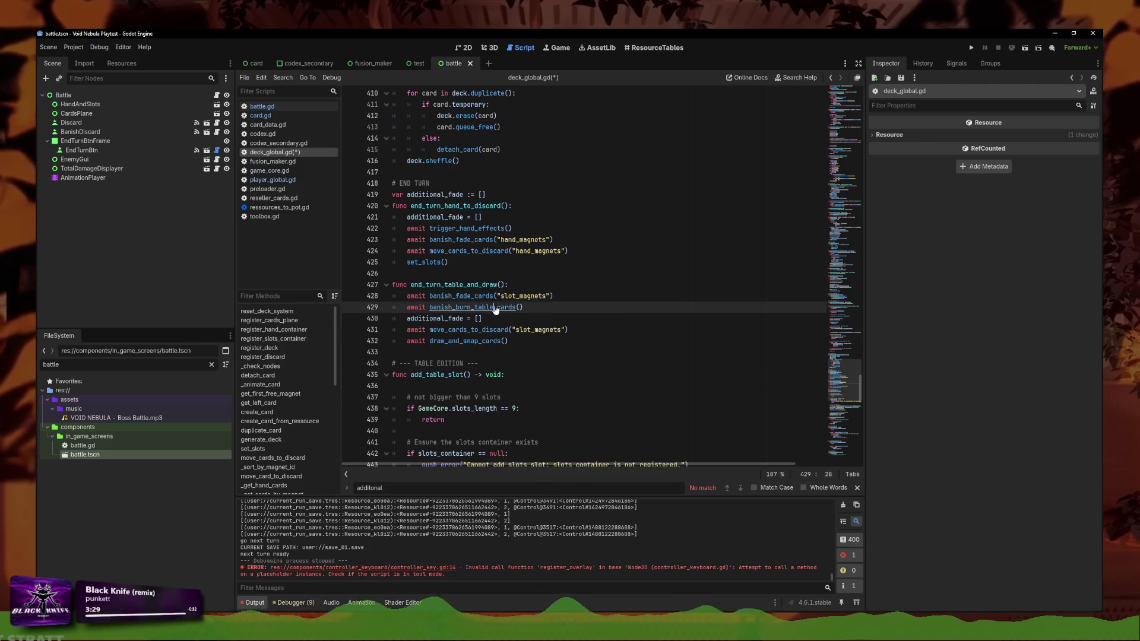
{"action": "left_click", "coordinate": [593, 272]}
{"action": "key", "text": "Return"}
{"action": "type", "text": "for card in"}
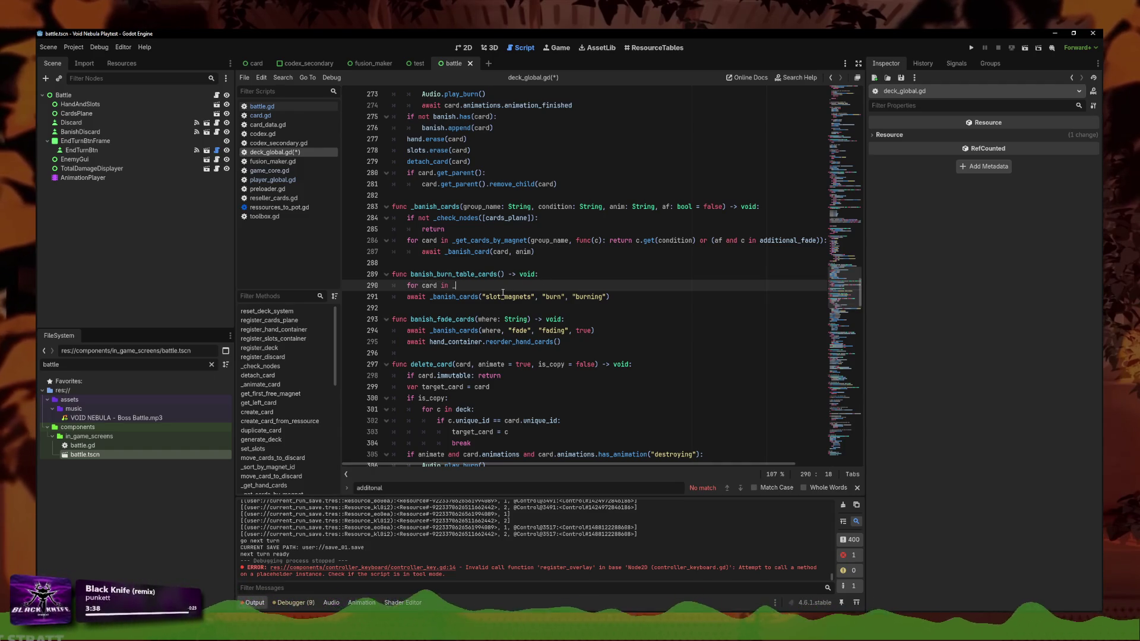
Make the loop iterate over _get_cards_by_magnet(slot_magnets)
{"action": "type", "text": "get_cards"}
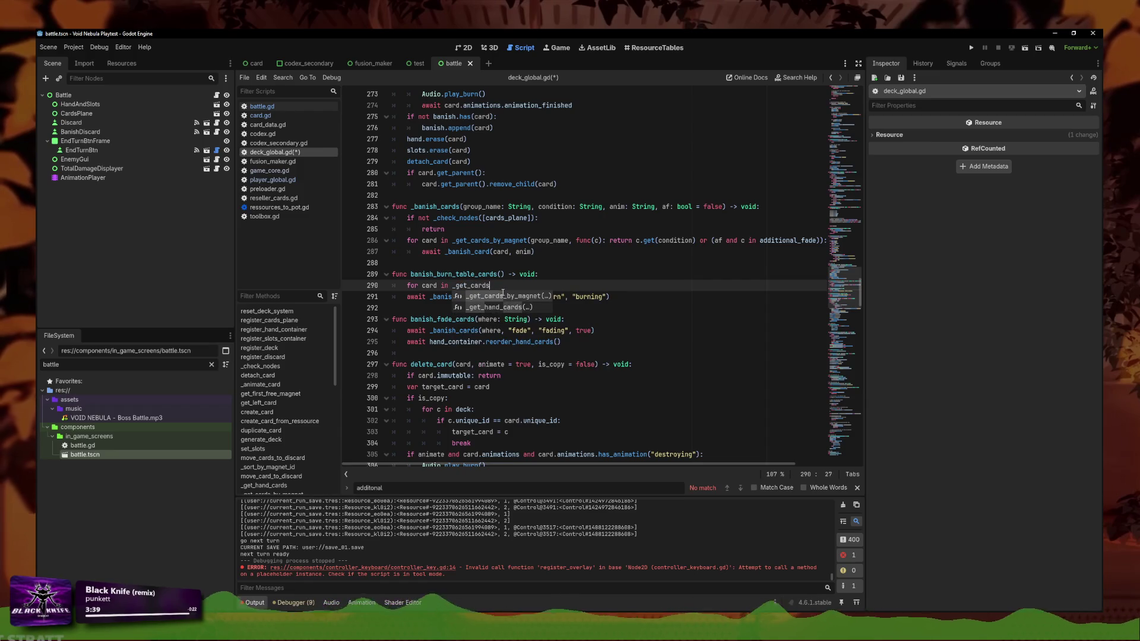
{"action": "key", "text": "Return"}
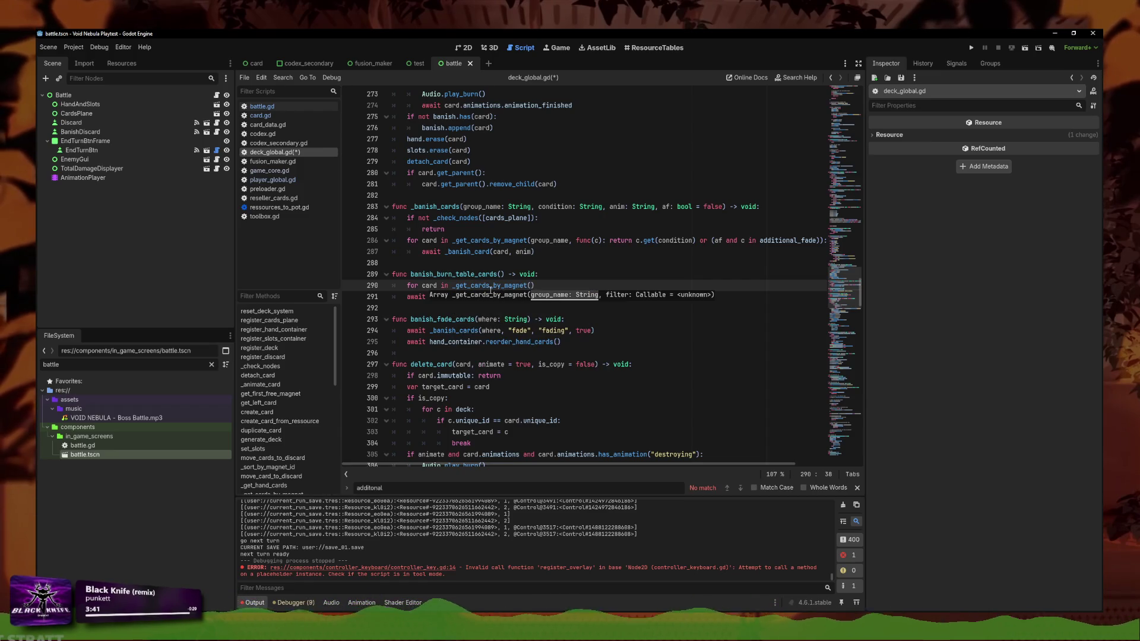
{"action": "left_click_drag", "start_coordinate": [535, 296], "coordinate": [486, 299]}
{"action": "key", "text": "ctrl+c"}
{"action": "left_click", "coordinate": [531, 285]}
{"action": "key", "text": "ctrl+v"}
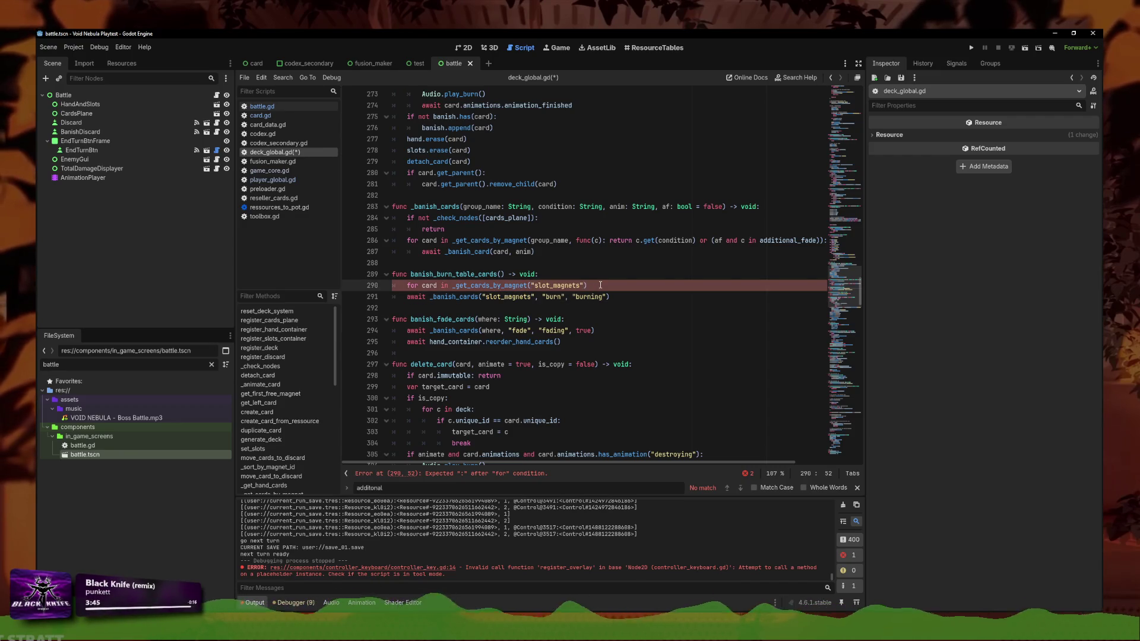
{"action": "mouse_move", "coordinate": [520, 243]}
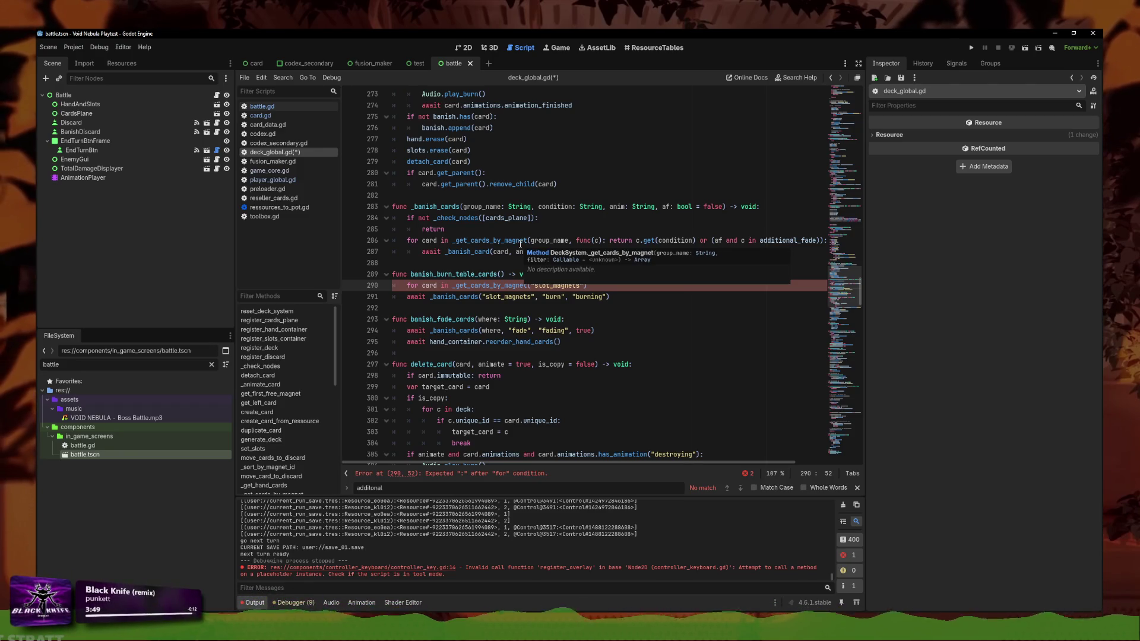
Inside the loop, add a check for card.badge == CardData.CardBadge.HYPERBOLIC
{"action": "left_click", "coordinate": [608, 289]}
{"action": "type", "text": ":"}
{"action": "key", "text": "Return"}
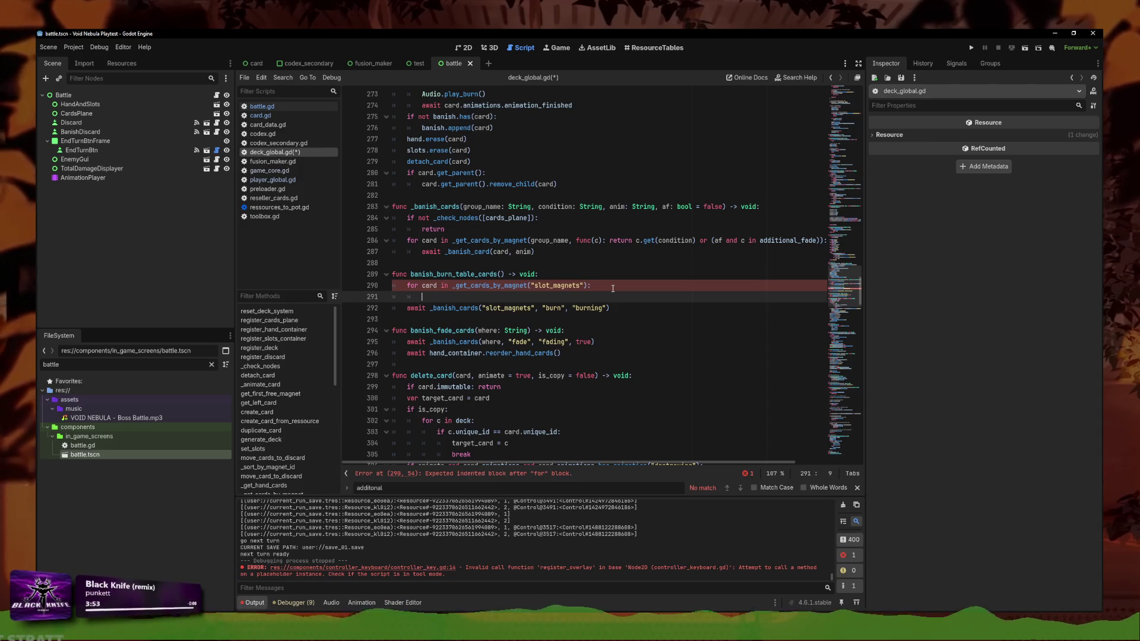
{"action": "type", "text": "if card.badge == "}
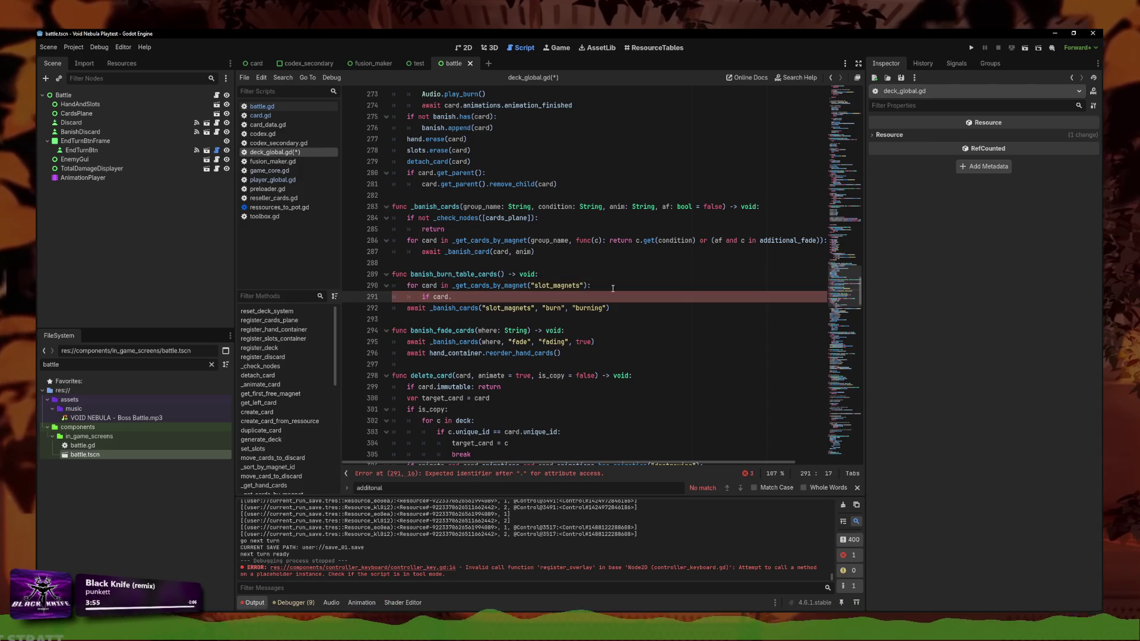
{"action": "type", "text": "CardData."}
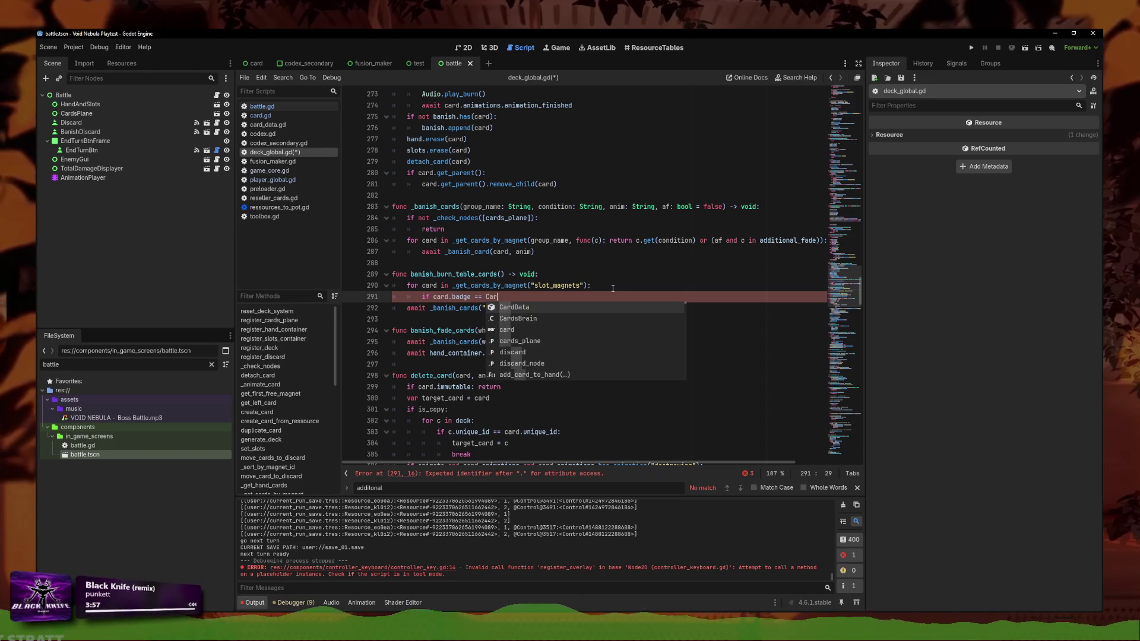
{"action": "key", "text": "Return"}
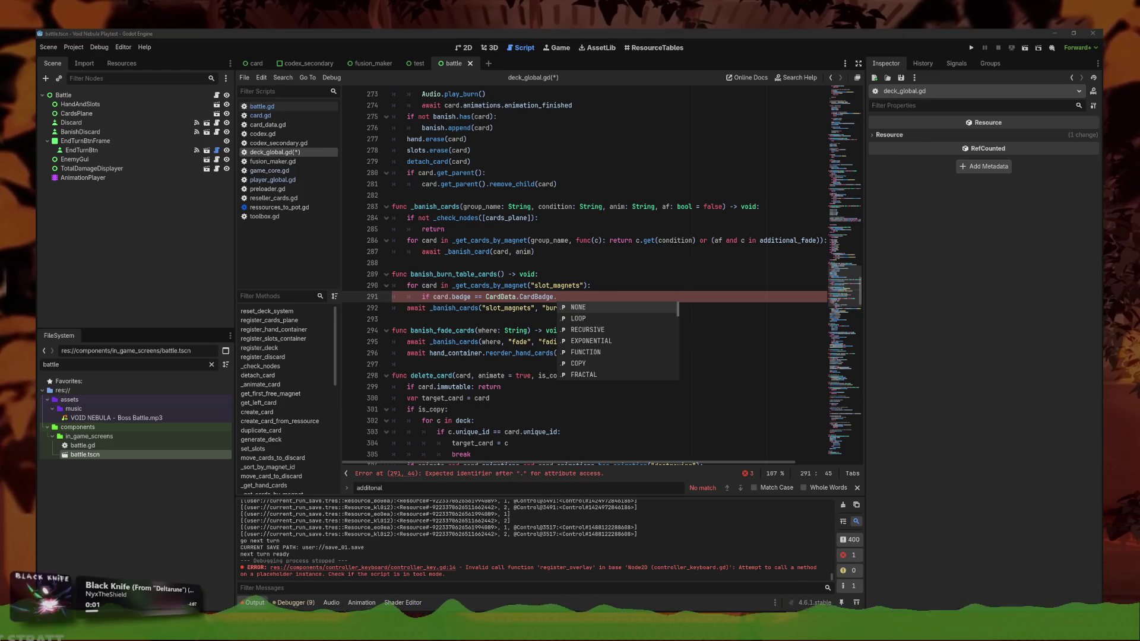
{"action": "left_click", "coordinate": [570, 301]}
{"action": "type", "text": "h"}
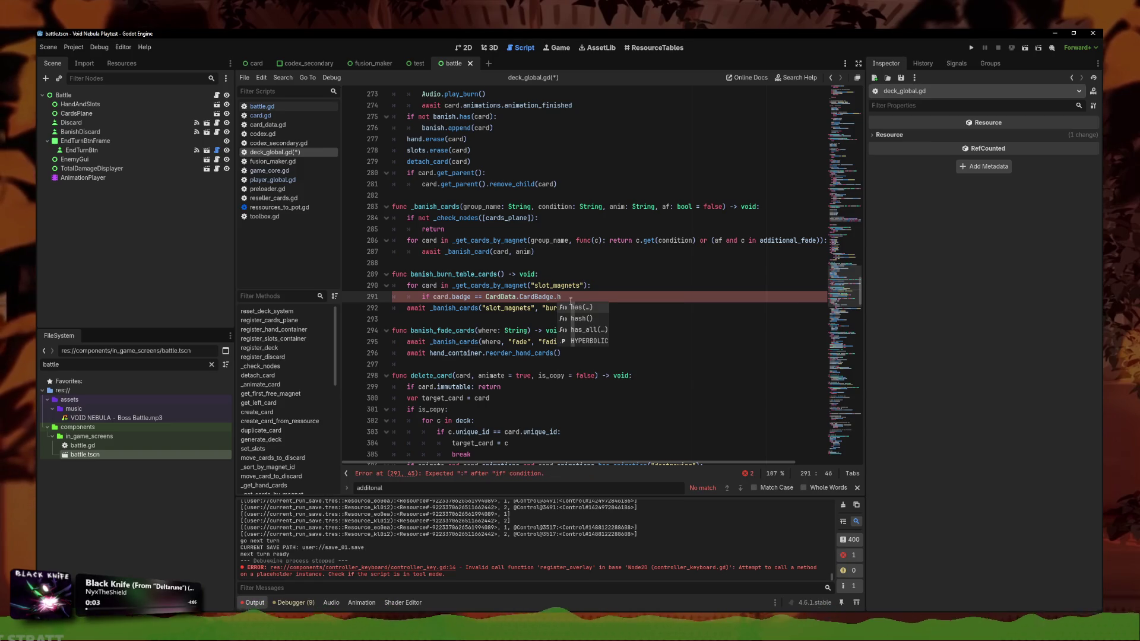
{"action": "key", "text": "Down"}
{"action": "key", "text": "Down"}
{"action": "key", "text": "Down"}
{"action": "key", "text": "Return"}
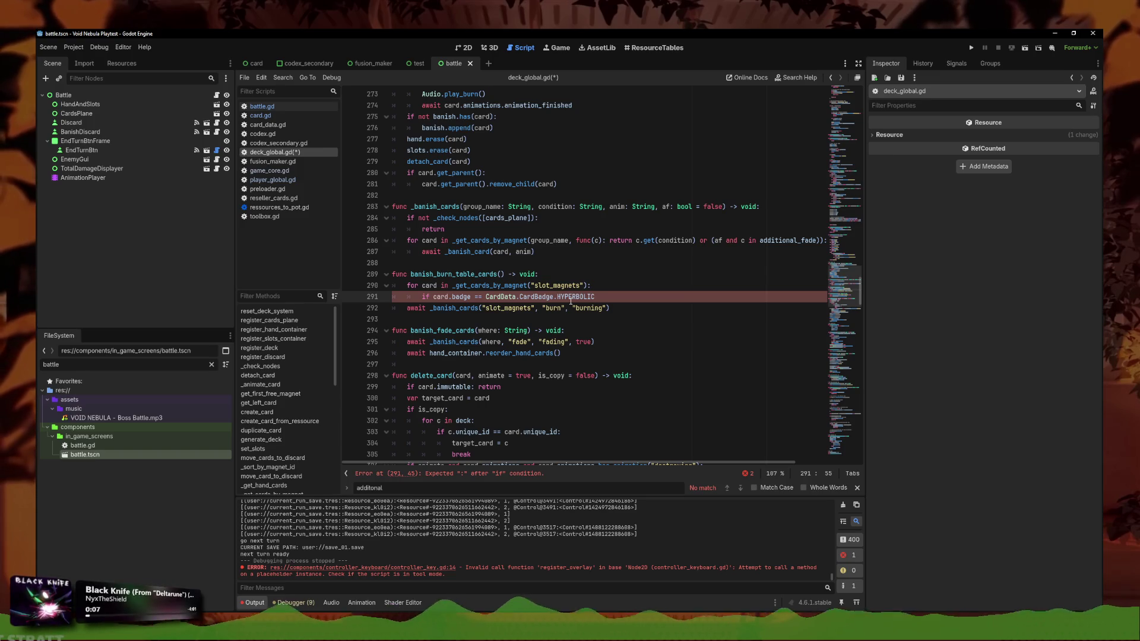
Under that check, append the card to additional_fade and save deck_global.gd
{"action": "key", "text": "Return"}
{"action": "type", "text": "add"}
{"action": "key", "text": "Return"}
{"action": "type", "text": ".append(card"}
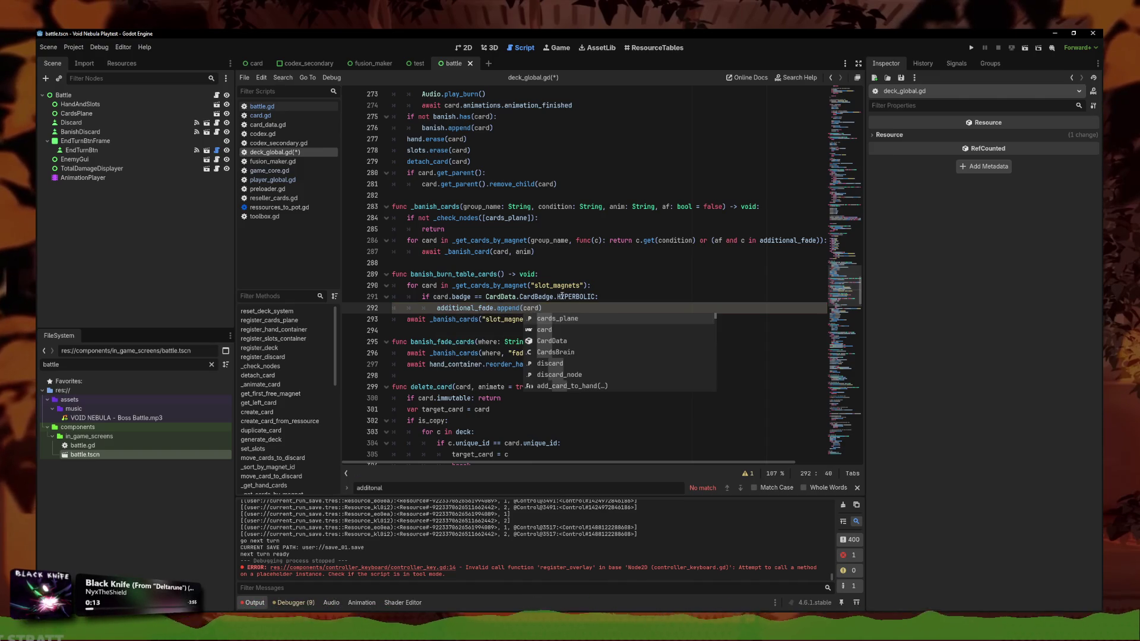
{"action": "left_click", "coordinate": [625, 300]}
{"action": "key", "text": "ctrl+s"}
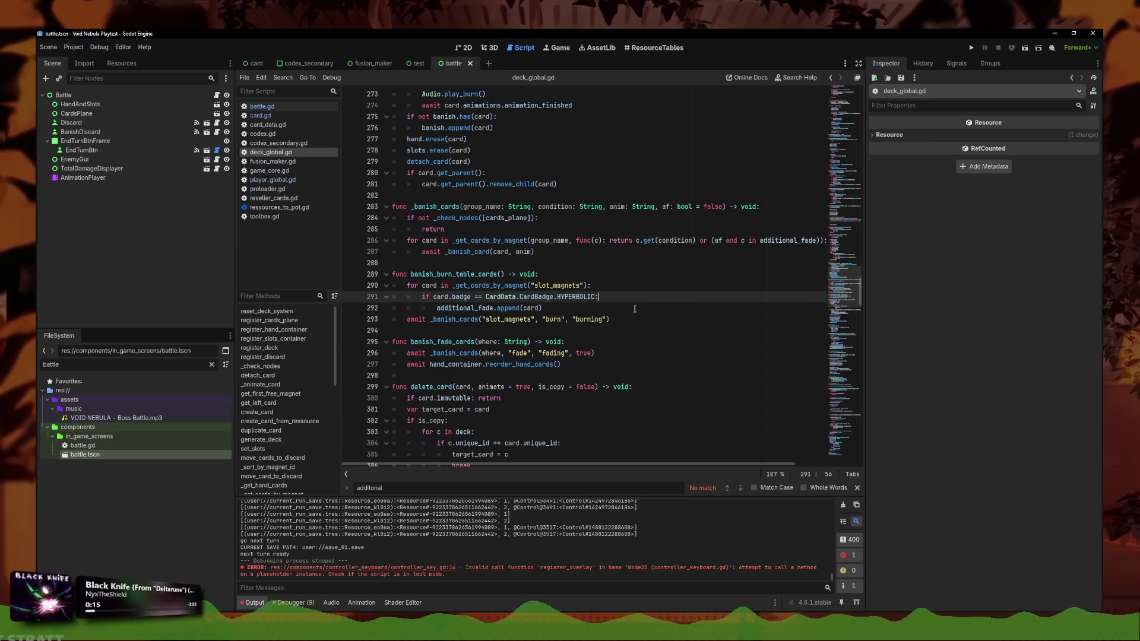
{"action": "left_click", "coordinate": [645, 308]}
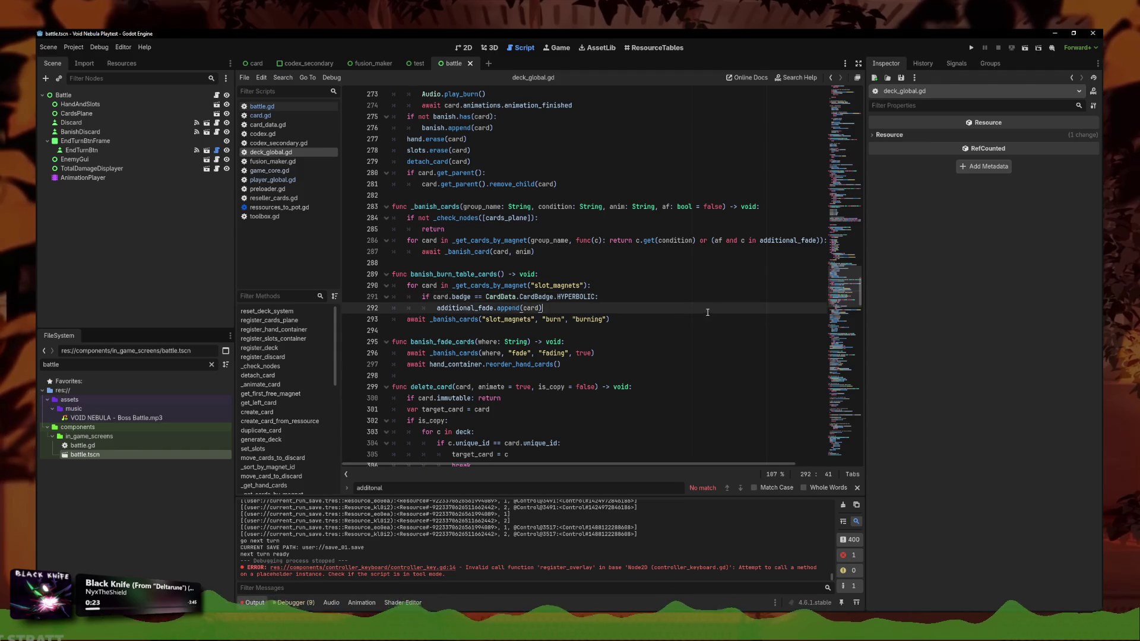
{"action": "left_click", "coordinate": [662, 297]}
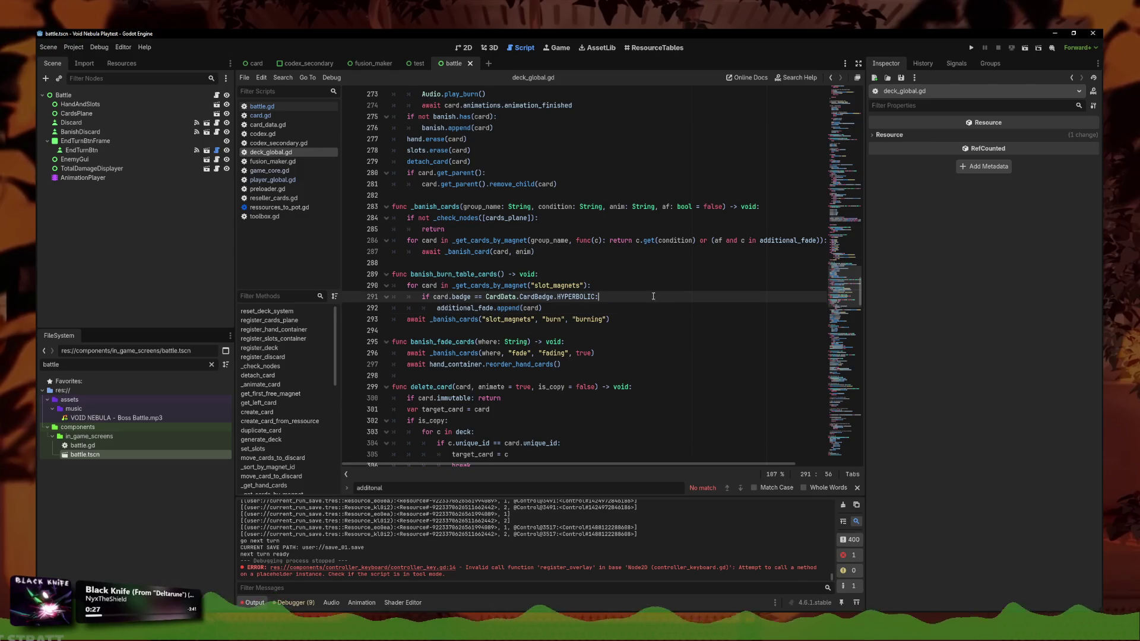
{"action": "double_click", "coordinate": [51, 365]}
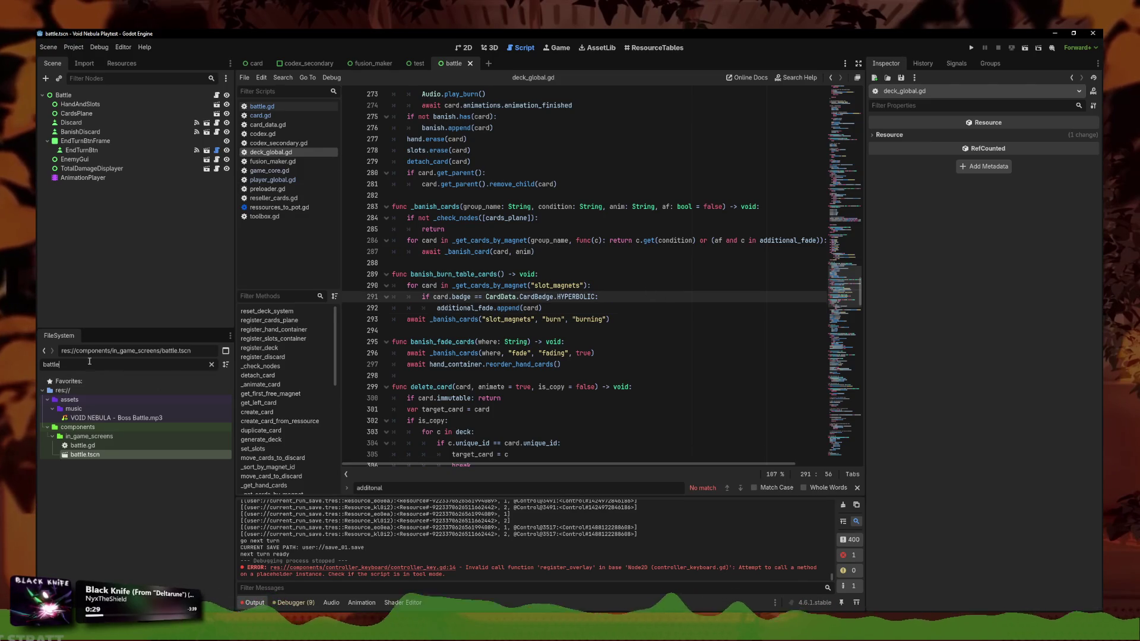
Filter FileSystem for 'face', open faceless.tres, and expand Starting Deck element 2's Drill Missile
{"action": "type", "text": "face"}
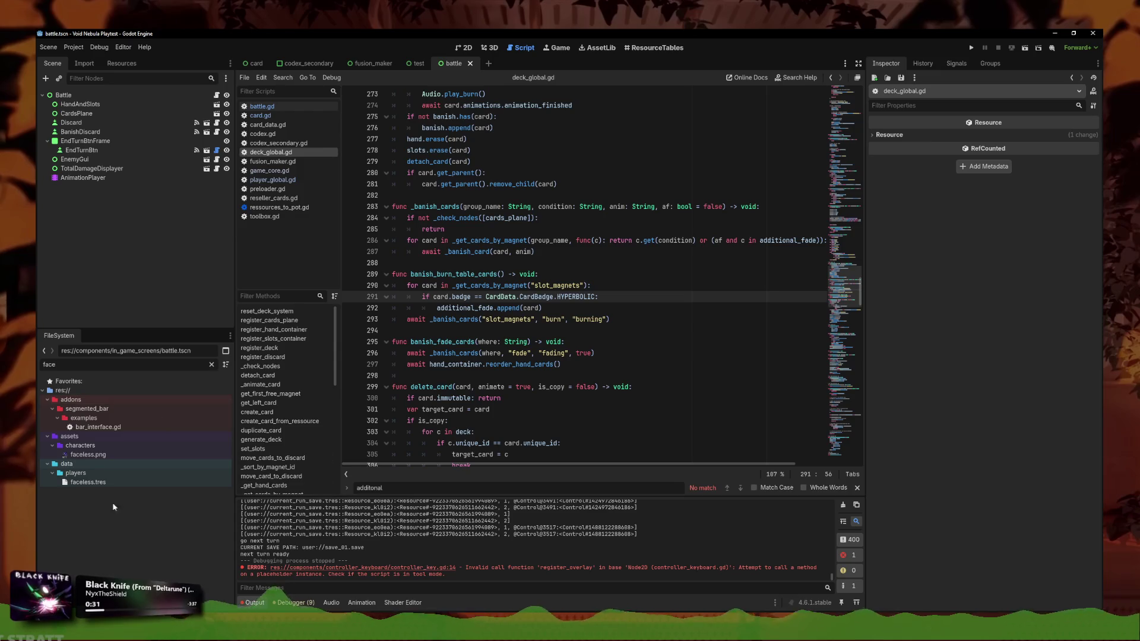
{"action": "left_click", "coordinate": [95, 483]}
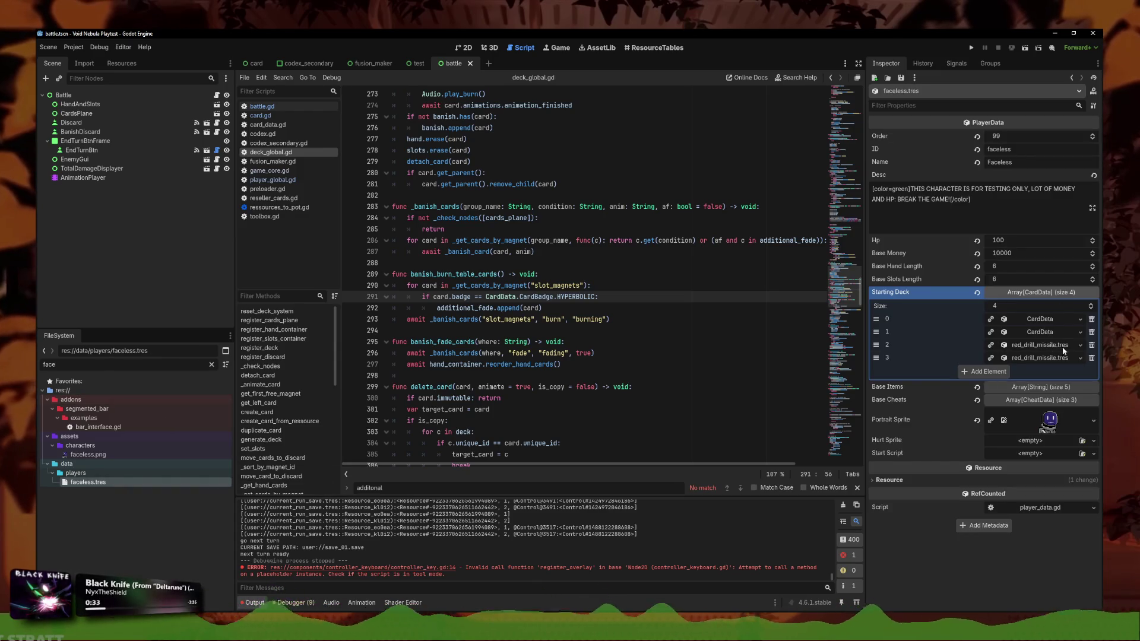
{"action": "left_click", "coordinate": [1080, 344]}
{"action": "left_click", "coordinate": [1036, 421]}
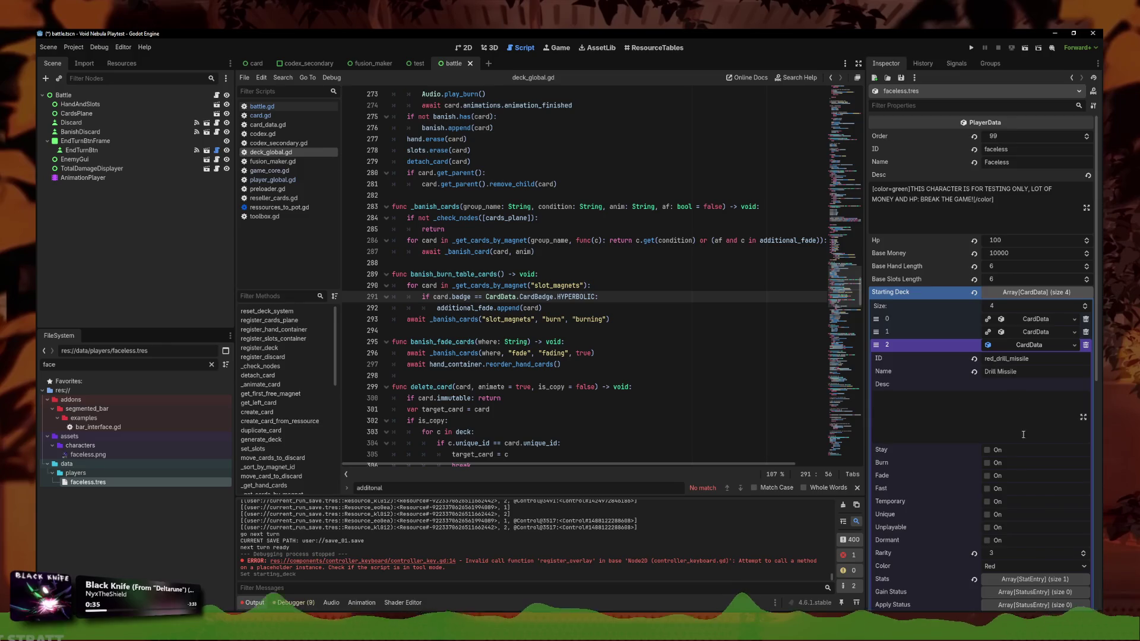
Set the Drill Missile's Badge to Hyperbolic, save, and run the game
{"action": "scroll", "coordinate": [1008, 520], "scroll_direction": "down", "scroll_amount": 2}
{"action": "left_click", "coordinate": [1000, 546]}
{"action": "left_click", "coordinate": [1003, 535]}
{"action": "left_click", "coordinate": [1003, 533]}
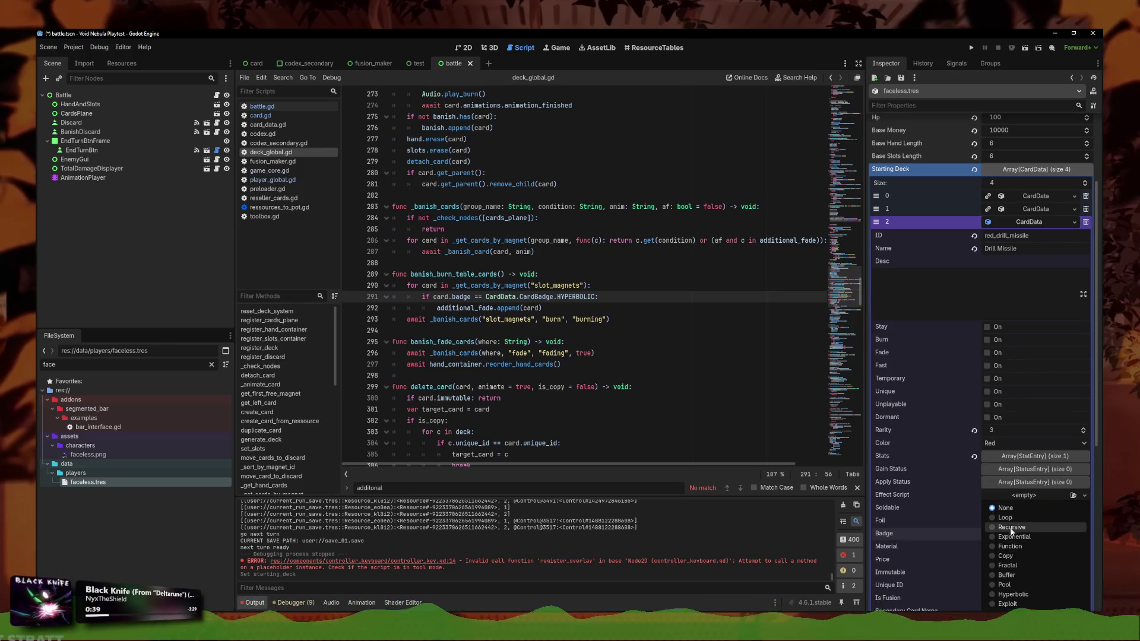
{"action": "left_click", "coordinate": [1013, 594]}
{"action": "key", "text": "ctrl+s"}
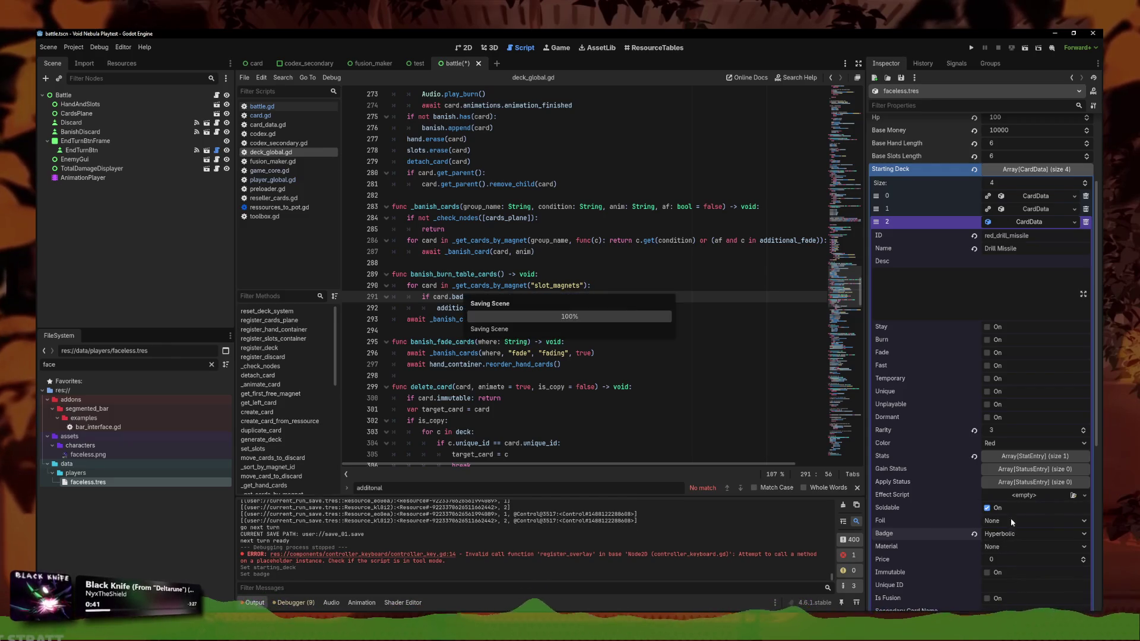
{"action": "left_click", "coordinate": [972, 49]}
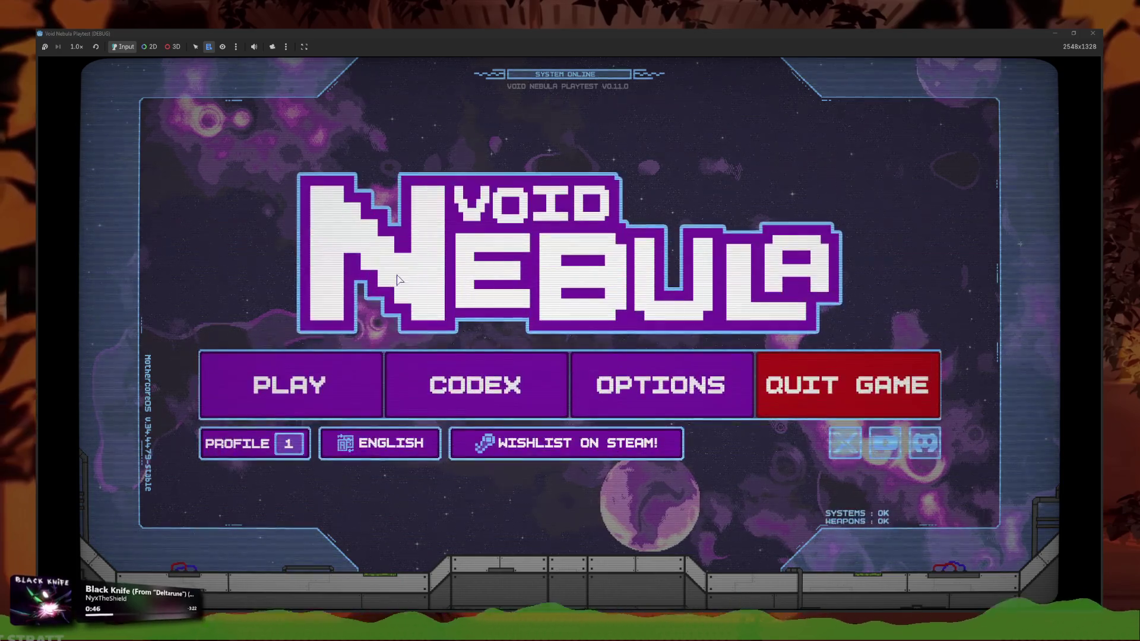
Start a new run with the Faceless character
{"action": "left_click", "coordinate": [297, 384]}
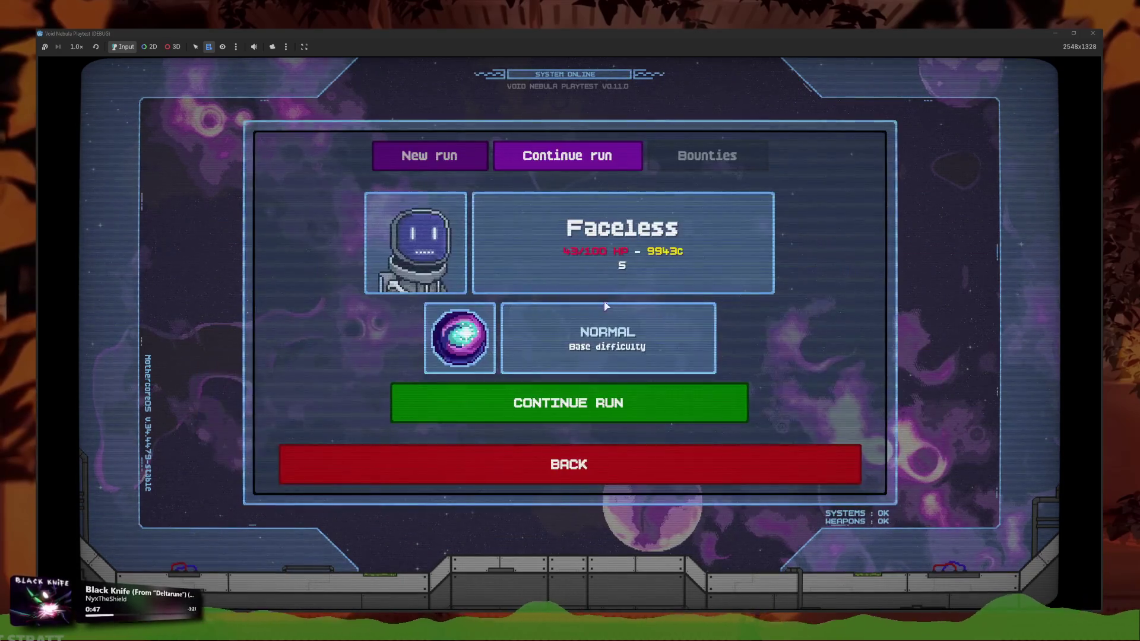
{"action": "left_click", "coordinate": [481, 166]}
{"action": "left_click", "coordinate": [620, 287]}
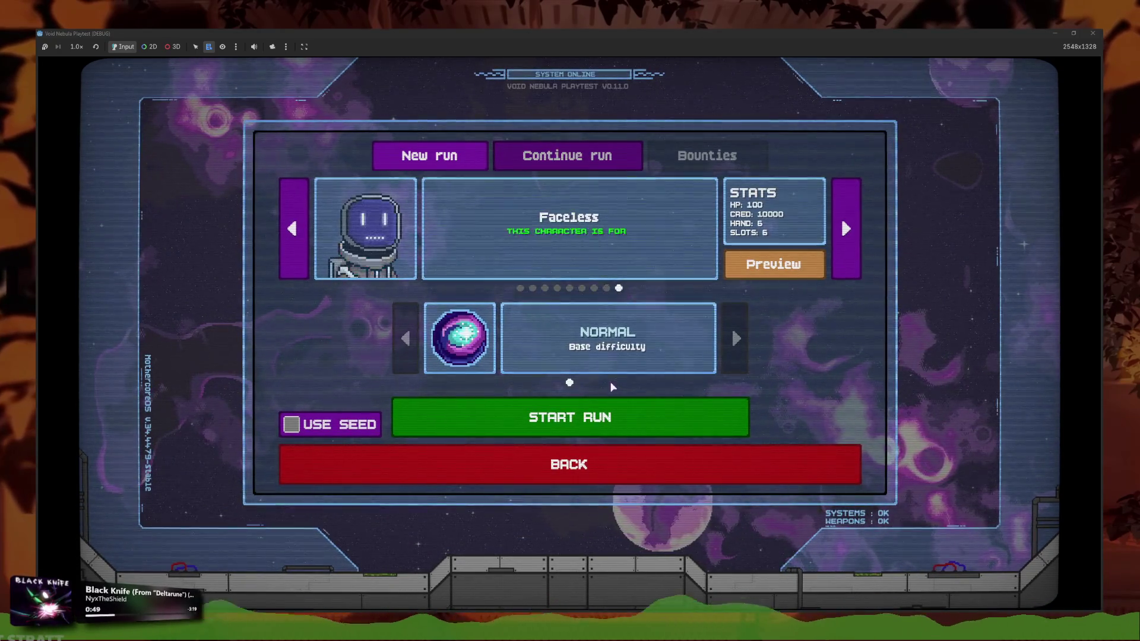
{"action": "left_click", "coordinate": [774, 273]}
{"action": "left_click", "coordinate": [637, 500]}
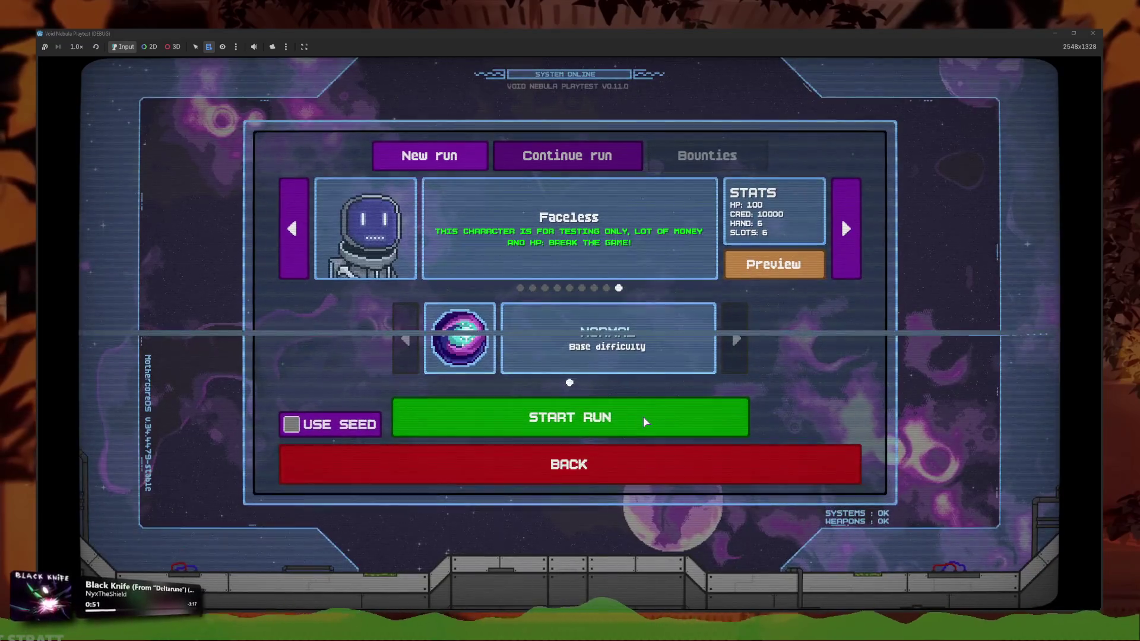
{"action": "left_click", "coordinate": [644, 418]}
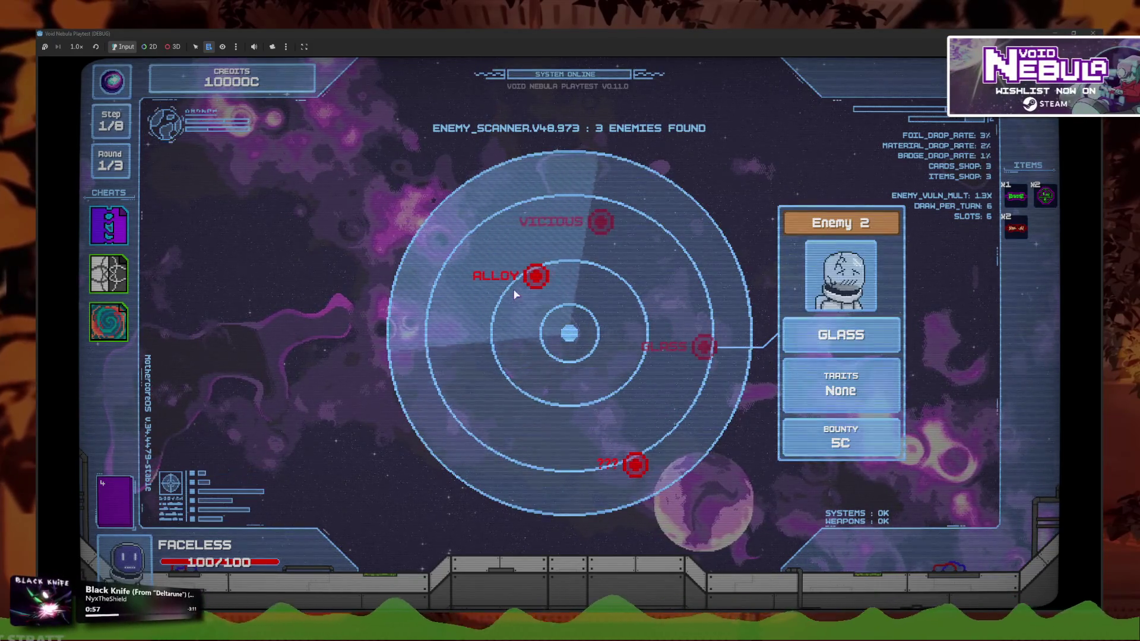
Fight ALLOY, play a Drill Missile into the fourth slot, and end the turn
{"action": "left_click", "coordinate": [528, 278]}
{"action": "mouse_move", "coordinate": [706, 555]}
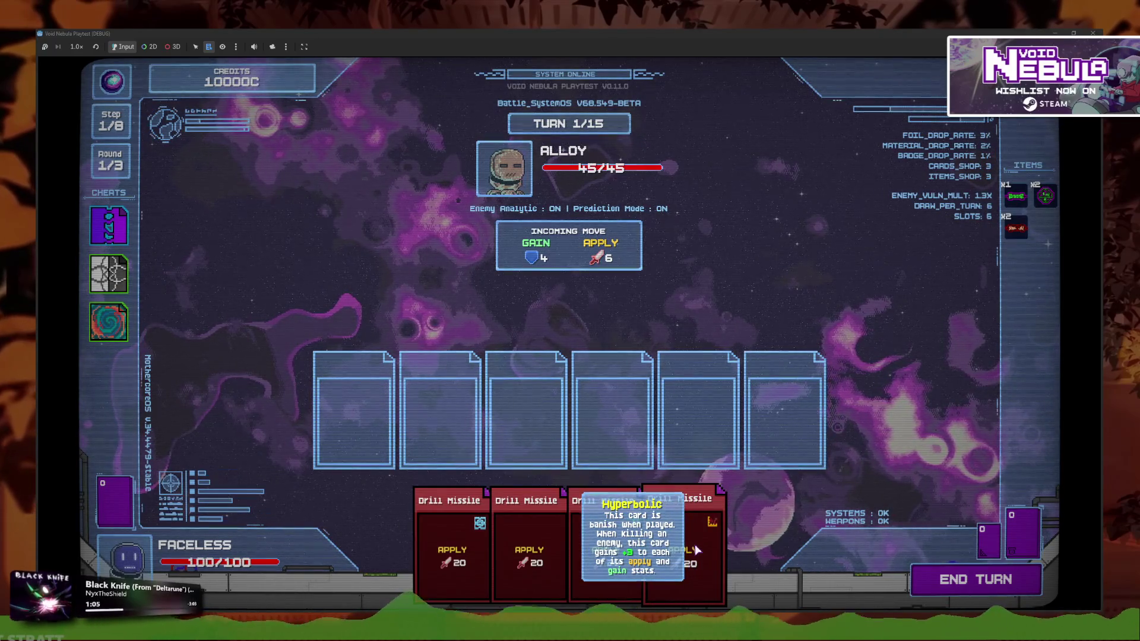
{"action": "left_click", "coordinate": [707, 555]}
{"action": "key", "text": "space"}
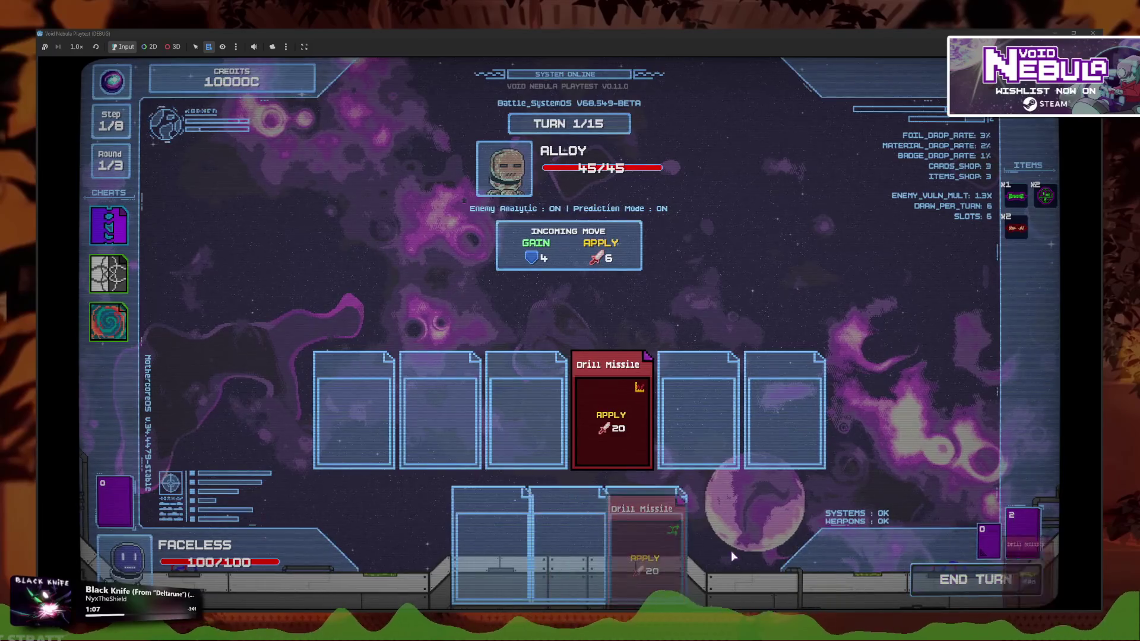
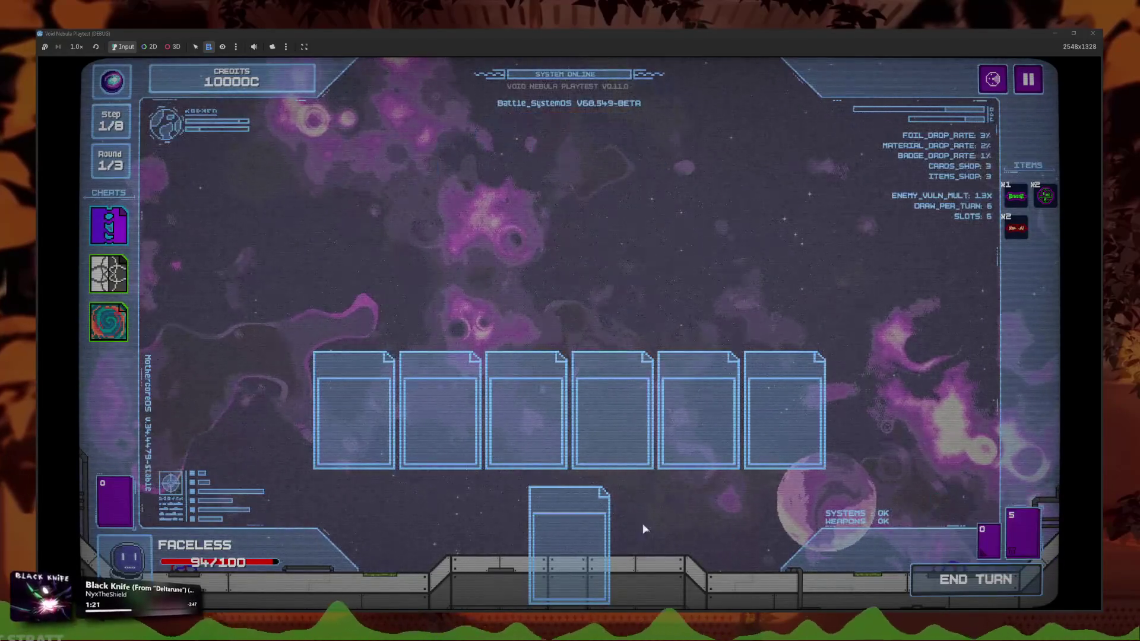
Go from the kill results to the deck view listing four Drill Missiles, then stop the playtest
{"action": "left_click", "coordinate": [630, 437]}
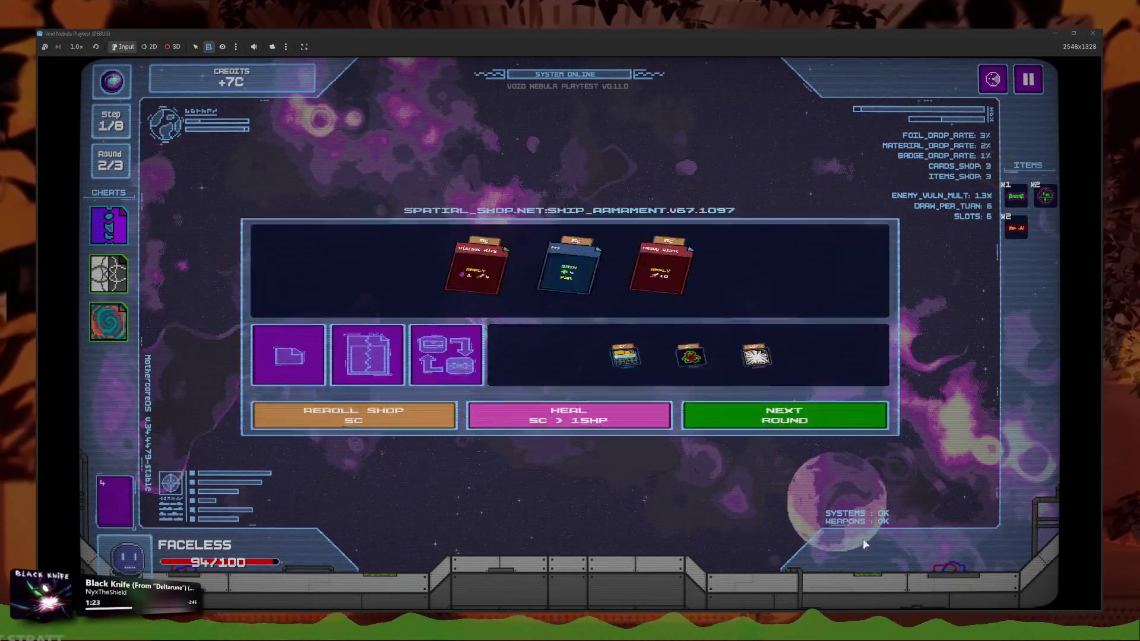
{"action": "left_click", "coordinate": [336, 522]}
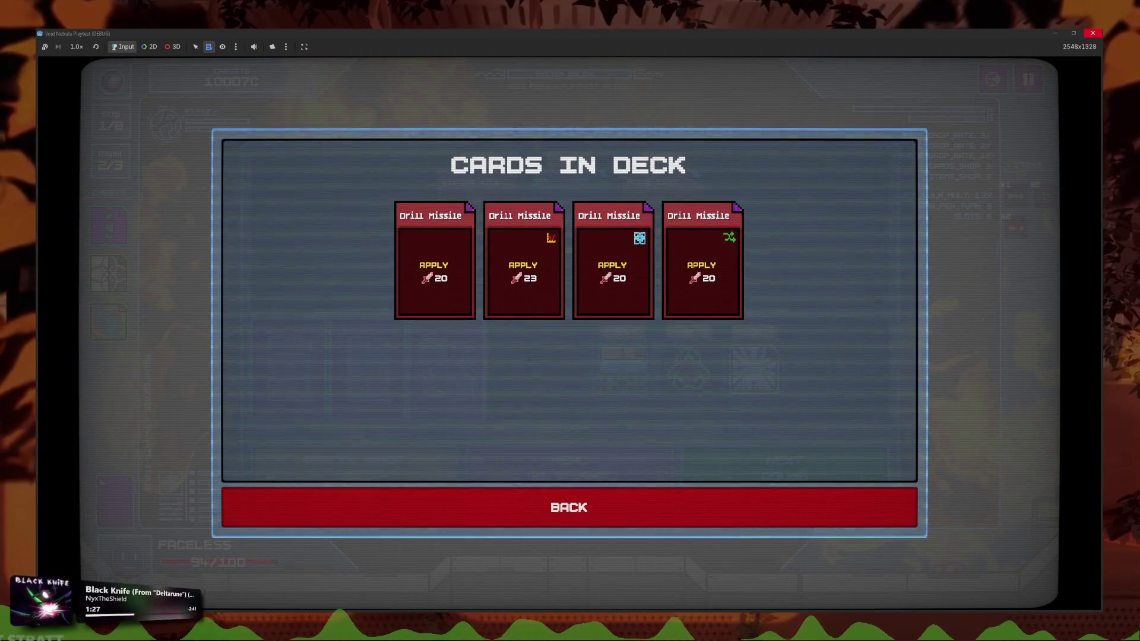
{"action": "key", "text": "F8"}
{"action": "left_click", "coordinate": [472, 308]}
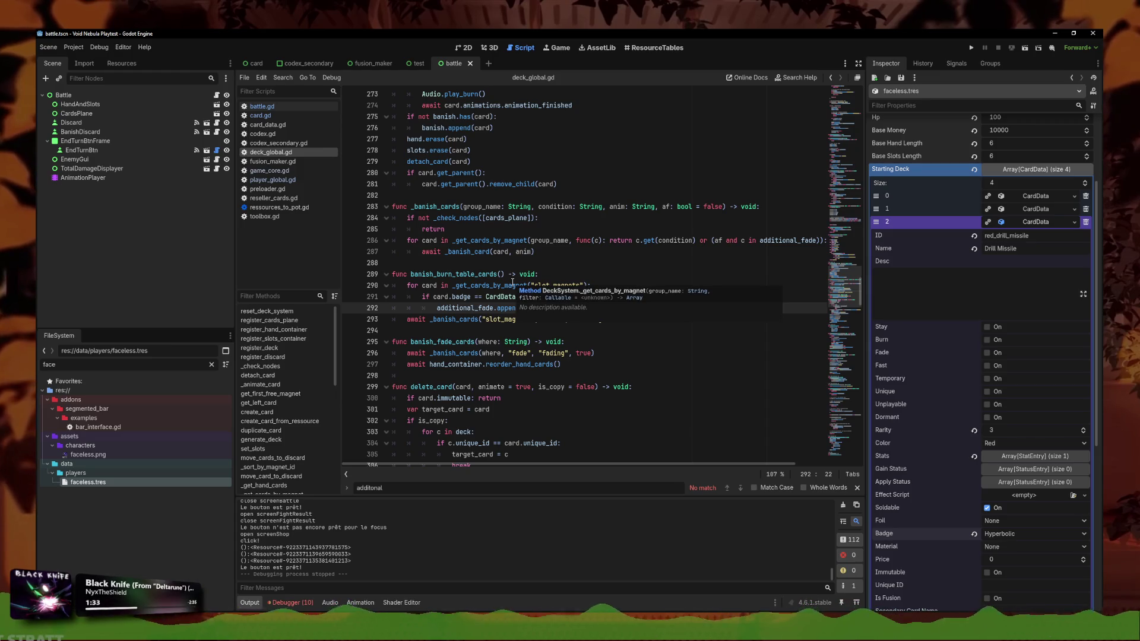
Inspect the _get_cards_by_magnet definition and the card_data.gd and card.gd scripts
{"action": "left_click", "coordinate": [486, 285]}
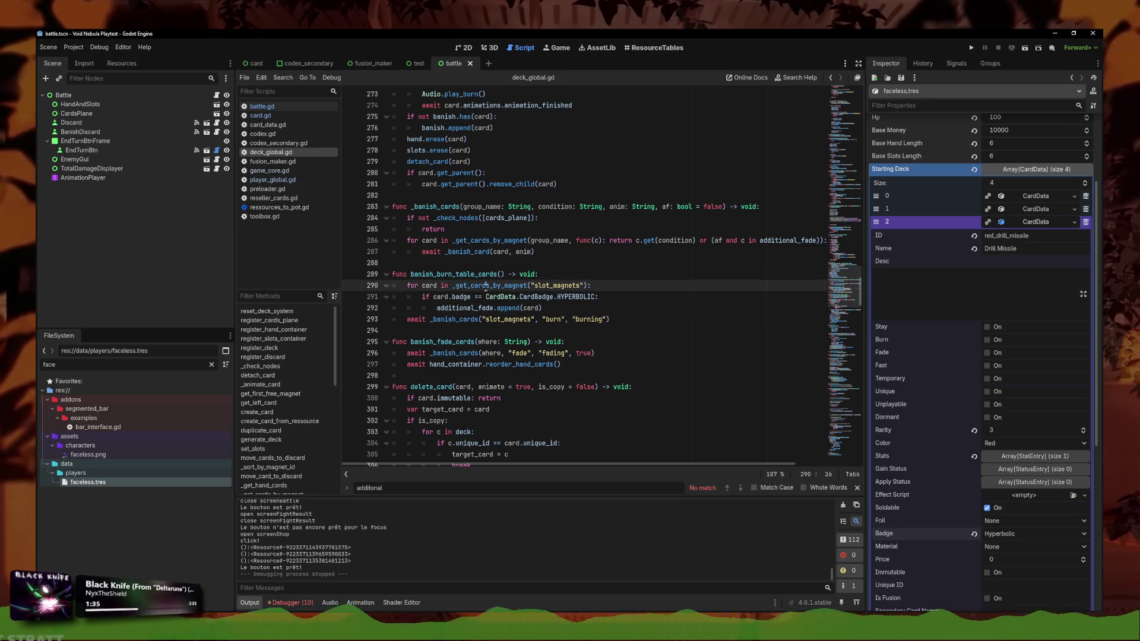
{"action": "left_click", "coordinate": [513, 286], "text": "ctrl"}
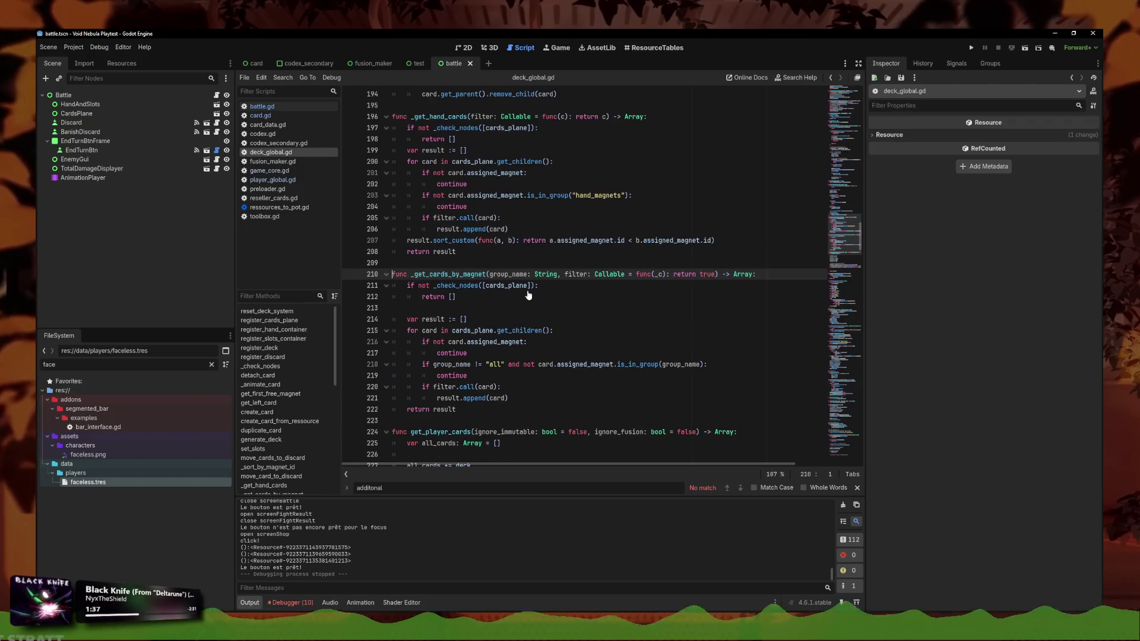
{"action": "left_click", "coordinate": [538, 285]}
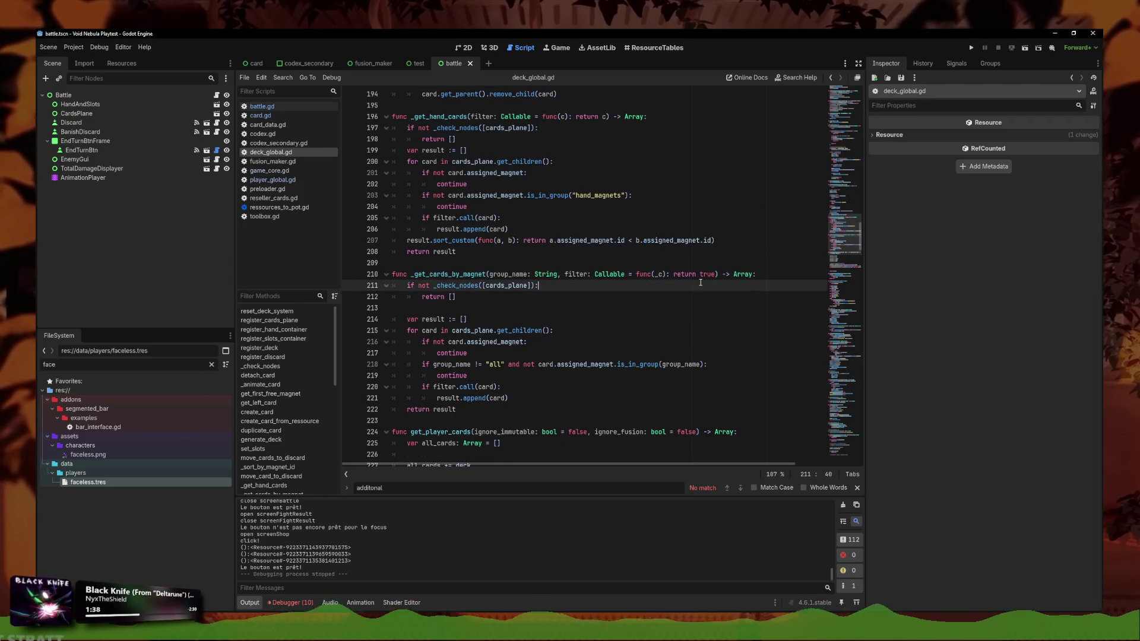
{"action": "left_click", "coordinate": [267, 125]}
{"action": "left_click", "coordinate": [260, 115]}
{"action": "left_click", "coordinate": [284, 153]}
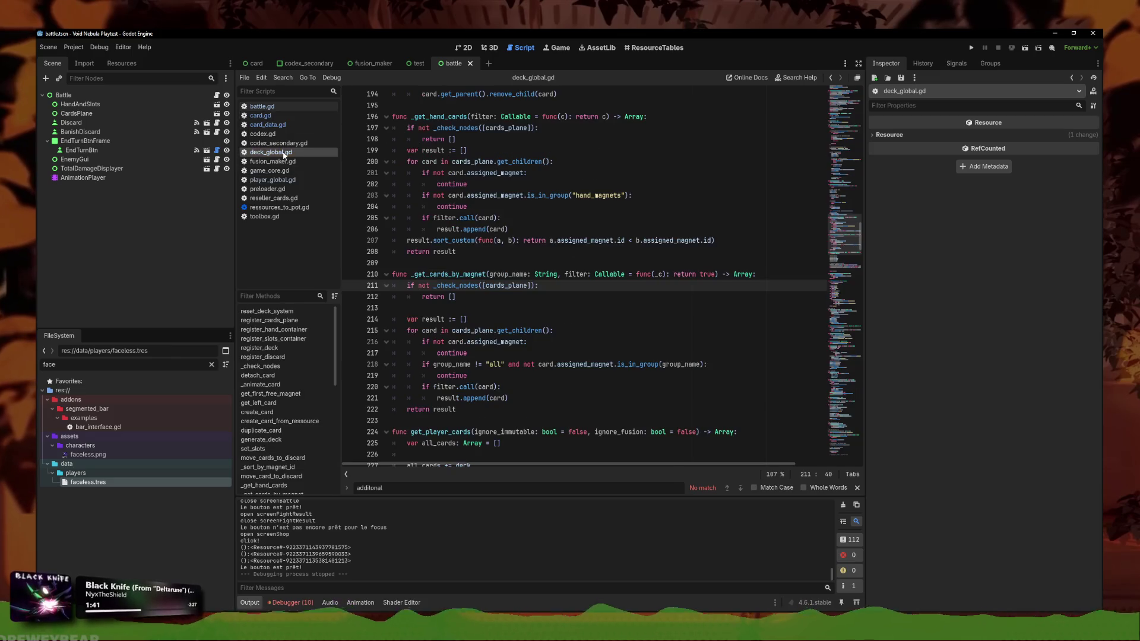
{"action": "left_click", "coordinate": [565, 306]}
Finish line 292 as additional_fade.append(card) and save deck_global.gd
{"action": "key", "text": "ctrl+z"}
{"action": "key", "text": "ctrl+z"}
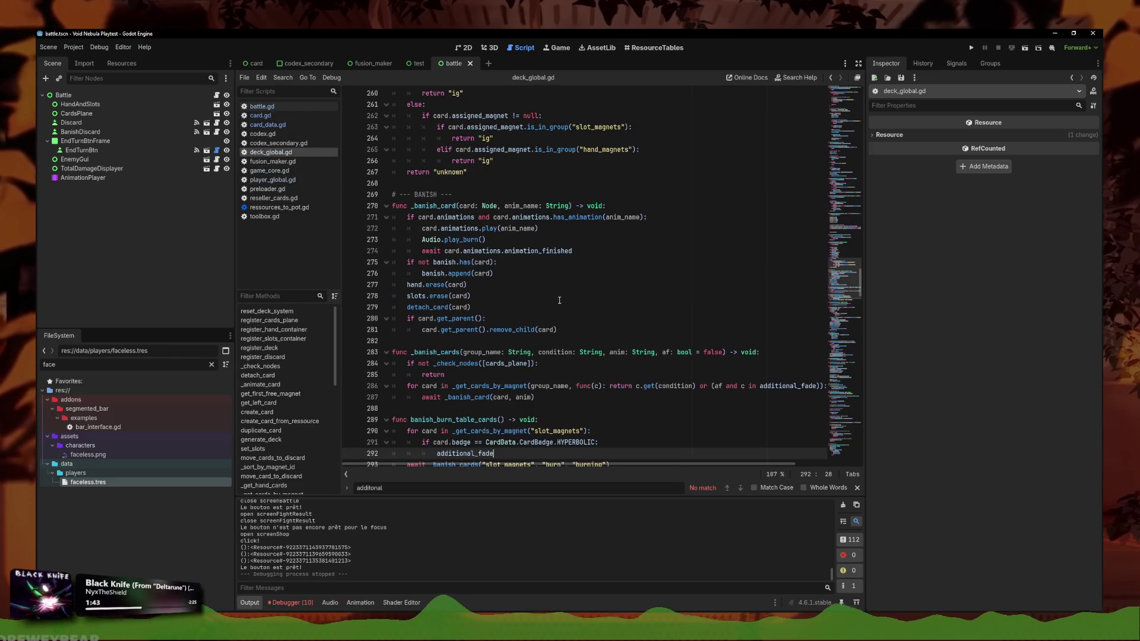
{"action": "scroll", "coordinate": [561, 323], "scroll_direction": "down", "scroll_amount": 2}
{"action": "type", "text": ".append(card"}
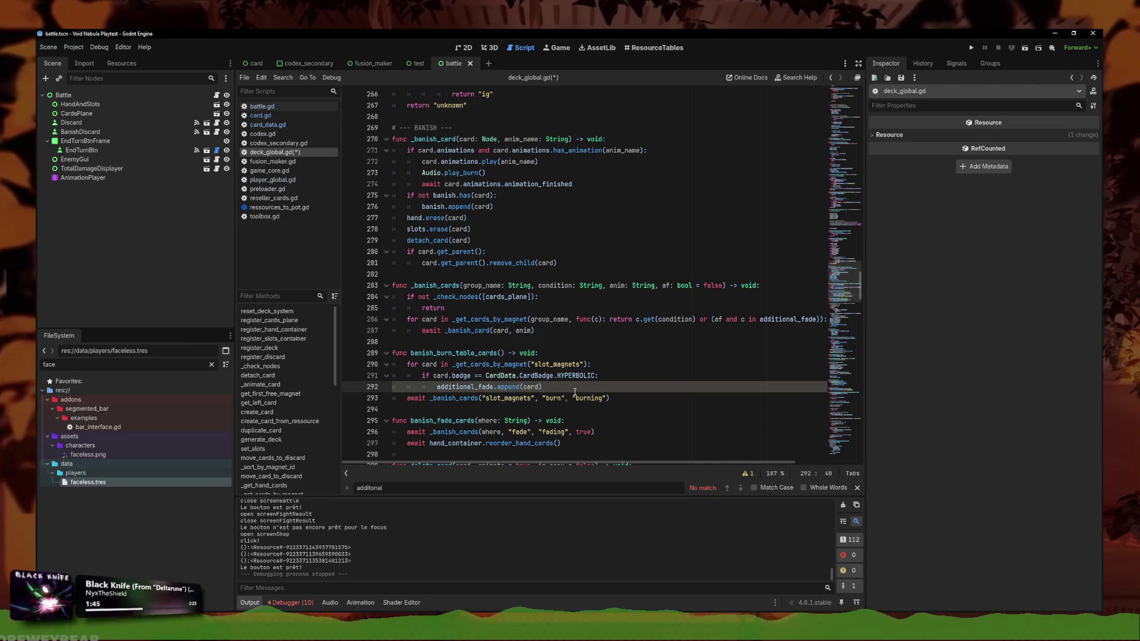
{"action": "key", "text": "ctrl+s"}
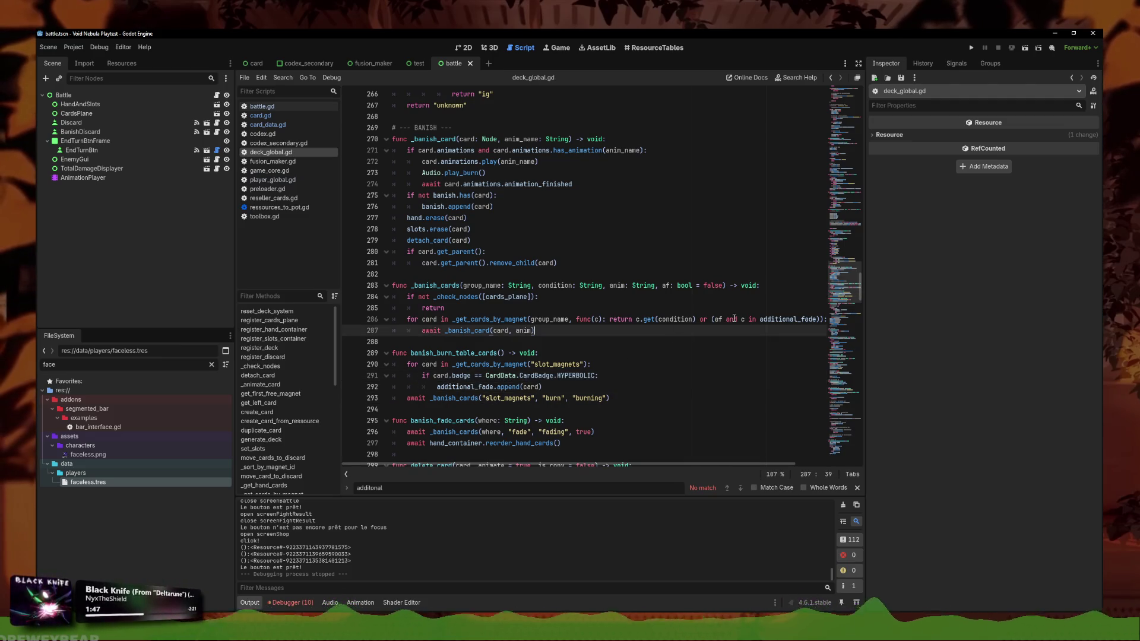
Have the _banish_cards call on line 293 pass true, then run the project
{"action": "left_click_drag", "start_coordinate": [732, 319], "coordinate": [826, 319]}
{"action": "key", "text": "Down"}
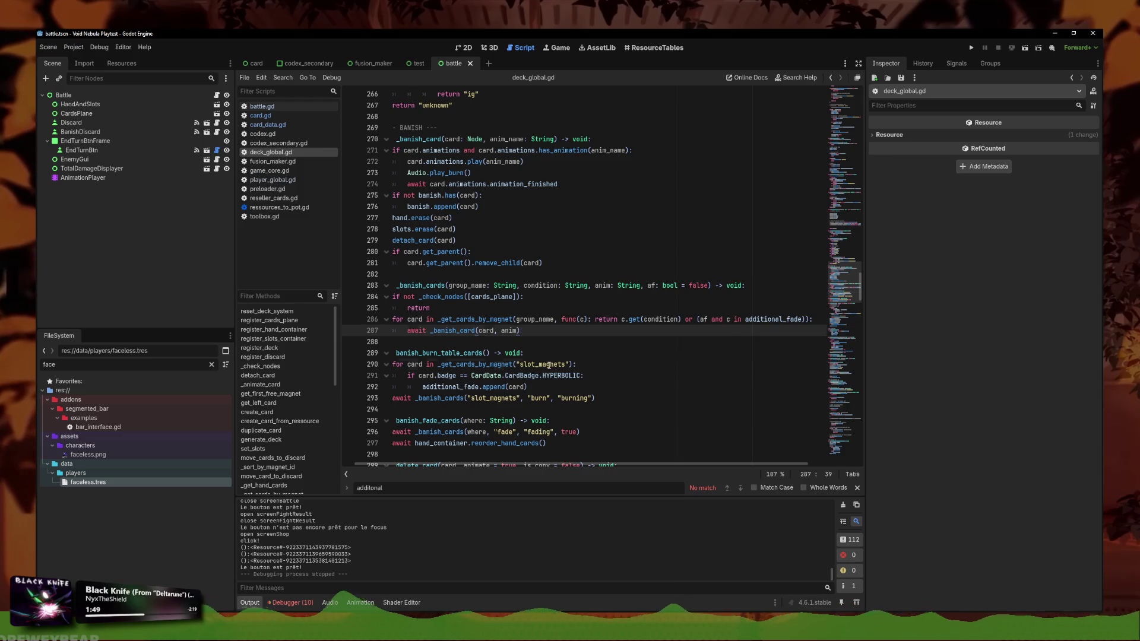
{"action": "left_click", "coordinate": [562, 398]}
{"action": "type", "text": ", true"}
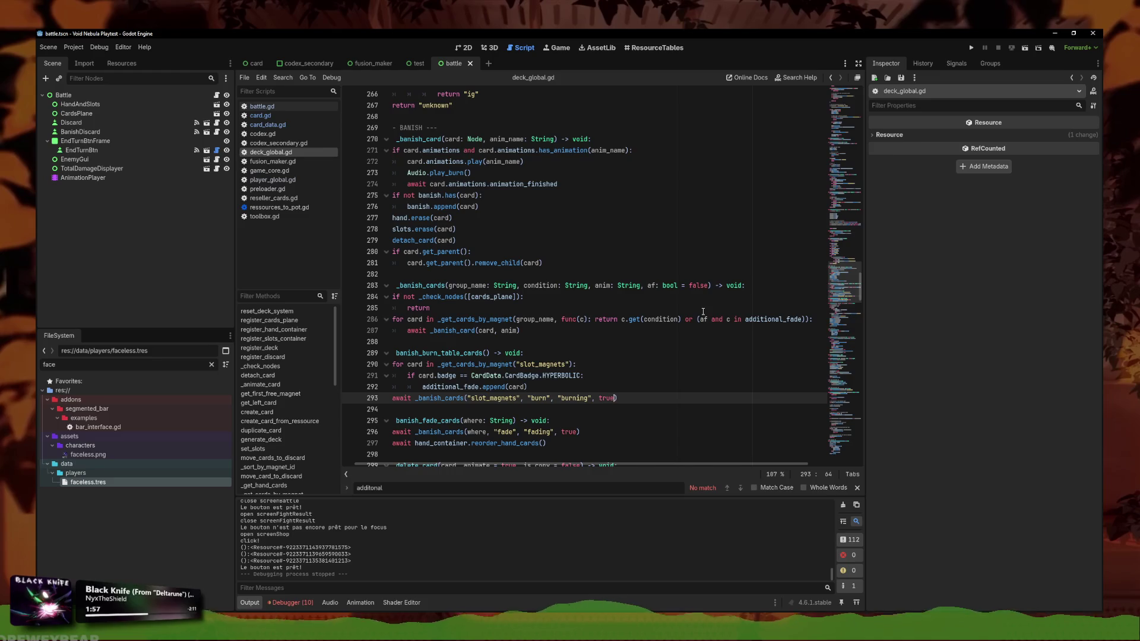
{"action": "left_click", "coordinate": [715, 392]}
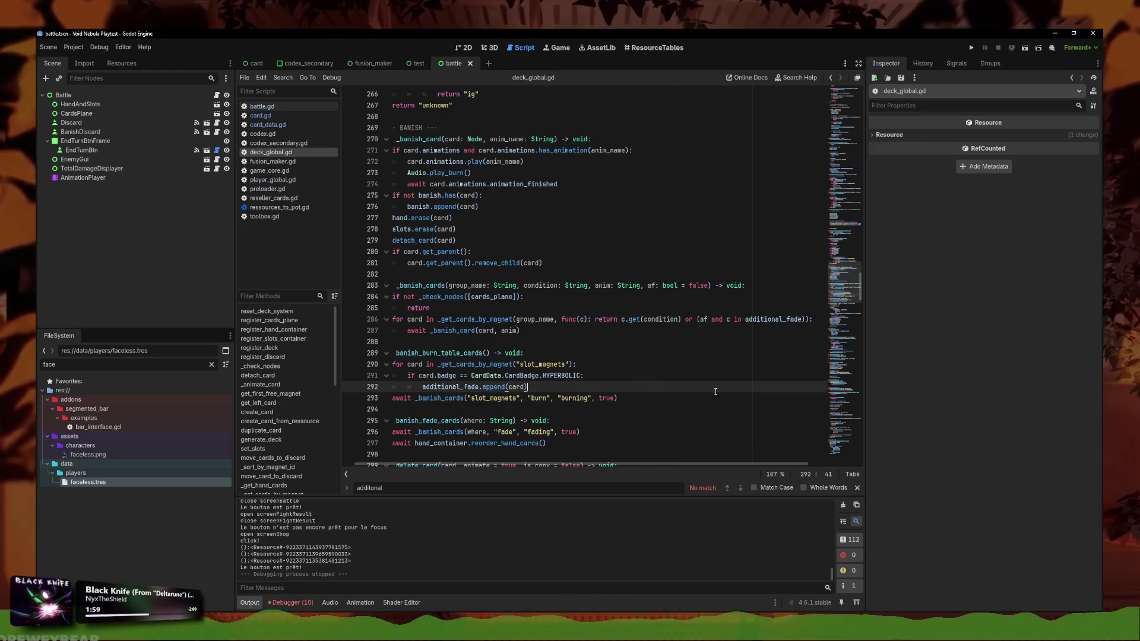
{"action": "left_click", "coordinate": [706, 371]}
{"action": "left_click", "coordinate": [972, 47]}
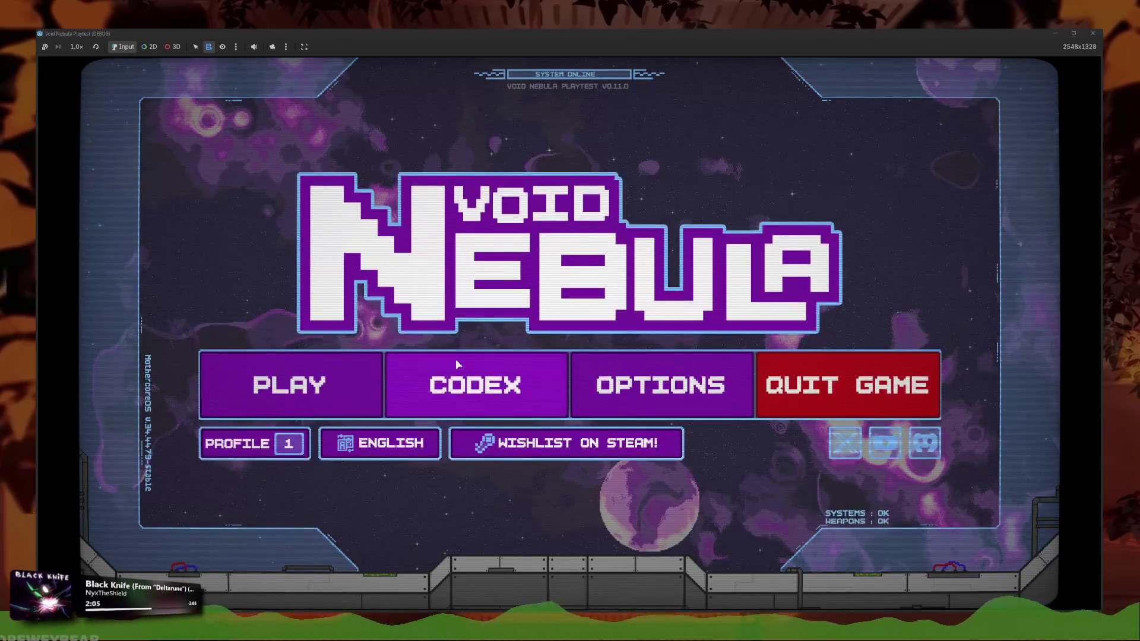
Continue the saved run and advance from the shop to the next round
{"action": "left_click", "coordinate": [290, 386]}
{"action": "left_click", "coordinate": [584, 409]}
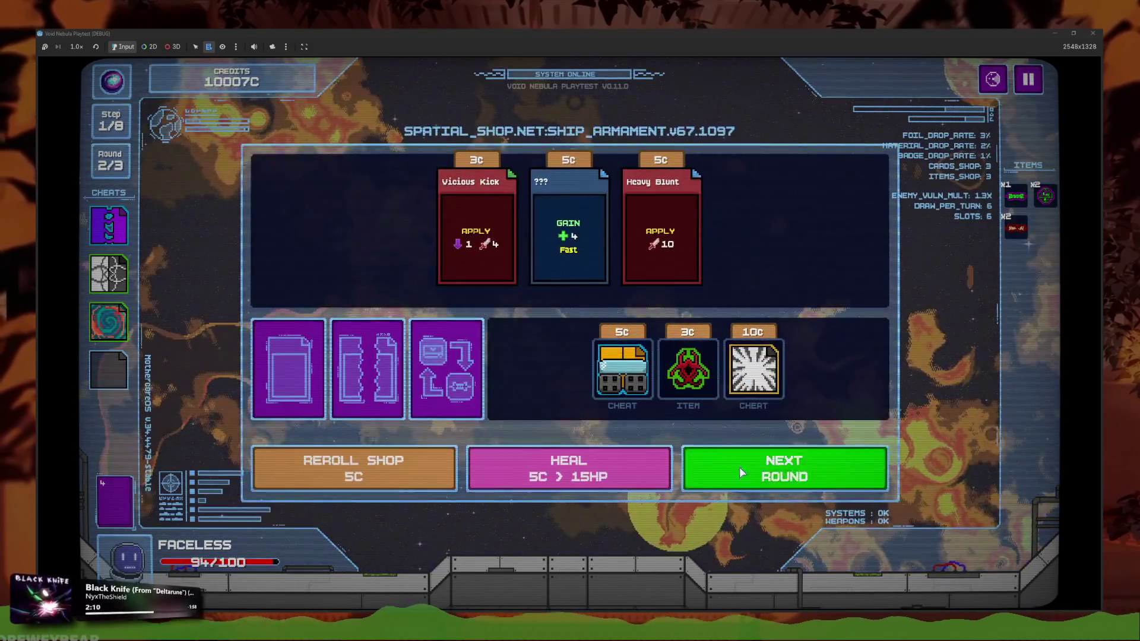
{"action": "left_click", "coordinate": [739, 467]}
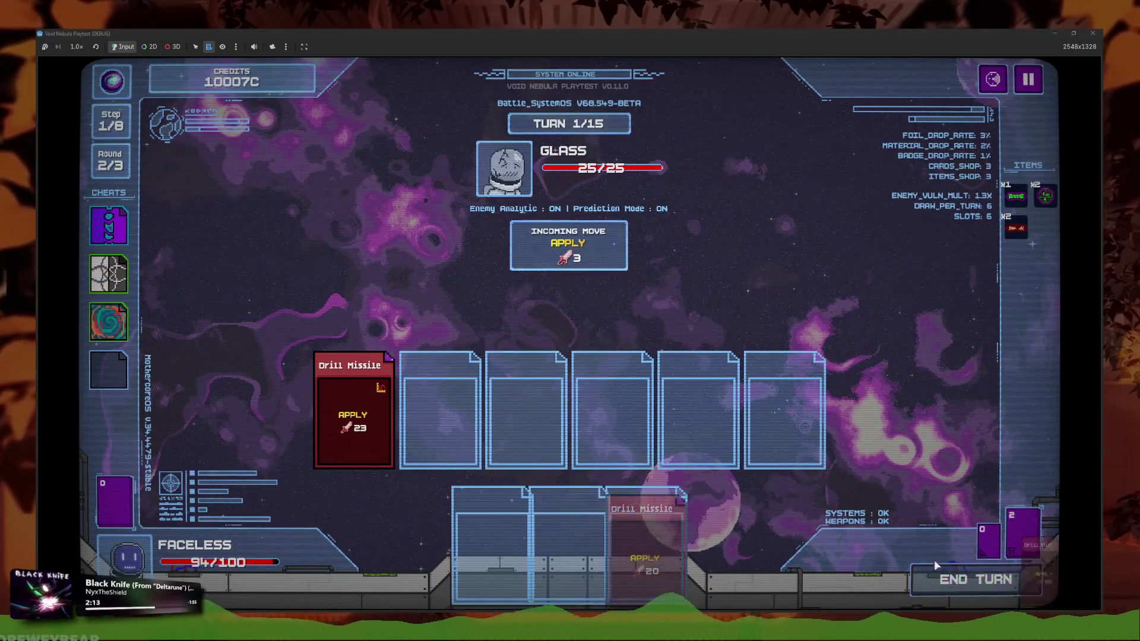
Play three Drill Missile cards against Glass, dropping it to -108/25
{"action": "left_click", "coordinate": [936, 566]}
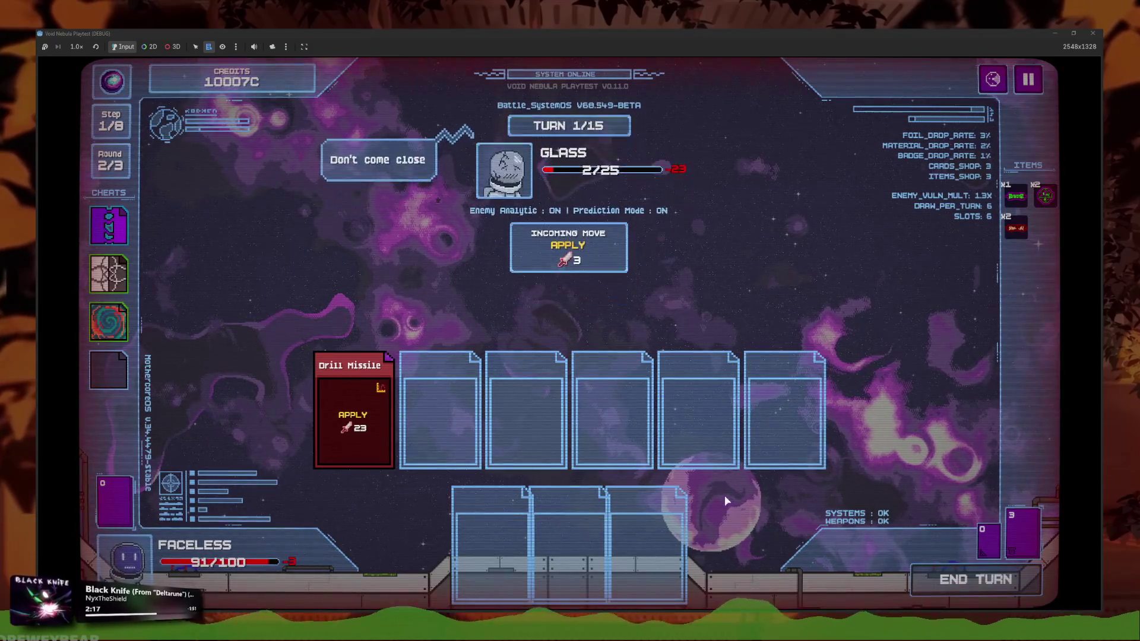
{"action": "left_click", "coordinate": [989, 540]}
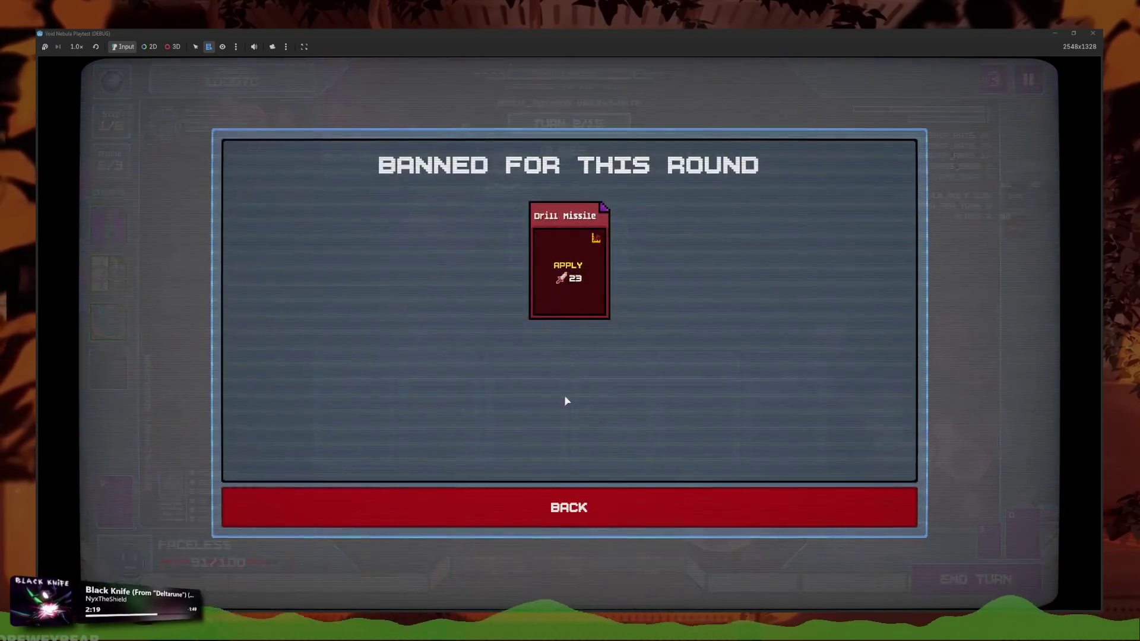
{"action": "left_click", "coordinate": [634, 498]}
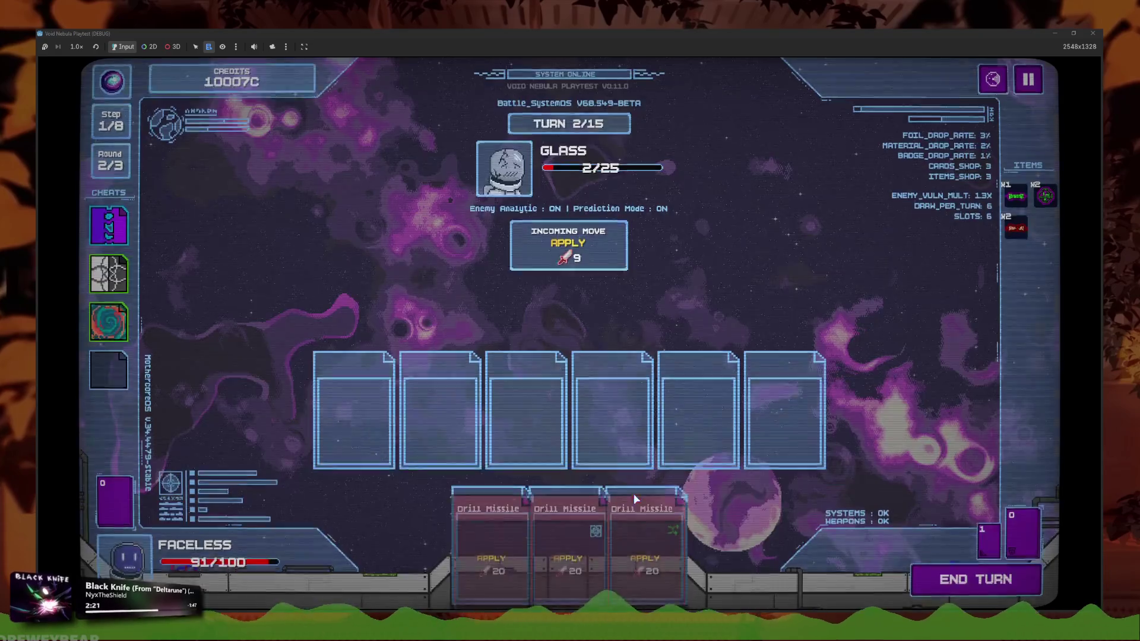
{"action": "left_click", "coordinate": [633, 505]}
{"action": "left_click", "coordinate": [589, 523]}
{"action": "left_click", "coordinate": [537, 522]}
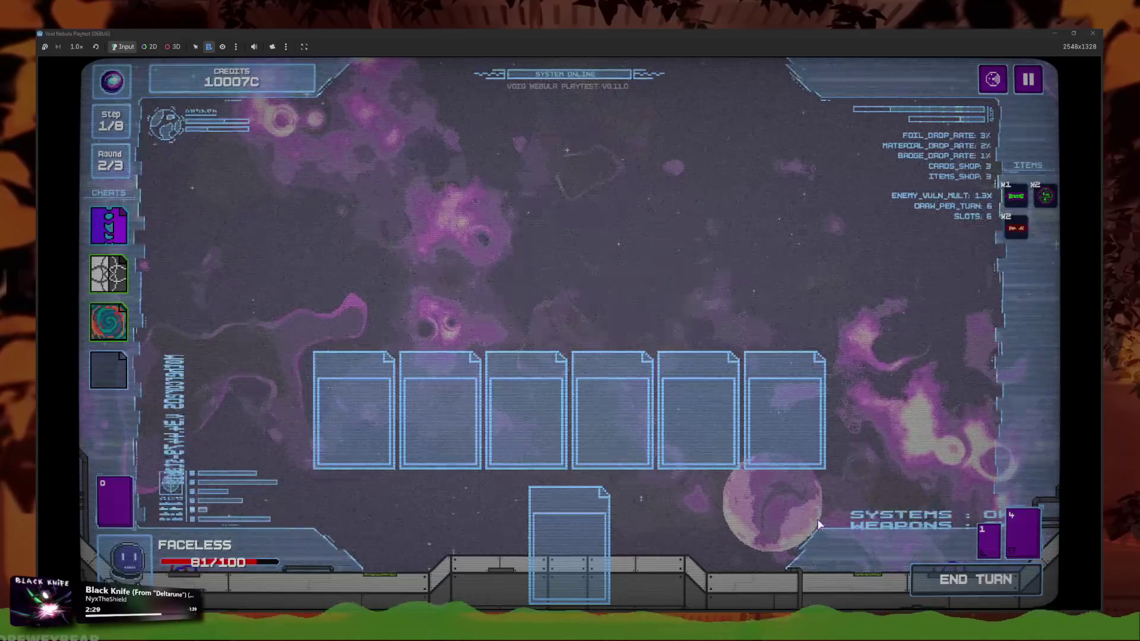
Confirm the deck still lists four Drill Missiles, then stop the playtest
{"action": "left_click", "coordinate": [486, 469]}
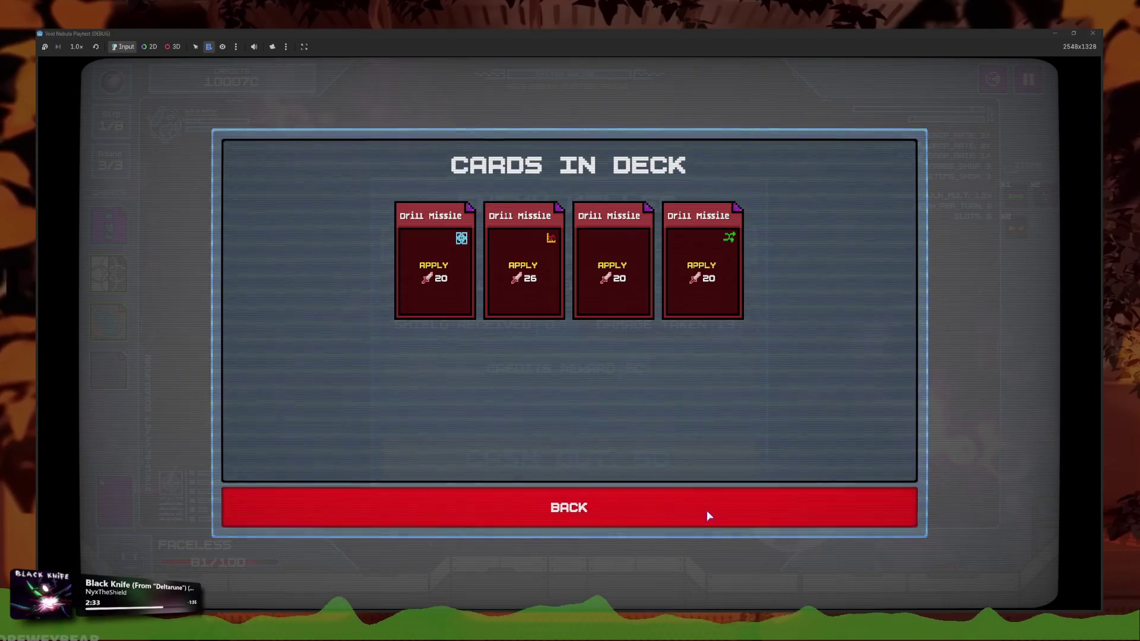
{"action": "left_click", "coordinate": [709, 515]}
{"action": "left_click", "coordinate": [570, 458]}
{"action": "key", "text": "F8"}
{"action": "key", "text": "ctrl+shift+s"}
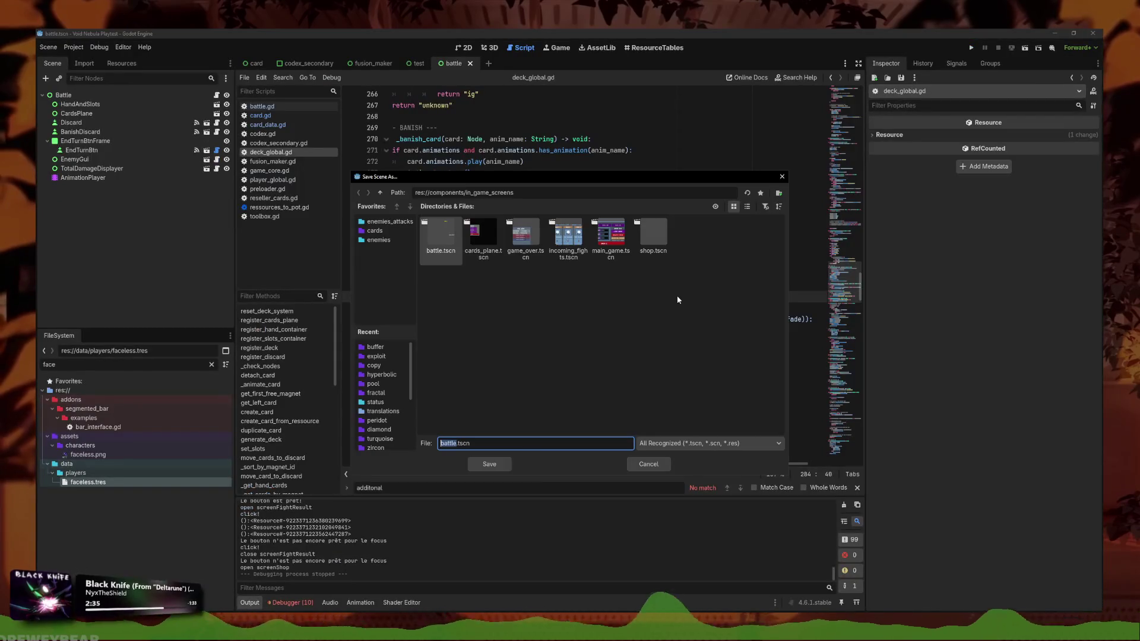
Dismiss the Save Scene As dialog and review lines 286–289 of deck_global.gd
{"action": "key", "text": "Escape"}
{"action": "left_click", "coordinate": [598, 349]}
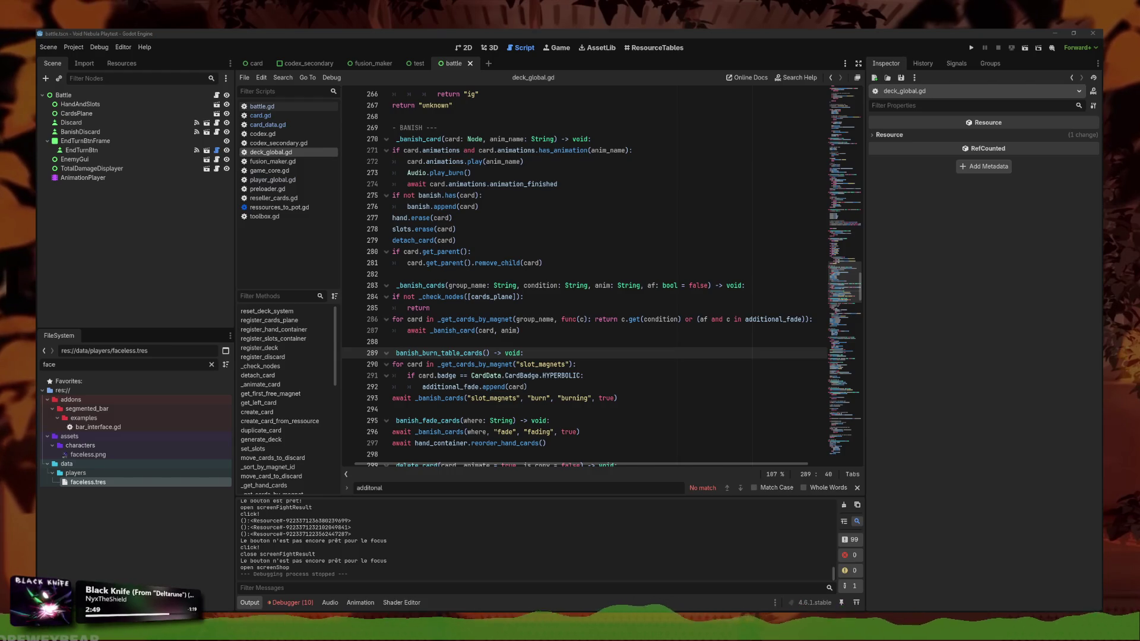
{"action": "left_click", "coordinate": [595, 319]}
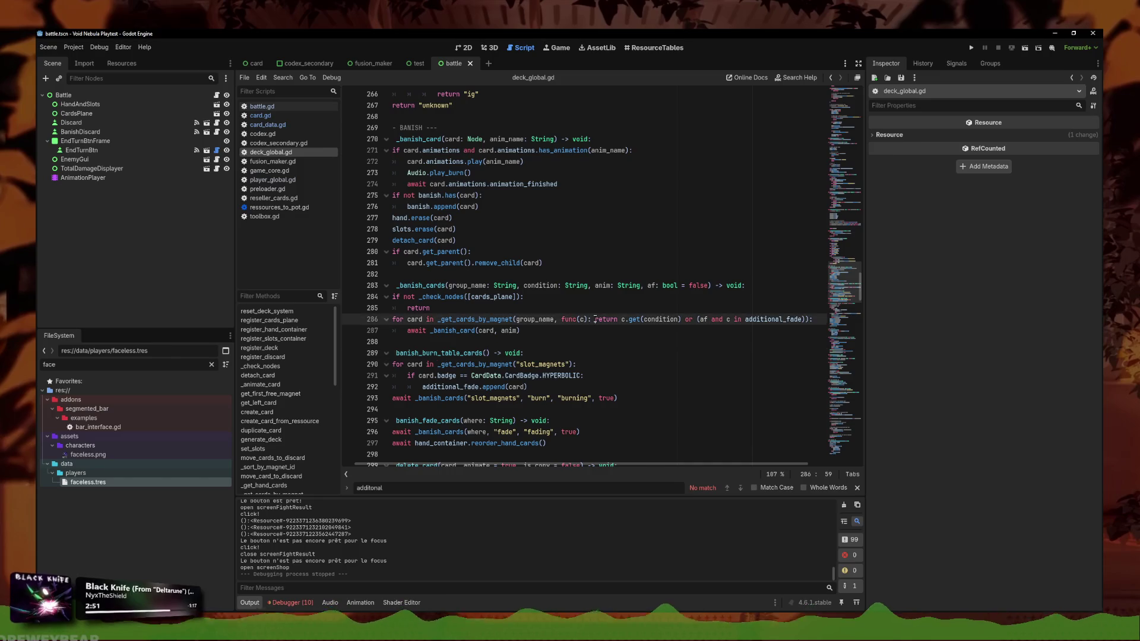
{"action": "left_click", "coordinate": [602, 341]}
{"action": "scroll", "coordinate": [604, 332], "scroll_direction": "down", "scroll_amount": 2}
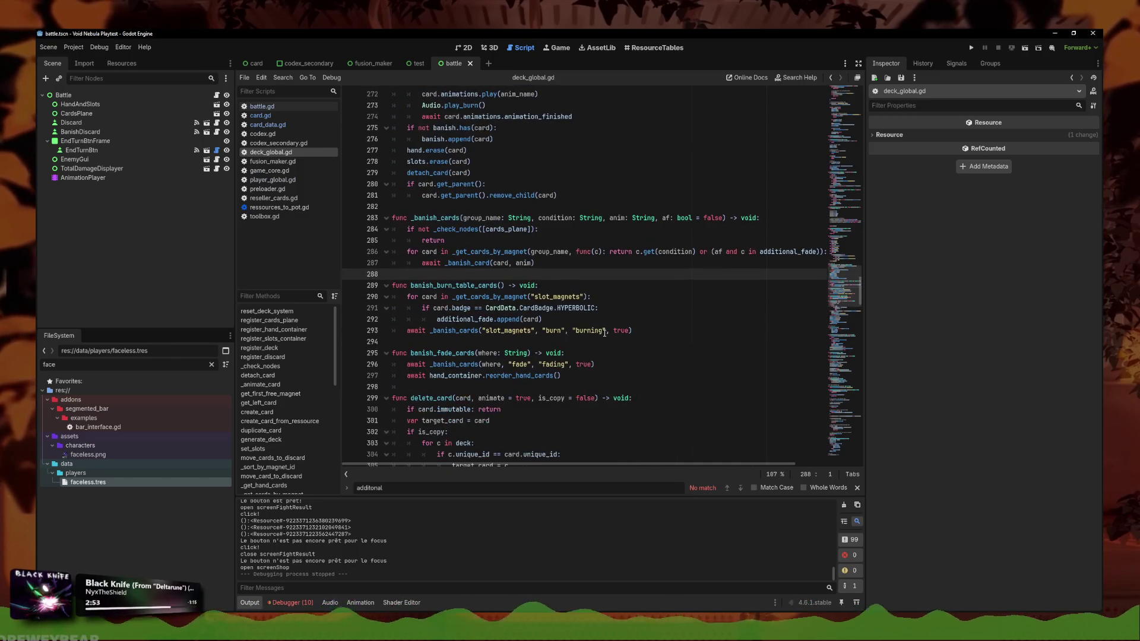
{"action": "left_click", "coordinate": [608, 284]}
Search for 'function', study trigger_badge_function, and open card_generate_cheat in player_global.gd
{"action": "key", "text": "ctrl+f"}
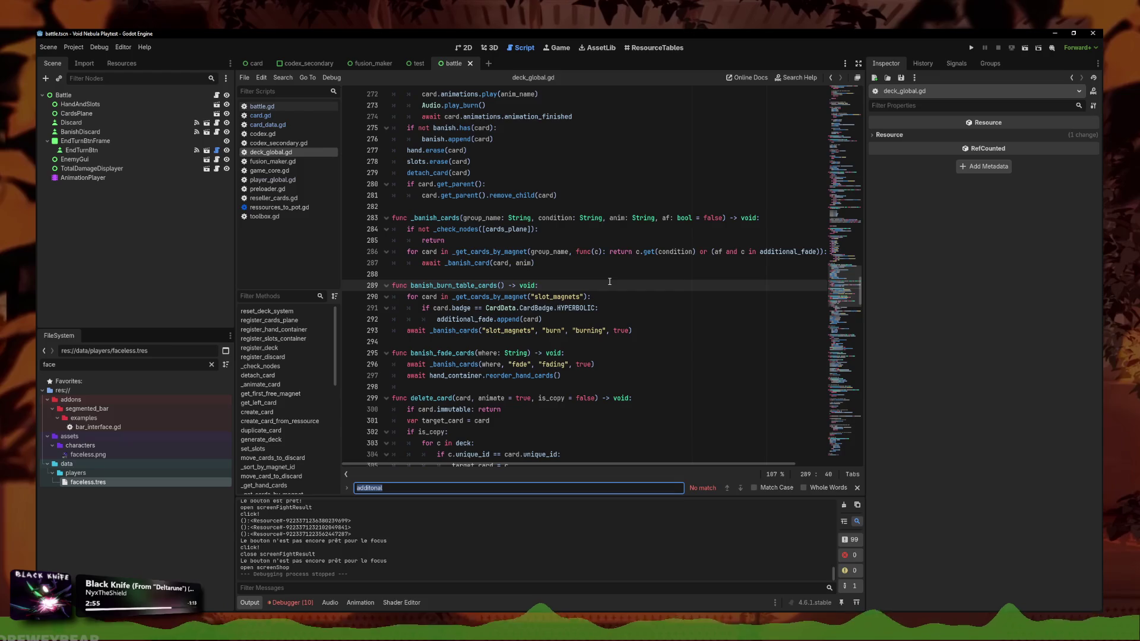
{"action": "type", "text": "functionn"}
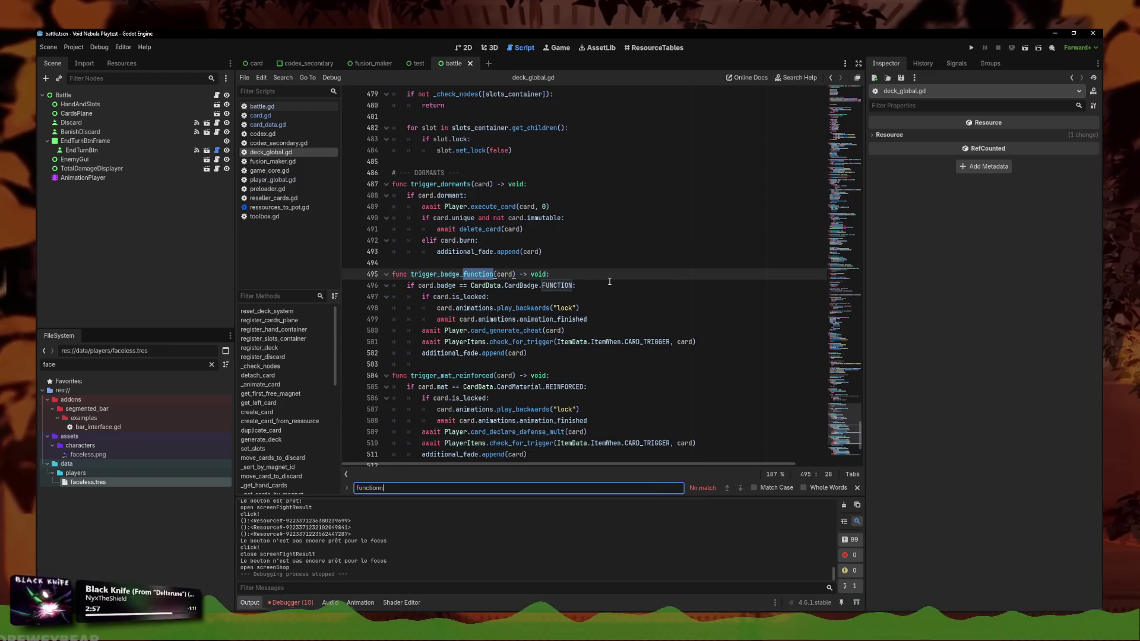
{"action": "left_click", "coordinate": [599, 364]}
{"action": "mouse_move", "coordinate": [600, 364]}
{"action": "left_mouse_down"}
{"action": "mouse_move", "coordinate": [415, 343]}
{"action": "mouse_move", "coordinate": [384, 279]}
{"action": "left_mouse_up"}
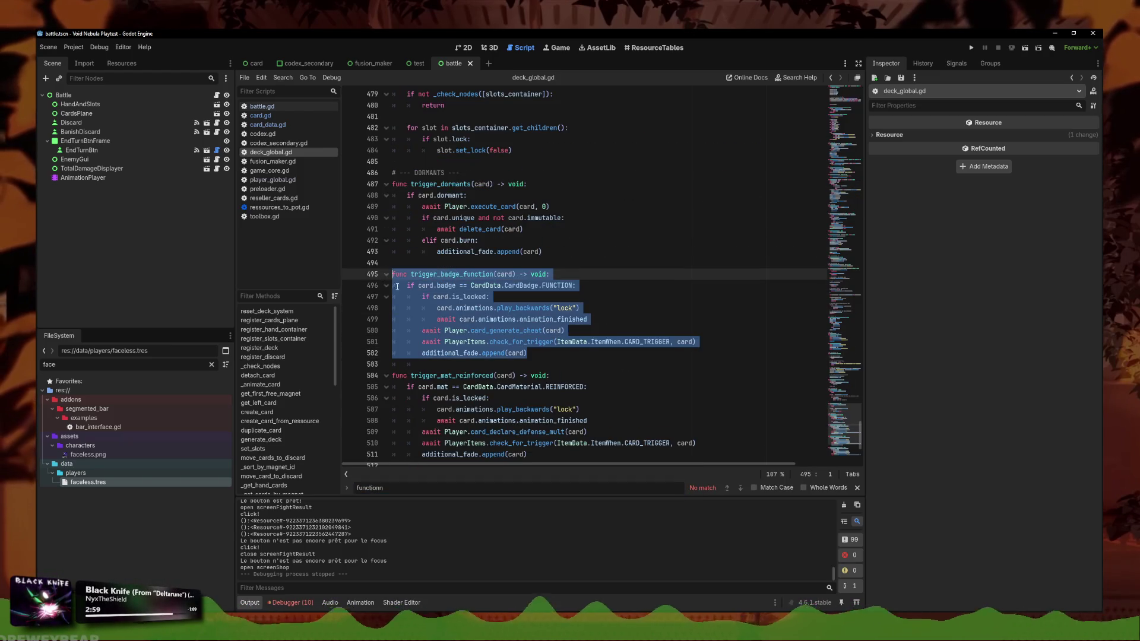
{"action": "left_click", "coordinate": [564, 353]}
{"action": "mouse_move", "coordinate": [569, 354]}
{"action": "left_mouse_down"}
{"action": "mouse_move", "coordinate": [416, 300]}
{"action": "mouse_move", "coordinate": [323, 286]}
{"action": "left_mouse_up"}
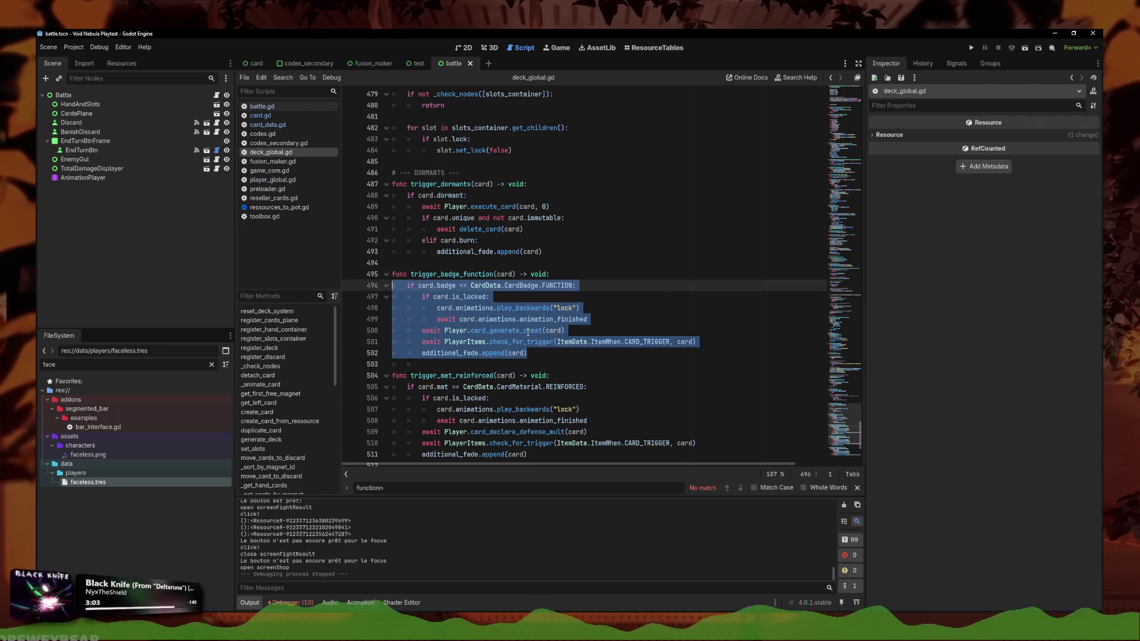
{"action": "left_click", "coordinate": [570, 350]}
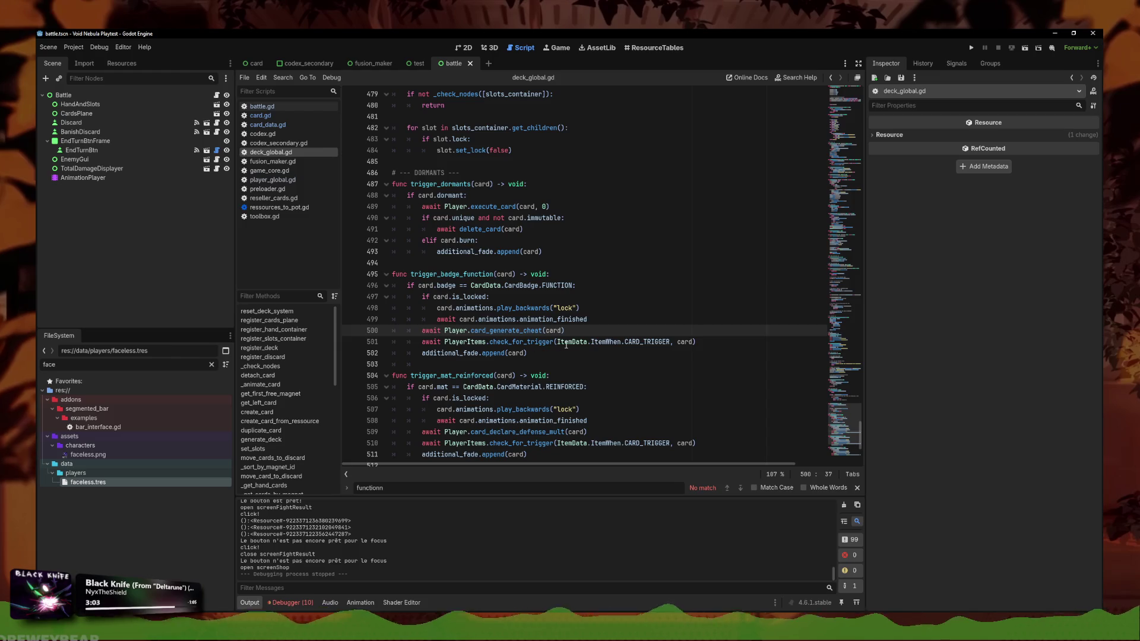
{"action": "left_click", "coordinate": [712, 343]}
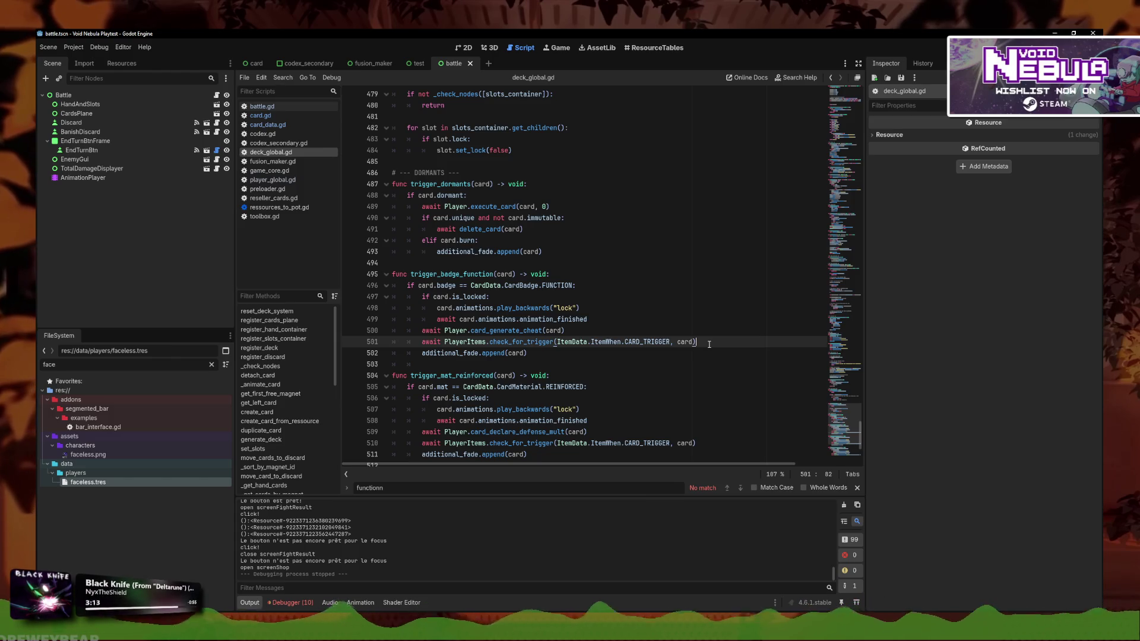
{"action": "left_click", "coordinate": [506, 308]}
{"action": "left_click", "coordinate": [516, 330], "text": "ctrl"}
{"action": "left_click", "coordinate": [558, 297]}
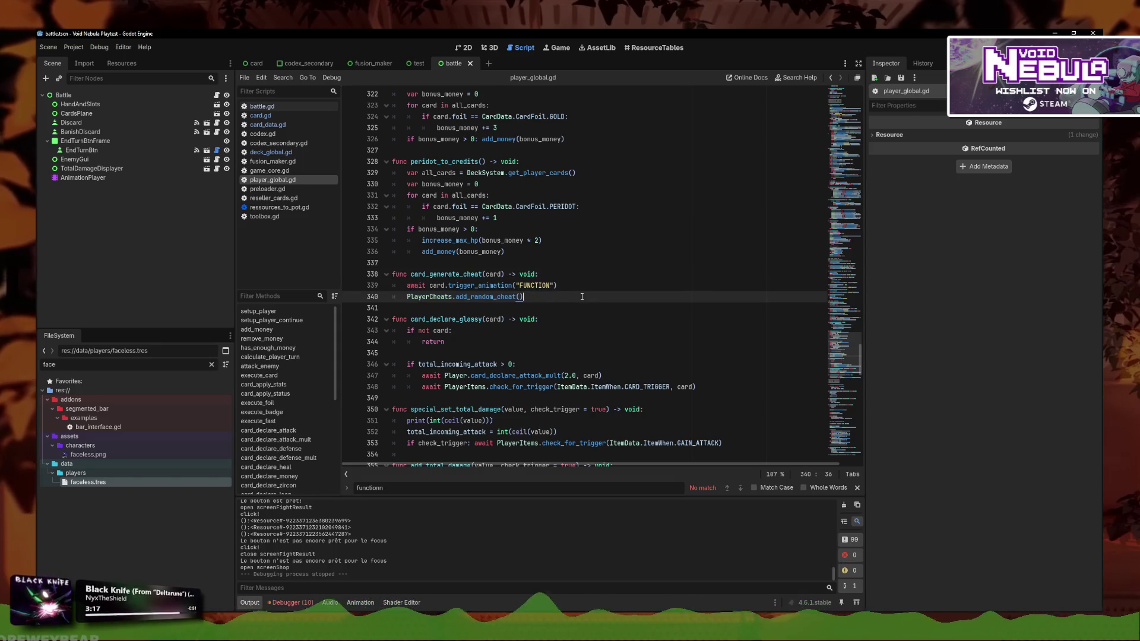
Rename card_generate_cheat to card_generate_random_cheat, undoing an accidental line move
{"action": "left_click_drag", "start_coordinate": [581, 296], "coordinate": [258, 279]}
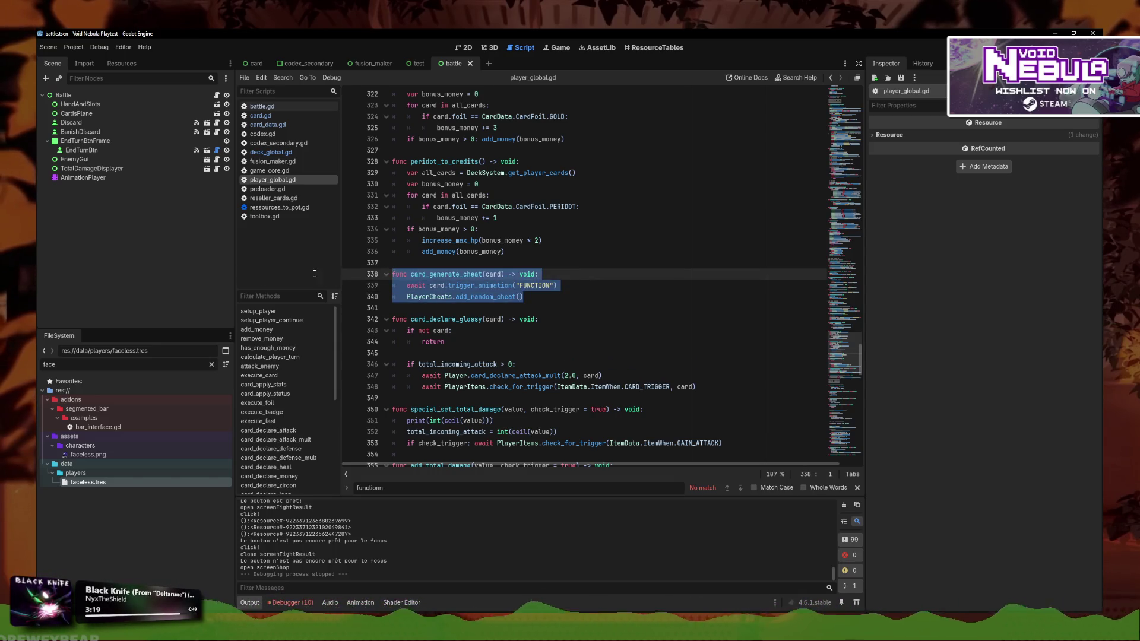
{"action": "mouse_move", "coordinate": [585, 299]}
{"action": "left_mouse_down"}
{"action": "mouse_move", "coordinate": [393, 296]}
{"action": "mouse_move", "coordinate": [393, 286]}
{"action": "left_mouse_up"}
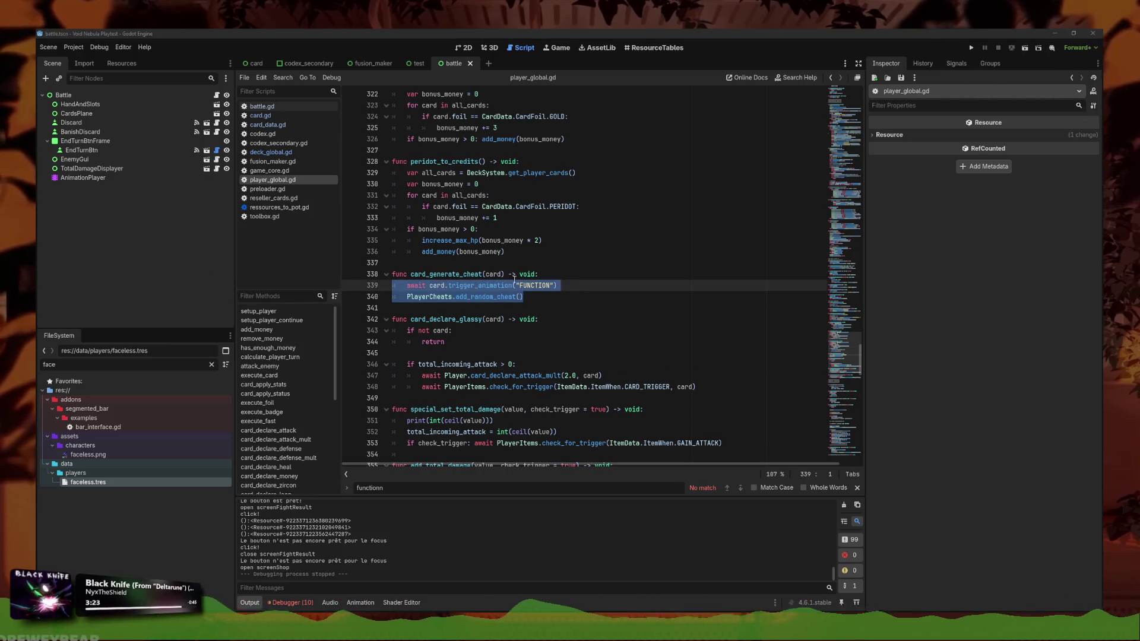
{"action": "left_click", "coordinate": [533, 305]}
{"action": "mouse_move", "coordinate": [534, 300]}
{"action": "left_mouse_down"}
{"action": "mouse_move", "coordinate": [386, 276]}
{"action": "mouse_move", "coordinate": [343, 288]}
{"action": "left_mouse_up"}
{"action": "left_click", "coordinate": [534, 297]}
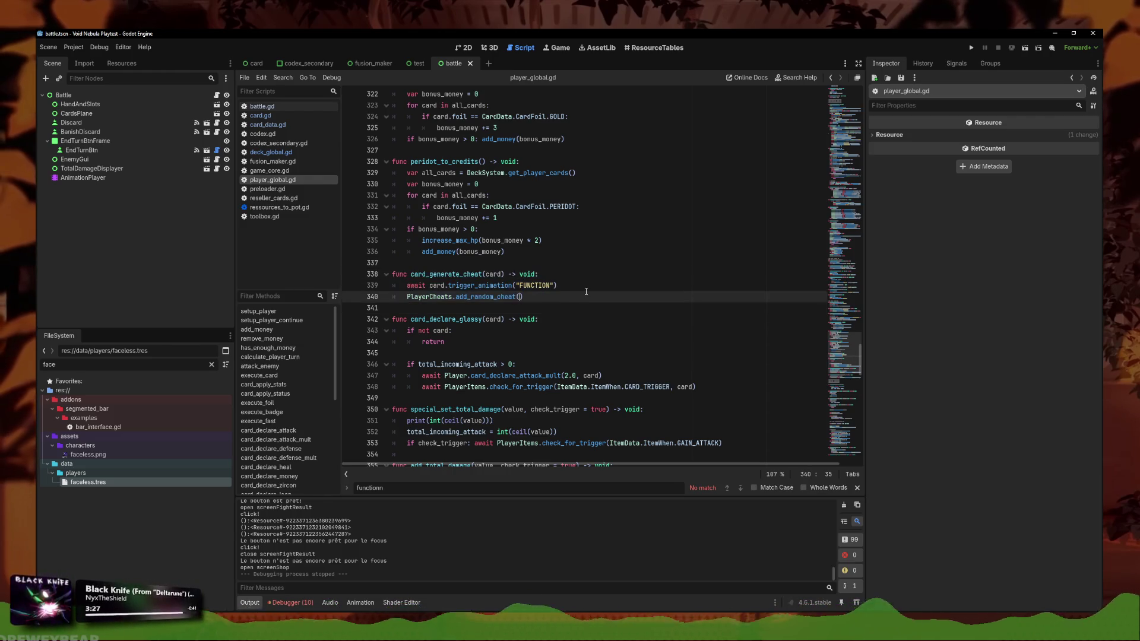
{"action": "key", "text": "alt+Up"}
{"action": "key", "text": "alt+Up"}
{"action": "left_click", "coordinate": [584, 299]}
{"action": "key", "text": "ctrl+z"}
{"action": "key", "text": "ctrl+z"}
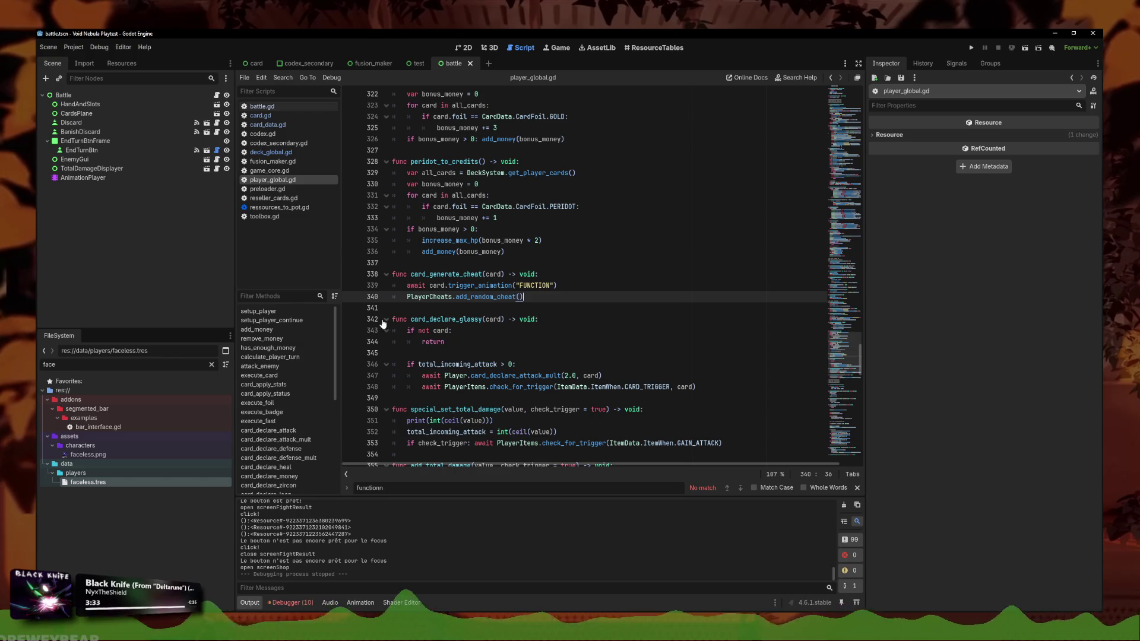
{"action": "left_click_drag", "start_coordinate": [574, 295], "coordinate": [328, 280]}
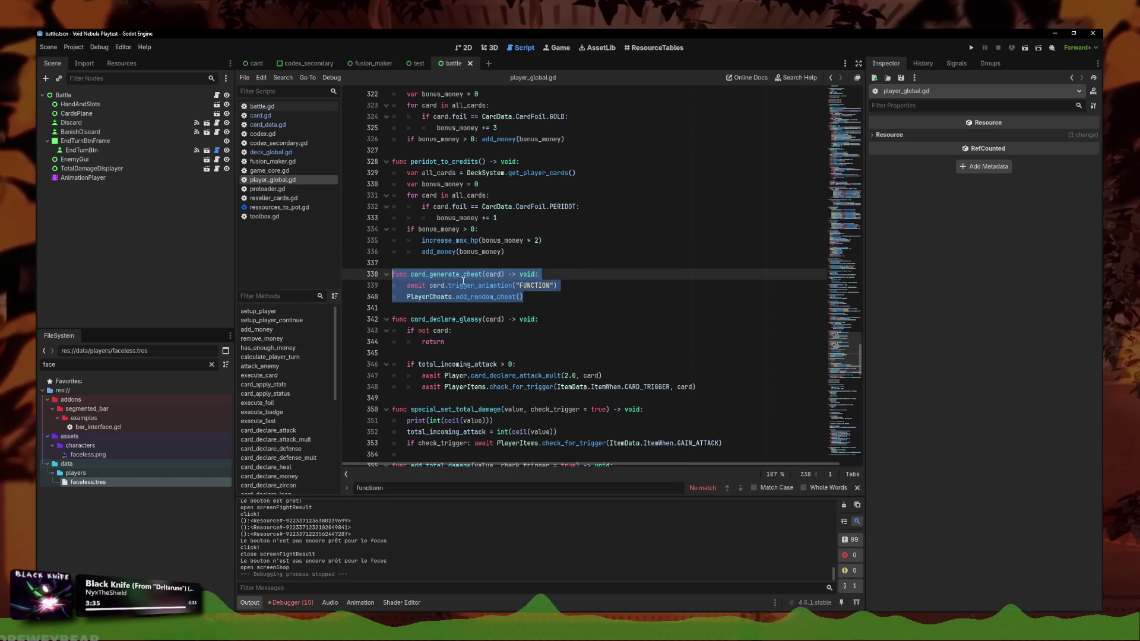
{"action": "left_click", "coordinate": [461, 275]}
{"action": "type", "text": "random_"}
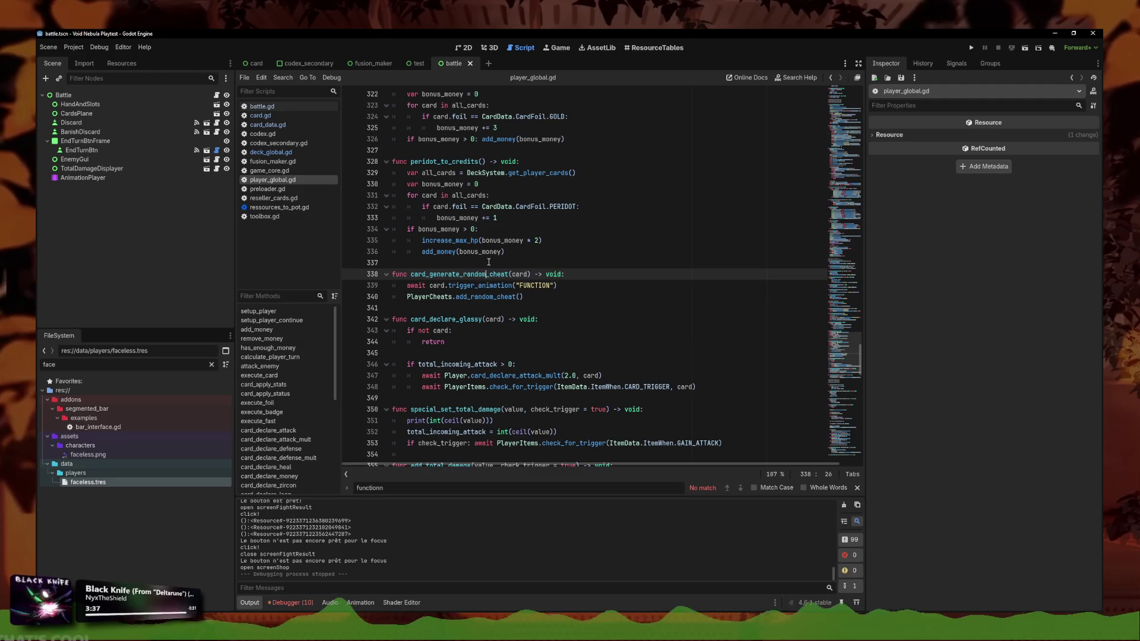
Duplicate the function below and rename the copy card_generate_rarity_cheat
{"action": "left_click_drag", "start_coordinate": [527, 296], "coordinate": [327, 275]}
{"action": "key", "text": "ctrl+c"}
{"action": "left_click", "coordinate": [595, 307]}
{"action": "key", "text": "Return"}
{"action": "key", "text": "Return"}
{"action": "key", "text": "Up"}
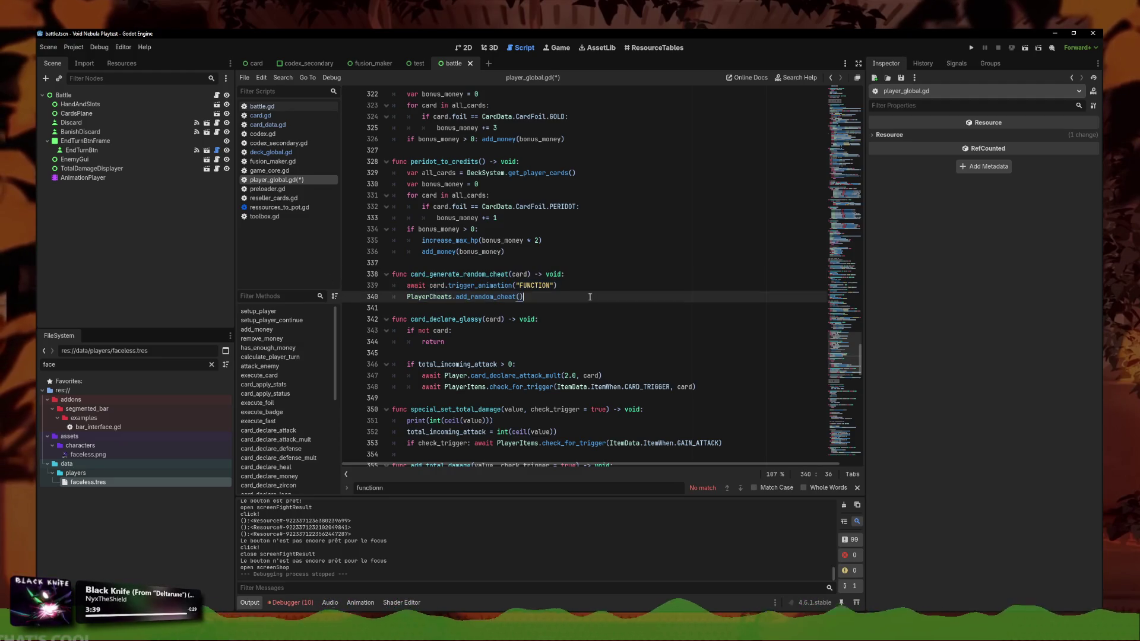
{"action": "key", "text": "ctrl+v"}
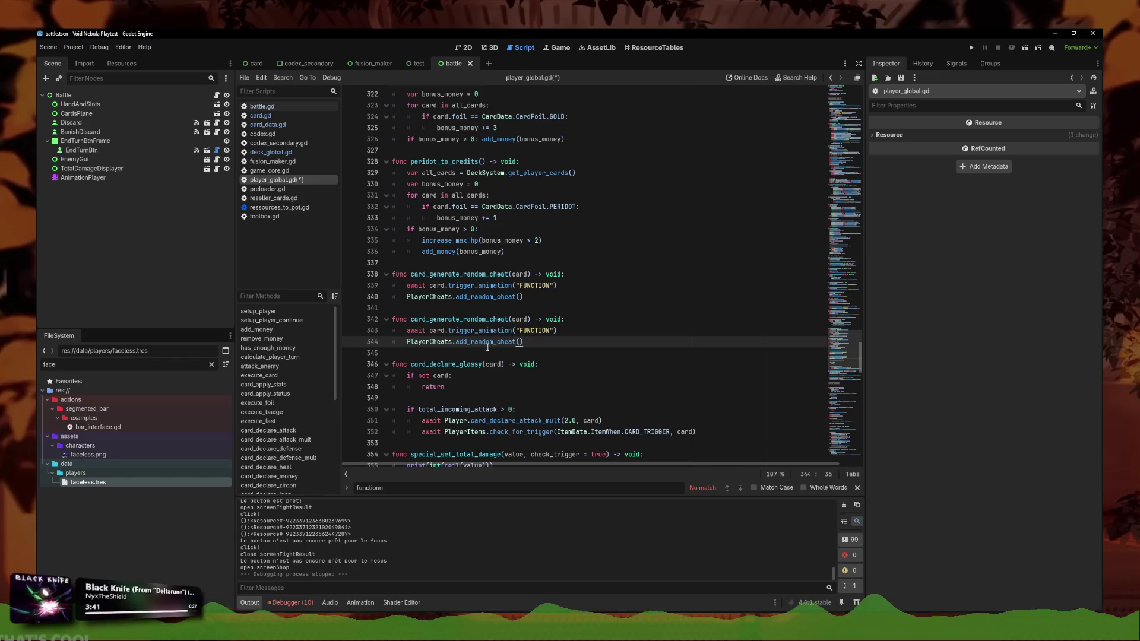
{"action": "double_click", "coordinate": [467, 320]}
{"action": "type", "text": "merit"}
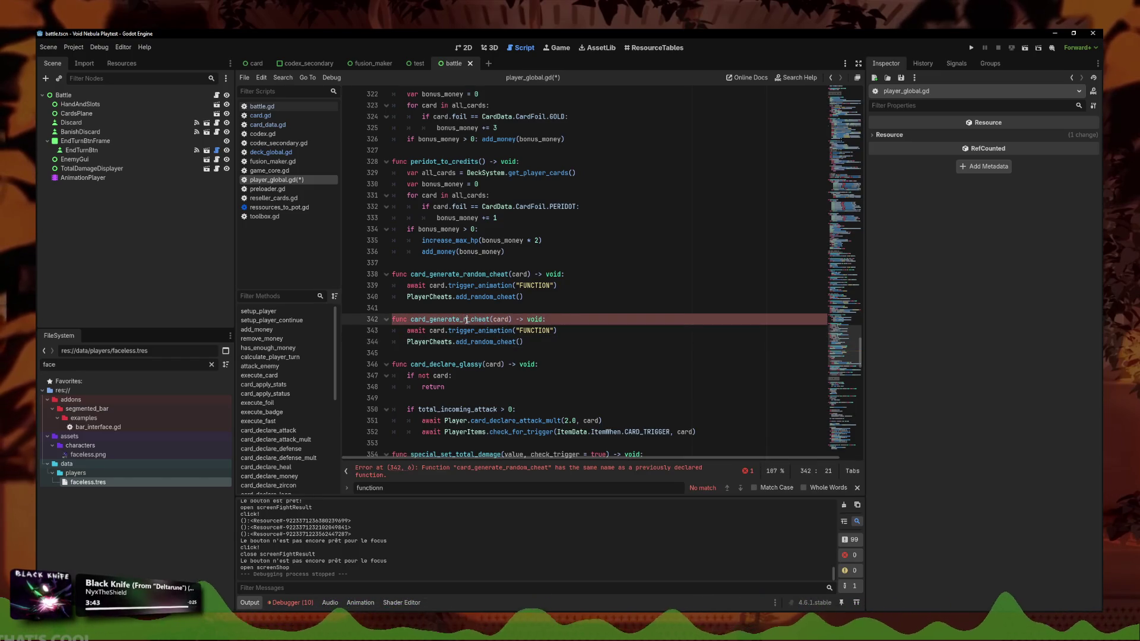
{"action": "type", "text": "y"}
Make the copy play the BUFFER animation and call add_random_cheat(card.rarity)
{"action": "left_click_drag", "start_coordinate": [551, 330], "coordinate": [520, 325]}
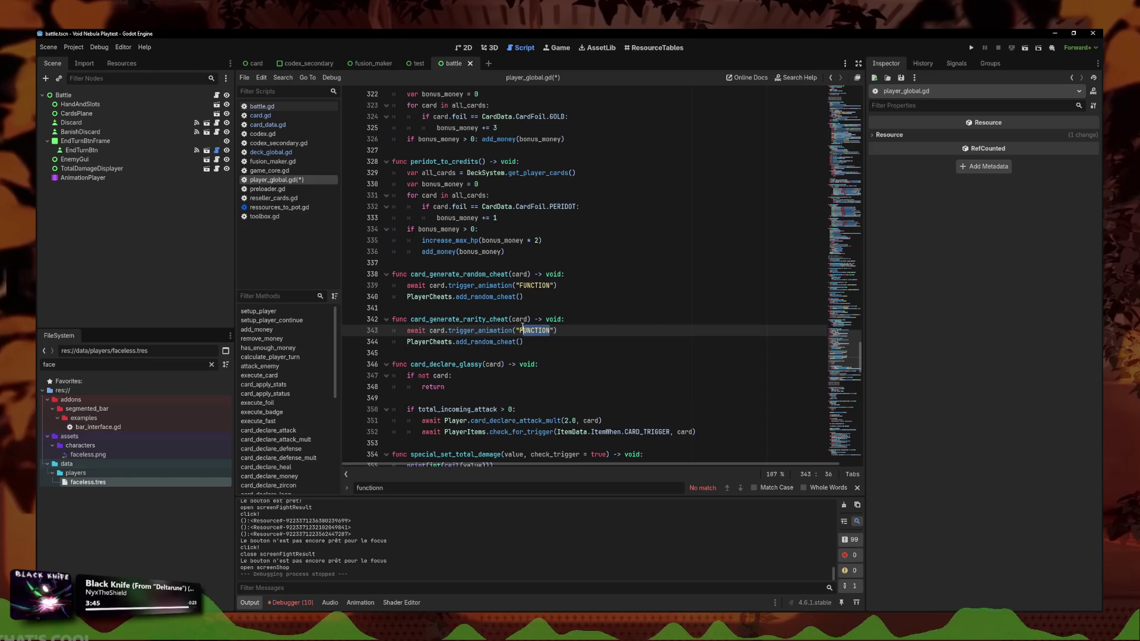
{"action": "type", "text": "BUFFER"}
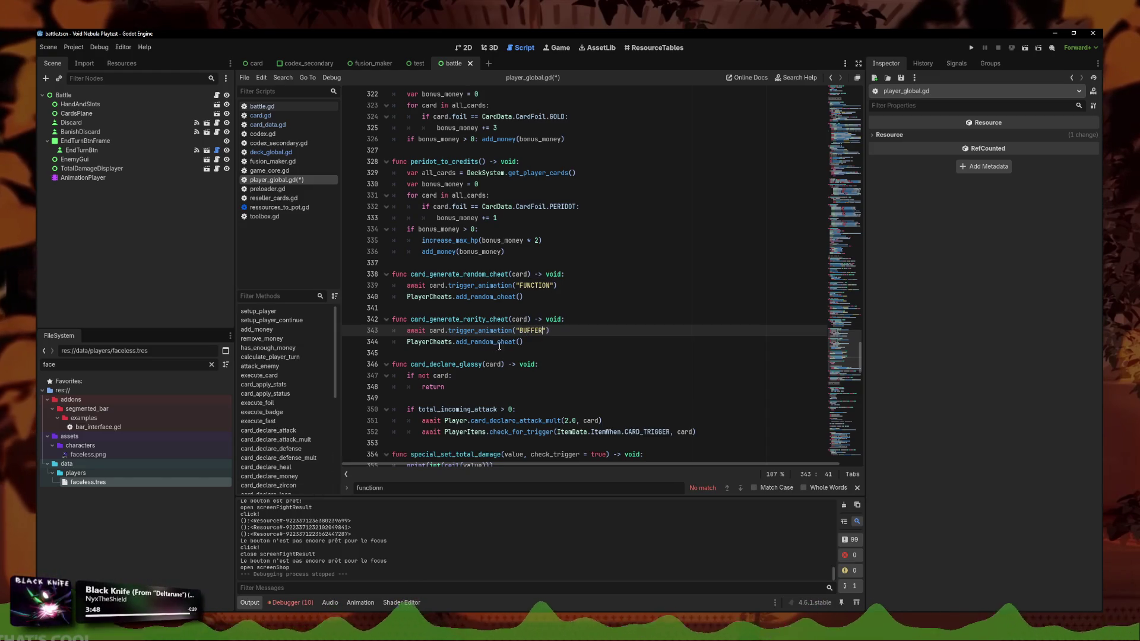
{"action": "left_click", "coordinate": [528, 342]}
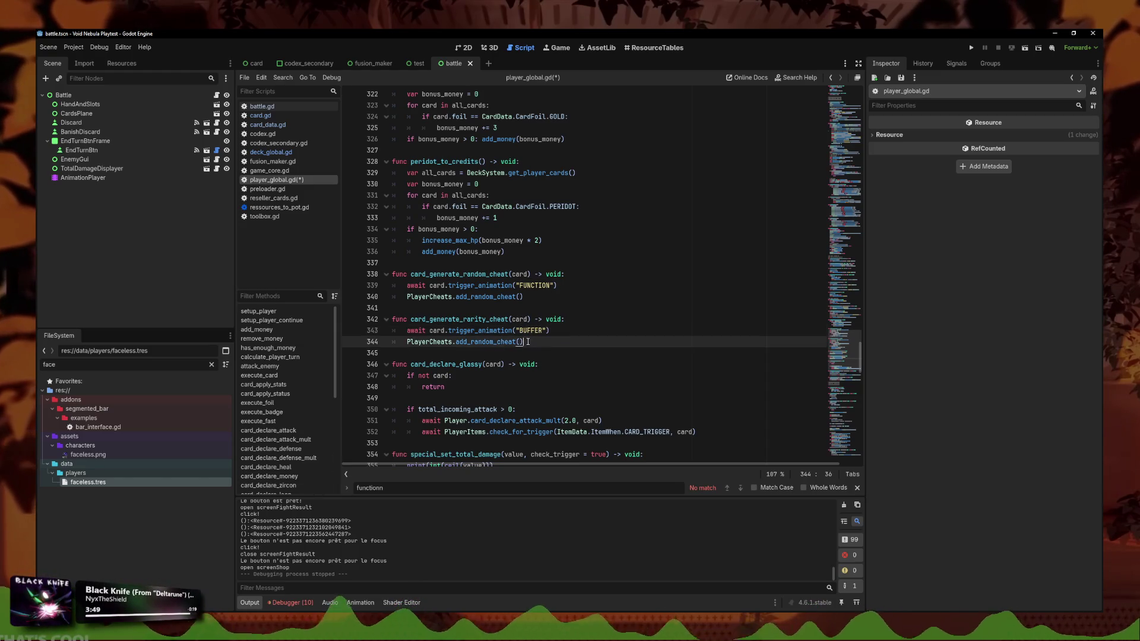
{"action": "left_click_drag", "start_coordinate": [535, 340], "coordinate": [473, 342]}
{"action": "key", "text": "BackSpace"}
{"action": "type", "text": "r"}
{"action": "key", "text": "Return"}
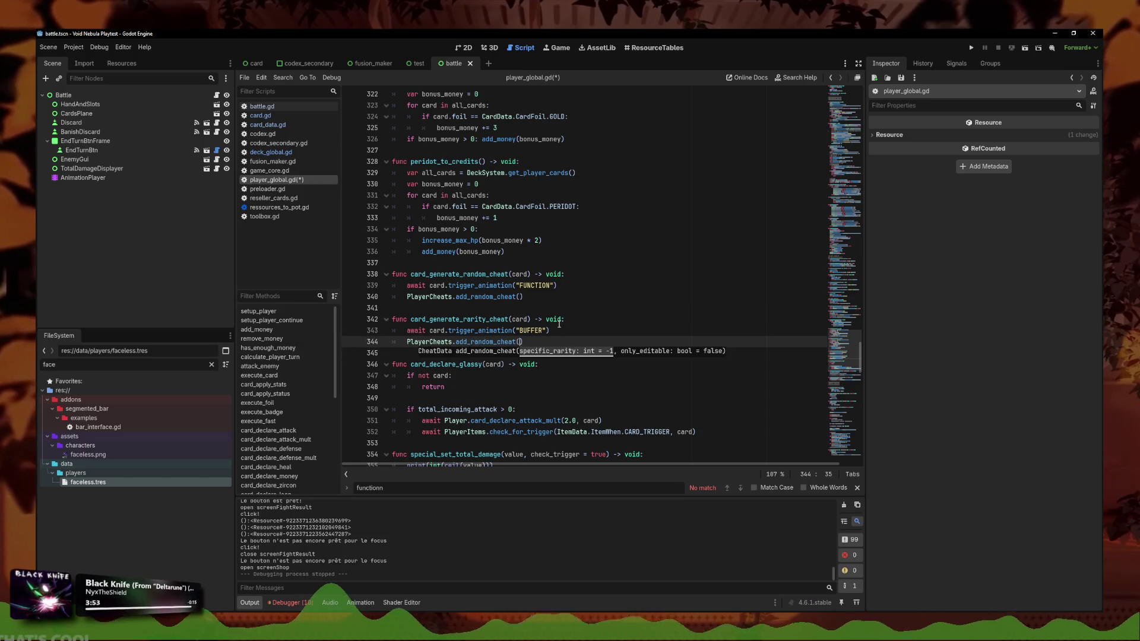
{"action": "type", "text": "card.rarity"}
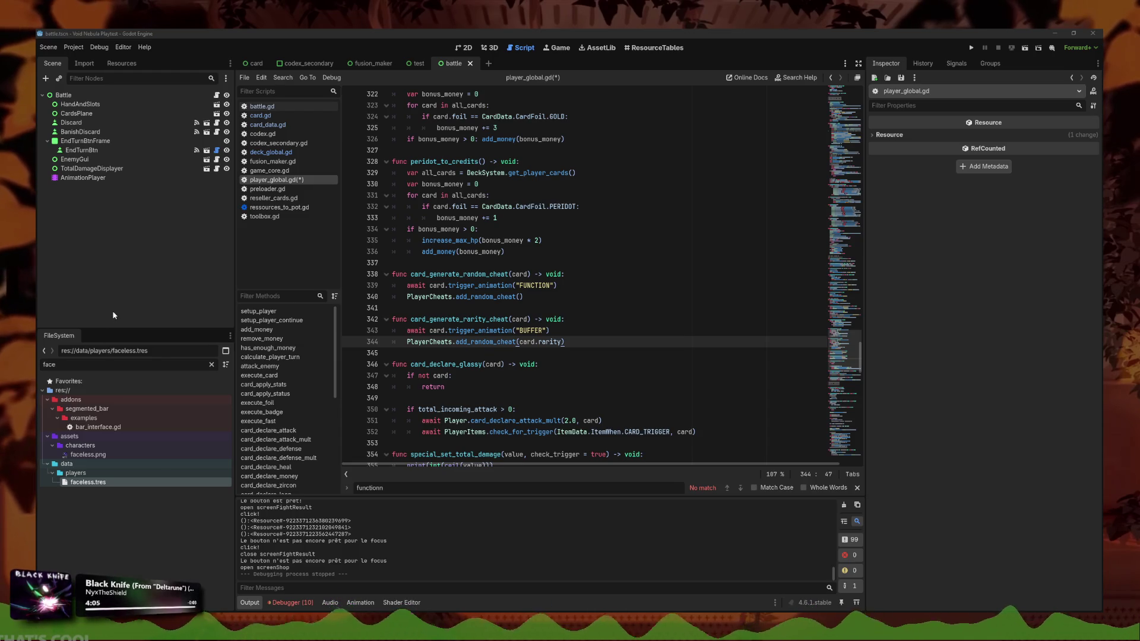
{"action": "mouse_move", "coordinate": [567, 343]}
{"action": "left_mouse_down"}
{"action": "mouse_move", "coordinate": [594, 333]}
{"action": "mouse_move", "coordinate": [332, 312]}
{"action": "left_mouse_up"}
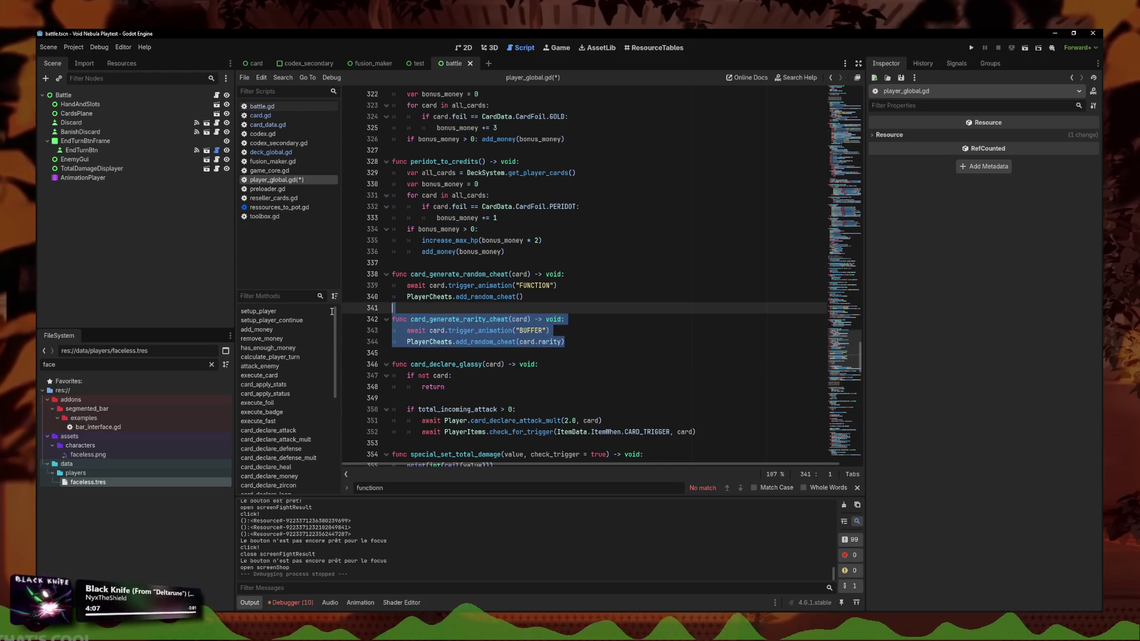
Paste a copy of card_generate_rarity_cheat below the original
{"action": "key", "text": "ctrl+c"}
{"action": "left_click", "coordinate": [586, 332]}
{"action": "left_click", "coordinate": [596, 339]}
{"action": "key", "text": "Return"}
{"action": "key", "text": "Return"}
{"action": "key", "text": "ctrl+v"}
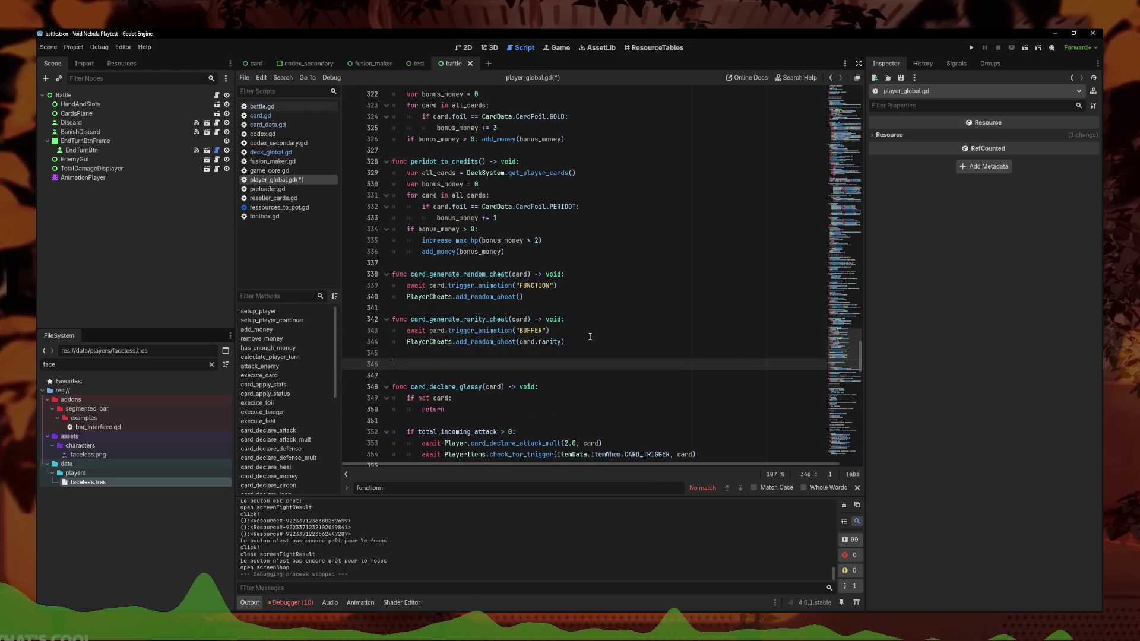
{"action": "left_click", "coordinate": [597, 352]}
{"action": "key", "text": "BackSpace"}
Wrap the FUNCTION and both BUFFER animation strings in tr()
{"action": "left_click", "coordinate": [516, 285]}
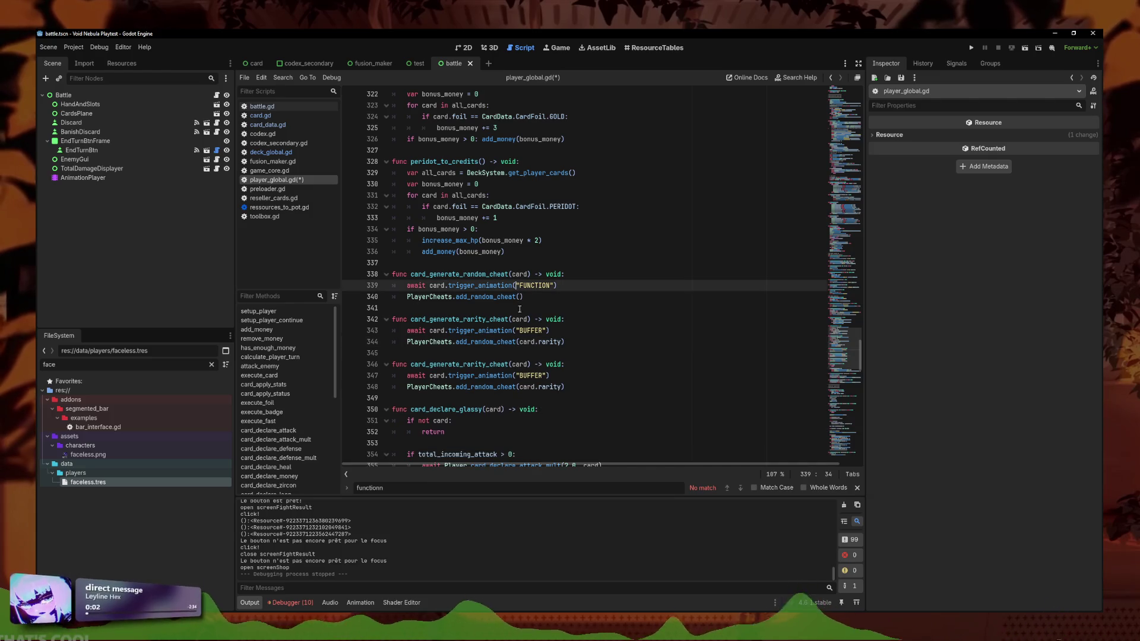
{"action": "left_click", "coordinate": [518, 330], "text": "alt"}
{"action": "left_click", "coordinate": [518, 375], "text": "alt"}
{"action": "type", "text": "tr("}
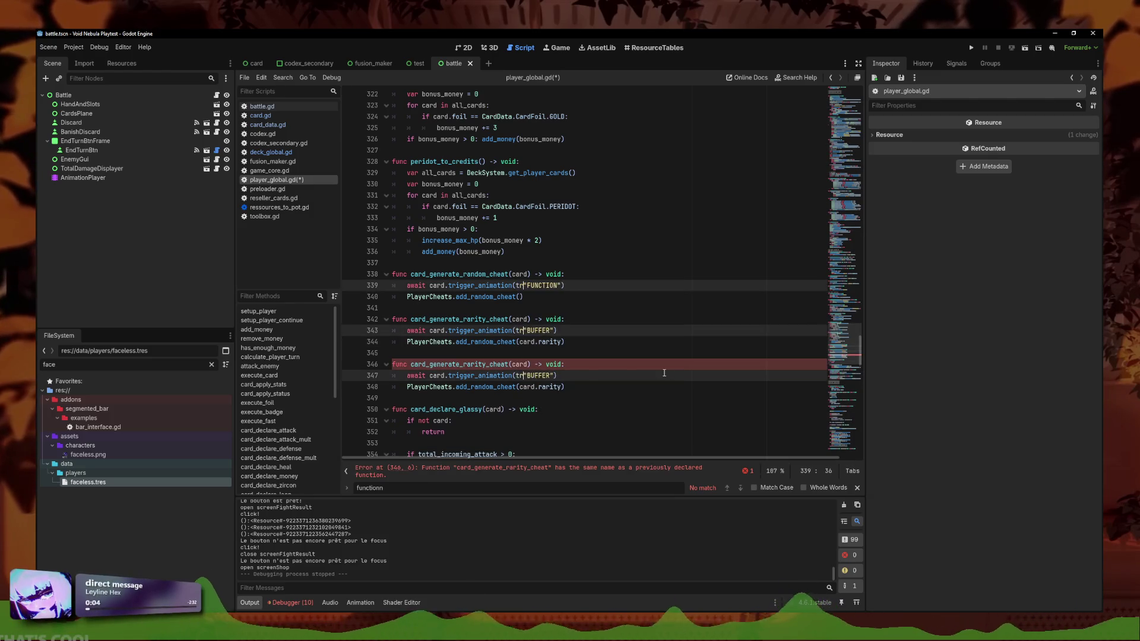
{"action": "key", "text": "Delete"}
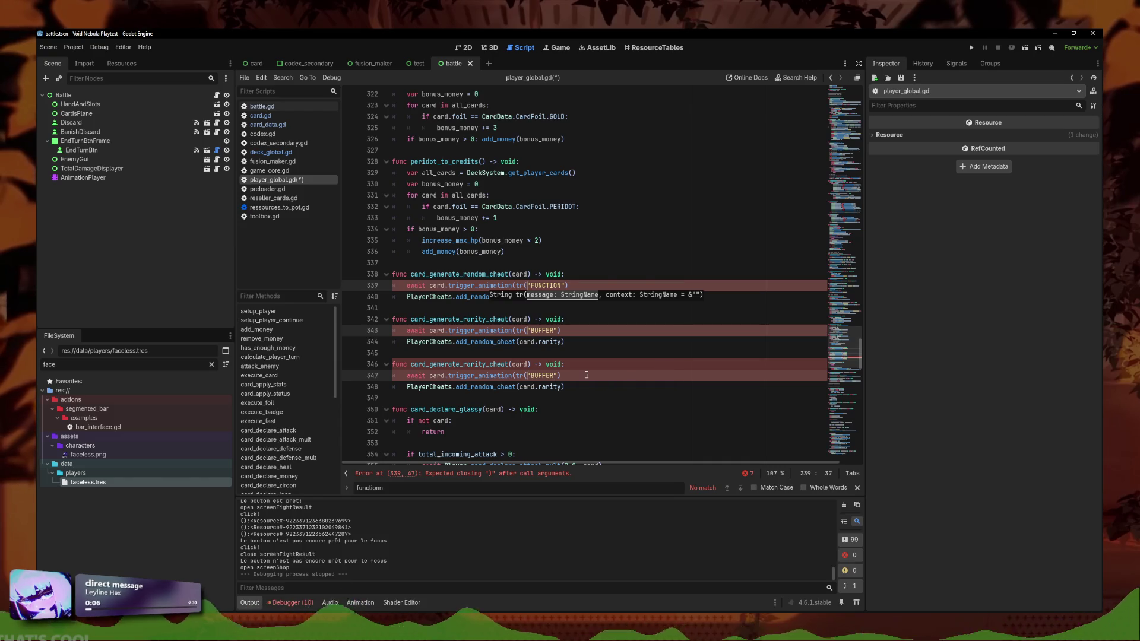
{"action": "key", "text": "ctrl+z"}
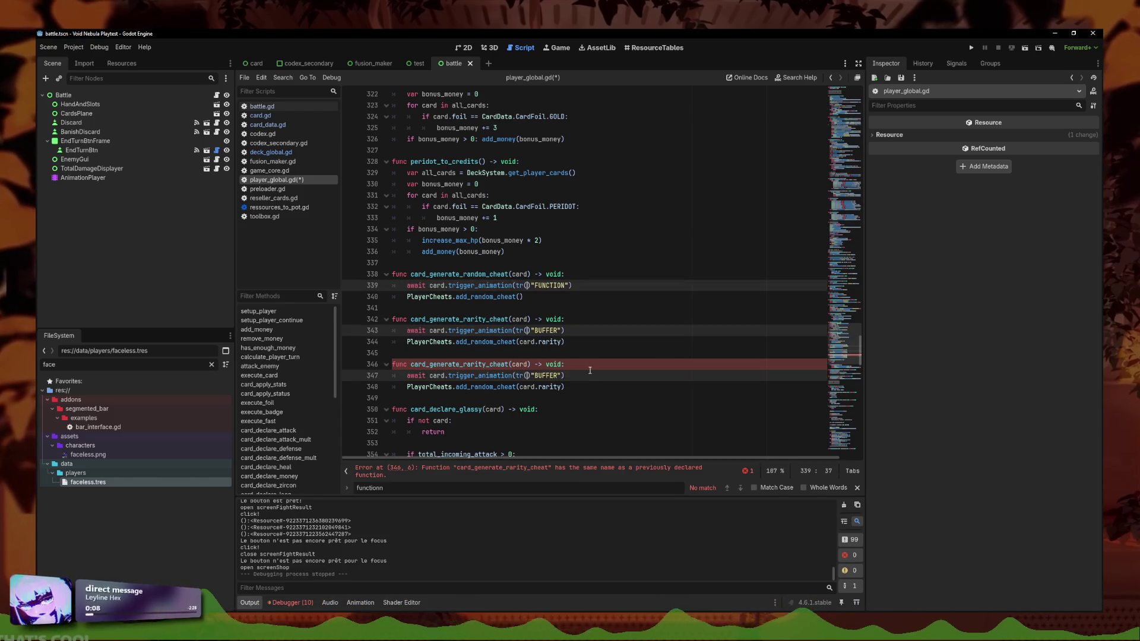
{"action": "key", "text": "Delete"}
{"action": "key", "text": "Right"}
{"action": "key", "text": "Right"}
{"action": "key", "text": "Right"}
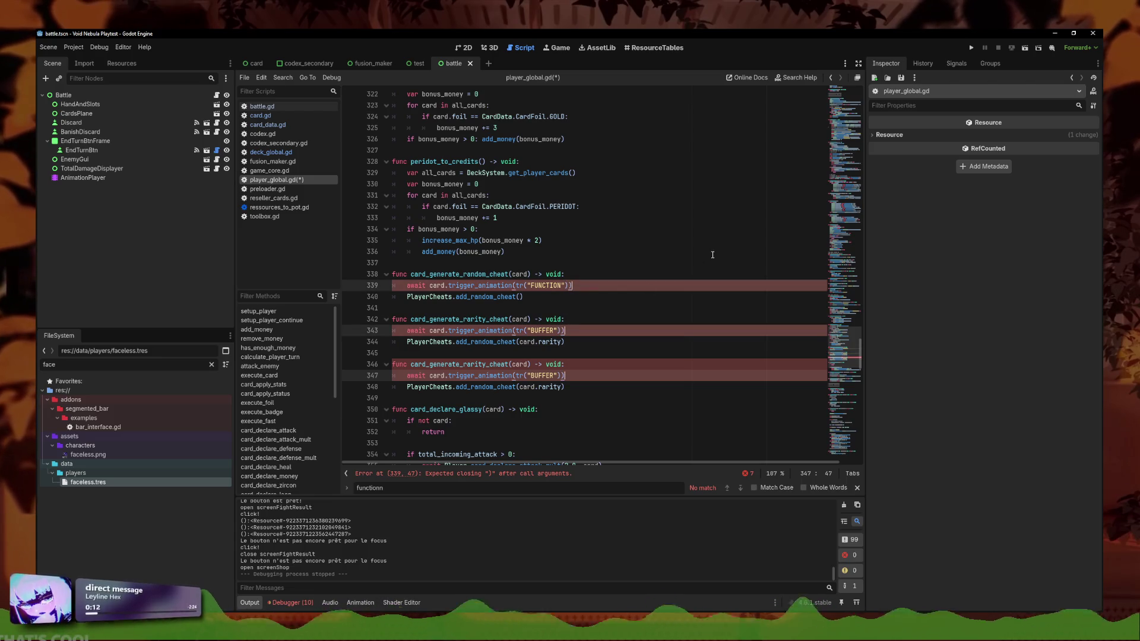
{"action": "type", "text": ")"}
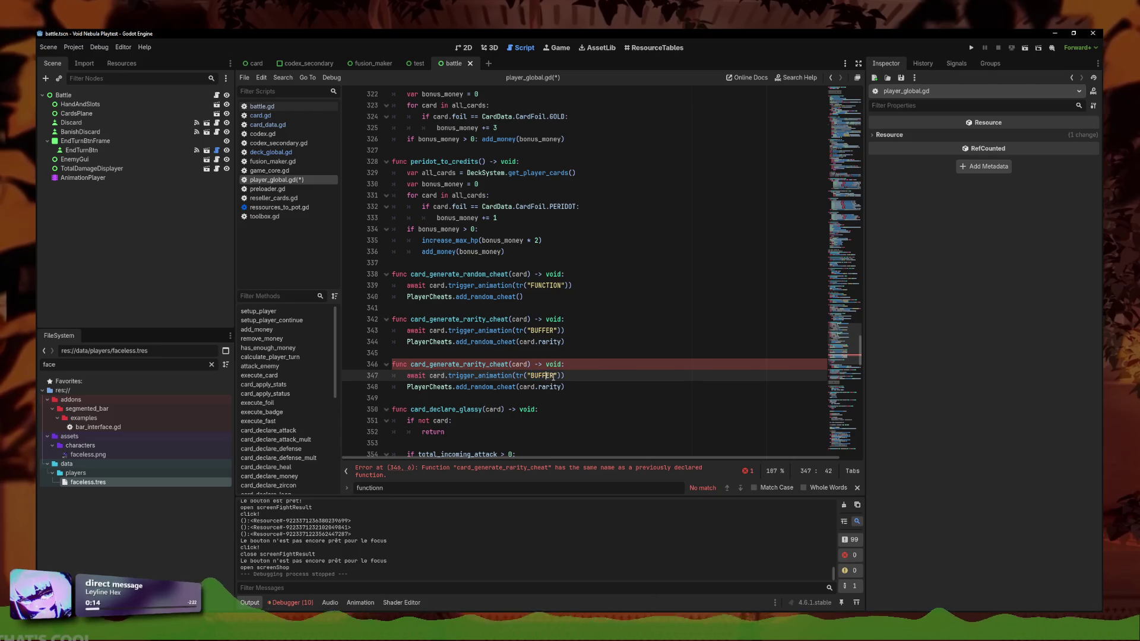
Change the third function's animation to COPY and rename it card_generate_copy_cheat
{"action": "left_click_drag", "start_coordinate": [554, 376], "coordinate": [531, 378]}
{"action": "type", "text": "COPY"}
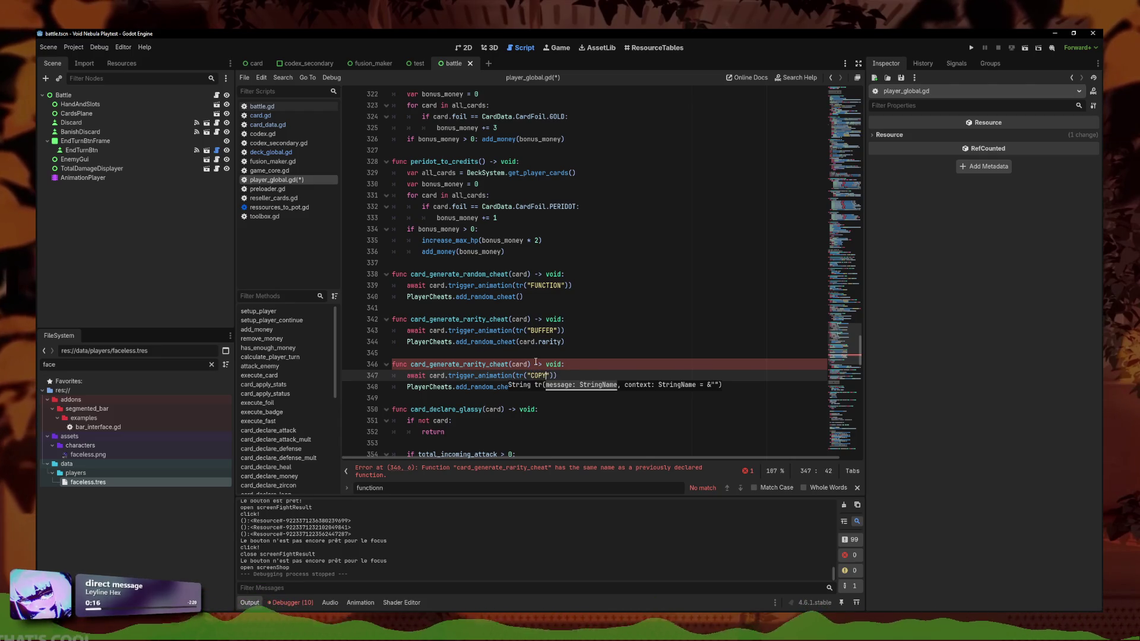
{"action": "key", "text": "Up"}
{"action": "key", "text": "Up"}
{"action": "left_click", "coordinate": [578, 366]}
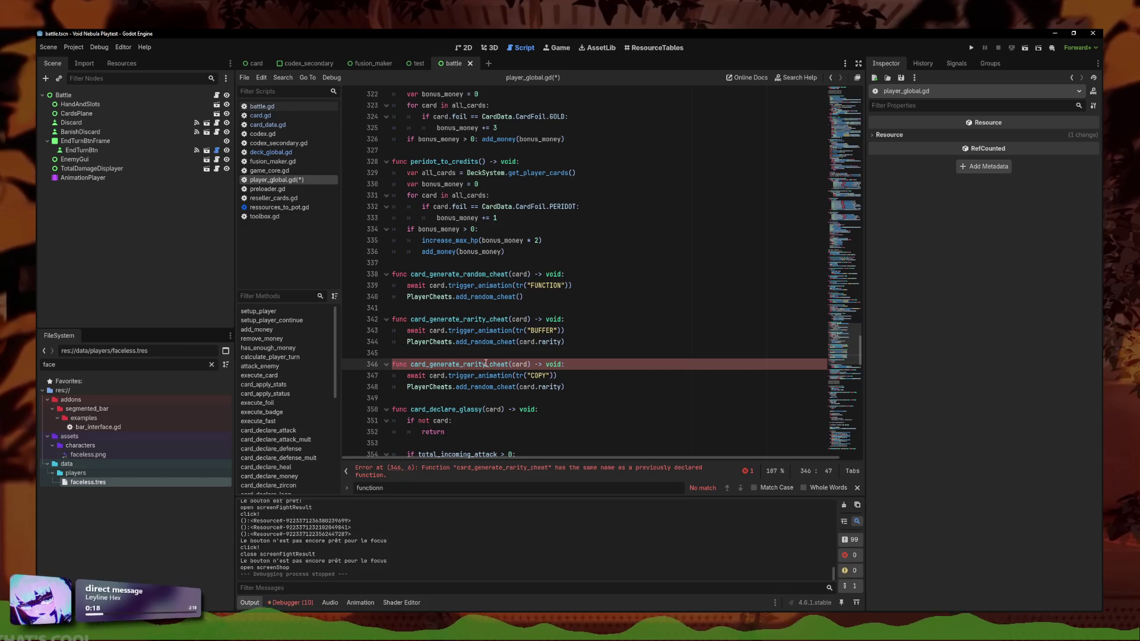
{"action": "left_click_drag", "start_coordinate": [467, 365], "coordinate": [463, 365]}
{"action": "type", "text": "copy"}
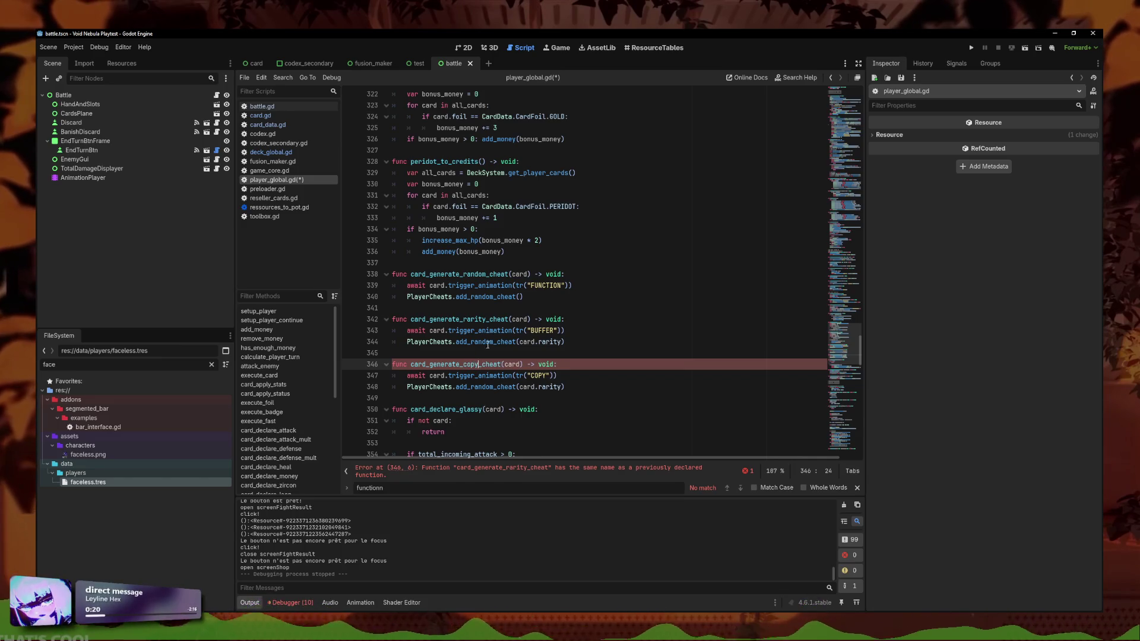
Replace its cheat call with PlayerCheats.duplicate_cheat() and save player_global.gd
{"action": "left_click", "coordinate": [539, 386]}
{"action": "left_click_drag", "start_coordinate": [587, 386], "coordinate": [490, 387]}
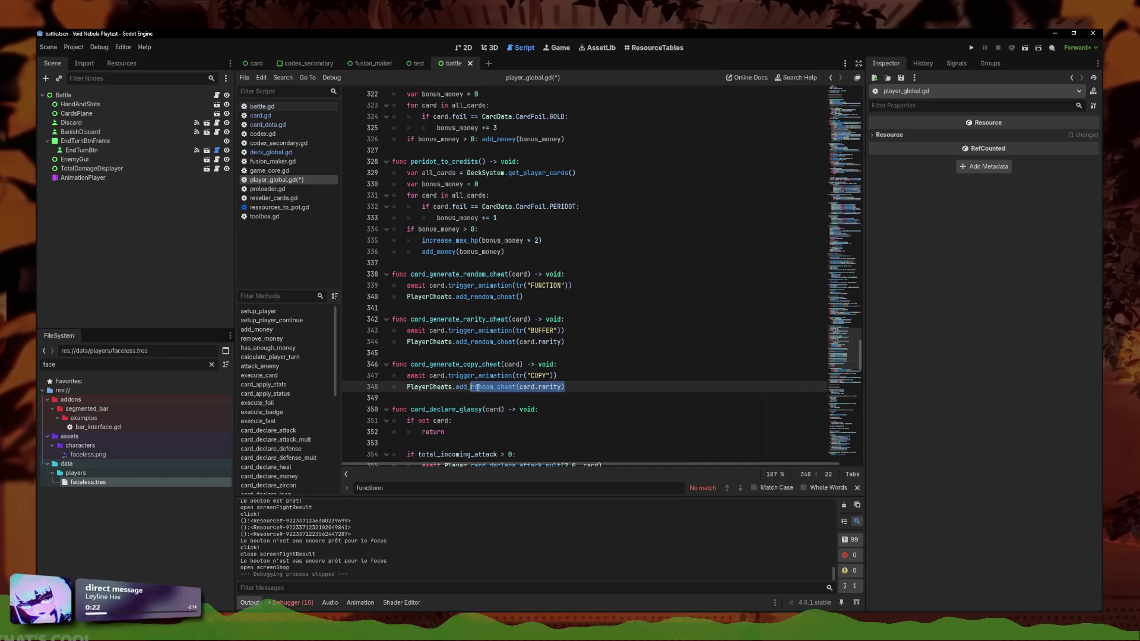
{"action": "key", "text": "BackSpace"}
{"action": "key", "text": "BackSpace"}
{"action": "type", "text": "uplicate(cheat"}
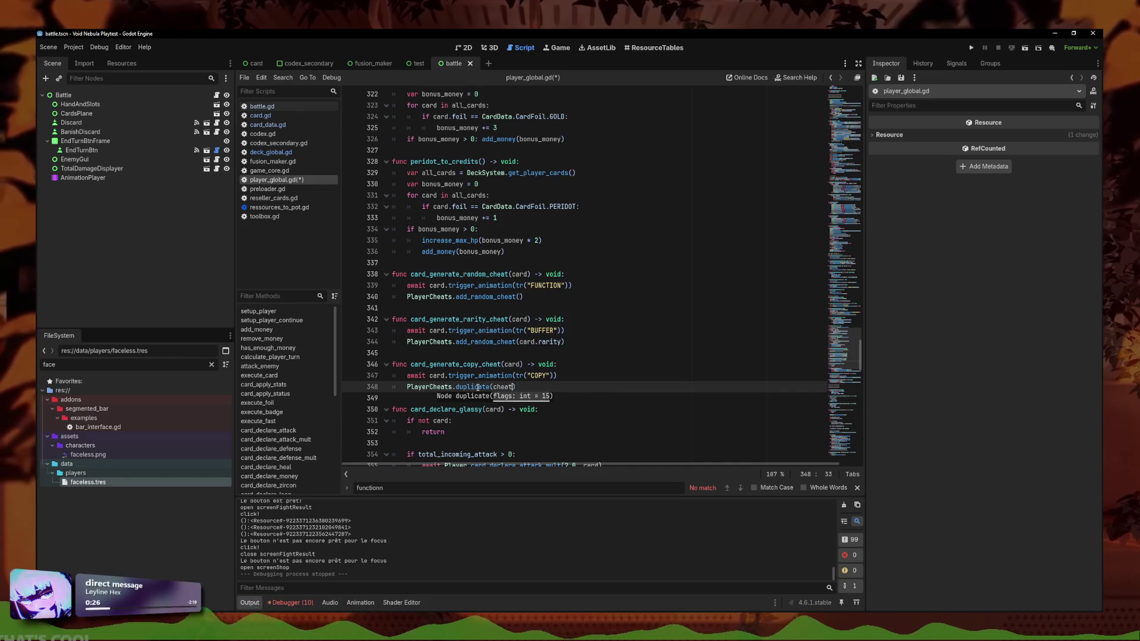
{"action": "key", "text": "BackSpace"}
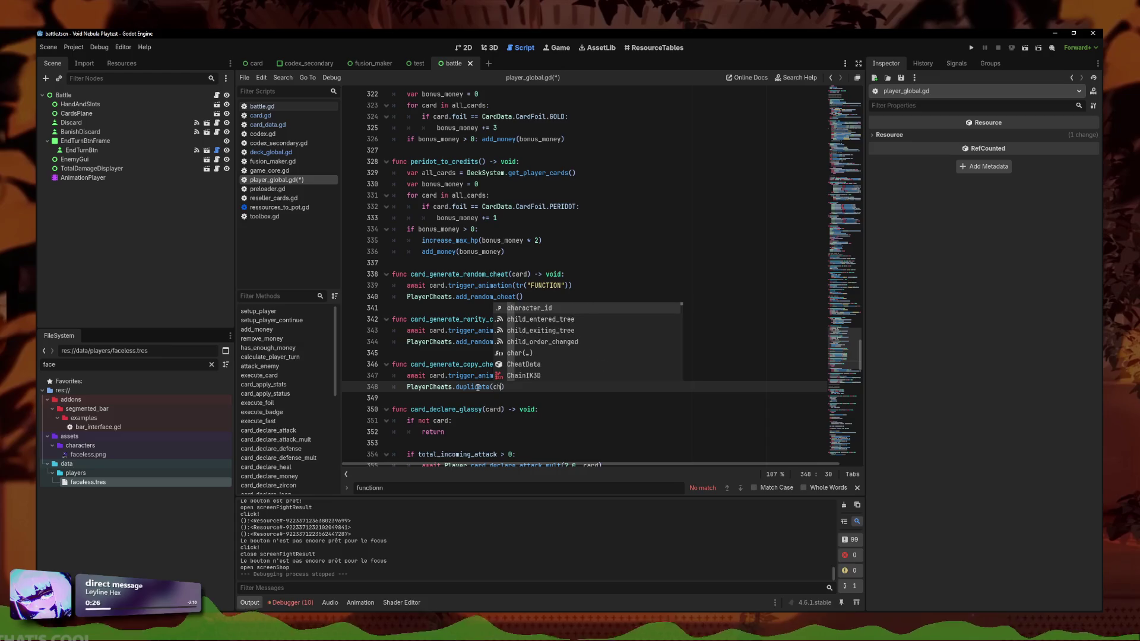
{"action": "type", "text": "("}
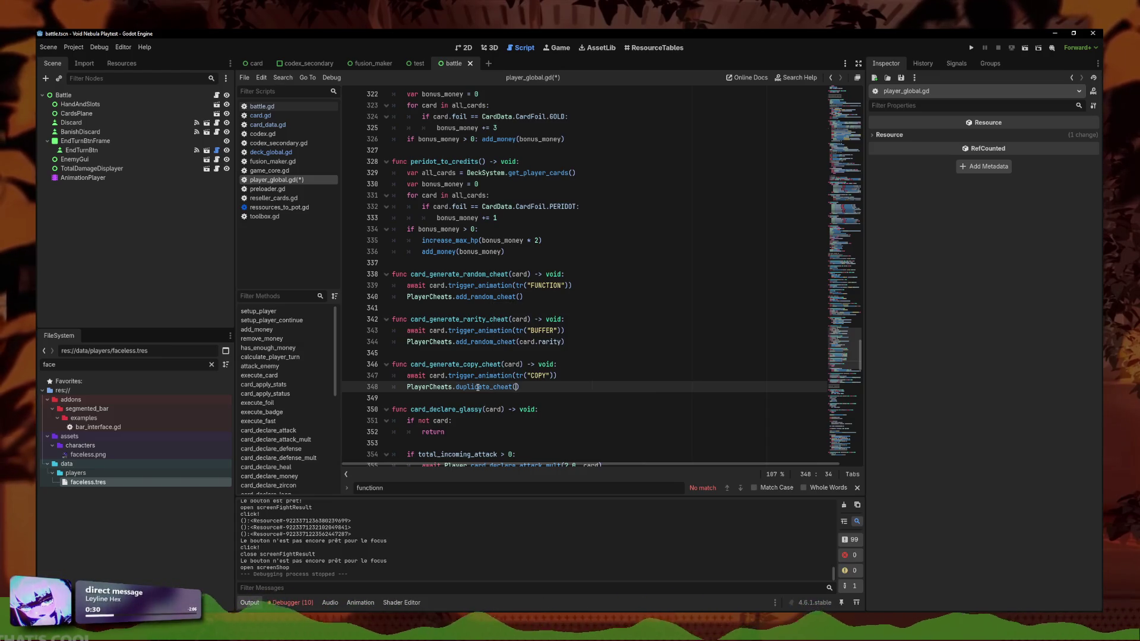
{"action": "key", "text": "ctrl+s"}
{"action": "left_click", "coordinate": [545, 395]}
{"action": "key", "text": "Down"}
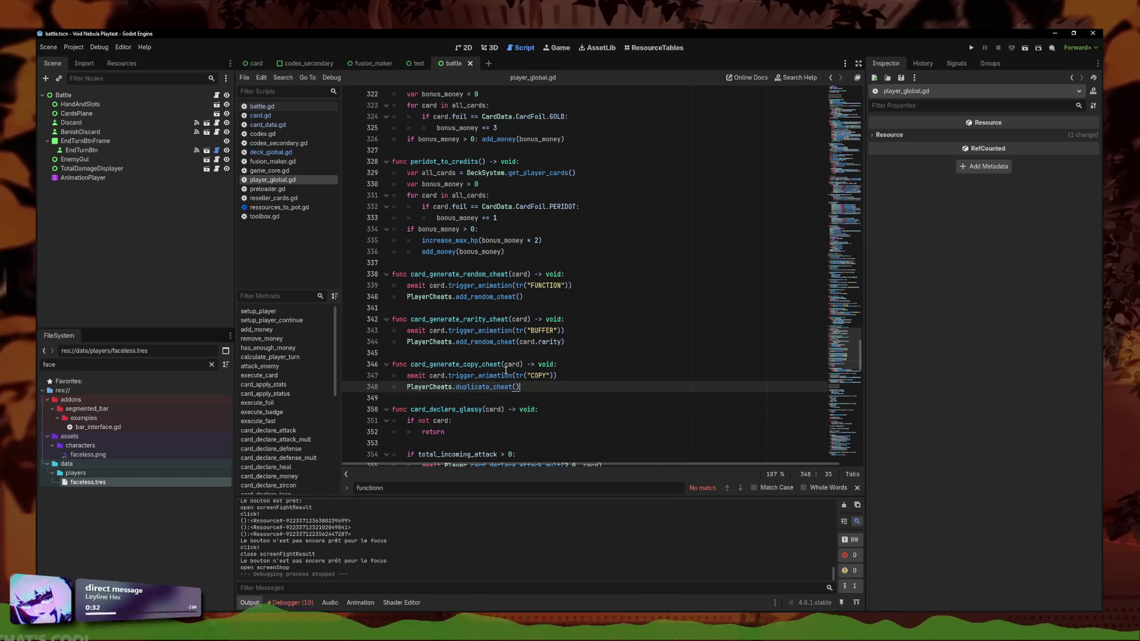
{"action": "left_click", "coordinate": [490, 342], "text": "ctrl"}
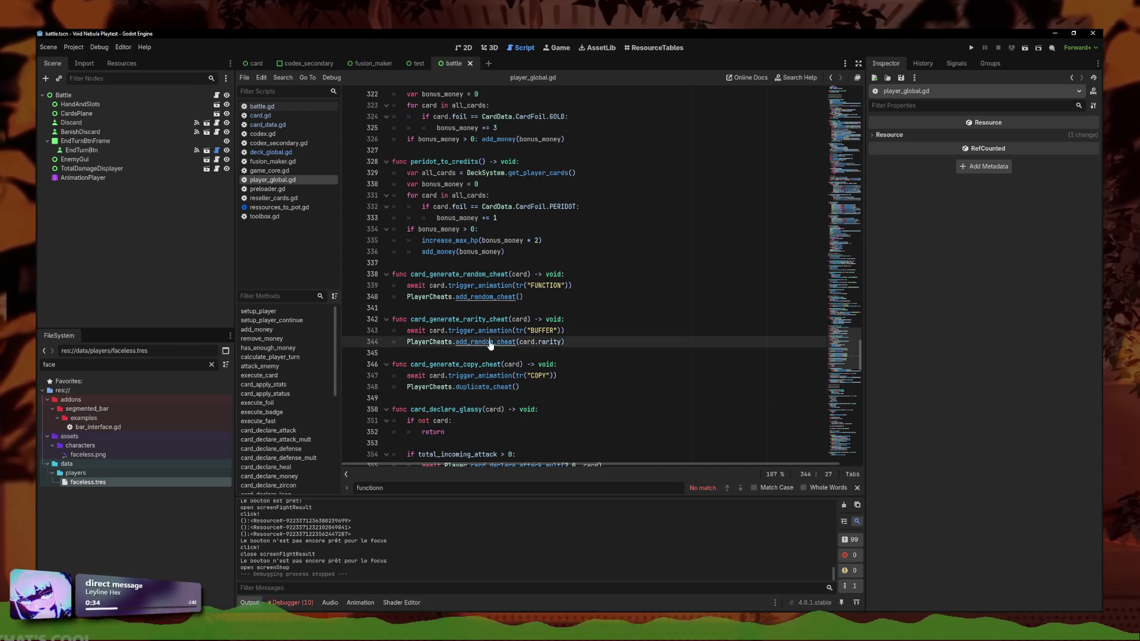
Start a duplicate_cheat() function below add_random_cheat, copying add_random_cheat's free-slot space check
{"action": "scroll", "coordinate": [609, 317], "scroll_direction": "up", "scroll_amount": 3}
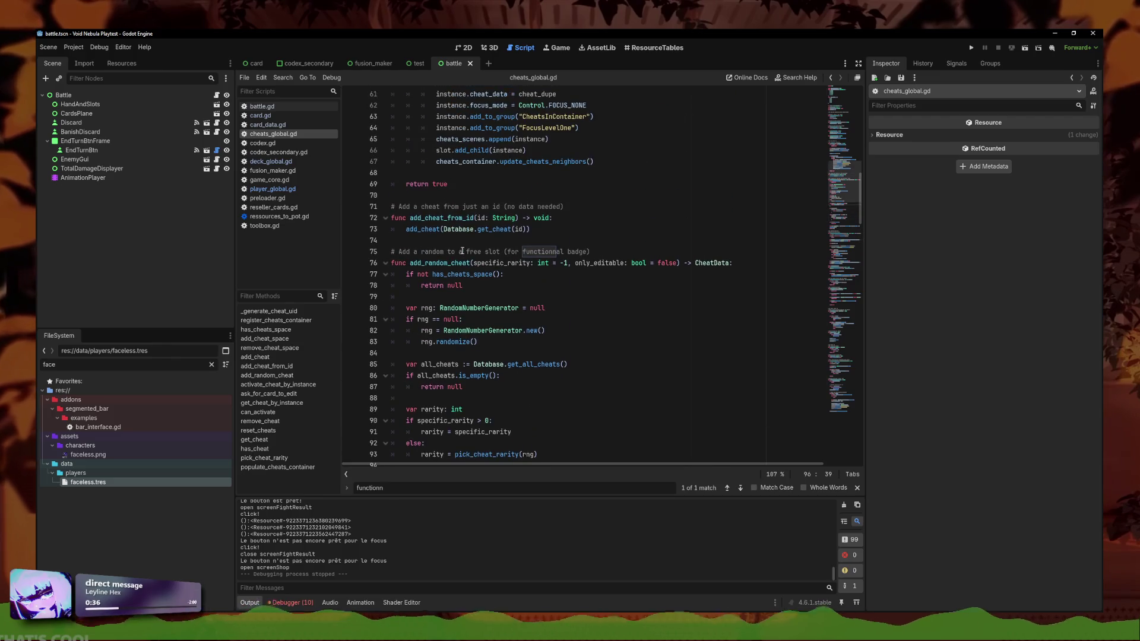
{"action": "left_click", "coordinate": [386, 263]}
{"action": "left_click", "coordinate": [416, 274]}
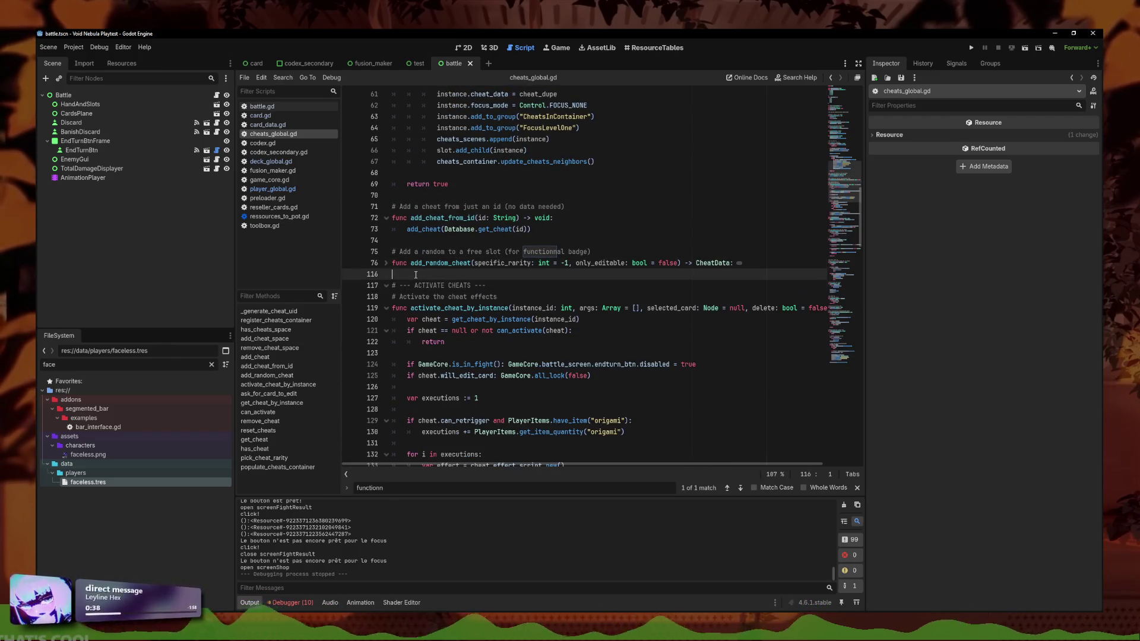
{"action": "key", "text": "Return"}
{"action": "key", "text": "Return"}
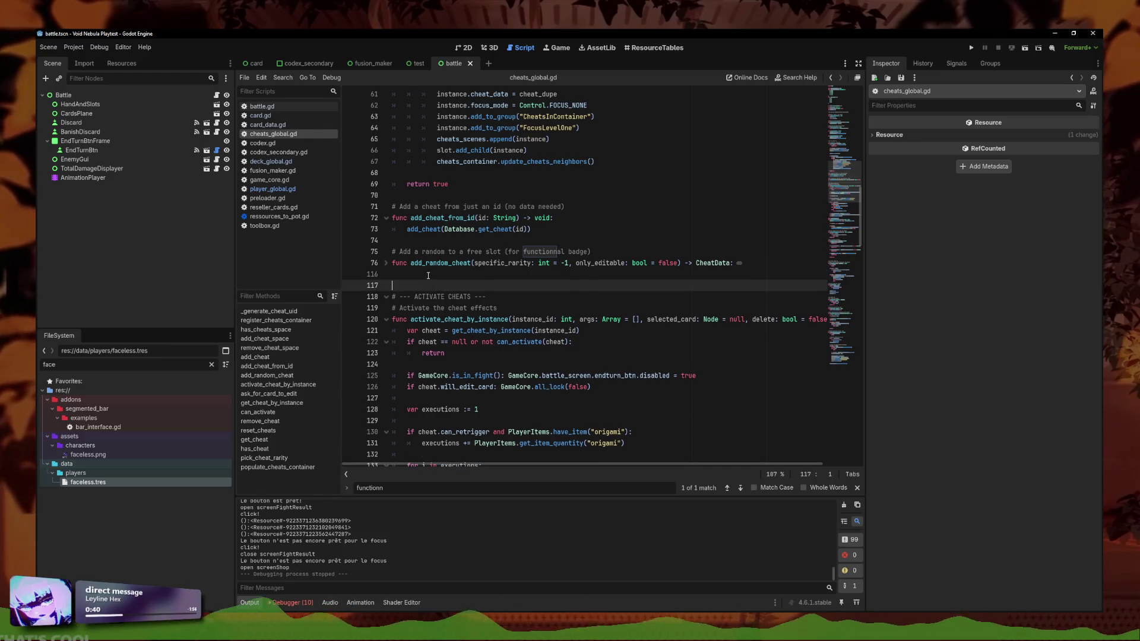
{"action": "key", "text": "Up"}
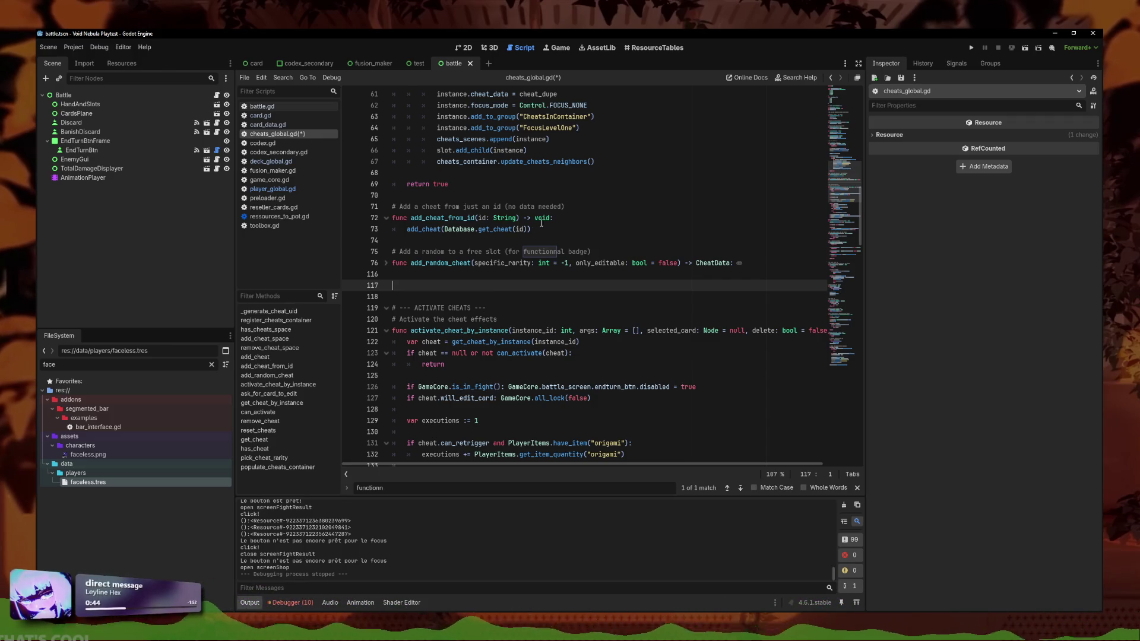
{"action": "key", "text": "Down"}
{"action": "key", "text": "Up"}
{"action": "type", "text": "func duplicate_cheat"}
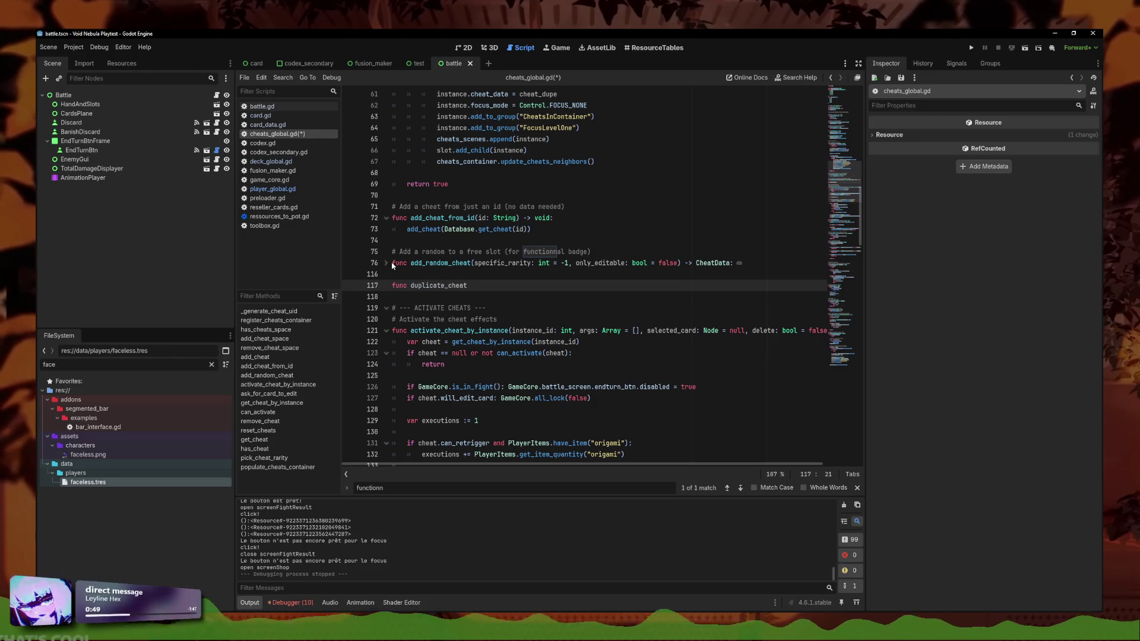
{"action": "left_click", "coordinate": [386, 262]}
{"action": "left_click_drag", "start_coordinate": [464, 285], "coordinate": [388, 279]}
{"action": "key", "text": "ctrl+c"}
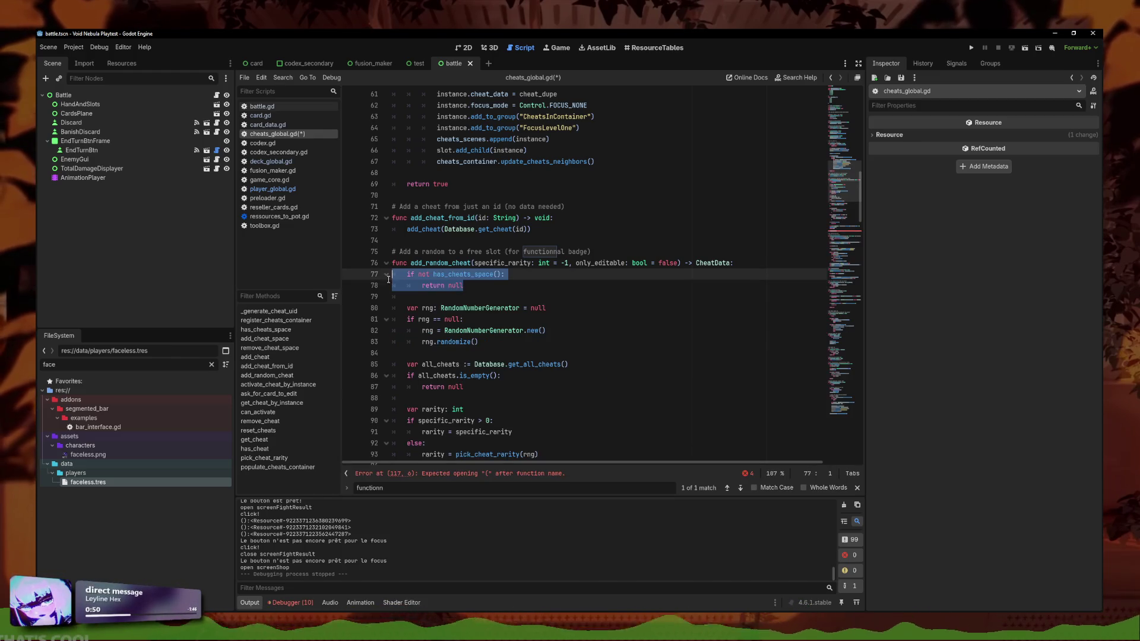
{"action": "left_click", "coordinate": [386, 262]}
{"action": "left_click", "coordinate": [486, 288]}
{"action": "type", "text": "t()"}
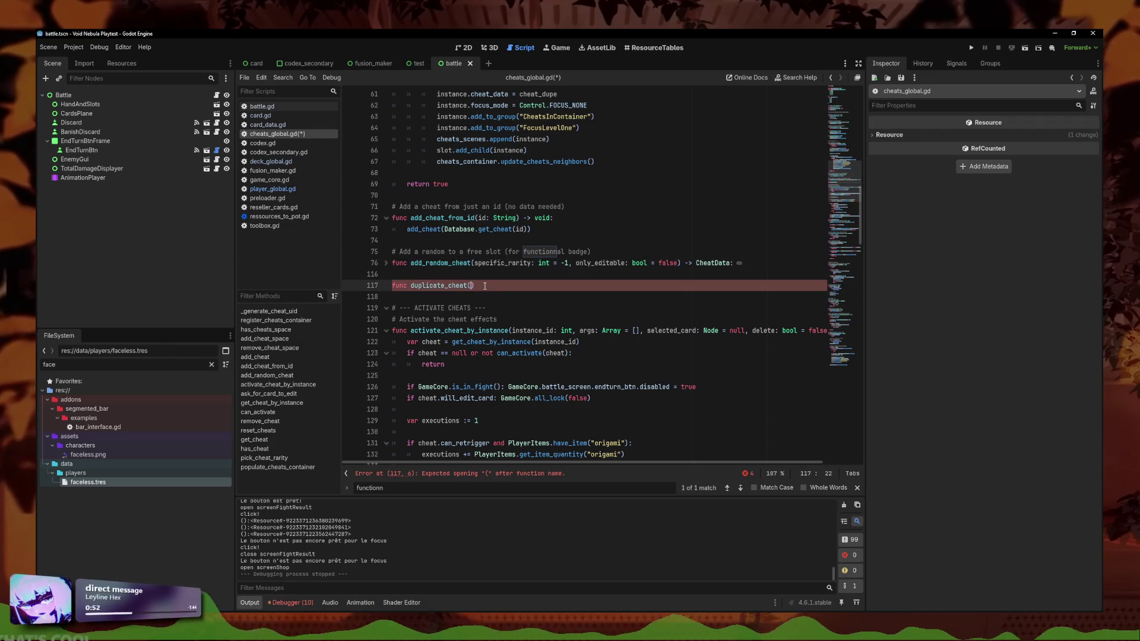
{"action": "type", "text": " -> void:"}
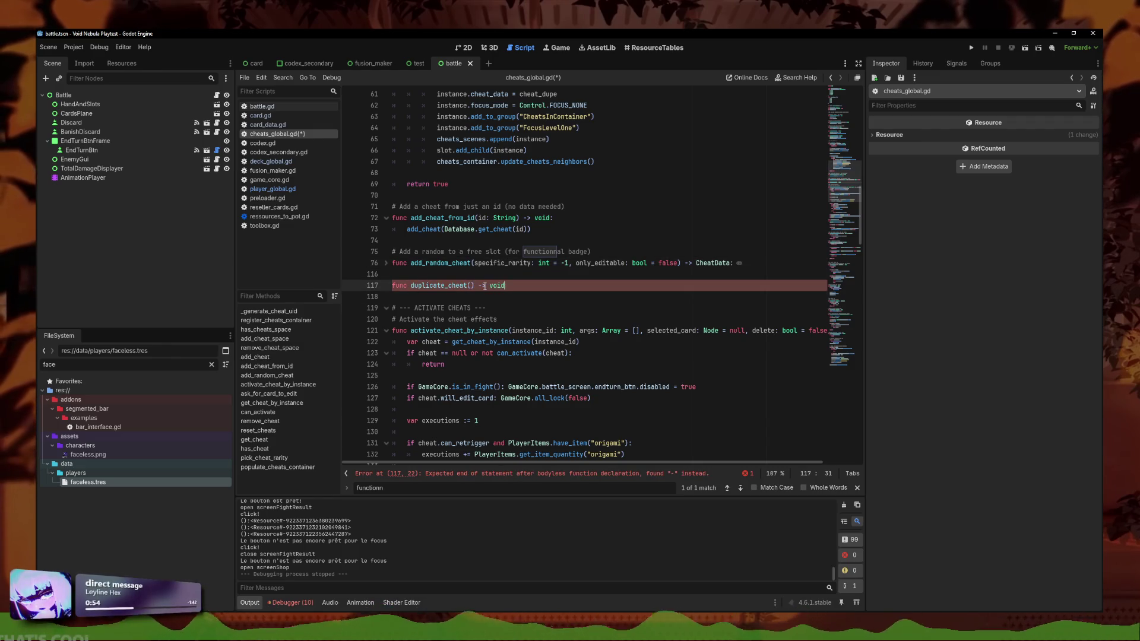
Paste the free-slot space check into duplicate_cheat and fix its indentation
{"action": "key", "text": "Return"}
{"action": "key", "text": "ctrl+v"}
{"action": "left_click", "coordinate": [421, 296]}
{"action": "key", "text": "shift+Tab"}
{"action": "left_click", "coordinate": [420, 308]}
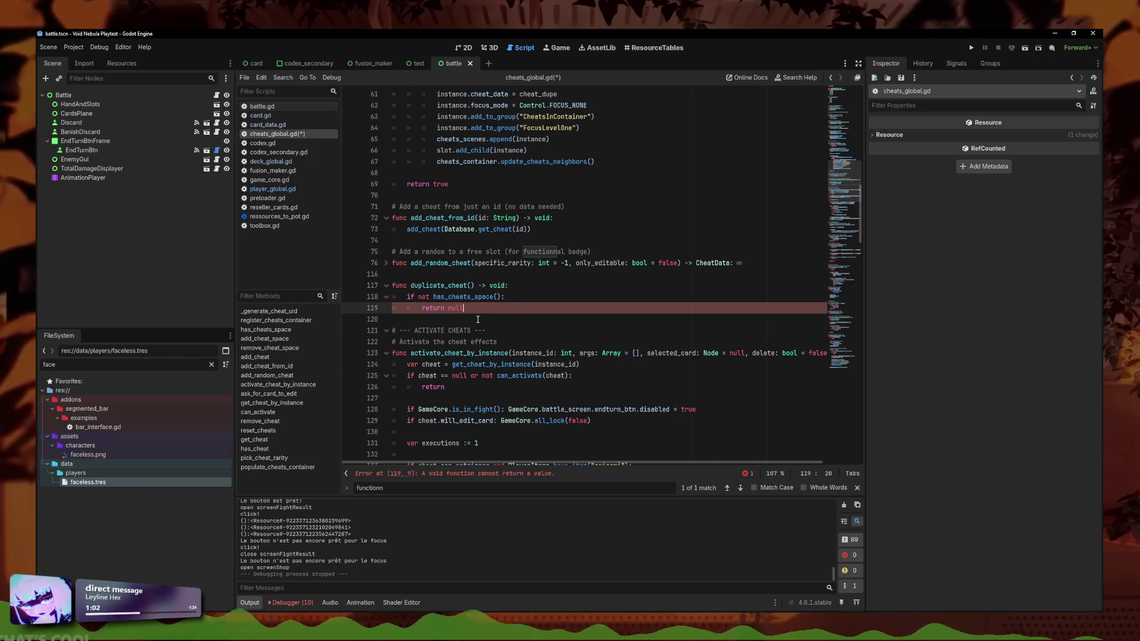
Change duplicate_cheat's return type to CheatData and add a final return line
{"action": "left_click", "coordinate": [498, 286]}
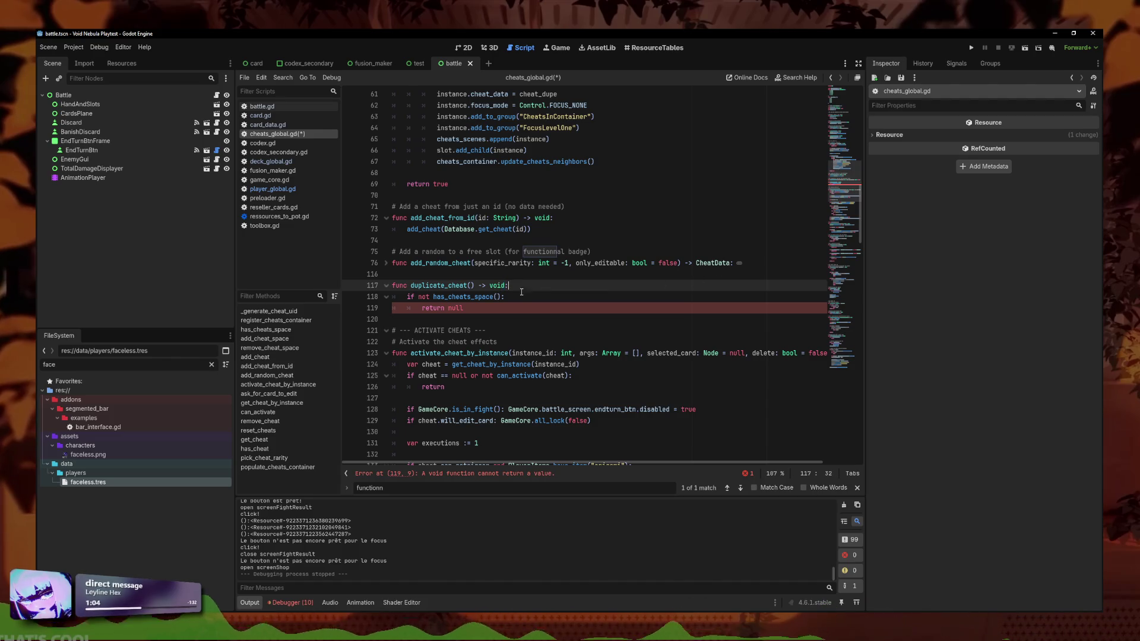
{"action": "double_click", "coordinate": [498, 285]}
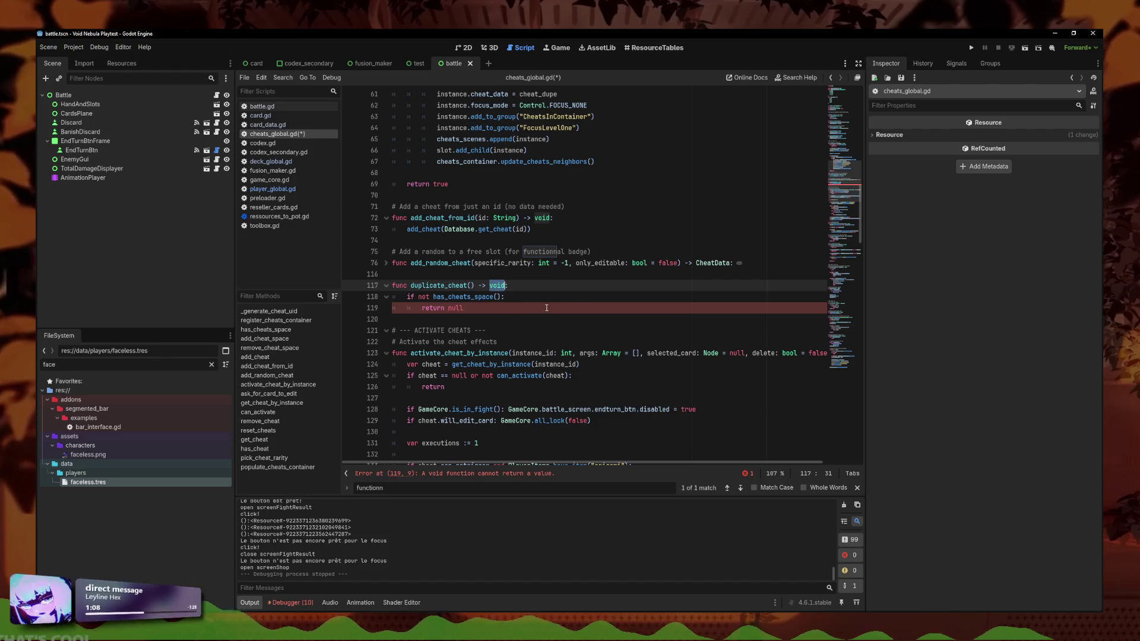
{"action": "type", "text": "CheatData"}
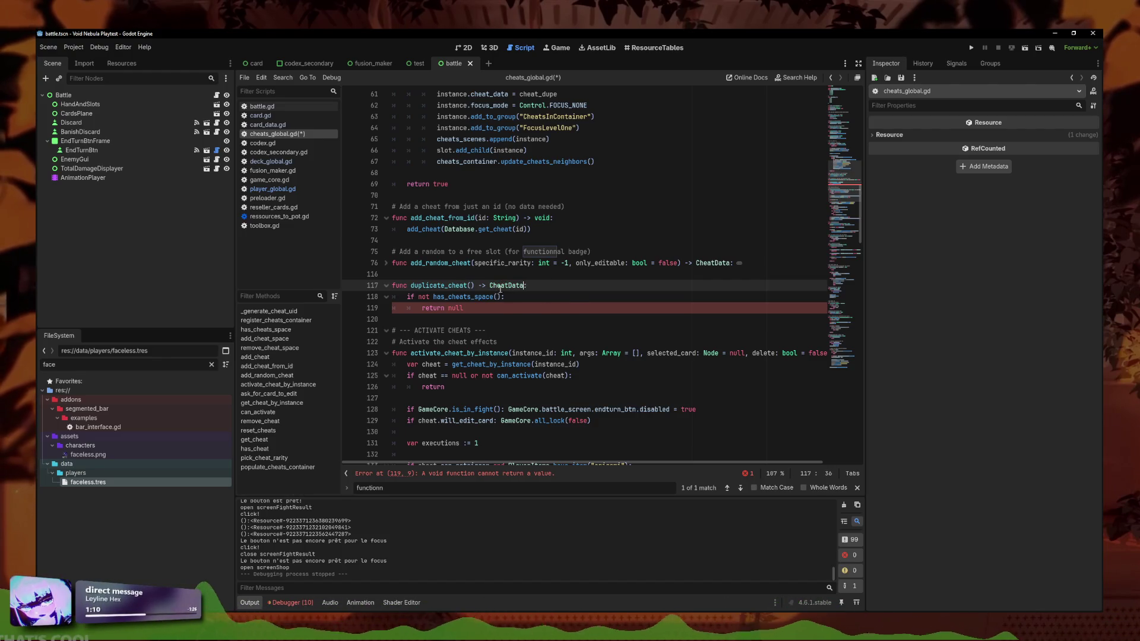
{"action": "left_click", "coordinate": [516, 312]}
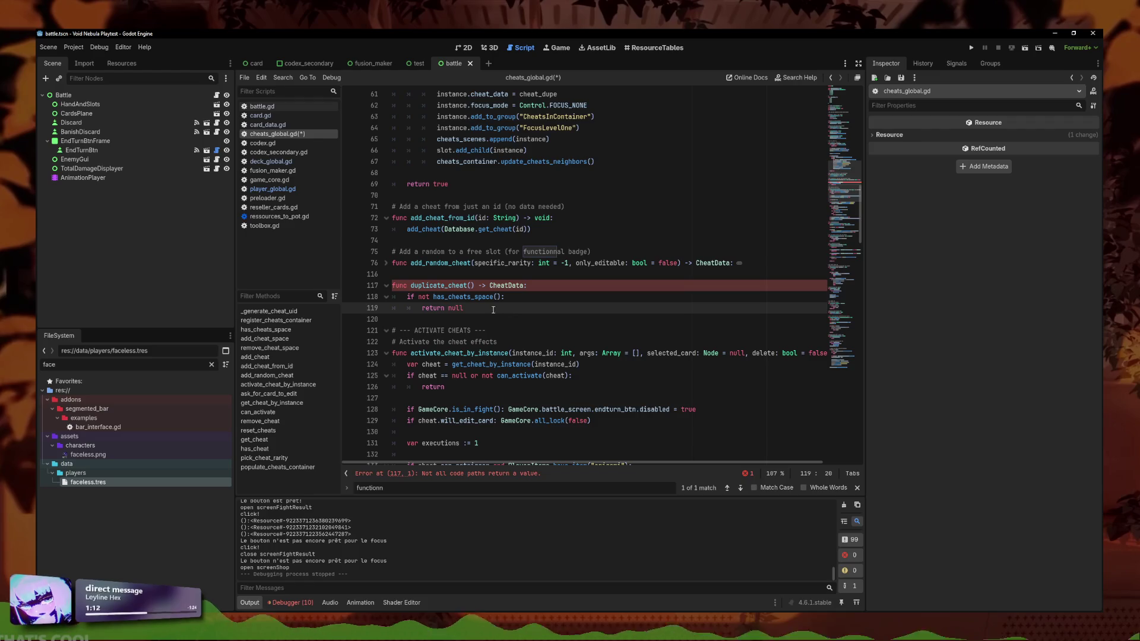
{"action": "key", "text": "Return"}
{"action": "type", "text": "return"}
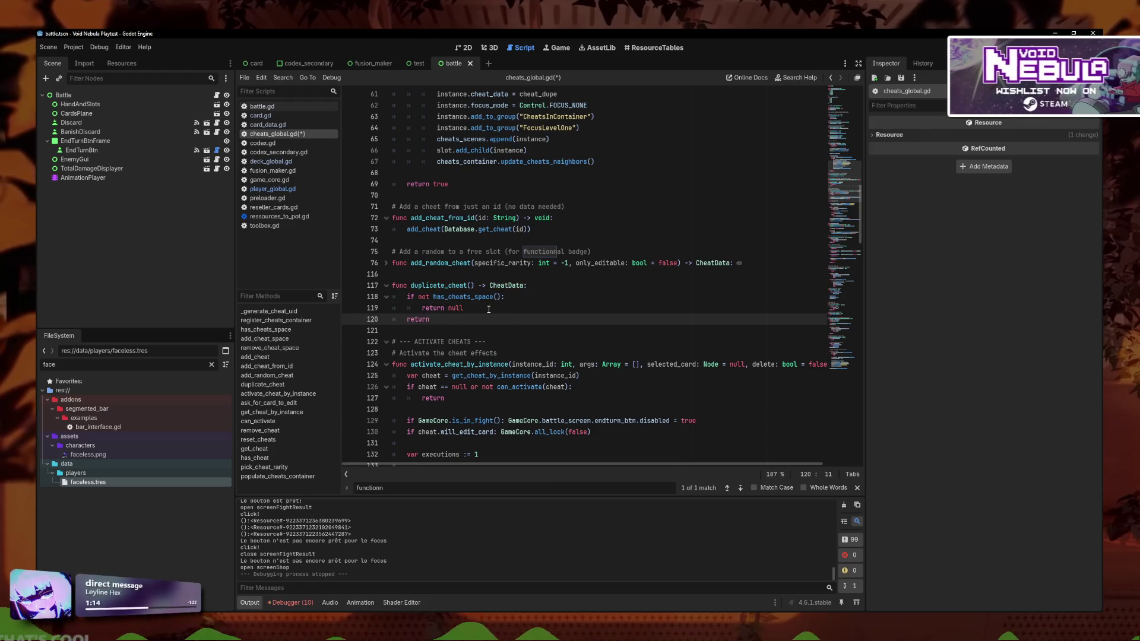
{"action": "left_click", "coordinate": [488, 310]}
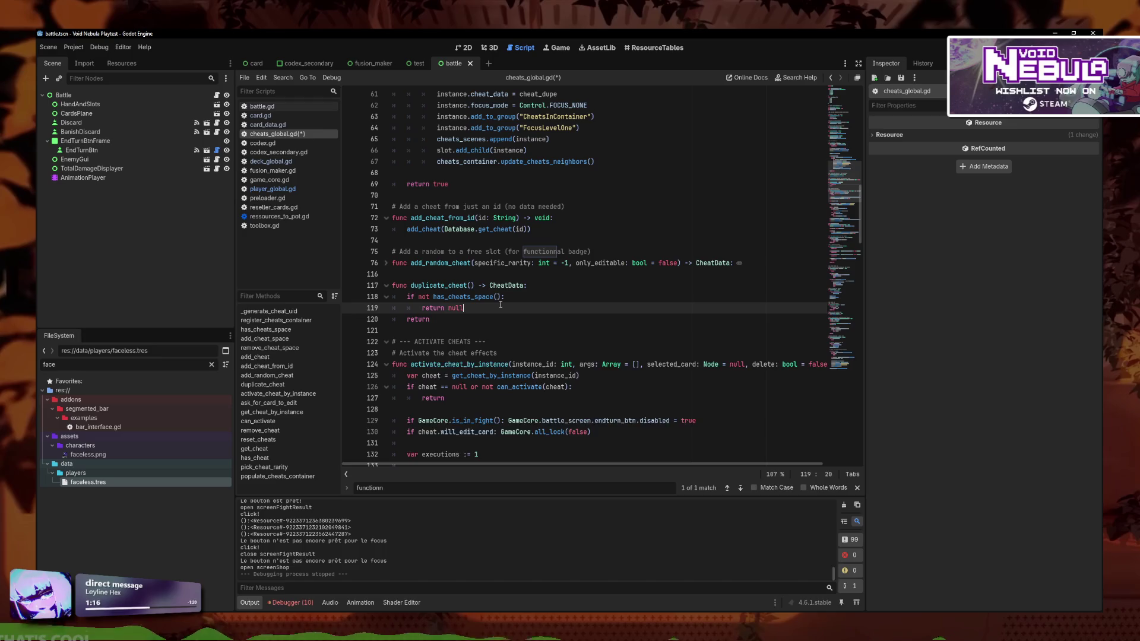
{"action": "key", "text": "Return"}
{"action": "key", "text": "BackSpace"}
{"action": "key", "text": "BackSpace"}
{"action": "key", "text": "BackSpace"}
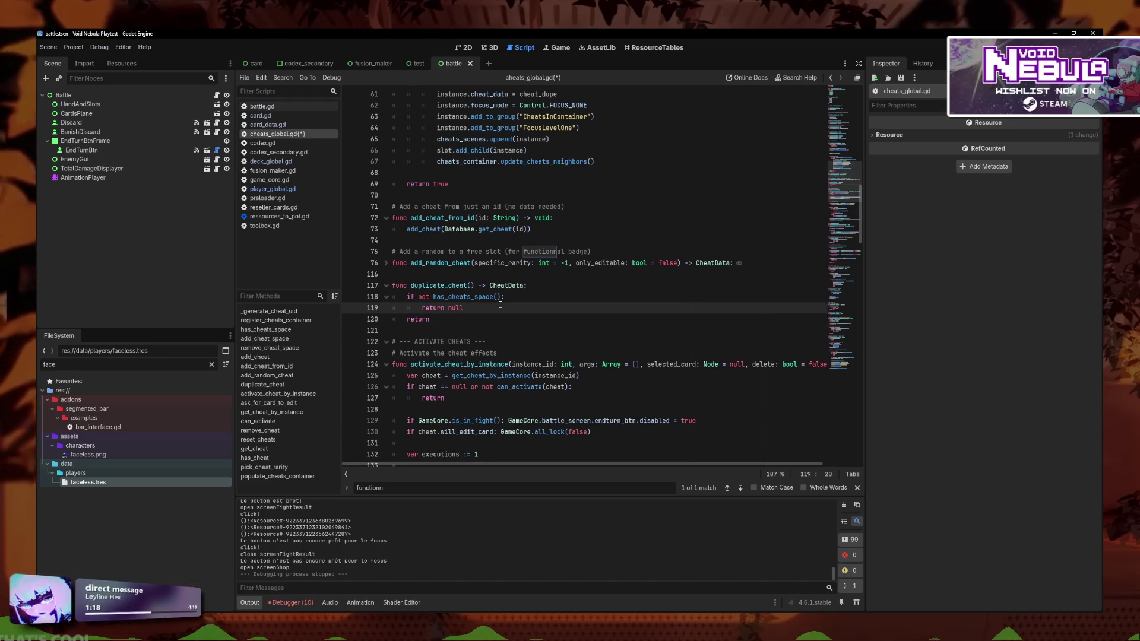
{"action": "key", "text": "Down"}
{"action": "key", "text": "Home"}
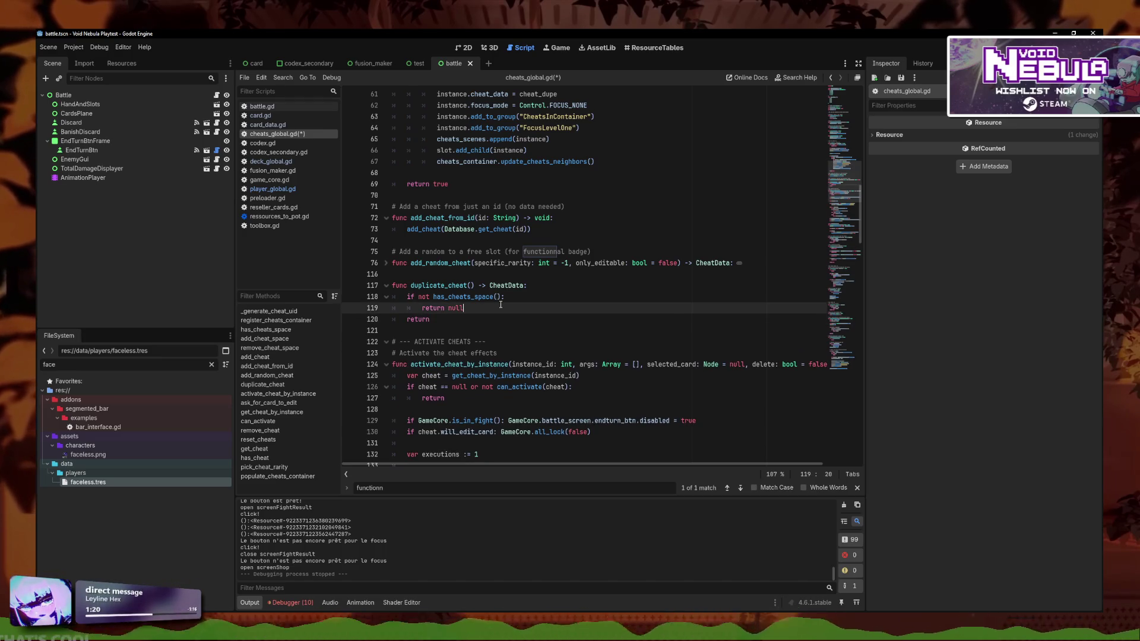
{"action": "key", "text": "Return"}
{"action": "key", "text": "Up"}
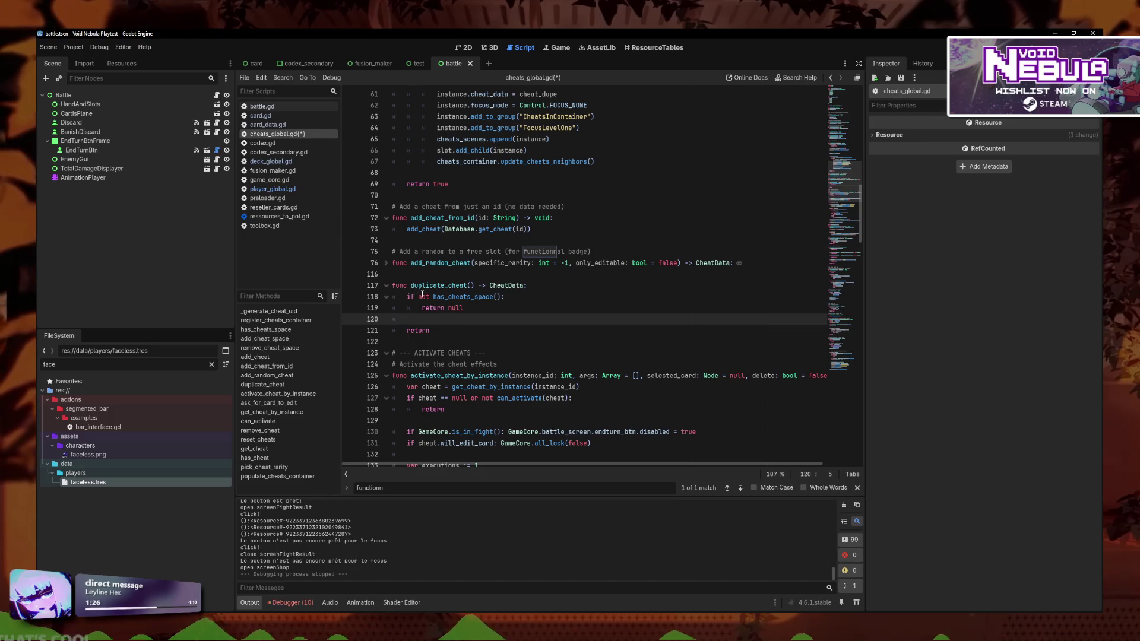
Add an 'or cheats.is_empty()' condition to the guard and call cheats.pick_random()
{"action": "left_click_drag", "start_coordinate": [860, 225], "coordinate": [860, 89]}
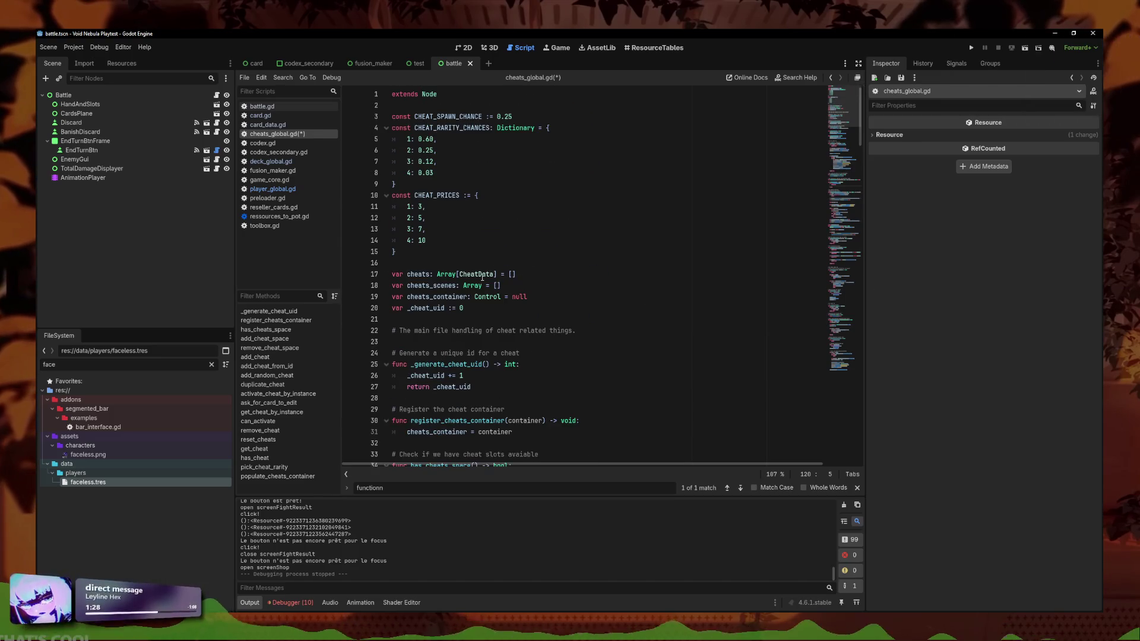
{"action": "scroll", "coordinate": [482, 276], "scroll_direction": "down", "scroll_amount": 10}
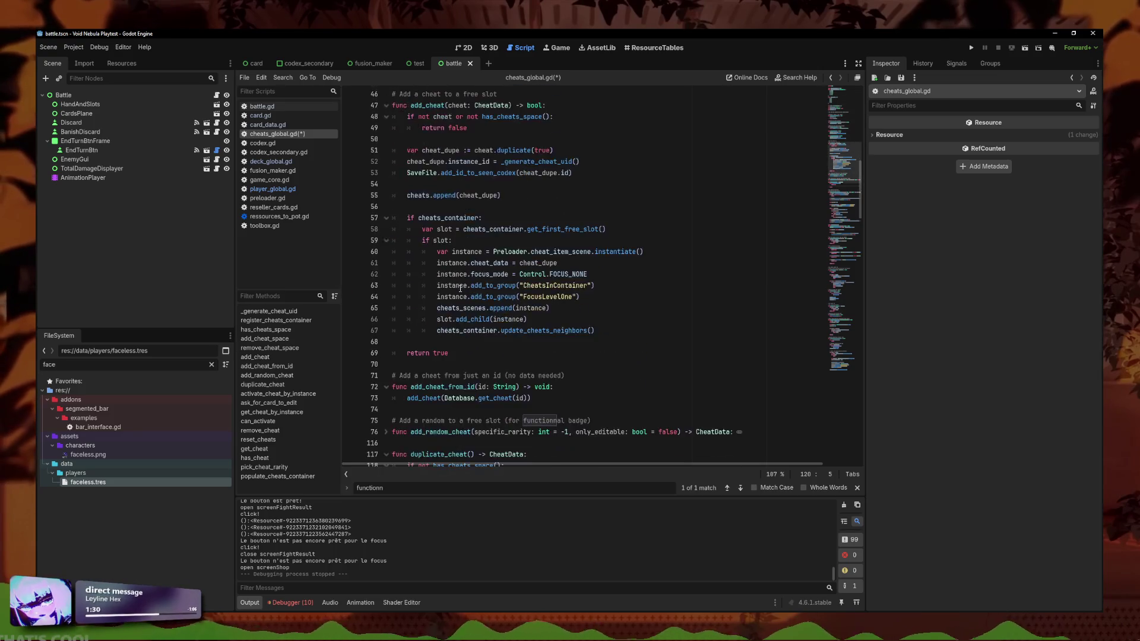
{"action": "type", "text": "if chea"}
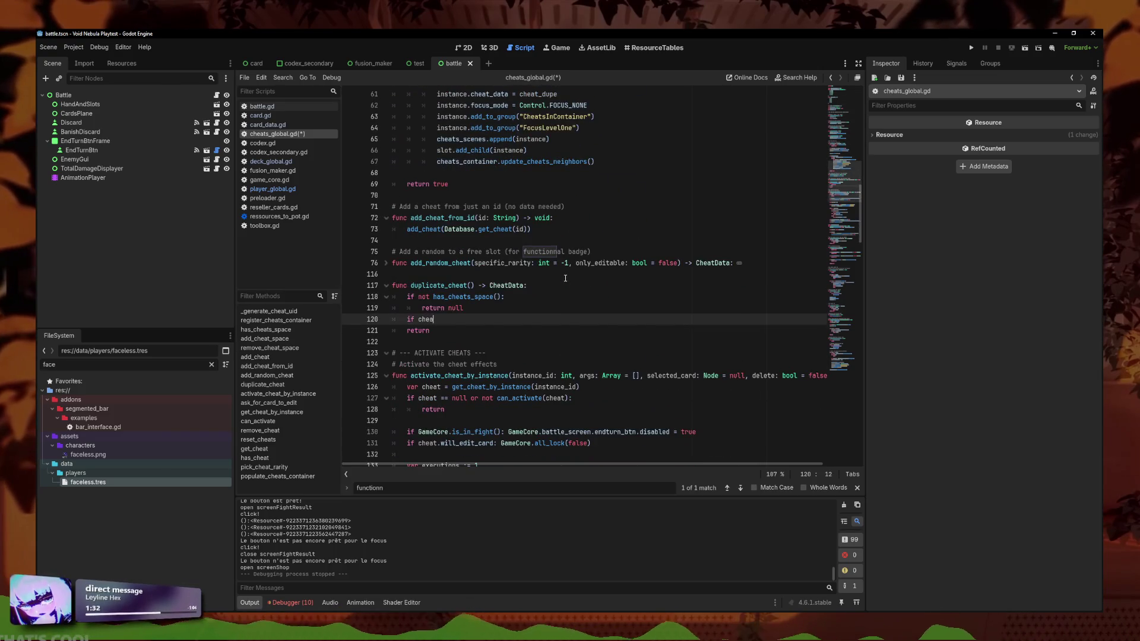
{"action": "type", "text": "ts.is_e"}
{"action": "key", "text": "Return"}
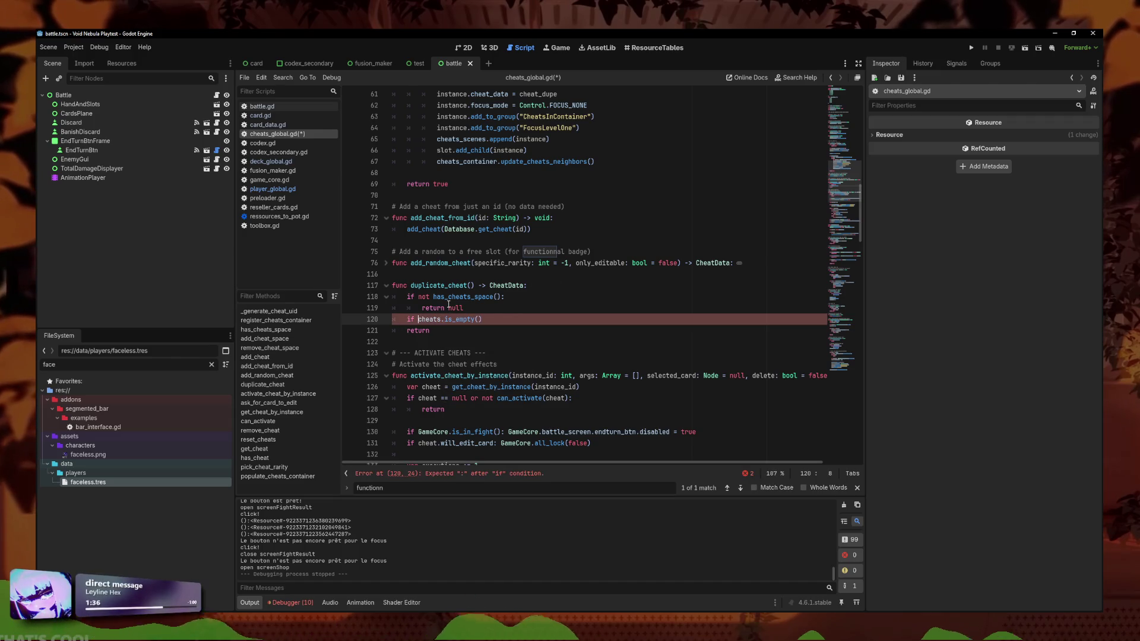
{"action": "key", "text": "shift+End"}
{"action": "key", "text": "ctrl+c"}
{"action": "key", "text": "BackSpace"}
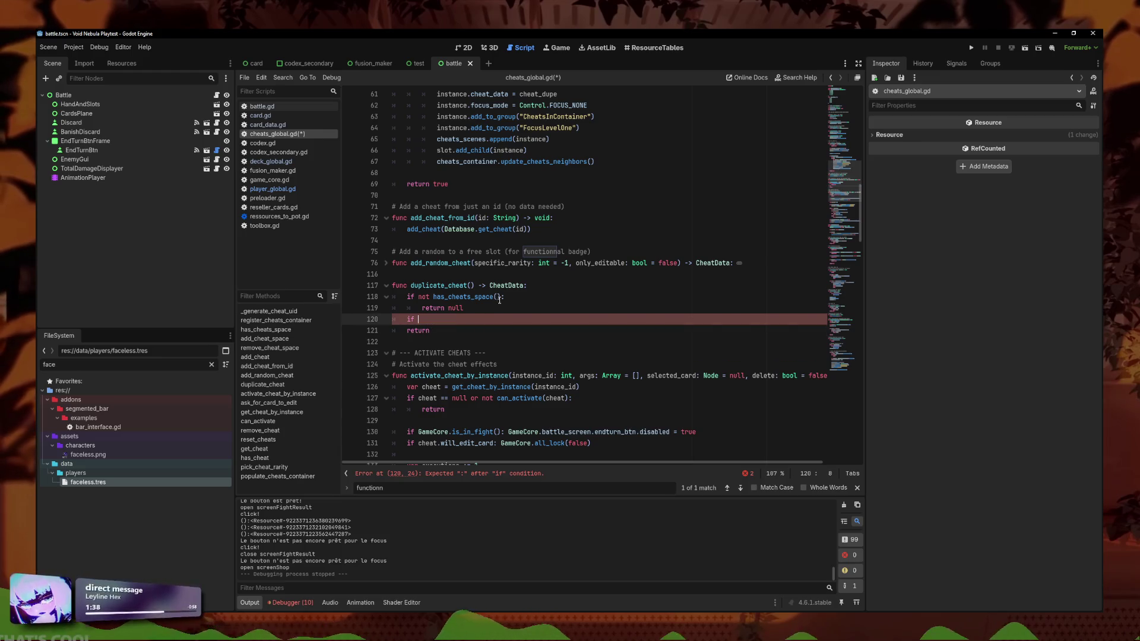
{"action": "left_click", "coordinate": [500, 297]}
{"action": "type", "text": "or"}
{"action": "key", "text": "ctrl+v"}
{"action": "left_click", "coordinate": [425, 318]}
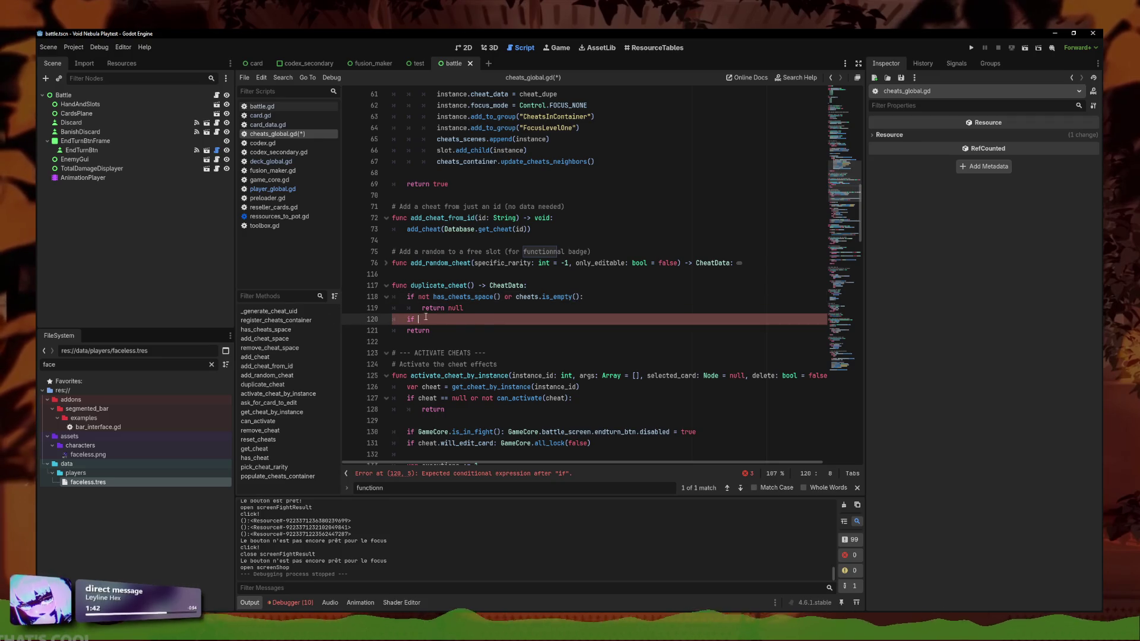
{"action": "type", "text": "cheats.pick"}
{"action": "key", "text": "Return"}
Store the pick in var chosen_cheat and re-add it with add_cheat_from_id(chosen_cheat.id)
{"action": "type", "text": "var chosen_cheat ="}
{"action": "left_click", "coordinate": [597, 320]}
{"action": "key", "text": "Delete"}
{"action": "key", "text": "ctrl+z"}
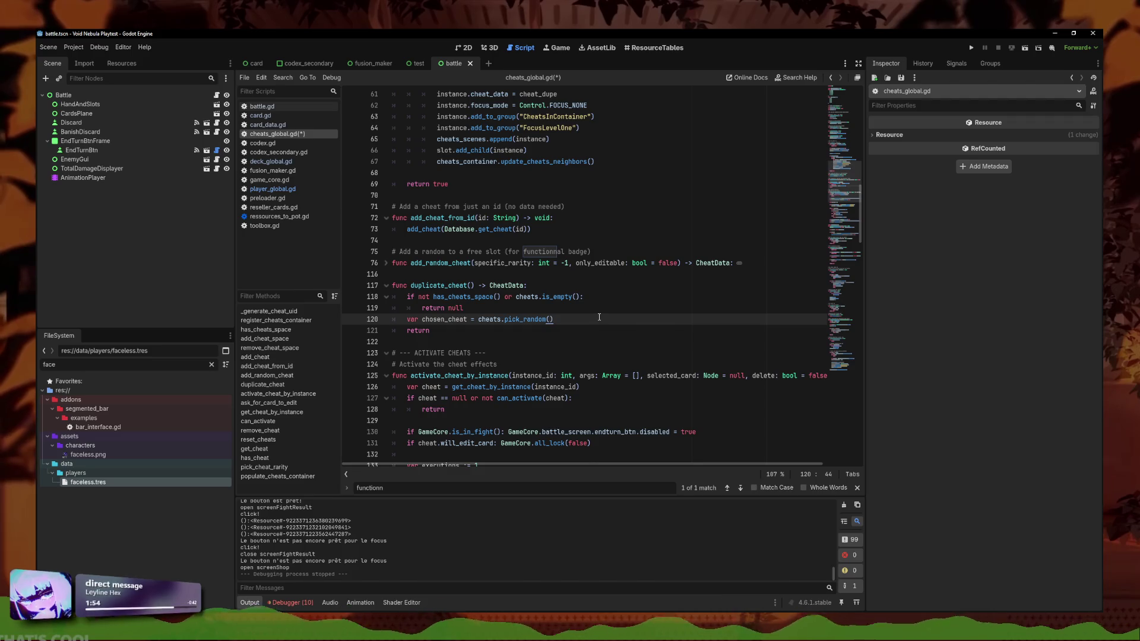
{"action": "key", "text": "Return"}
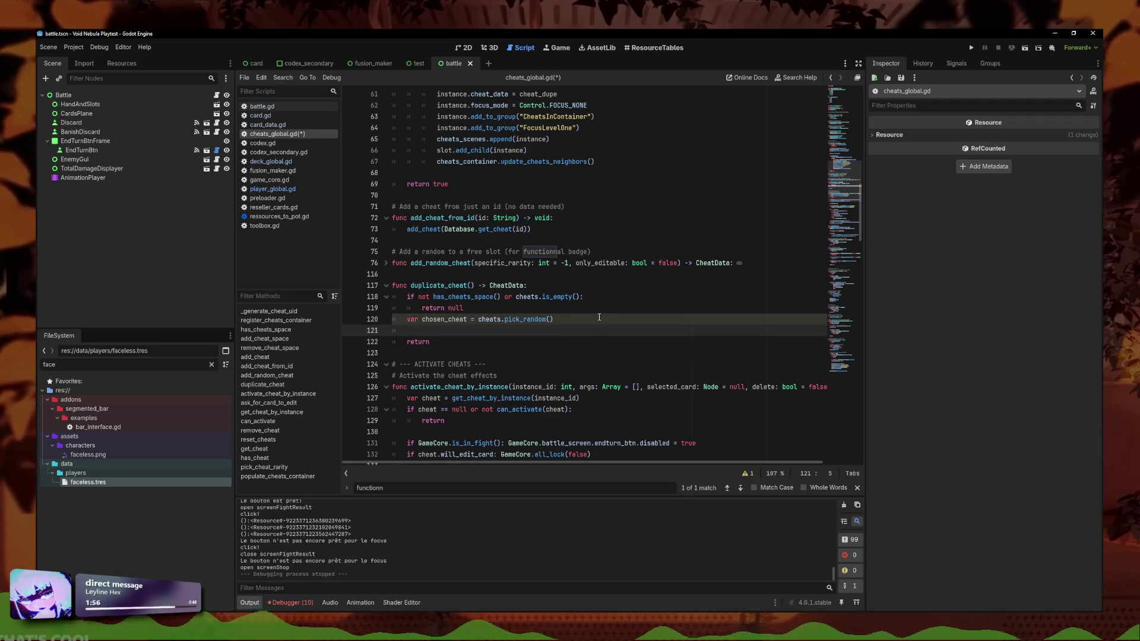
{"action": "type", "text": "add"}
{"action": "key", "text": "Down"}
{"action": "key", "text": "Return"}
{"action": "type", "text": "chose"}
{"action": "key", "text": "Return"}
{"action": "type", "text": ".id"}
Make the function return chosen_cheat and save cheats_global.gd
{"action": "left_click", "coordinate": [468, 343]}
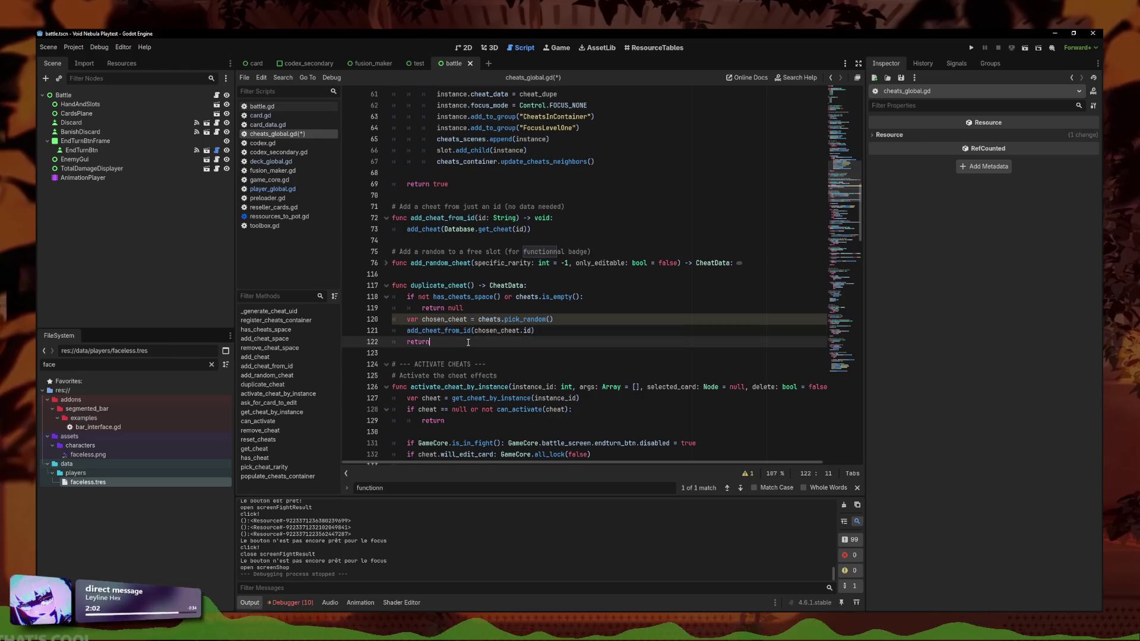
{"action": "type", "text": " chosen_cheat"}
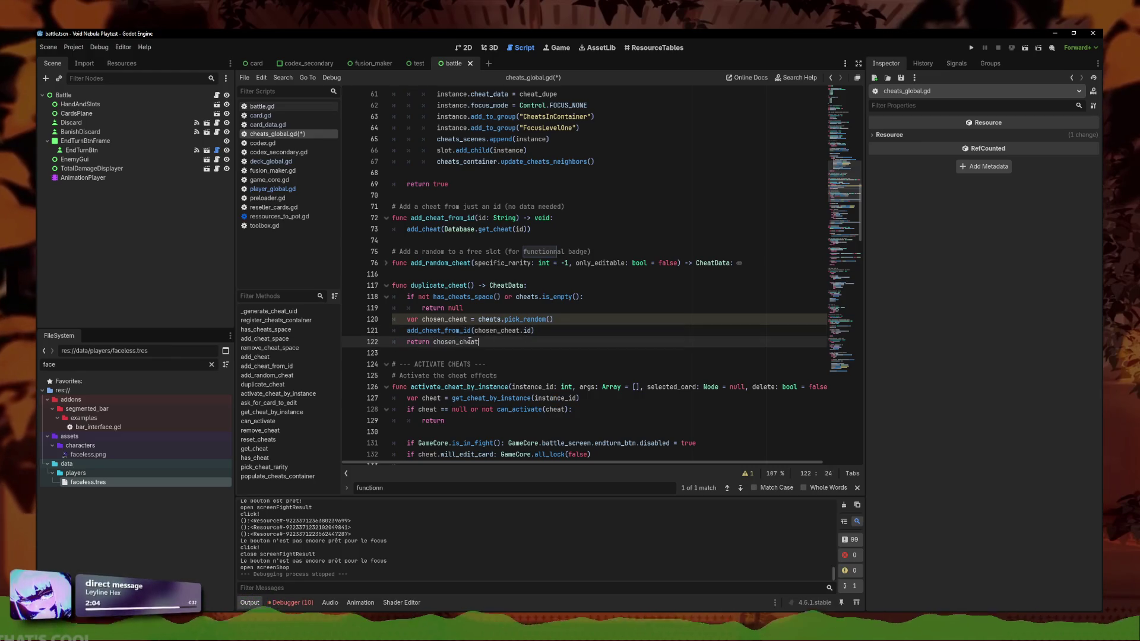
{"action": "left_click", "coordinate": [560, 327]}
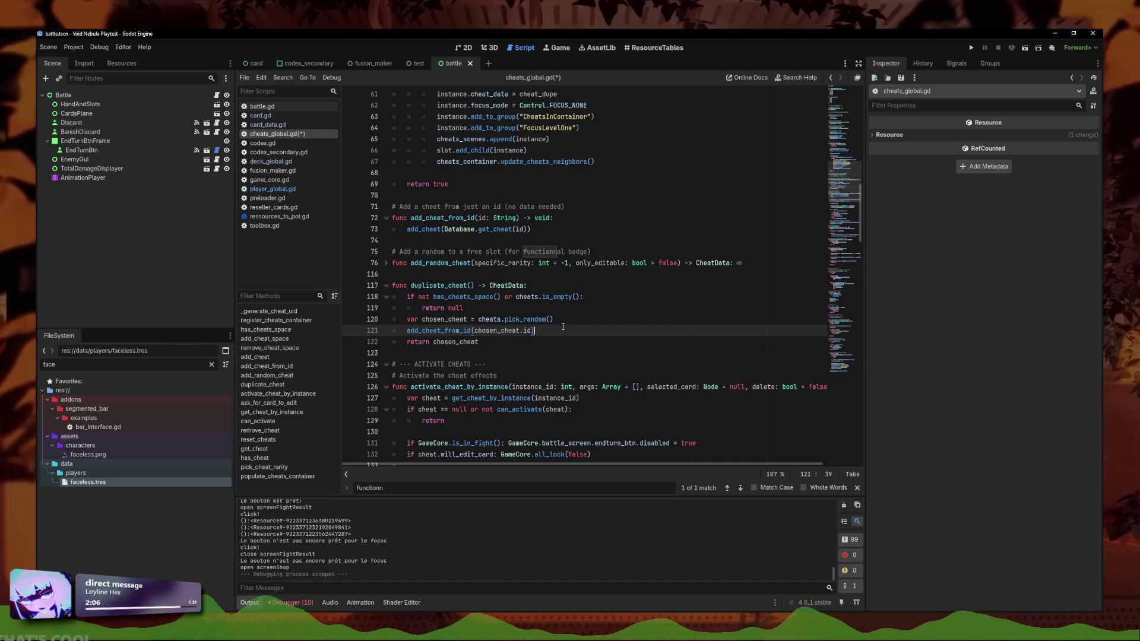
{"action": "left_click", "coordinate": [573, 346]}
{"action": "key", "text": "ctrl+s"}
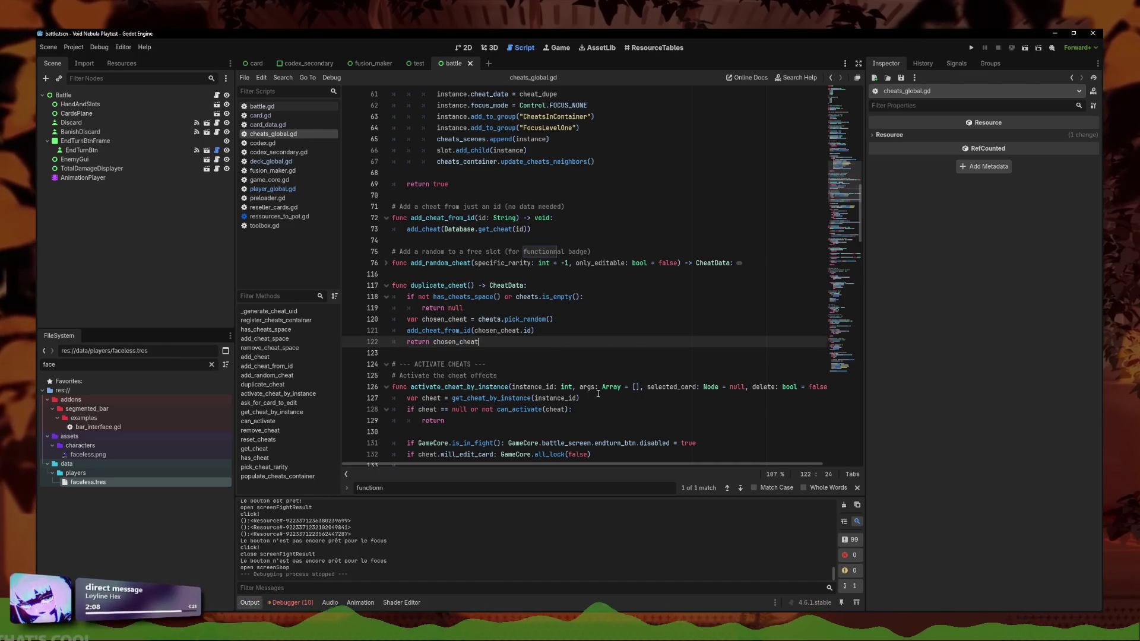
{"action": "left_click", "coordinate": [593, 286]}
{"action": "left_click", "coordinate": [593, 353]}
{"action": "left_click", "coordinate": [594, 319]}
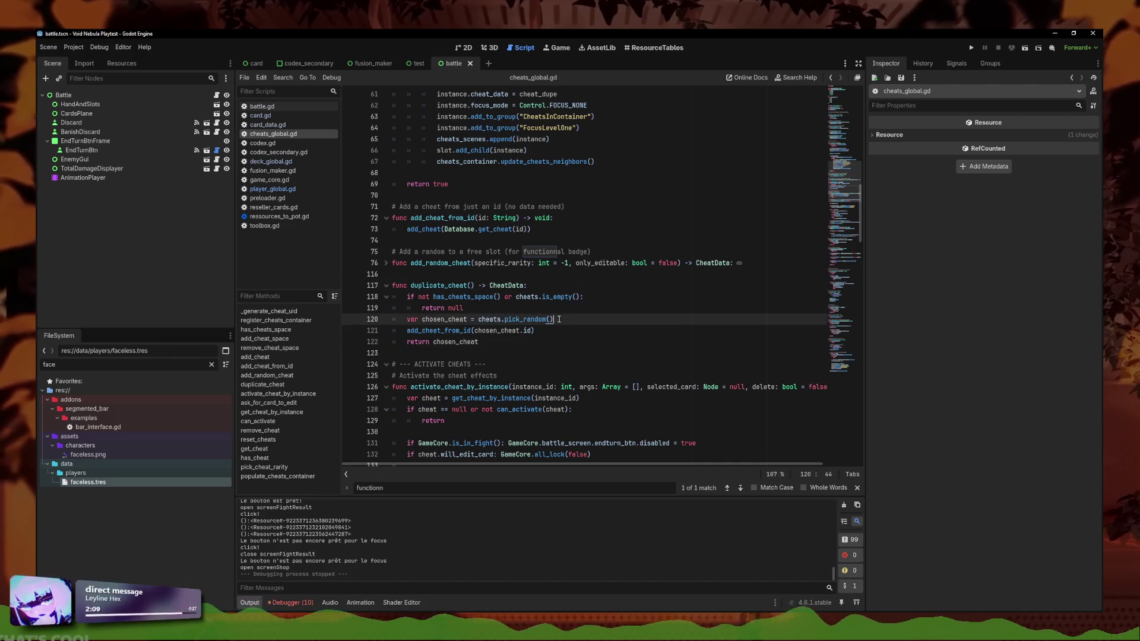
Review the cheat generation functions in player_global.gd, including card_generate_copy_cheat
{"action": "left_click", "coordinate": [270, 161]}
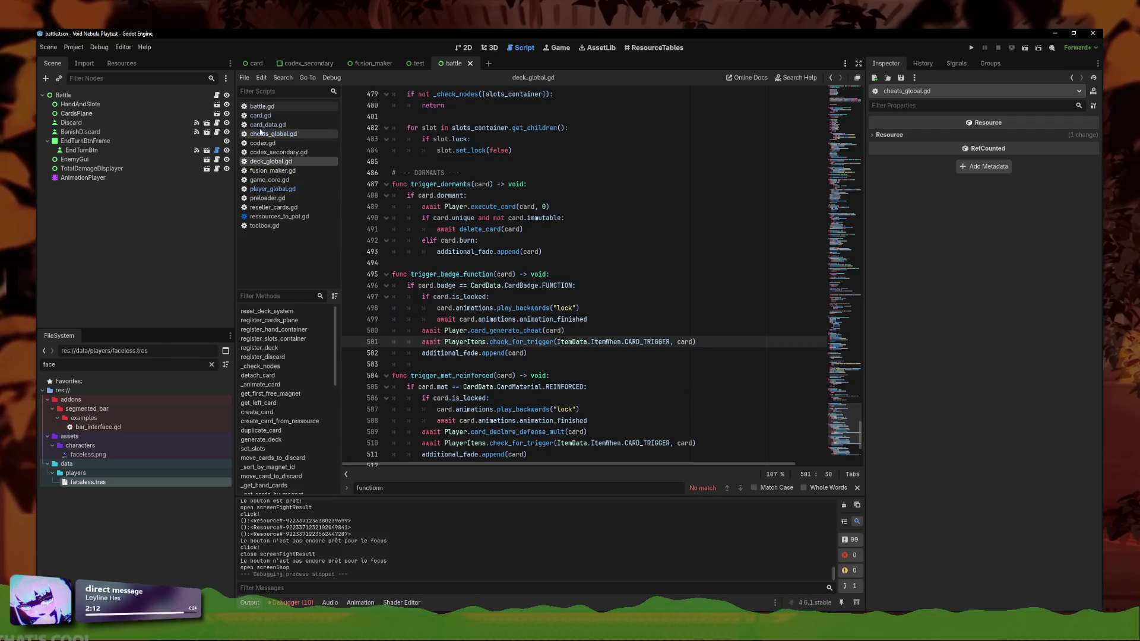
{"action": "left_click", "coordinate": [273, 189]}
{"action": "left_click", "coordinate": [600, 320]}
{"action": "left_click", "coordinate": [593, 352]}
{"action": "left_click", "coordinate": [593, 342]}
{"action": "left_click", "coordinate": [584, 375]}
{"action": "left_click", "coordinate": [581, 386]}
{"action": "left_click", "coordinate": [577, 355]}
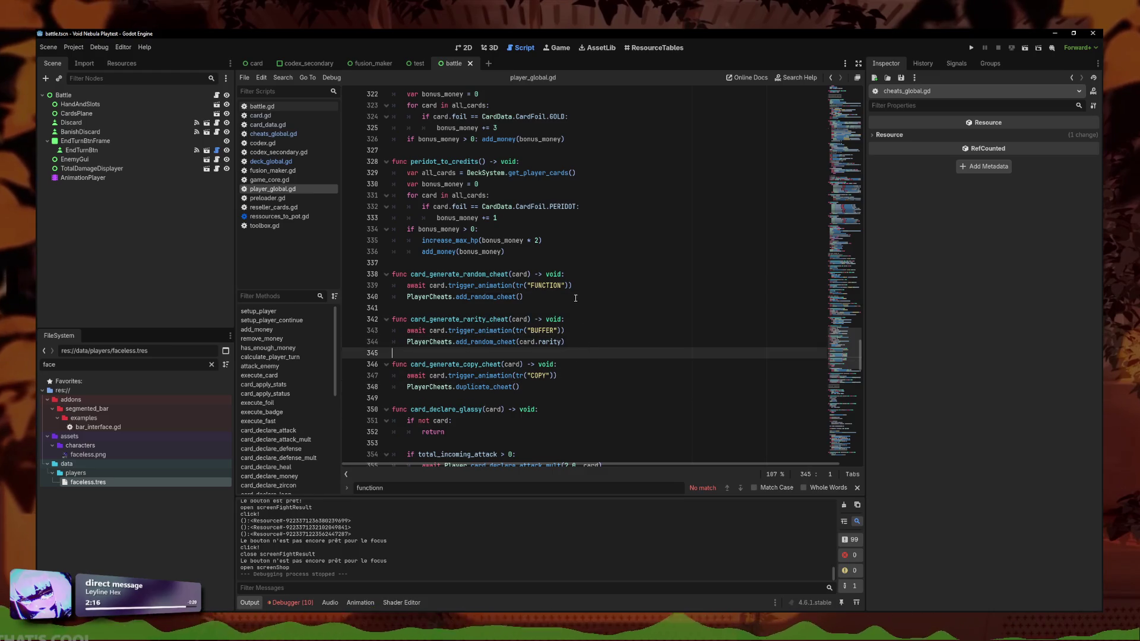
{"action": "left_click", "coordinate": [576, 307]}
{"action": "left_click", "coordinate": [576, 342]}
{"action": "left_click", "coordinate": [576, 307]}
{"action": "left_click", "coordinate": [576, 364]}
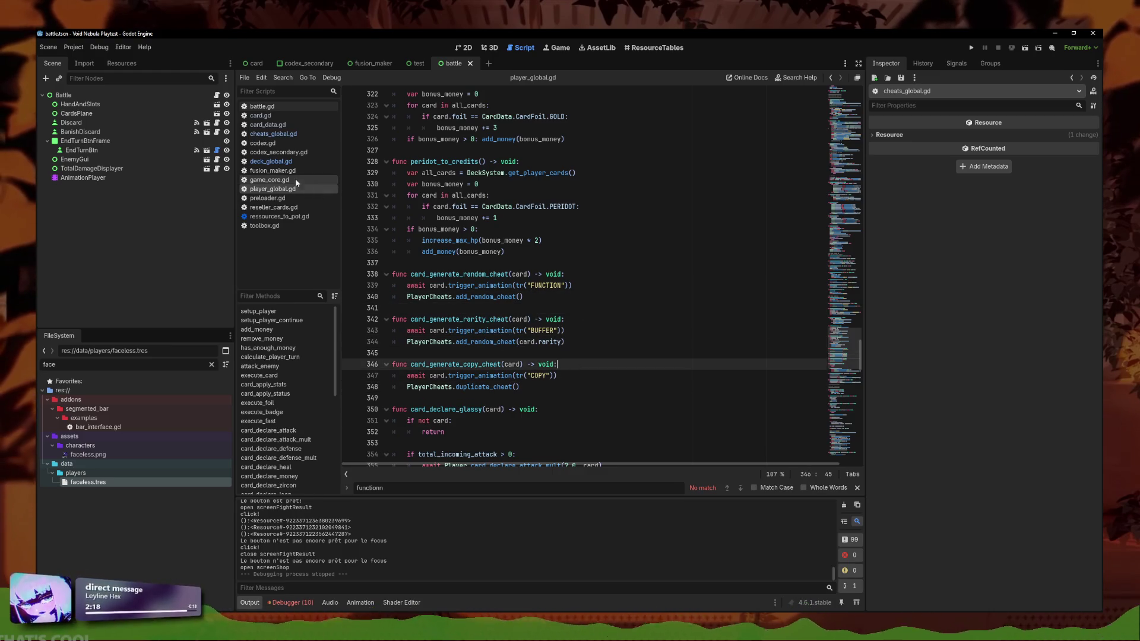
Locate the card_generate_cheat call in deck_global.gd's trigger_badge_function
{"action": "left_click", "coordinate": [270, 161]}
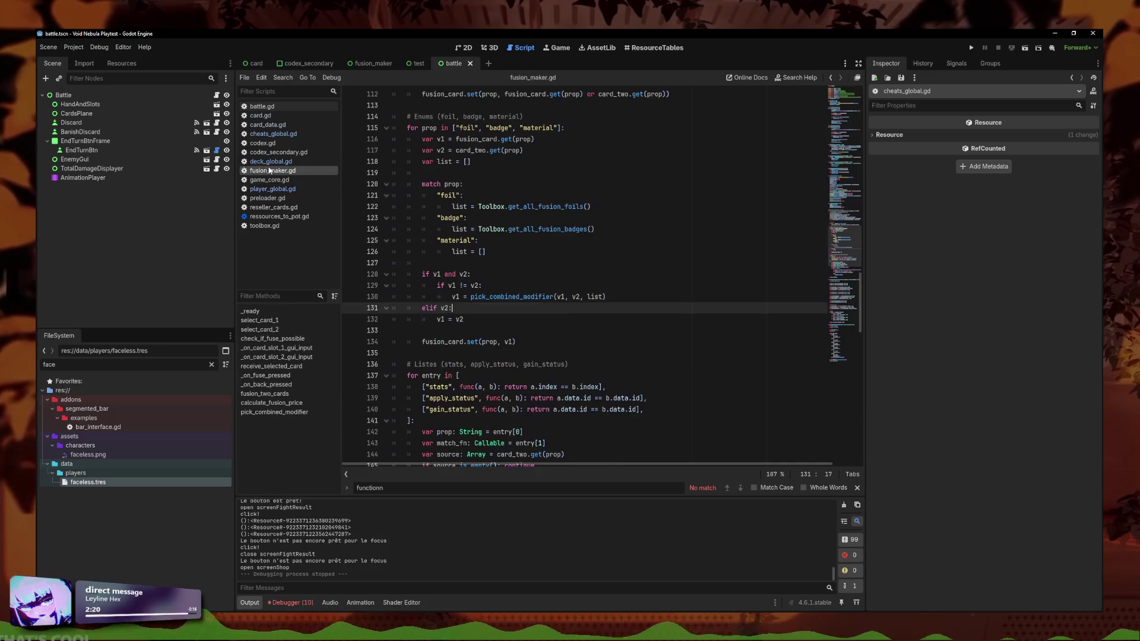
{"action": "left_click", "coordinate": [578, 330]}
{"action": "left_click", "coordinate": [579, 364]}
{"action": "left_click", "coordinate": [582, 342]}
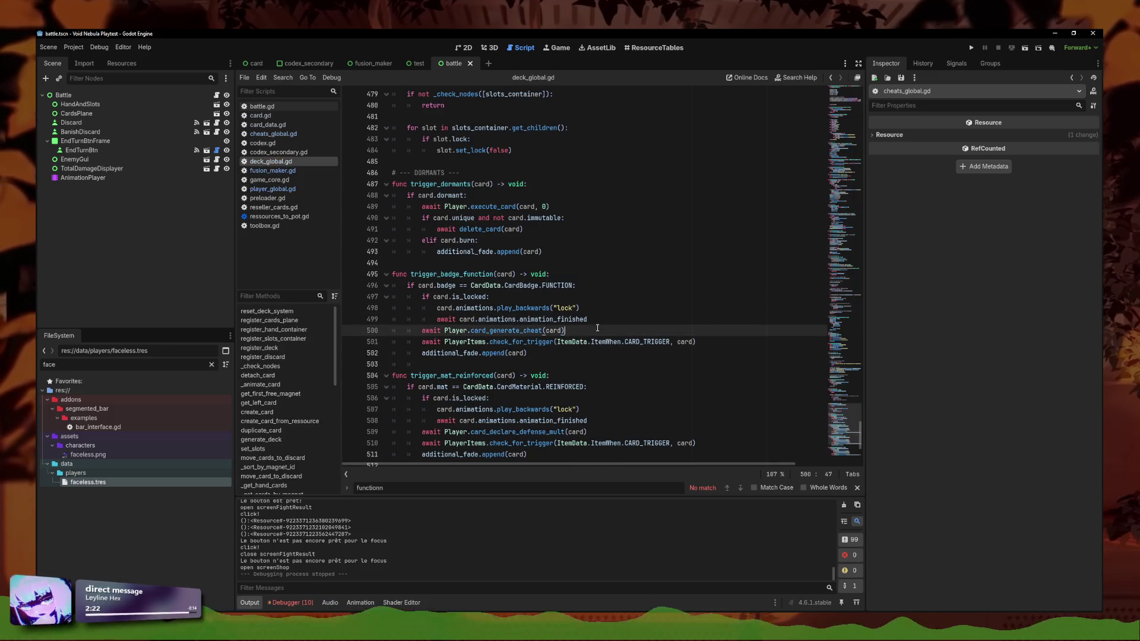
{"action": "left_click_drag", "start_coordinate": [564, 330], "coordinate": [420, 333]}
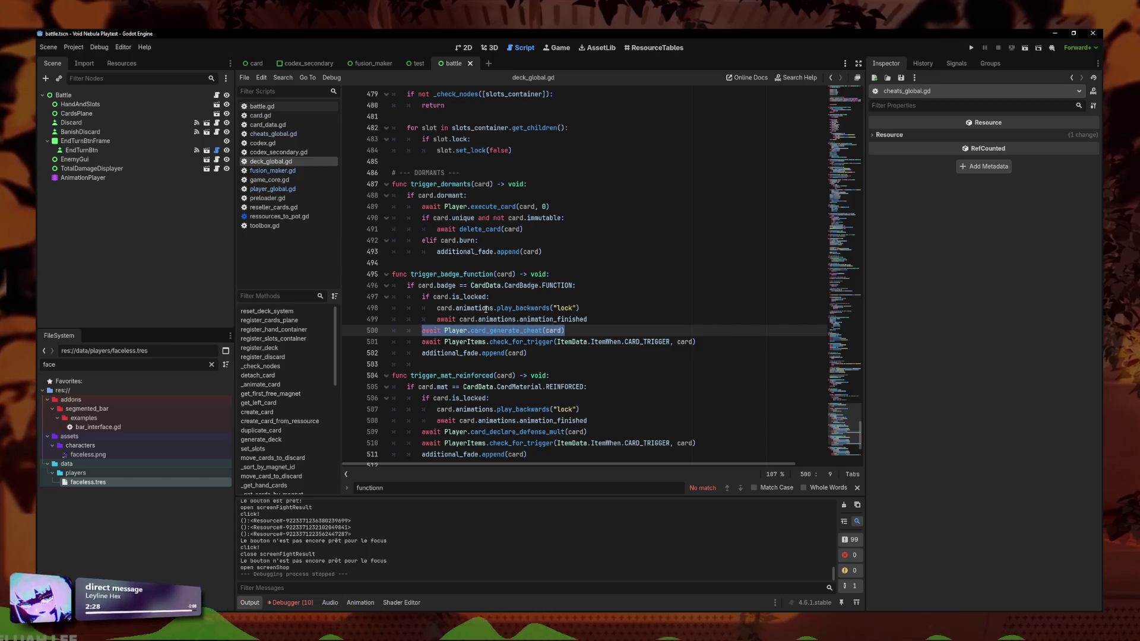
{"action": "key", "text": "End"}
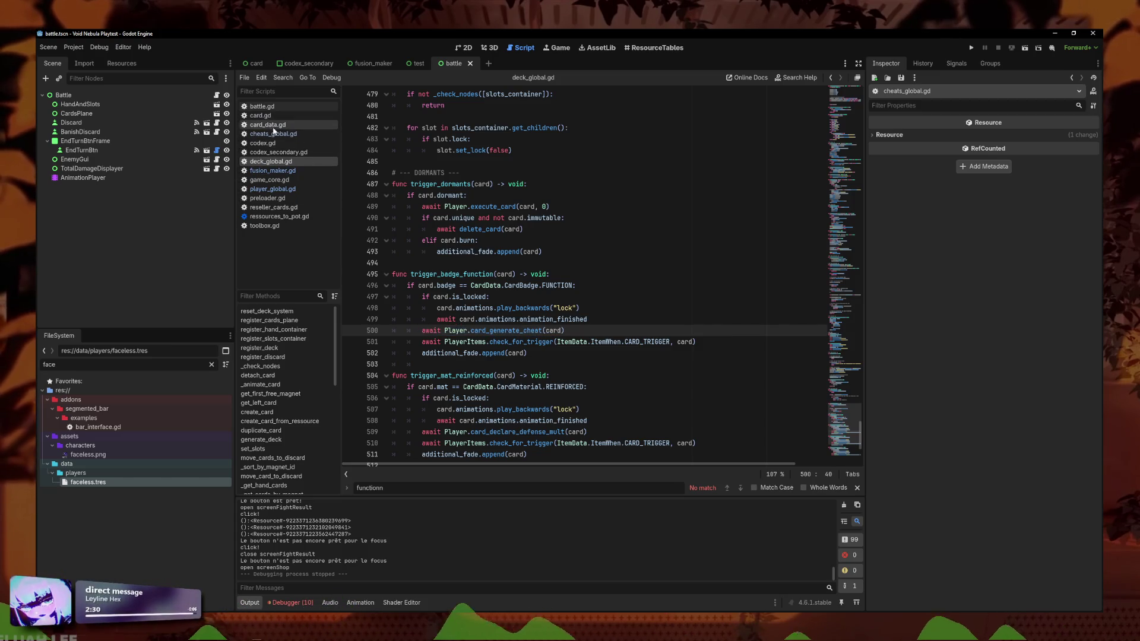
{"action": "left_click", "coordinate": [273, 188]}
{"action": "left_click", "coordinate": [274, 165]}
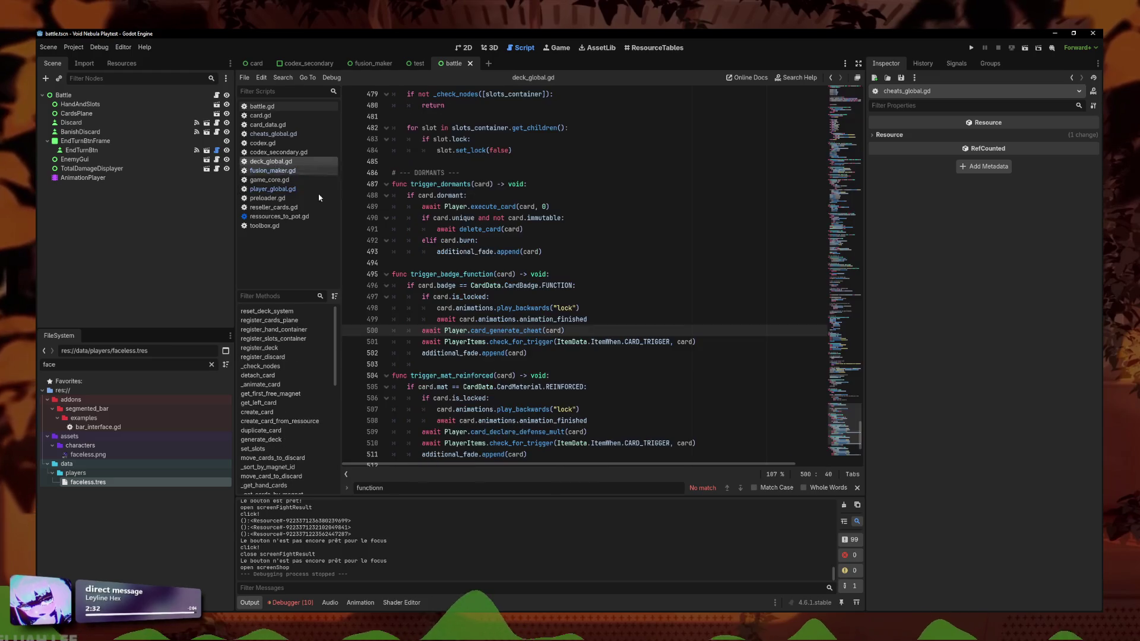
Change line 500 to await Player.card_generate_random_cheat(card)
{"action": "type", "text": "random_"}
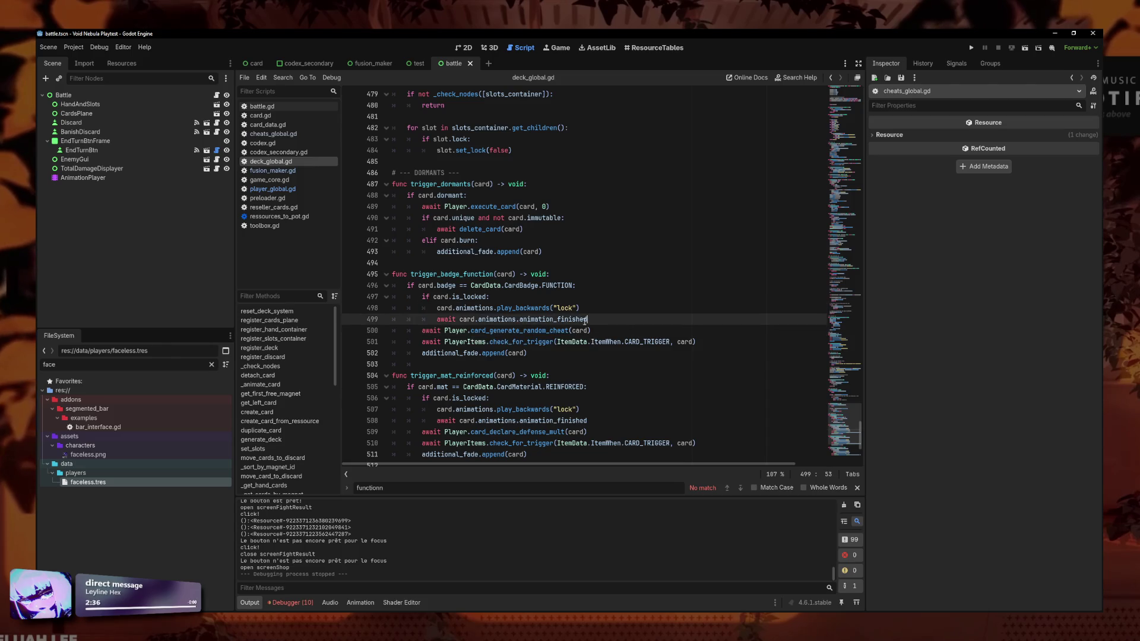
{"action": "left_click_drag", "start_coordinate": [594, 330], "coordinate": [412, 330]}
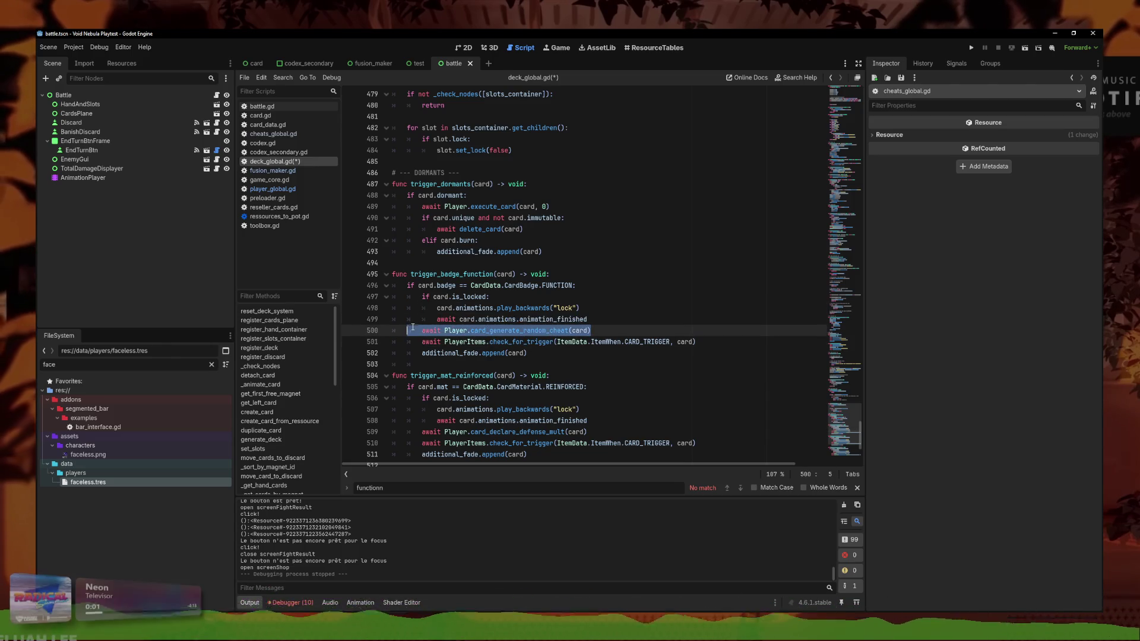
{"action": "left_click", "coordinate": [544, 331]}
{"action": "left_click_drag", "start_coordinate": [603, 333], "coordinate": [420, 330]}
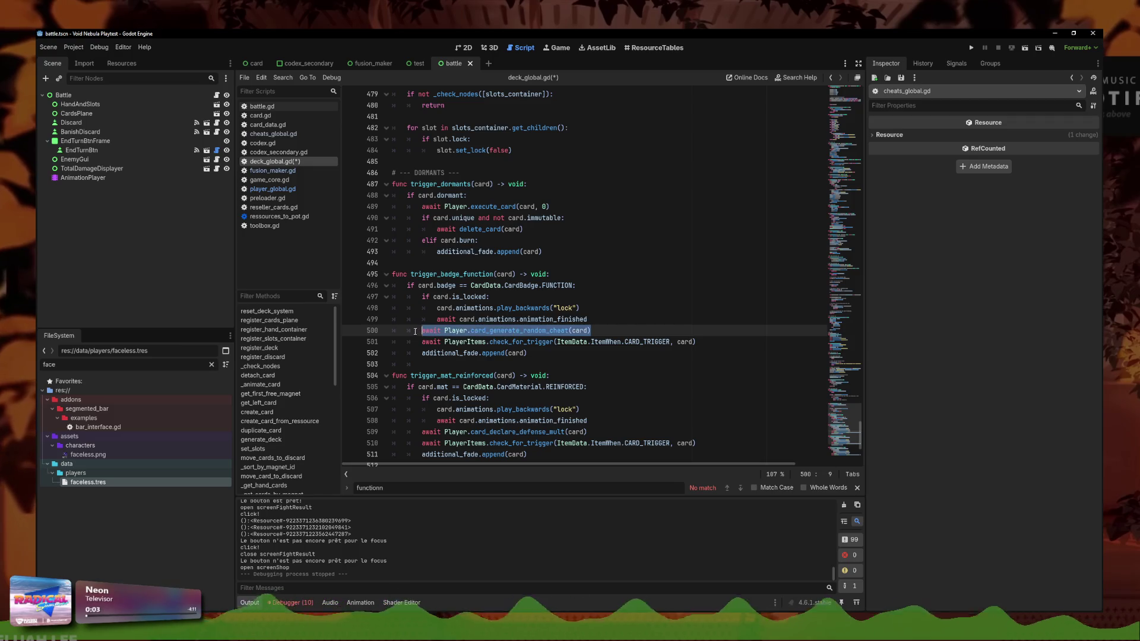
{"action": "left_click", "coordinate": [677, 341]}
{"action": "left_click", "coordinate": [676, 358]}
{"action": "left_click", "coordinate": [644, 333]}
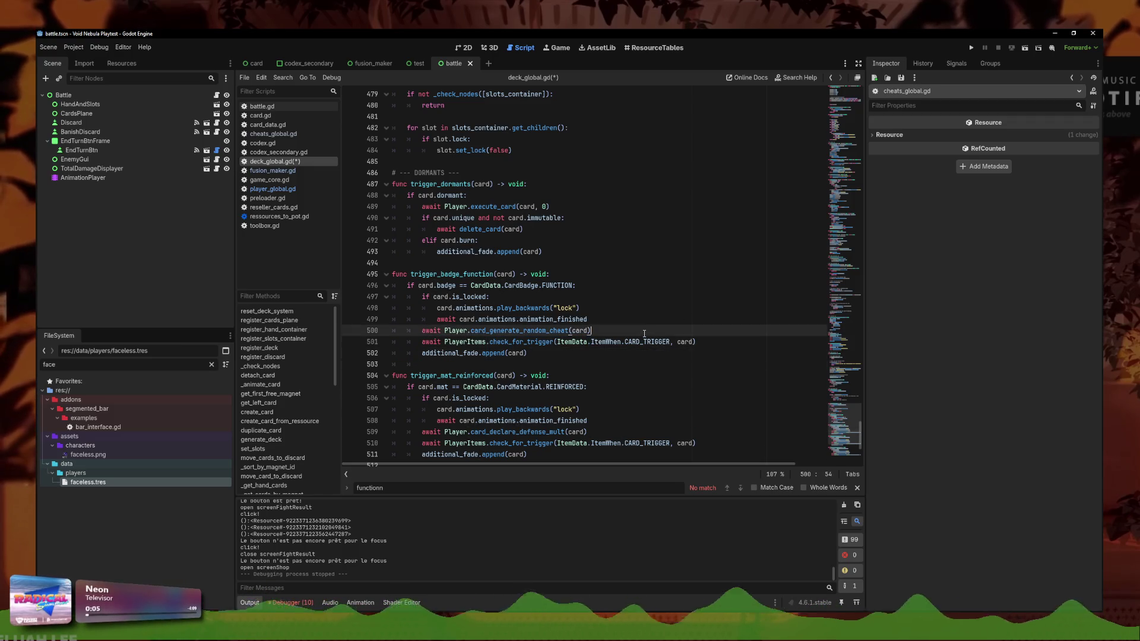
{"action": "key", "text": "Up"}
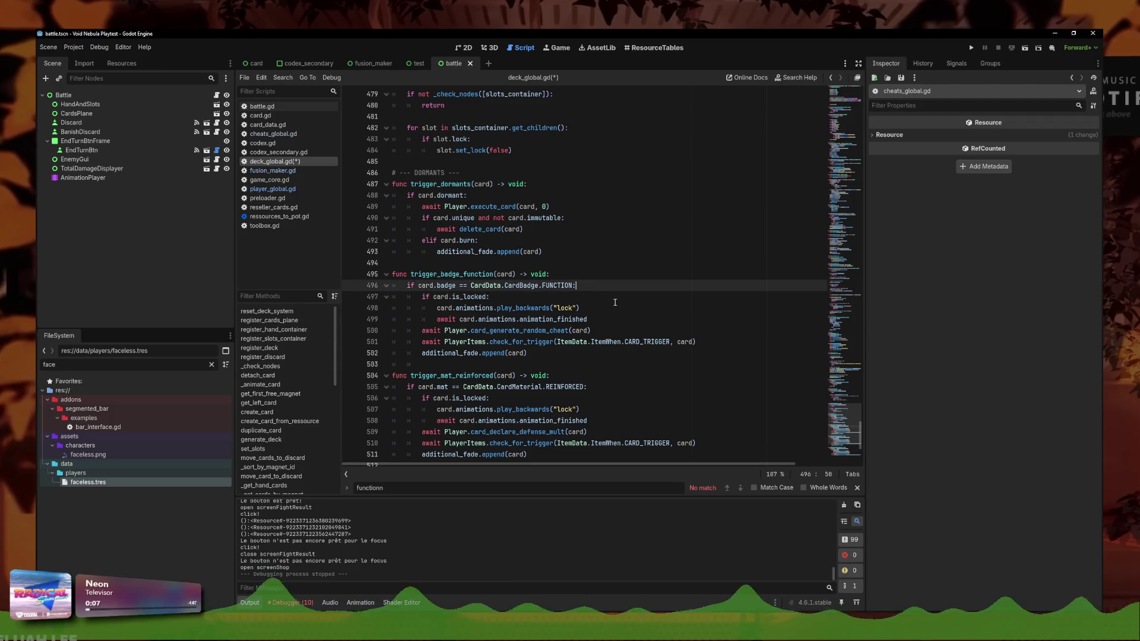
Inspect the FUNCTION badge condition and the is_locked block in trigger_badge_function
{"action": "left_click", "coordinate": [598, 286]}
{"action": "left_click_drag", "start_coordinate": [408, 286], "coordinate": [584, 284]}
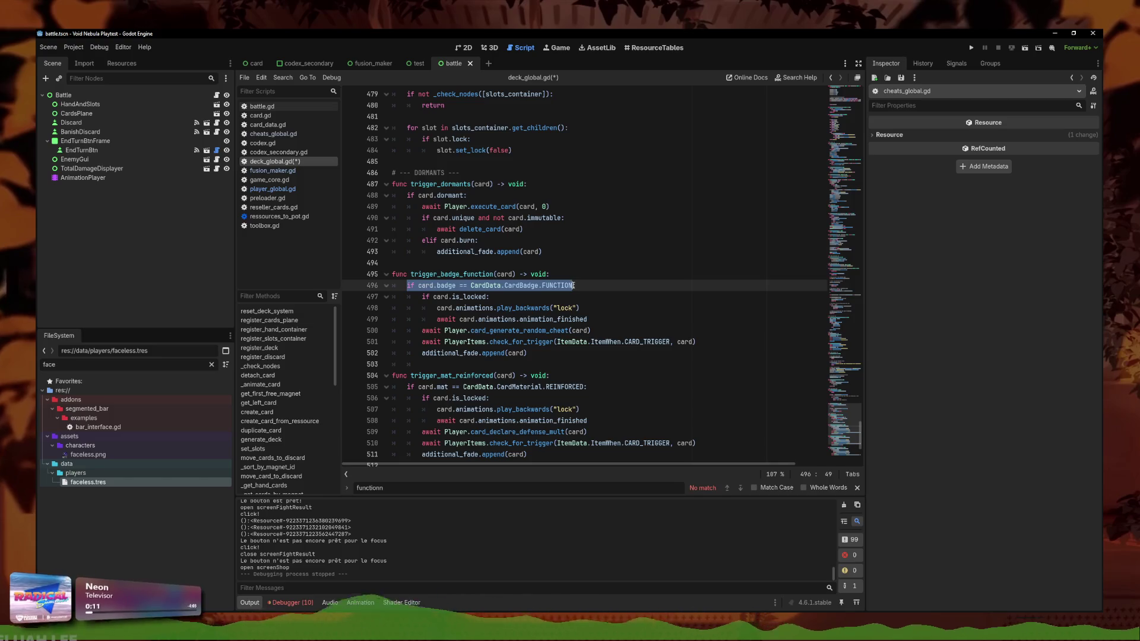
{"action": "left_click", "coordinate": [584, 284]}
{"action": "left_click", "coordinate": [455, 296]}
{"action": "left_click", "coordinate": [386, 297]}
{"action": "left_click", "coordinate": [387, 297]}
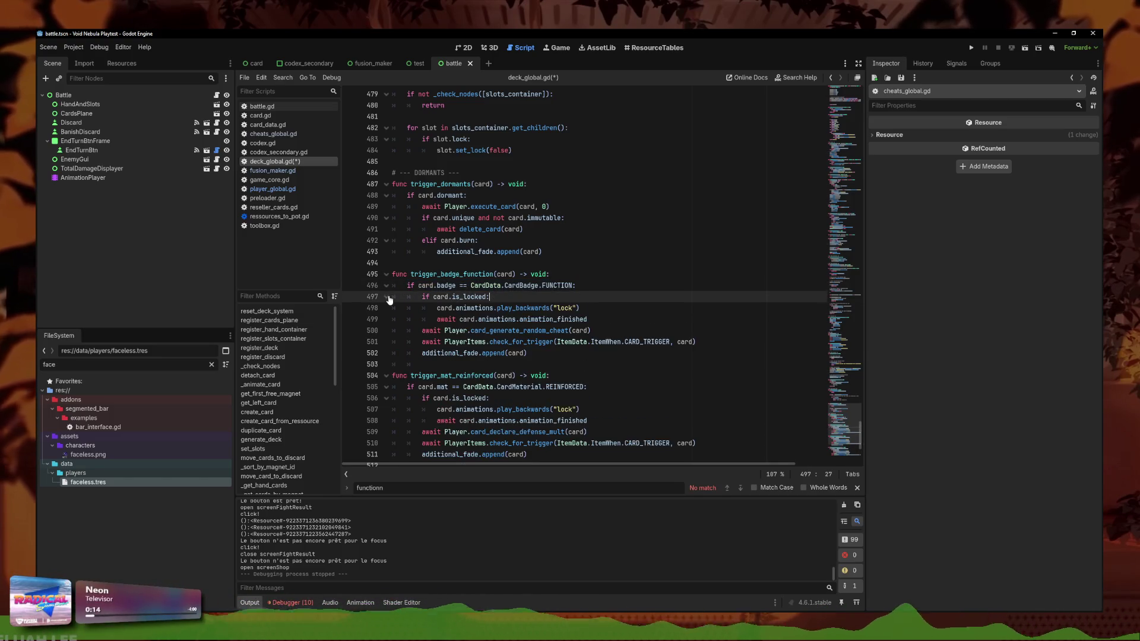
{"action": "left_click_drag", "start_coordinate": [574, 286], "coordinate": [344, 289]}
{"action": "left_click", "coordinate": [582, 286]}
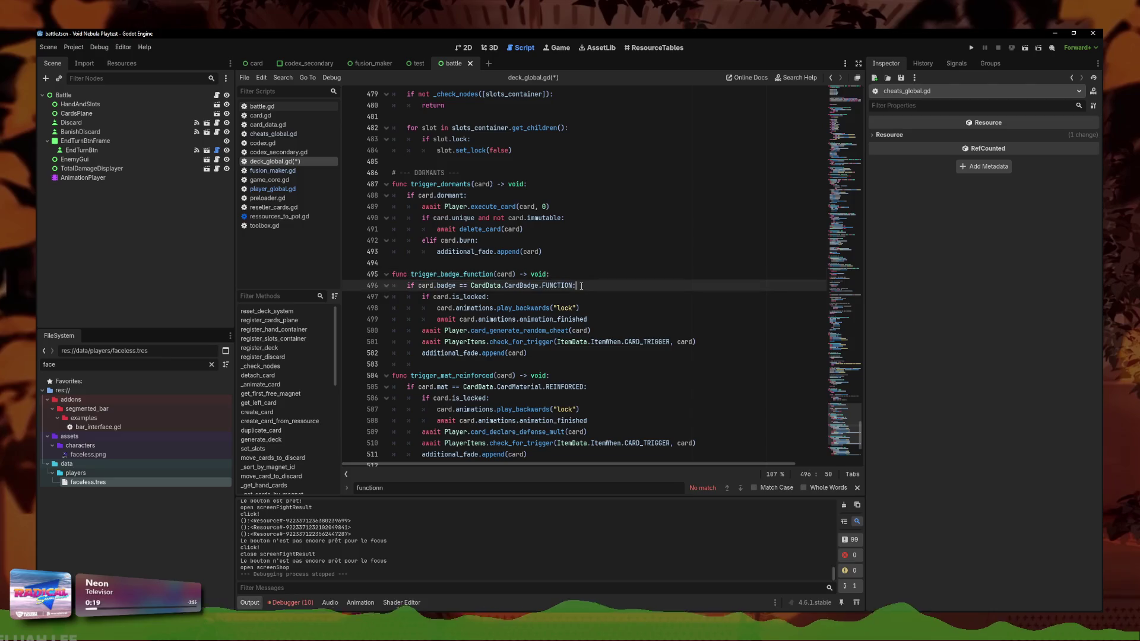
Start a match card.badge statement at the top of trigger_badge_function
{"action": "left_click", "coordinate": [573, 278]}
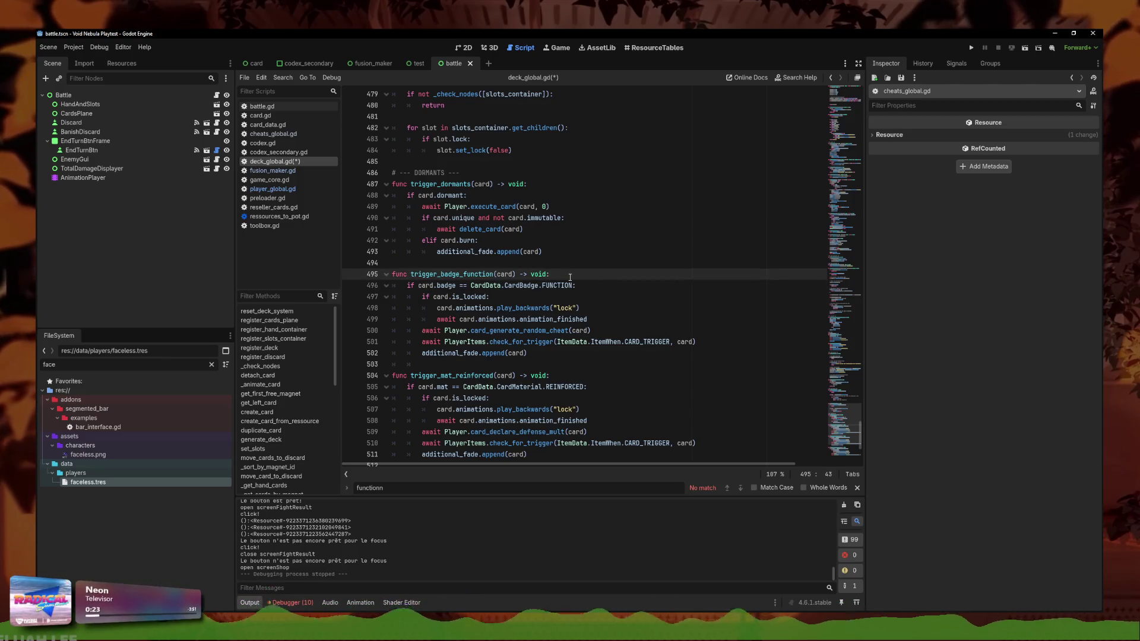
{"action": "key", "text": "Return"}
{"action": "type", "text": "tch card.badge"}
{"action": "key", "text": "ctrl+shift+Return"}
{"action": "type", "text": "var badge"}
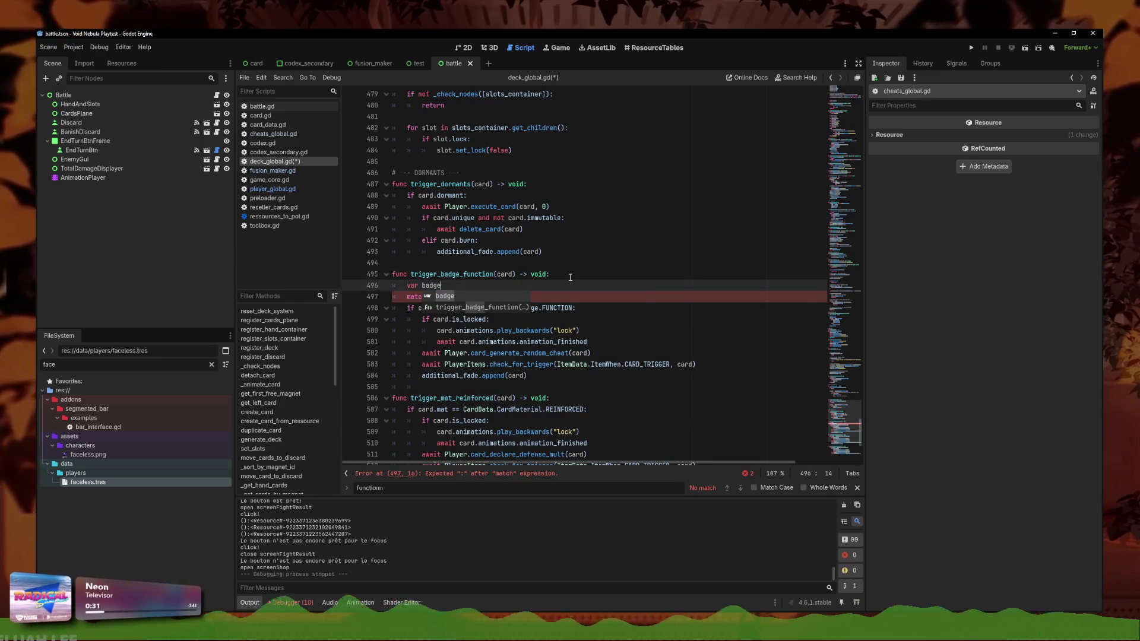
{"action": "key", "text": "BackSpace"}
{"action": "key", "text": "BackSpace"}
{"action": "key", "text": "BackSpace"}
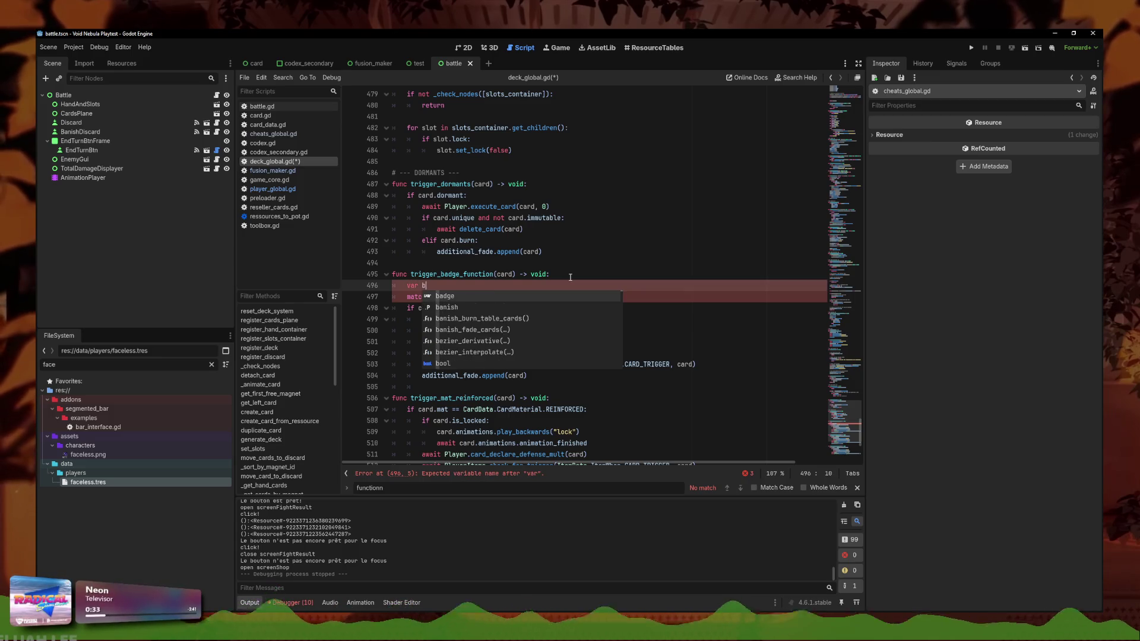
{"action": "key", "text": "BackSpace"}
{"action": "type", "text": "ccard_vba"}
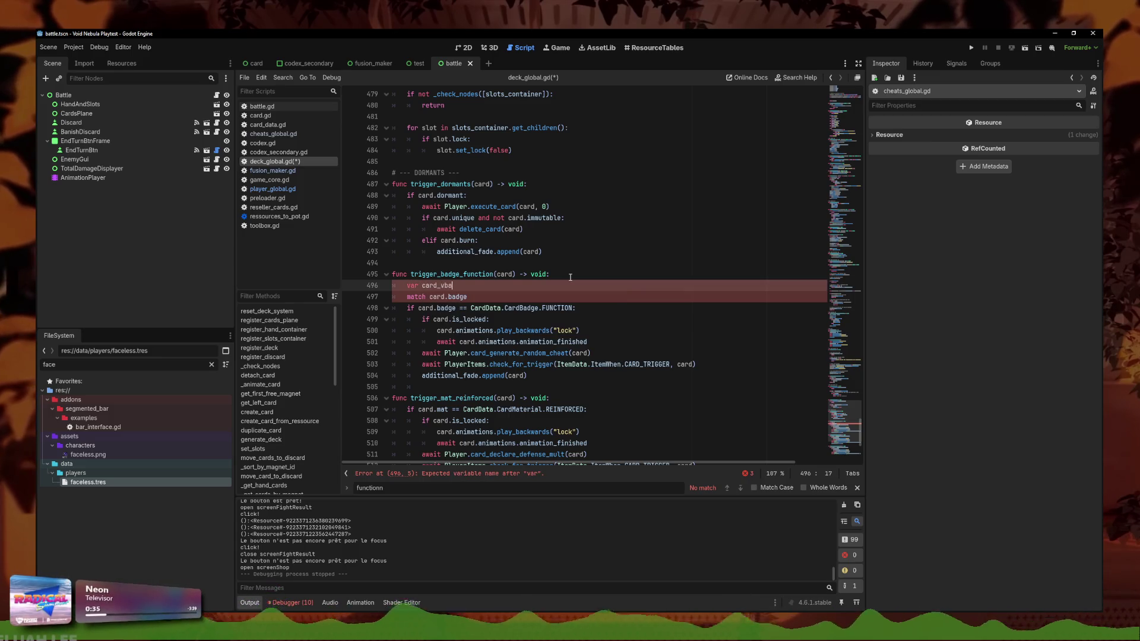
{"action": "key", "text": "BackSpace"}
{"action": "key", "text": "BackSpace"}
{"action": "key", "text": "BackSpace"}
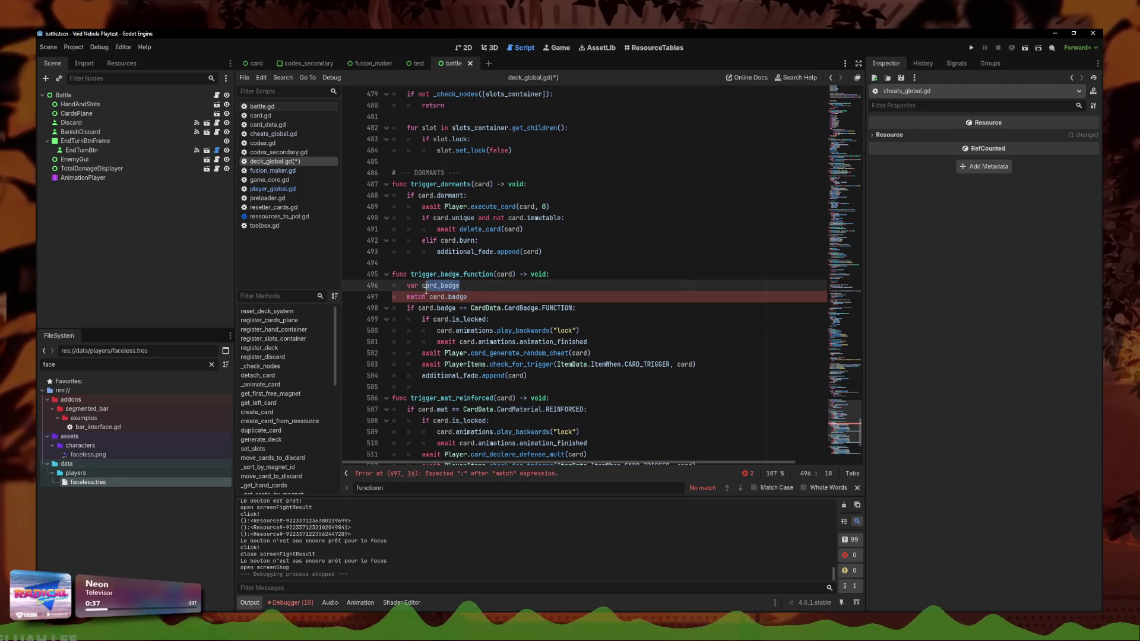
{"action": "type", "text": "b"}
Finish the match line with a colon and add a CardData.CardBadge.FUNCTION case
{"action": "left_click", "coordinate": [507, 302]}
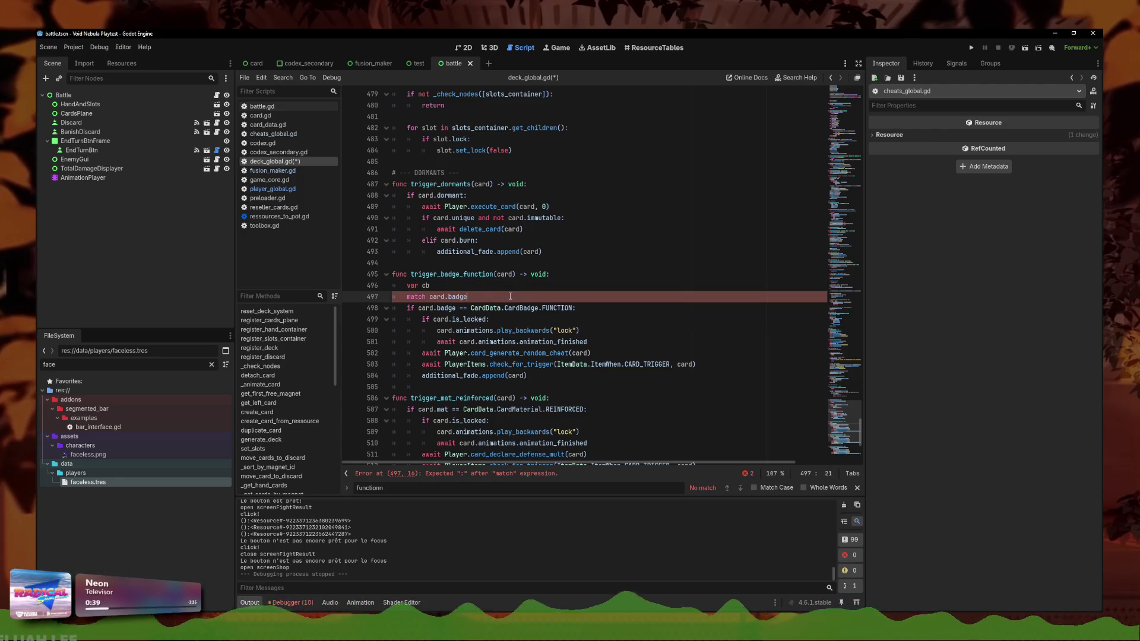
{"action": "type", "text": ":"}
{"action": "key", "text": "Return"}
{"action": "type", "text": "CardData."}
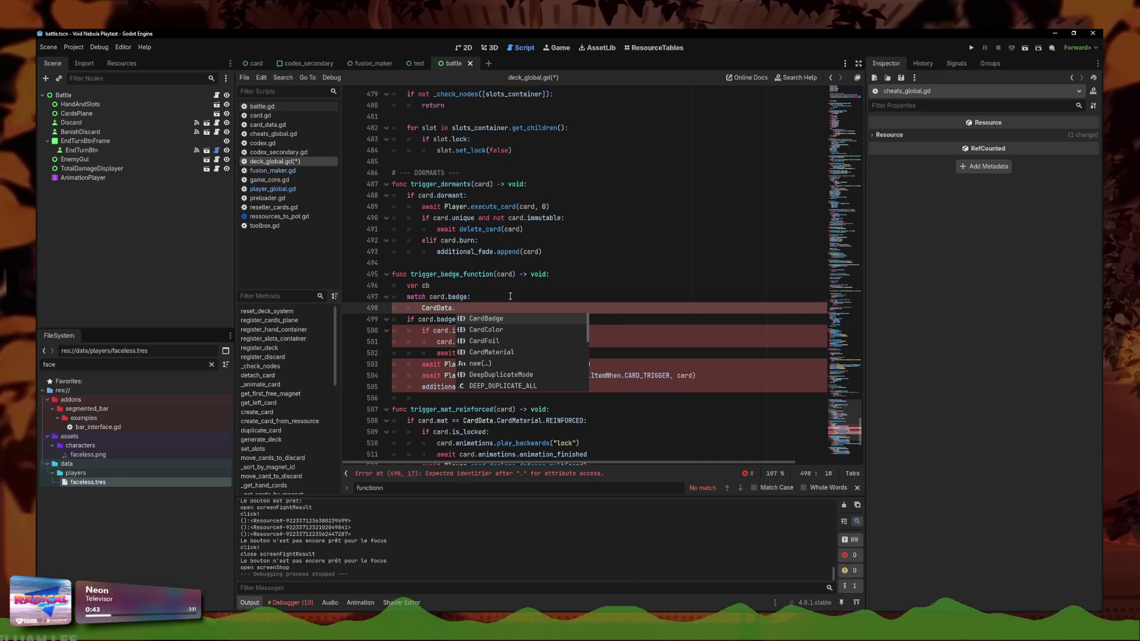
{"action": "type", "text": "CardBadge."}
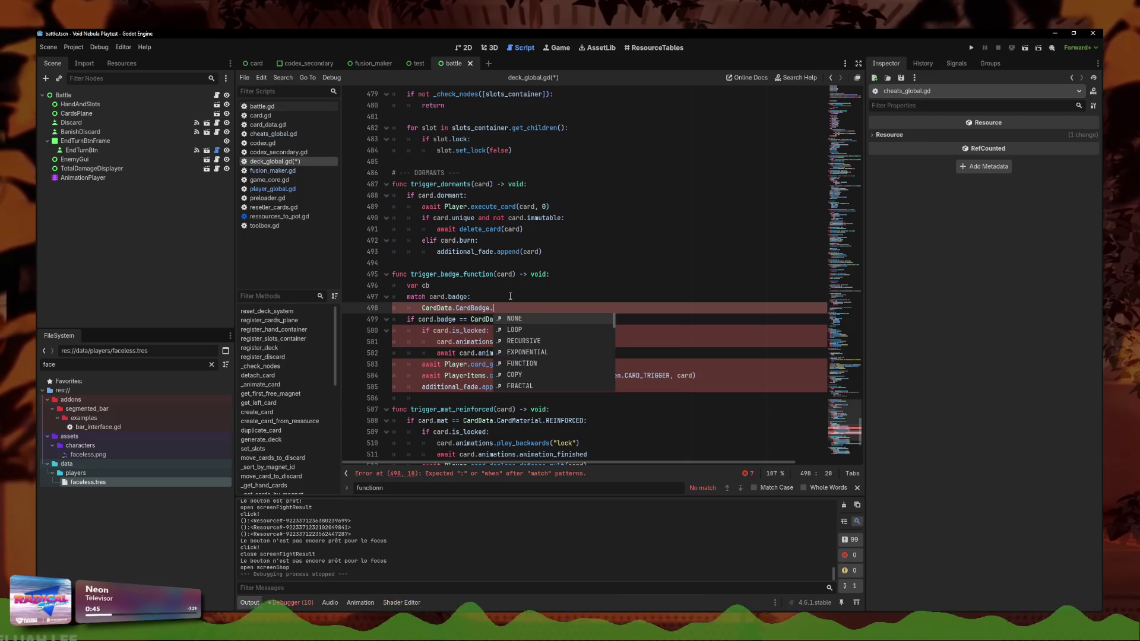
{"action": "type", "text": "f"}
{"action": "key", "text": "Down"}
{"action": "key", "text": "Return"}
{"action": "key", "text": "Return"}
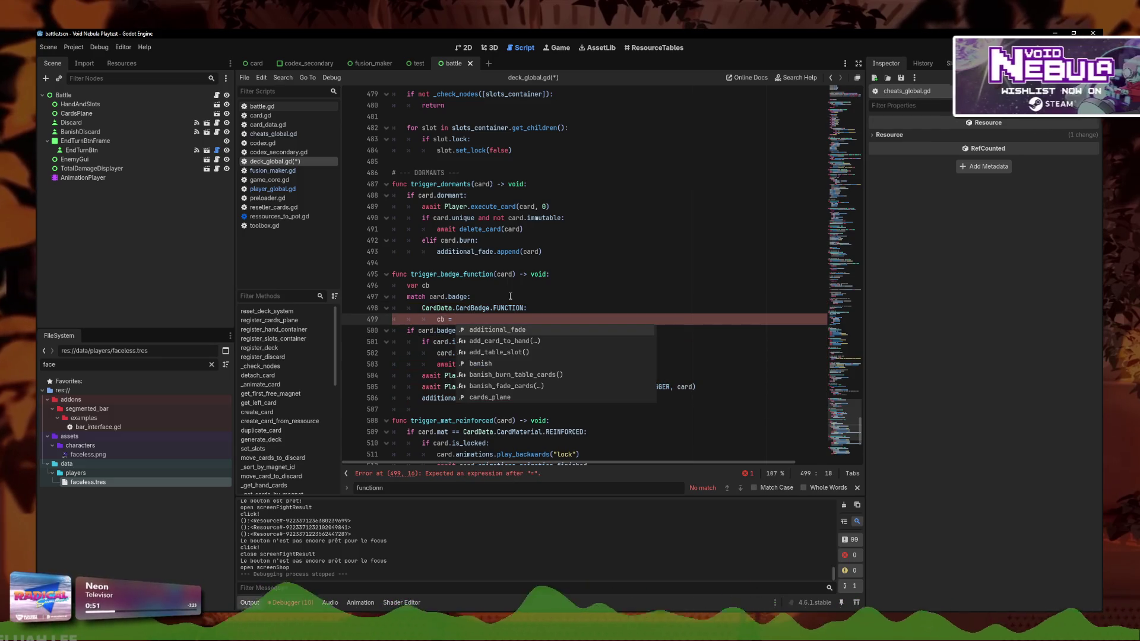
{"action": "type", "text": "C"}
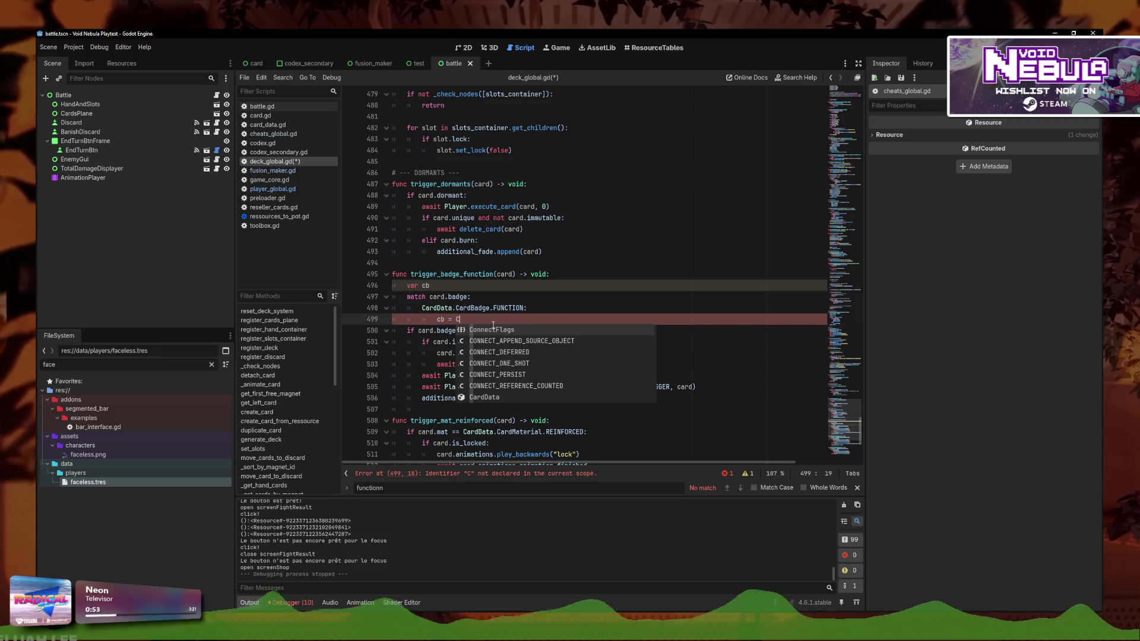
{"action": "key", "text": "Escape"}
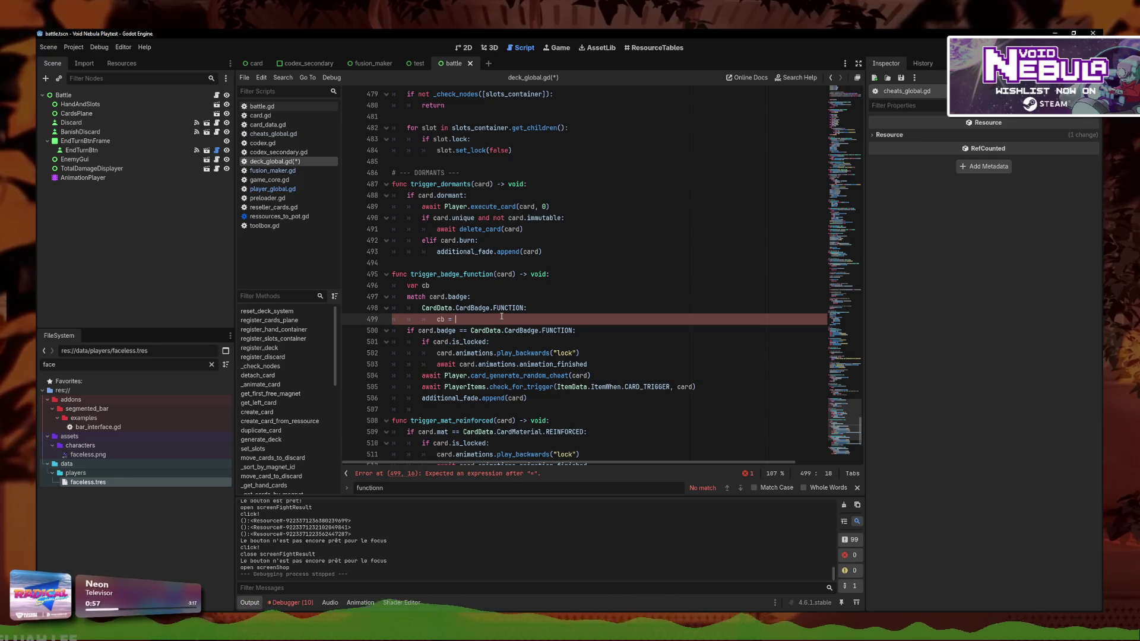
Type cb as Callable, assign it Player.card_generate_random_cheat without await, and leave cb.call( below
{"action": "left_click", "coordinate": [554, 374]}
{"action": "left_click", "coordinate": [456, 284]}
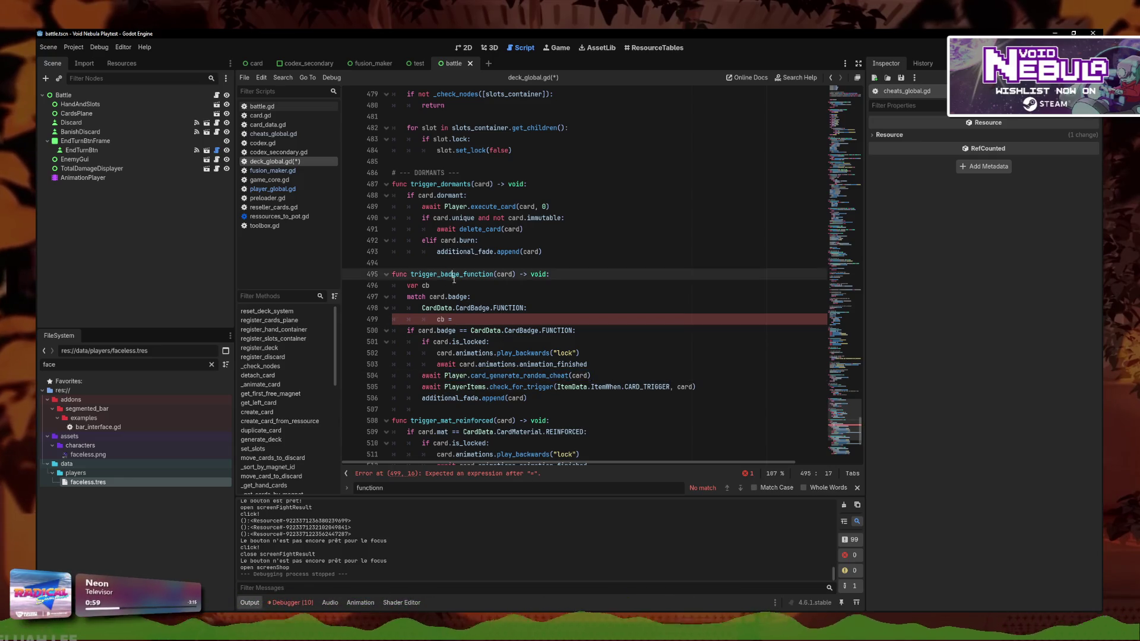
{"action": "type", "text": ":Ca"}
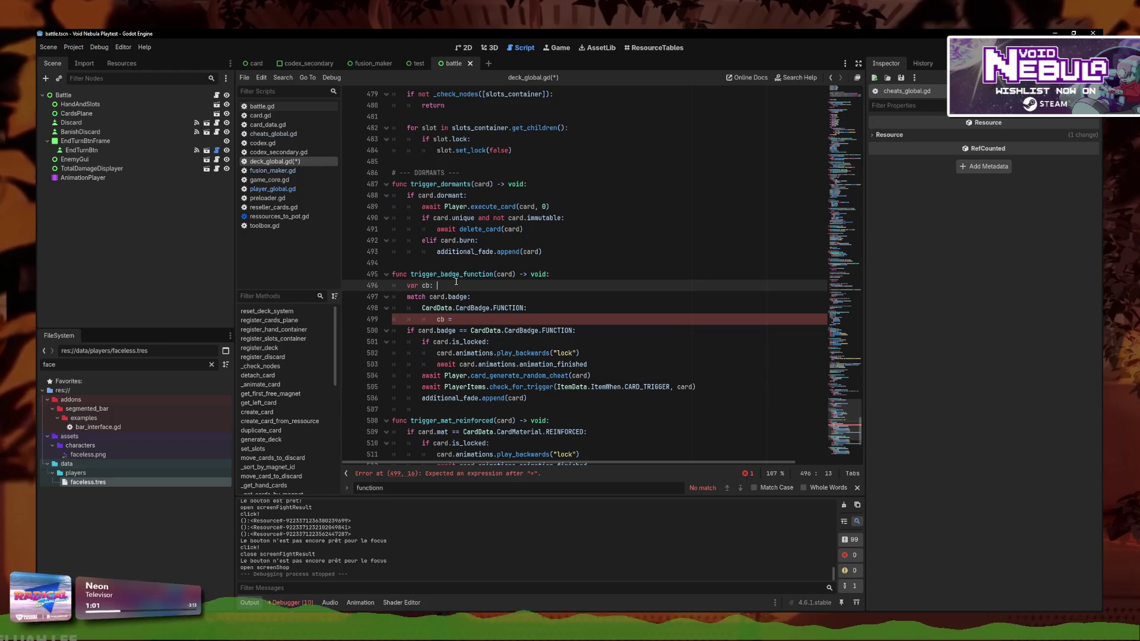
{"action": "type", "text": "llable"}
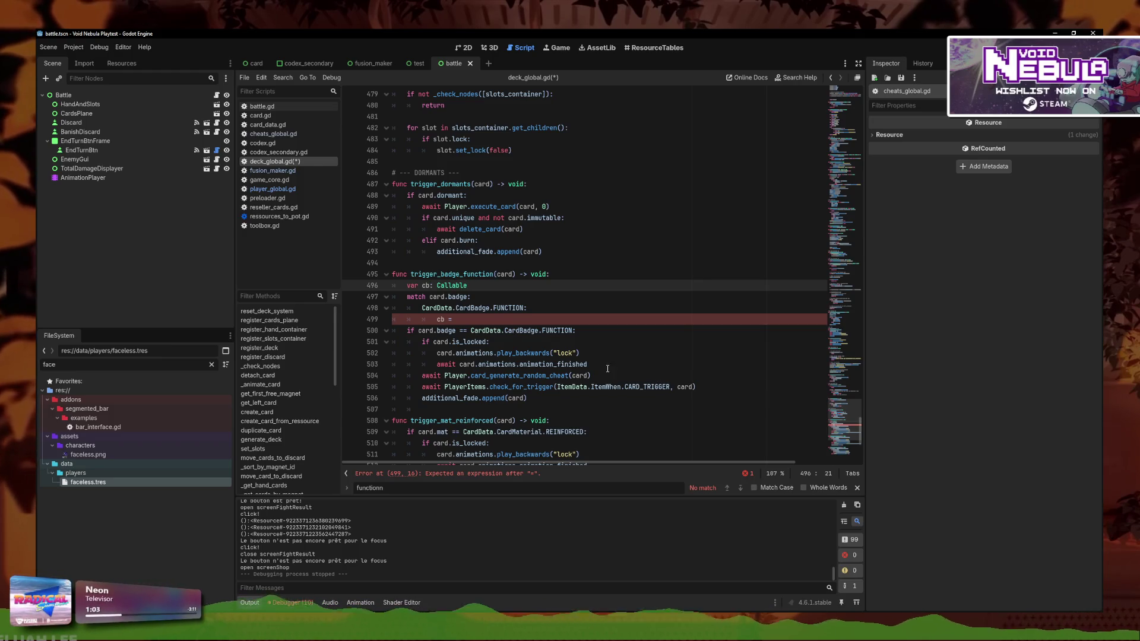
{"action": "left_click", "coordinate": [607, 370]}
{"action": "key", "text": "ctrl+shift+Left"}
{"action": "key", "text": "ctrl+shift+Left"}
{"action": "key", "text": "ctrl+shift+Left"}
{"action": "key", "text": "ctrl+c"}
{"action": "key", "text": "BackSpace"}
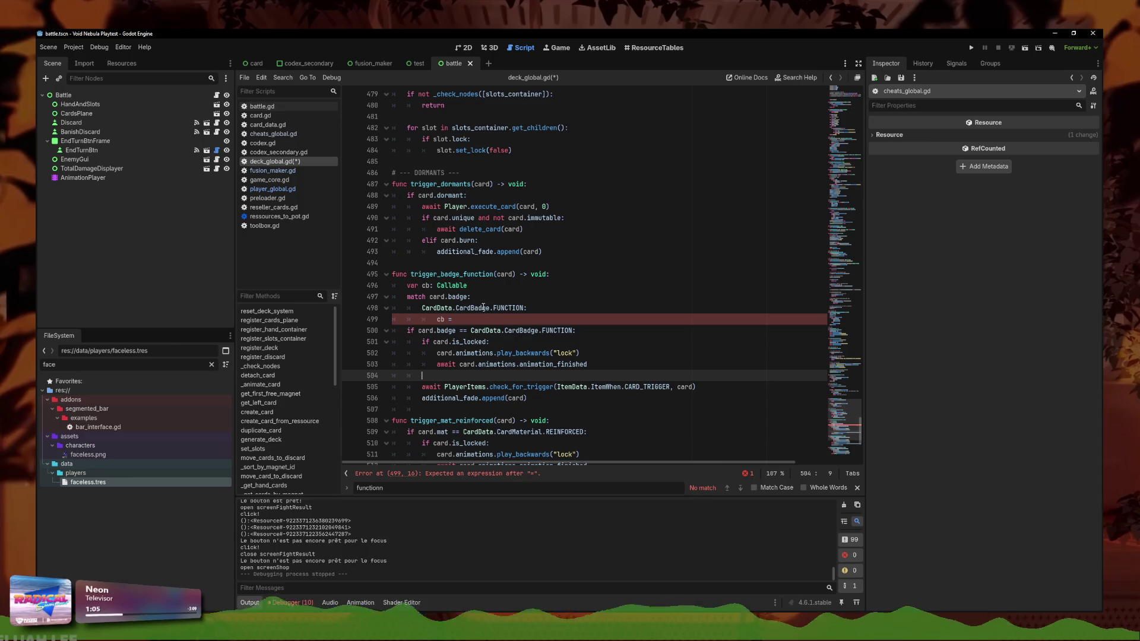
{"action": "left_click", "coordinate": [475, 319]}
{"action": "key", "text": "ctrl+v"}
{"action": "left_click_drag", "start_coordinate": [476, 319], "coordinate": [454, 319]}
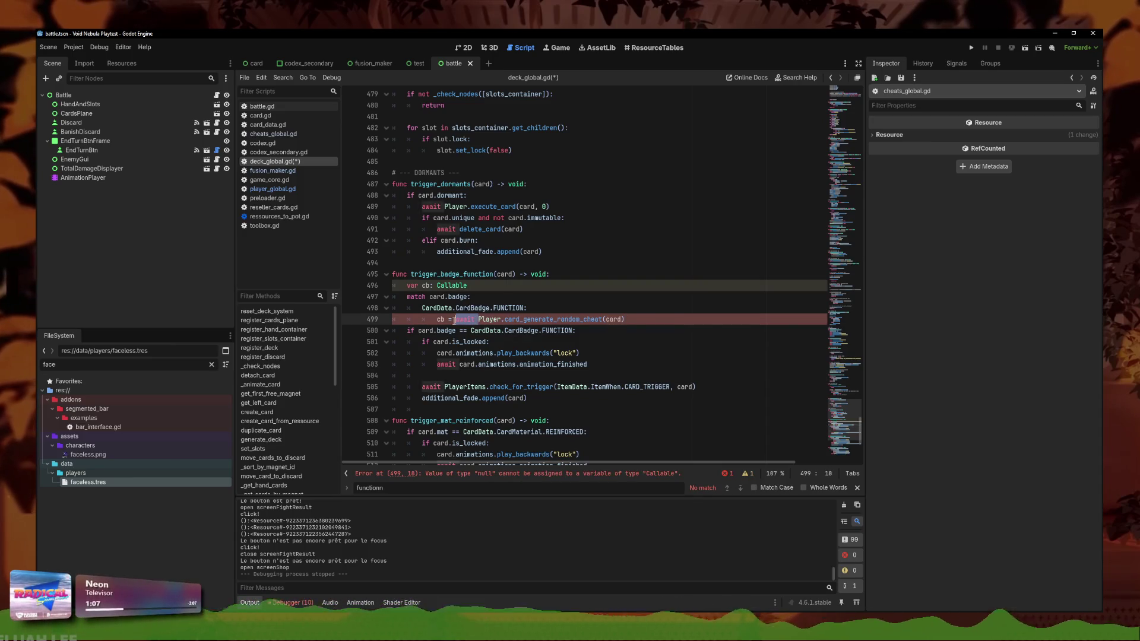
{"action": "key", "text": "BackSpace"}
{"action": "left_click", "coordinate": [474, 376]}
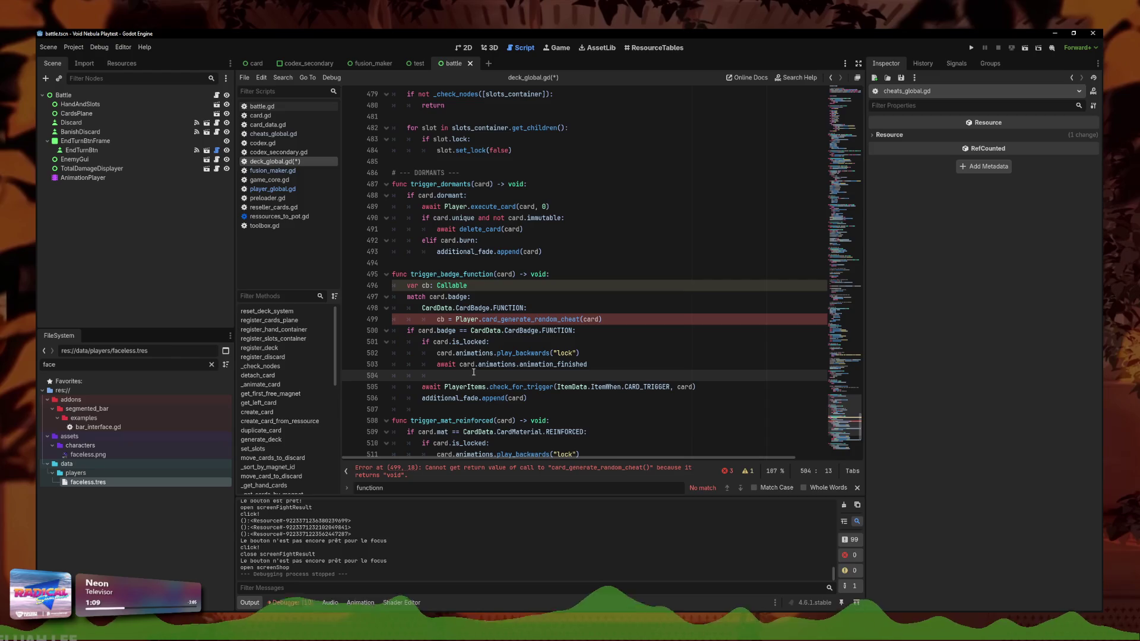
{"action": "type", "text": "cb.call("}
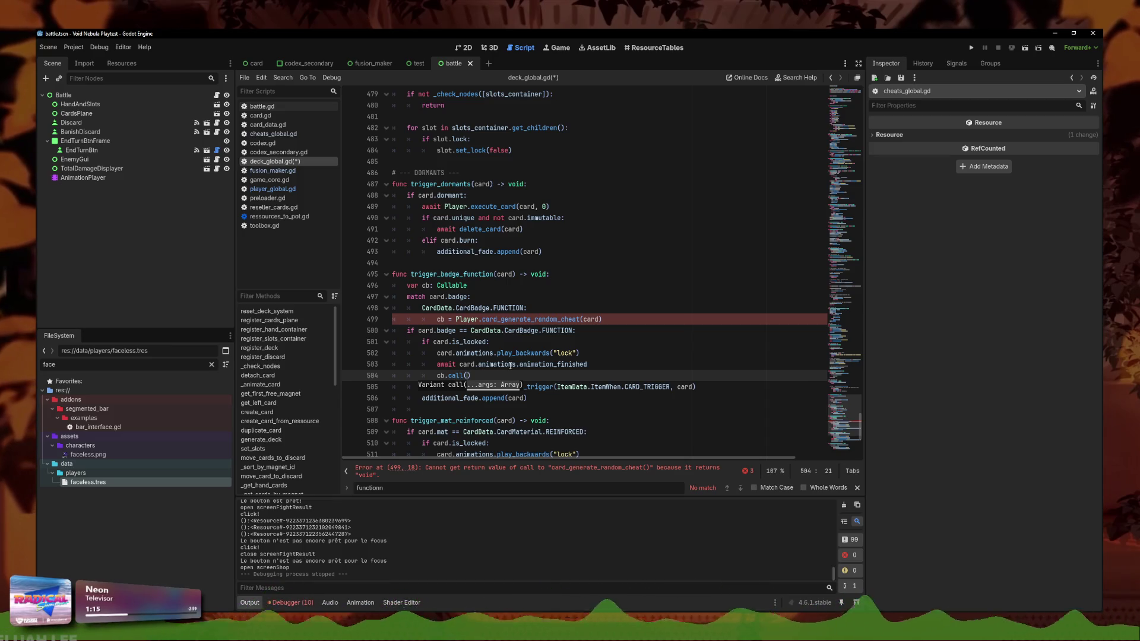
Move the card argument from the random cheat call into cb.call, then remove it
{"action": "left_click", "coordinate": [611, 321]}
{"action": "left_click_drag", "start_coordinate": [598, 320], "coordinate": [581, 321]}
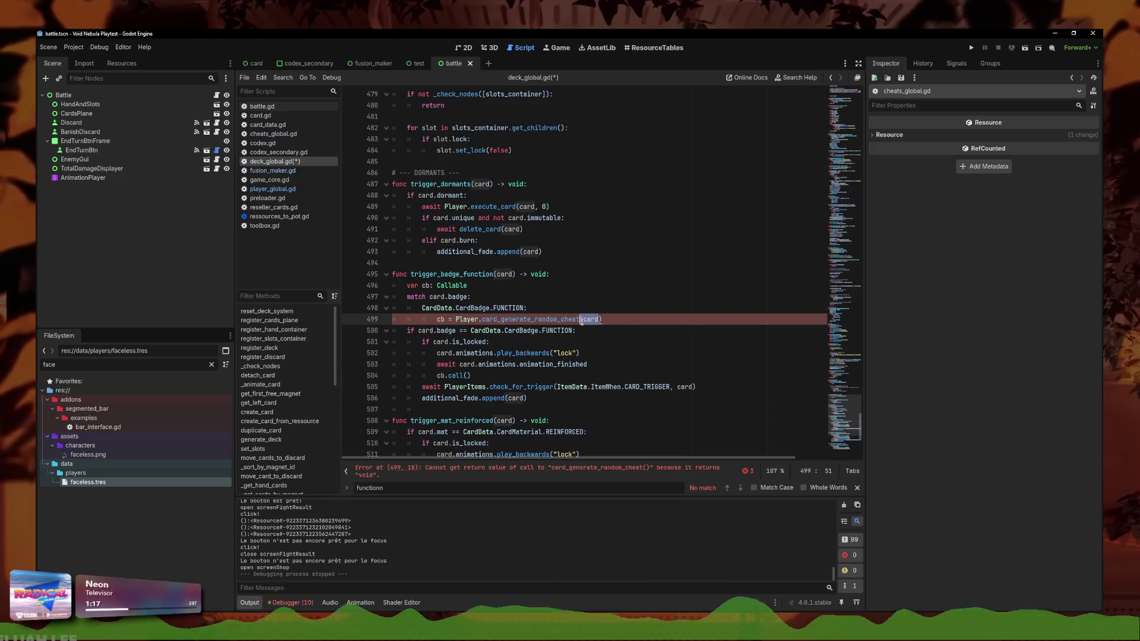
{"action": "key", "text": "BackSpace"}
{"action": "left_click", "coordinate": [468, 376]}
{"action": "type", "text": "card"}
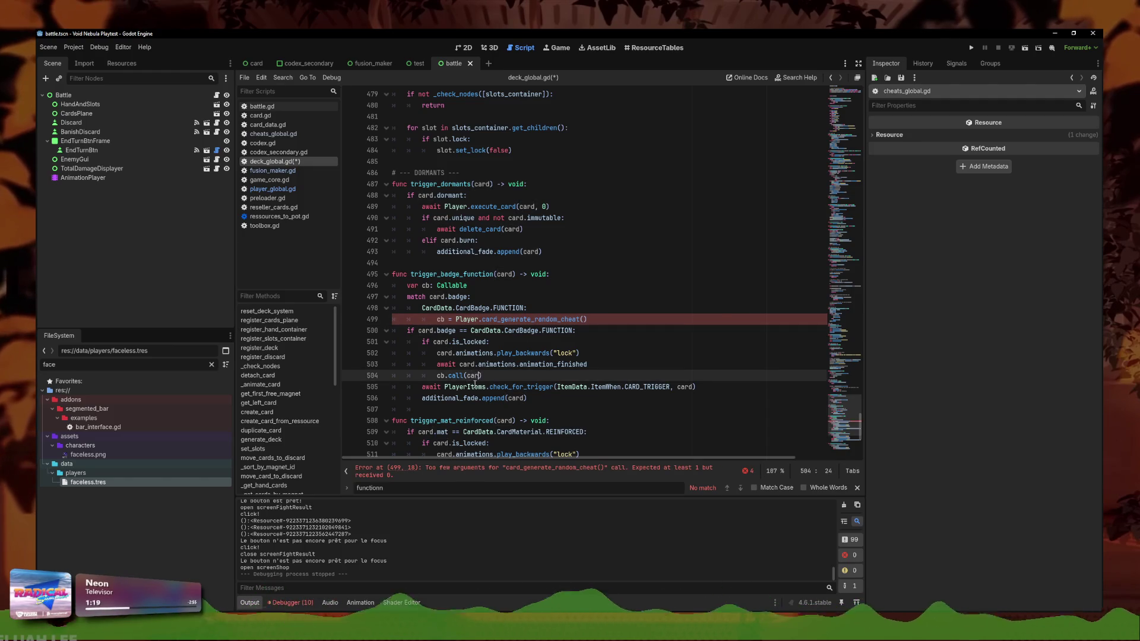
{"action": "key", "text": "alt+Tab"}
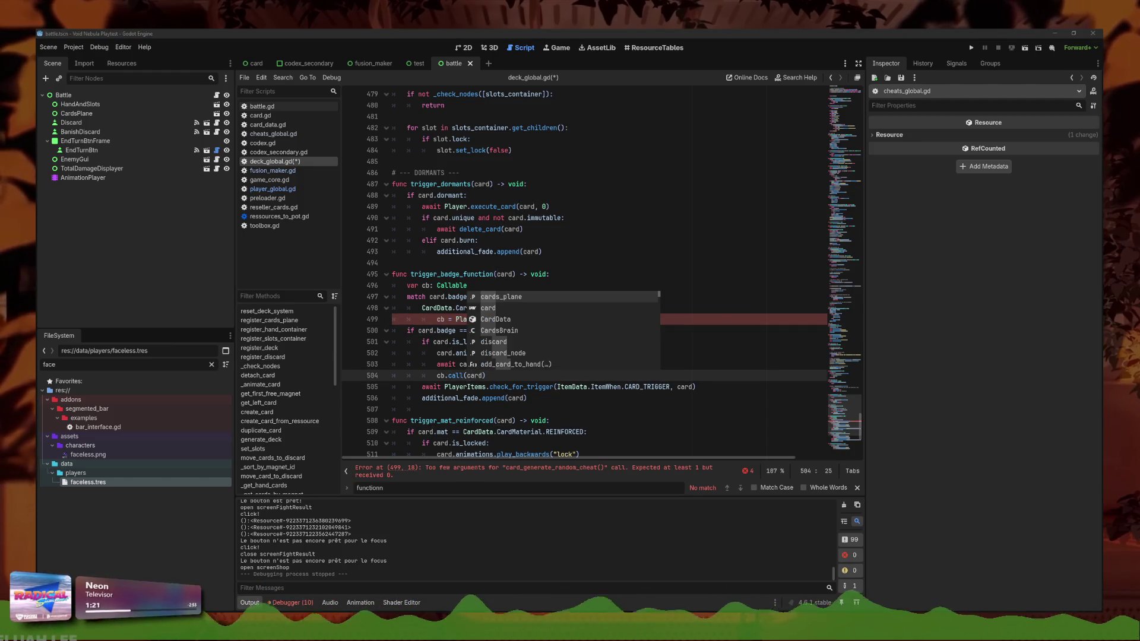
{"action": "key", "text": "alt+Tab"}
{"action": "key", "text": "Up"}
{"action": "key", "text": "Up"}
{"action": "key", "text": "Up"}
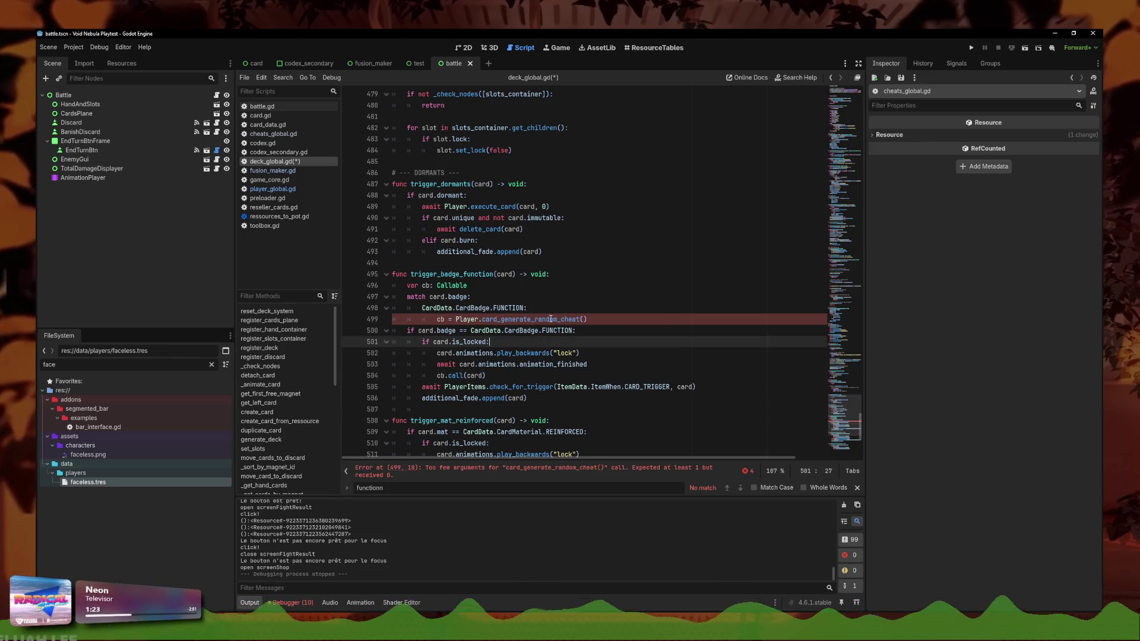
{"action": "left_click", "coordinate": [583, 310]}
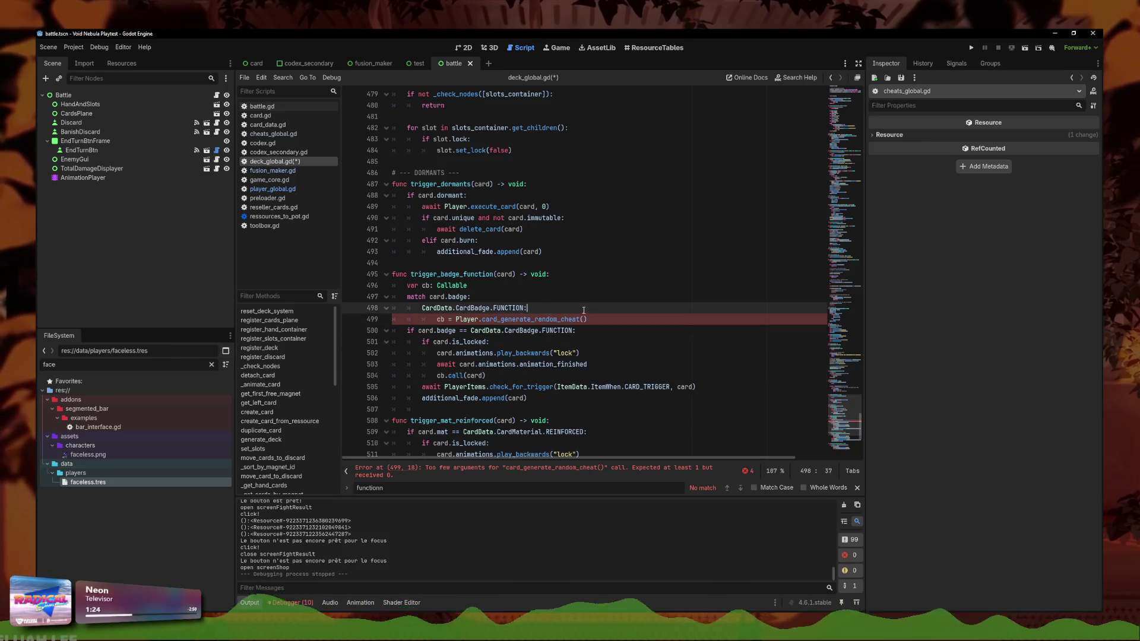
{"action": "left_click", "coordinate": [529, 475]}
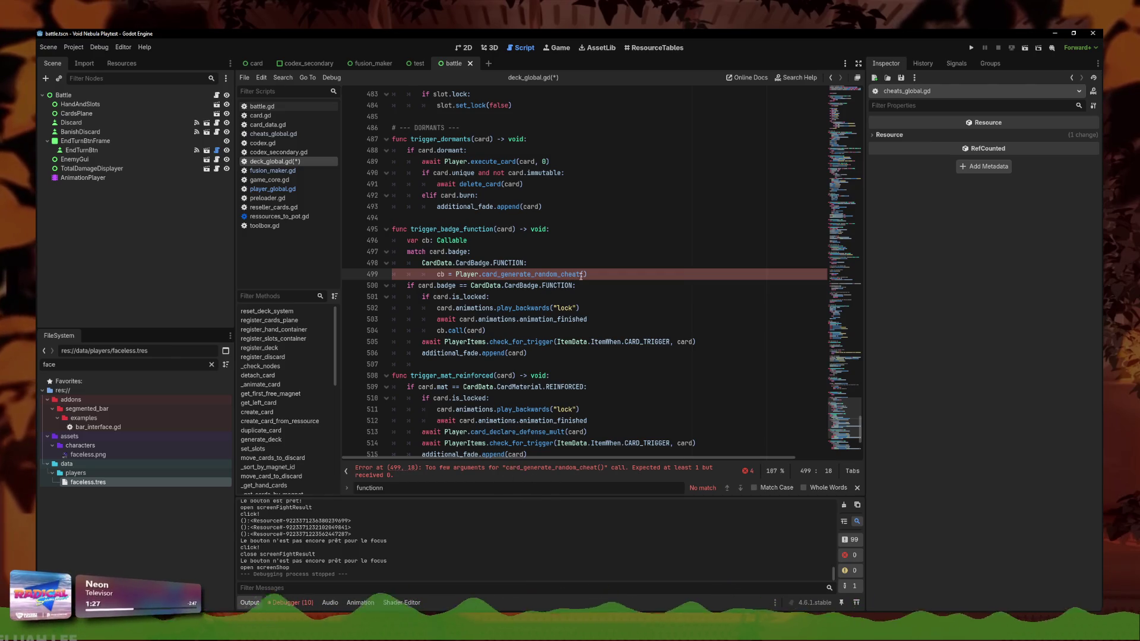
{"action": "type", "text": "card"}
{"action": "left_click", "coordinate": [484, 330]}
{"action": "key", "text": "BackSpace"}
{"action": "key", "text": "BackSpace"}
{"action": "key", "text": "BackSpace"}
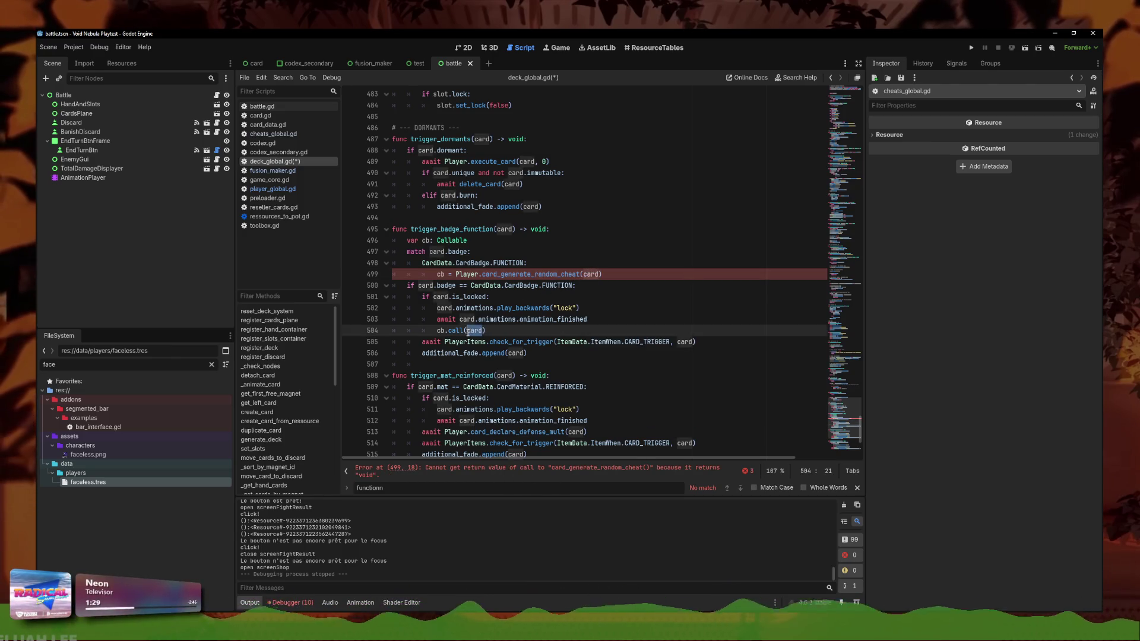
{"action": "left_click", "coordinate": [622, 274]}
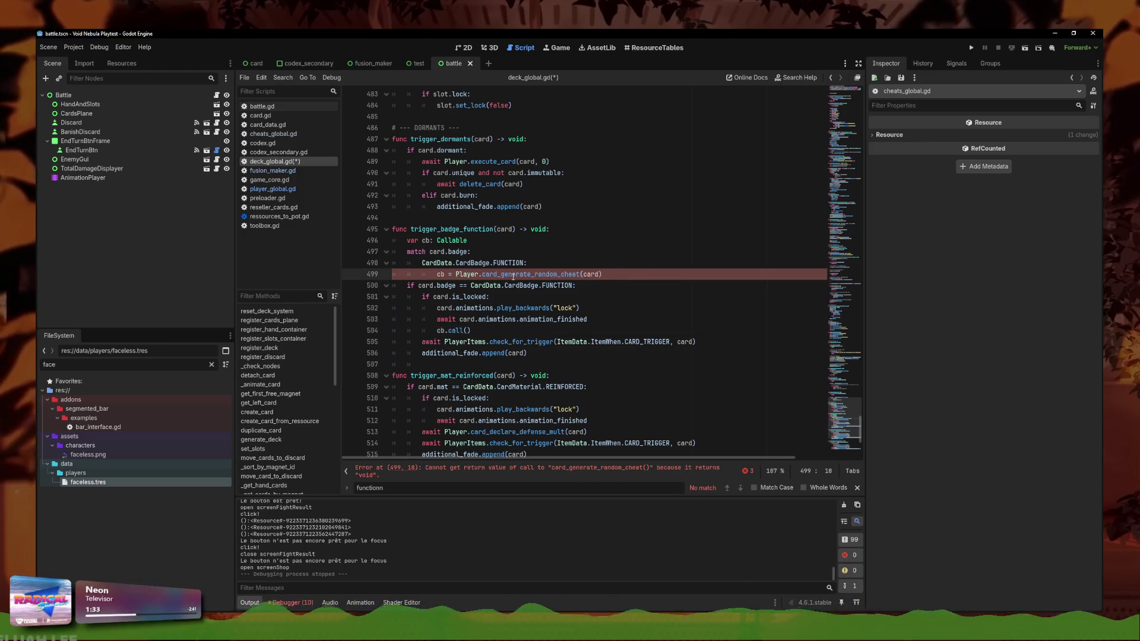
Cut card from the random cheat call into cb.call(), then undo and redo the change
{"action": "mouse_move", "coordinate": [513, 277]}
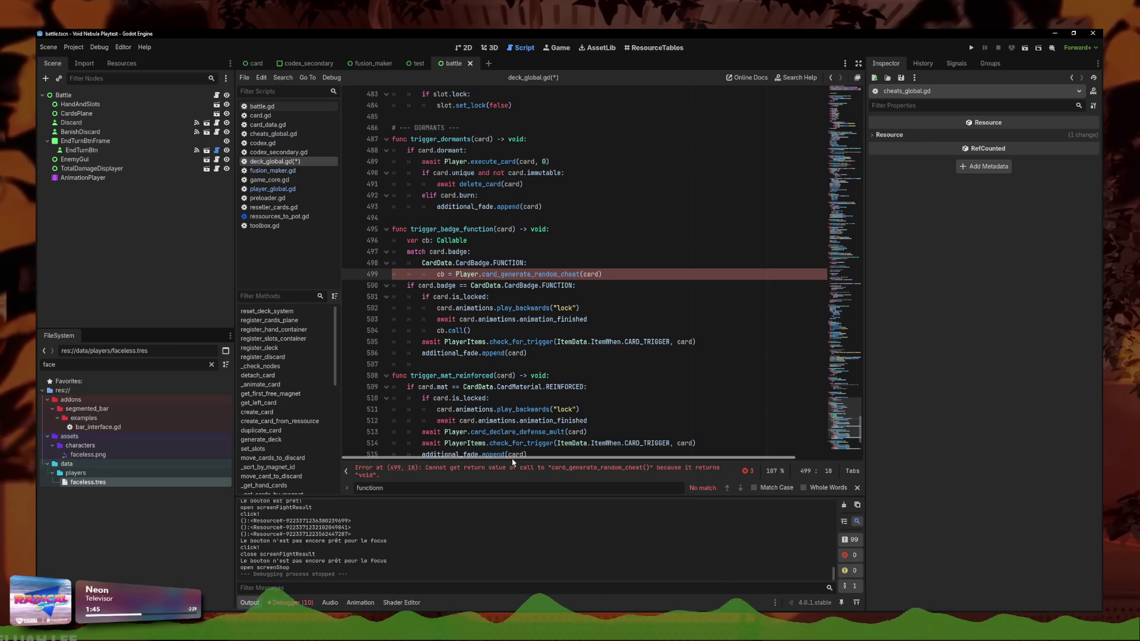
{"action": "left_click", "coordinate": [477, 241]}
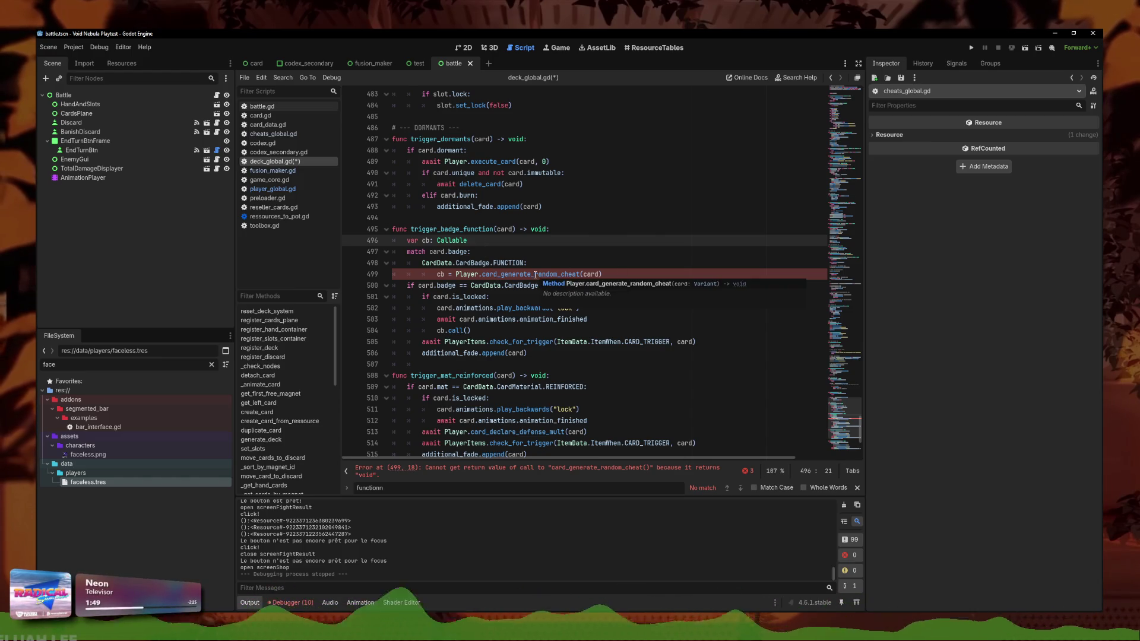
{"action": "left_click", "coordinate": [632, 281]}
{"action": "left_click_drag", "start_coordinate": [631, 274], "coordinate": [477, 273]}
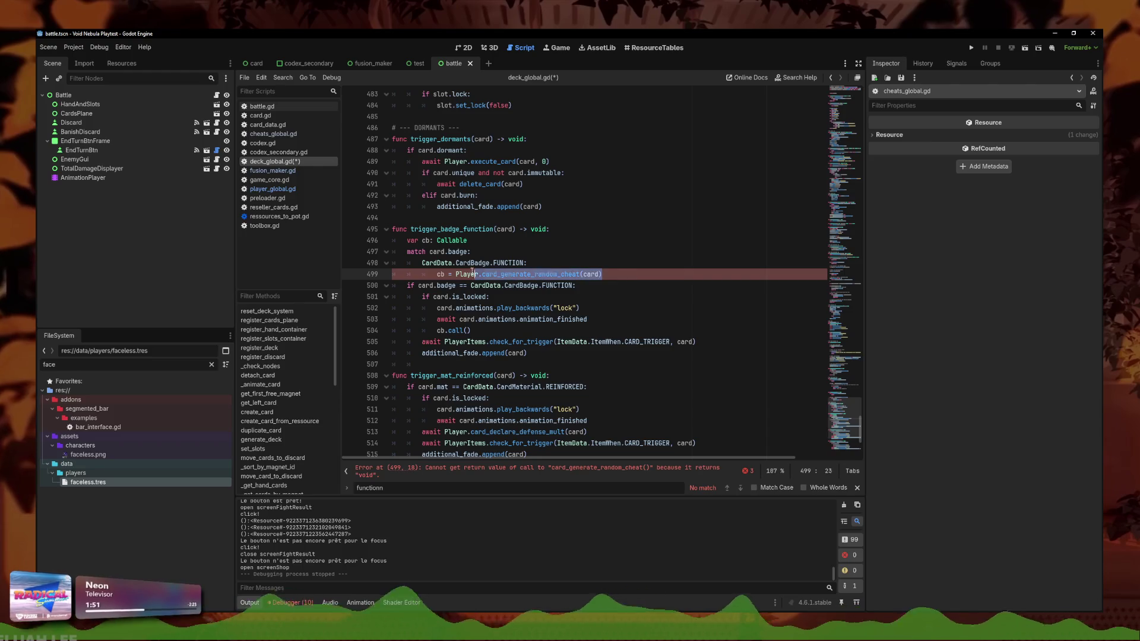
{"action": "double_click", "coordinate": [591, 274]}
{"action": "key", "text": "ctrl+x"}
{"action": "left_click", "coordinate": [469, 331]}
{"action": "key", "text": "ctrl+v"}
{"action": "left_click", "coordinate": [583, 274]}
{"action": "key", "text": "ctrl+z"}
{"action": "key", "text": "ctrl+z"}
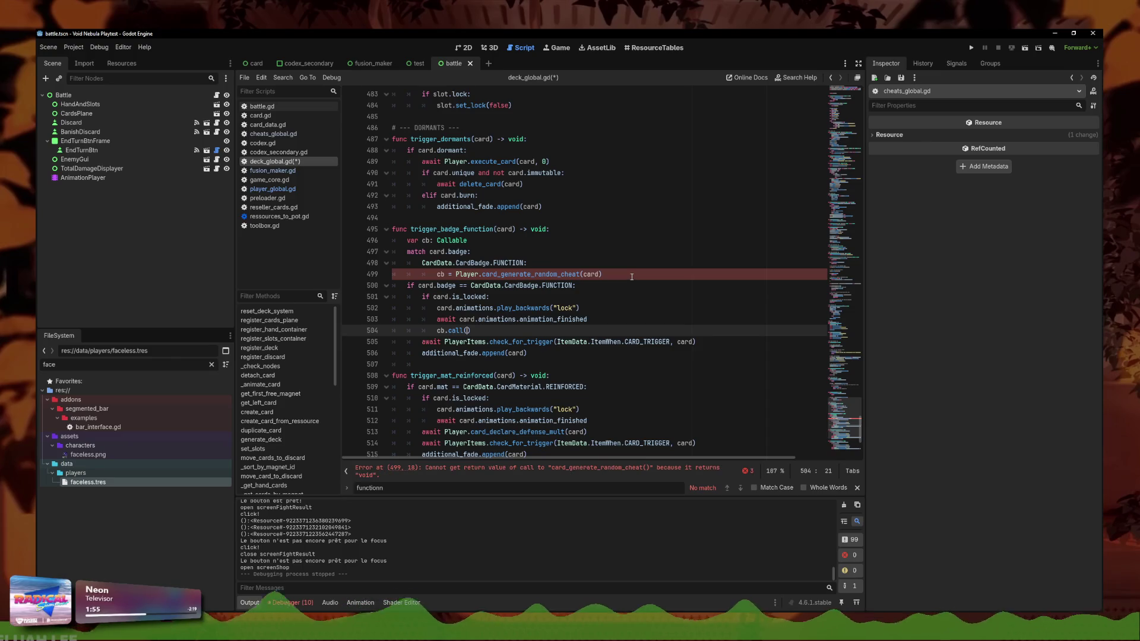
{"action": "key", "text": "ctrl+y"}
{"action": "key", "text": "ctrl+y"}
{"action": "key", "text": "ctrl+y"}
{"action": "key", "text": "ctrl+y"}
Delete the match card.badge block on lines 497–499
{"action": "key", "text": "ctrl+z"}
{"action": "left_click_drag", "start_coordinate": [588, 274], "coordinate": [392, 251]}
{"action": "key", "text": "BackSpace"}
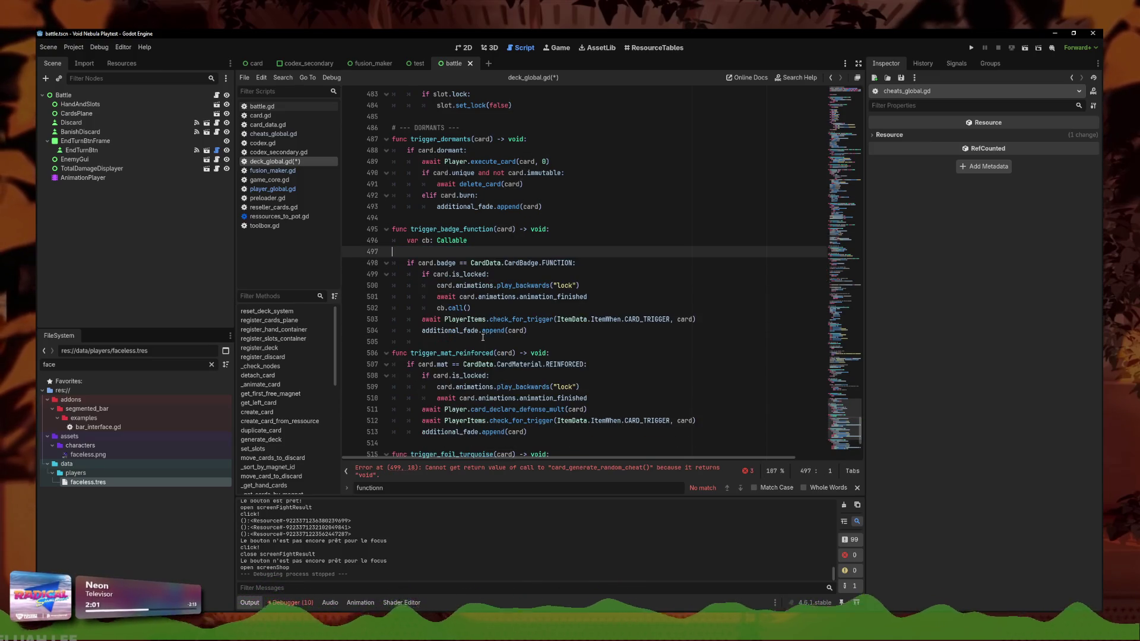
Replace cb.call() with the match block, calling the random cheat directly under FUNCTION
{"action": "key", "text": "ctrl+z"}
{"action": "key", "text": "ctrl+y"}
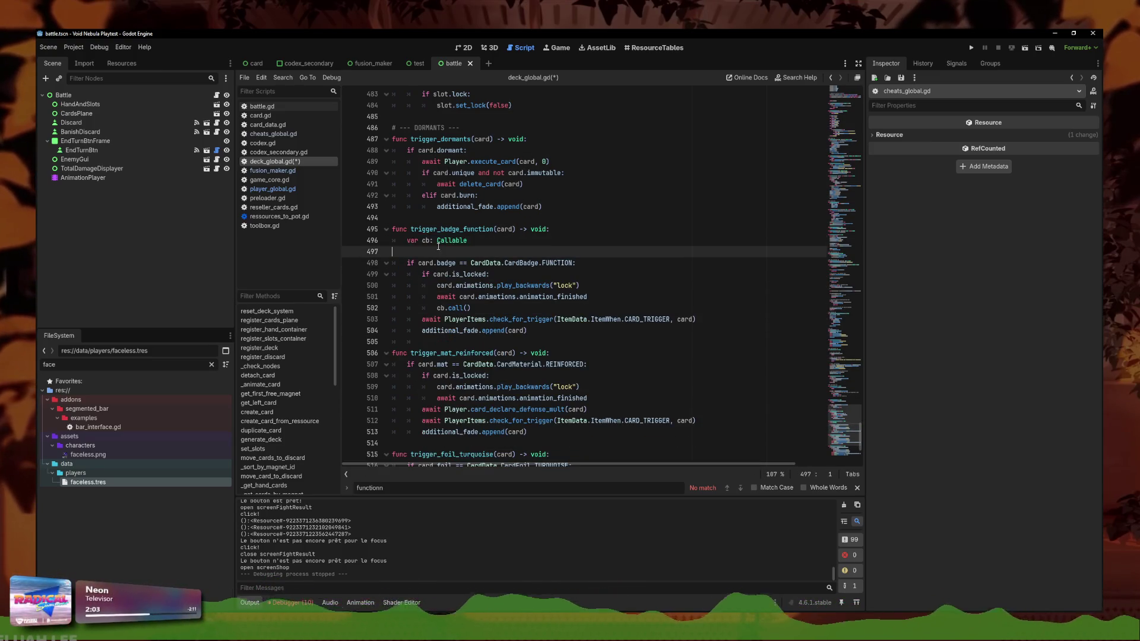
{"action": "key", "text": "shift+Up"}
{"action": "key", "text": "BackSpace"}
{"action": "key", "text": "BackSpace"}
{"action": "left_click", "coordinate": [433, 285]}
{"action": "key", "text": "shift+End"}
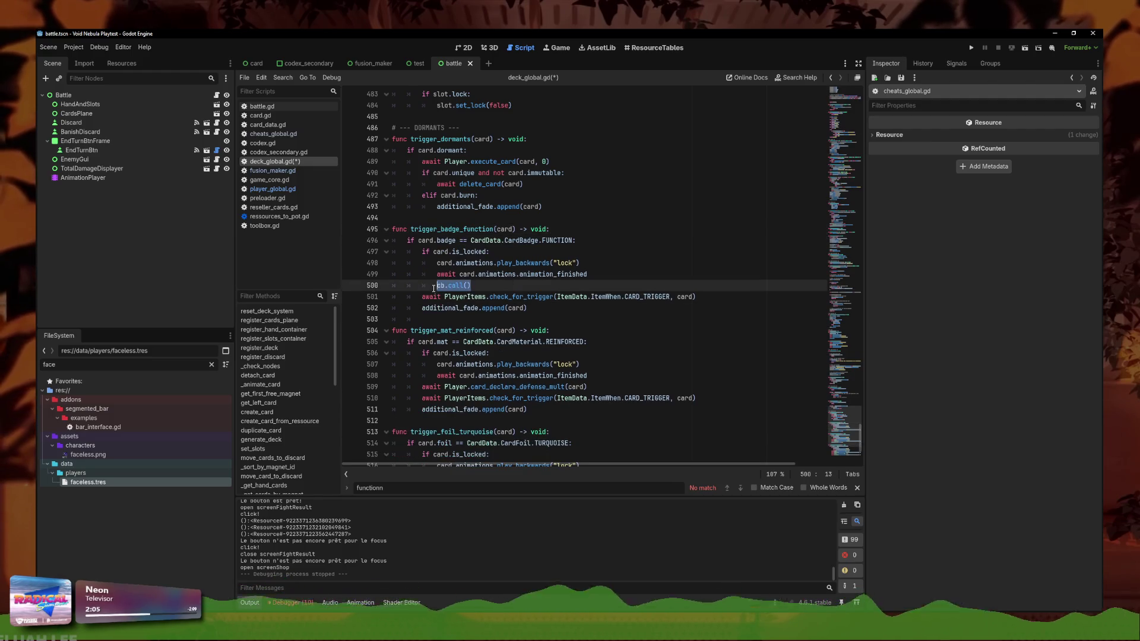
{"action": "key", "text": "ctrl+v"}
{"action": "key", "text": "Down"}
{"action": "key", "text": "Tab"}
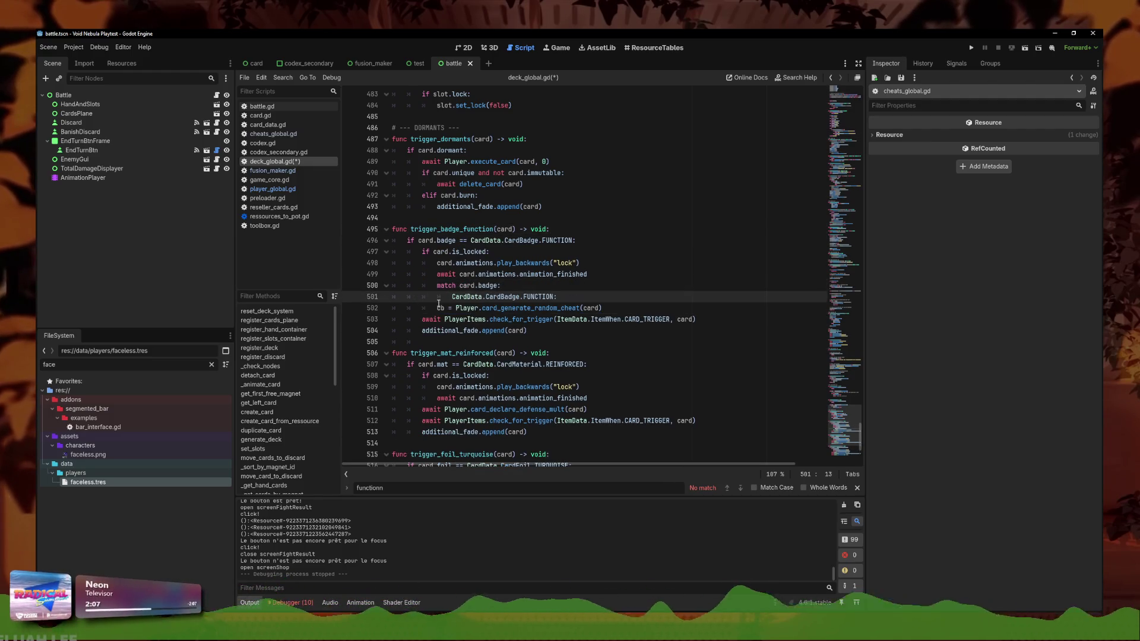
{"action": "left_click", "coordinate": [438, 307]}
{"action": "key", "text": "Tab"}
{"action": "key", "text": "Tab"}
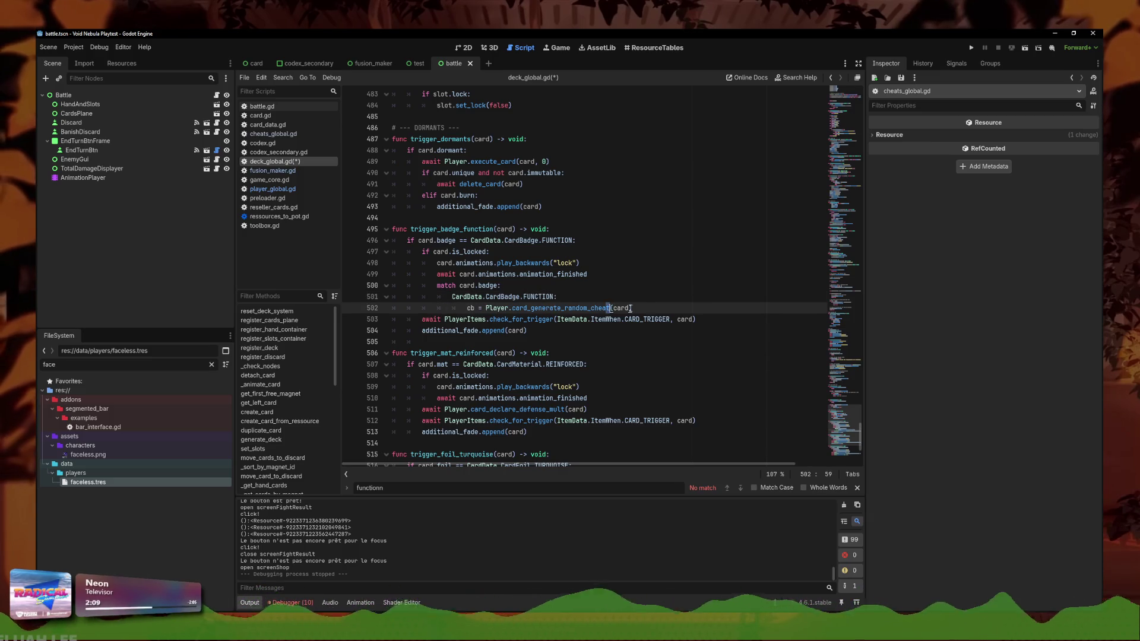
{"action": "left_click_drag", "start_coordinate": [489, 307], "coordinate": [467, 308]}
{"action": "key", "text": "BackSpace"}
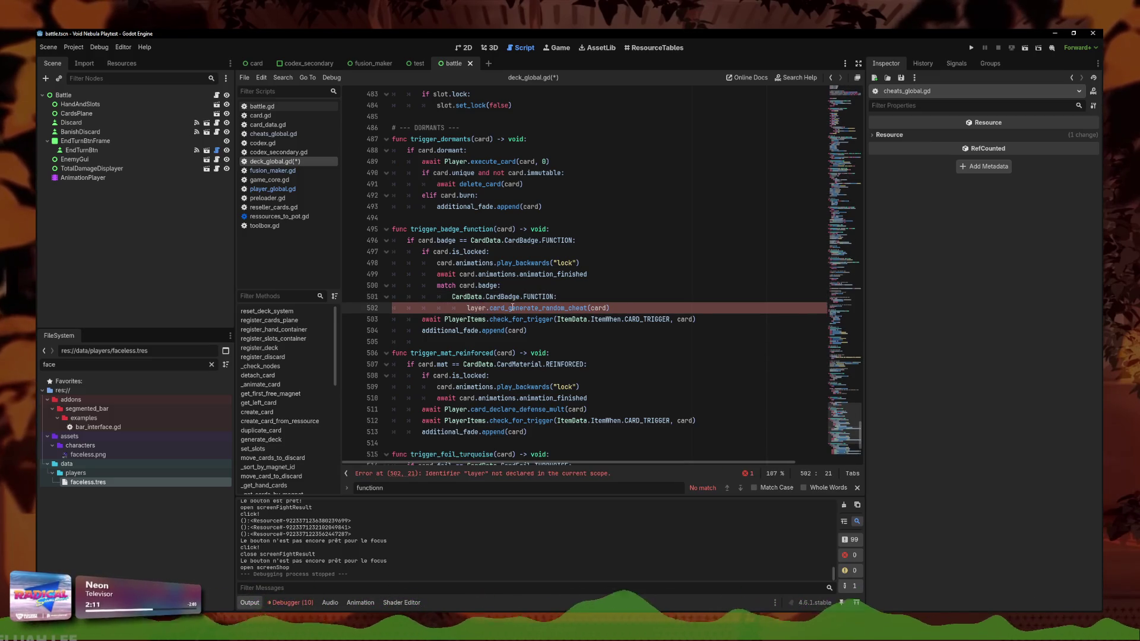
{"action": "type", "text": "P"}
Add a CardData.CardBadge.COPY case calling card_generate_copy_cheat
{"action": "left_click", "coordinate": [617, 308]}
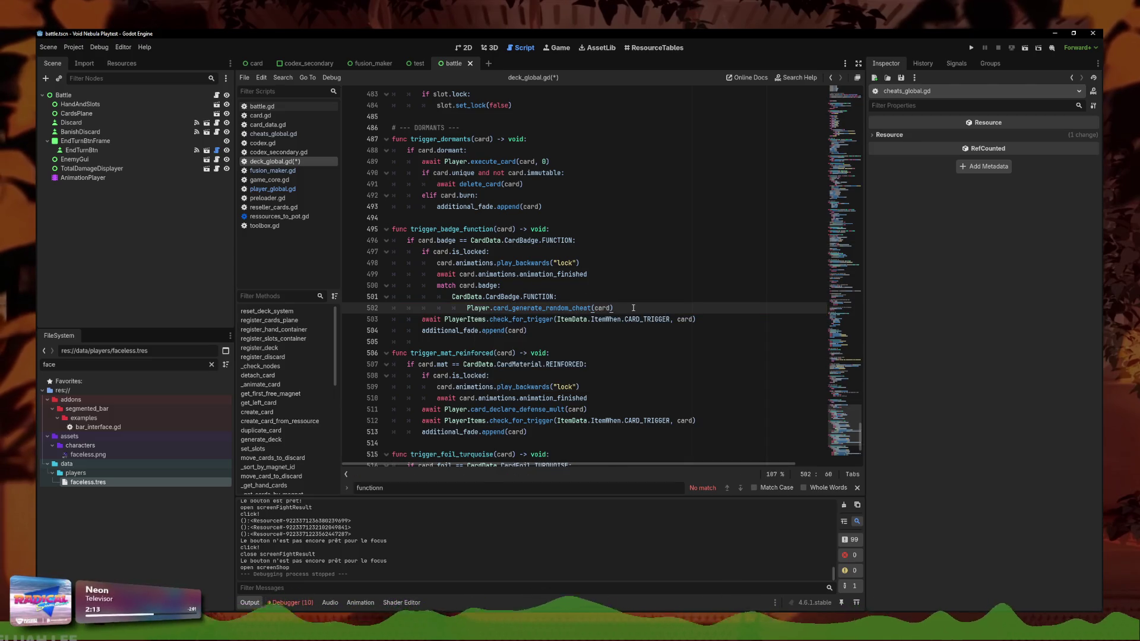
{"action": "key", "text": "Return"}
{"action": "type", "text": "CardData.CardBadge."}
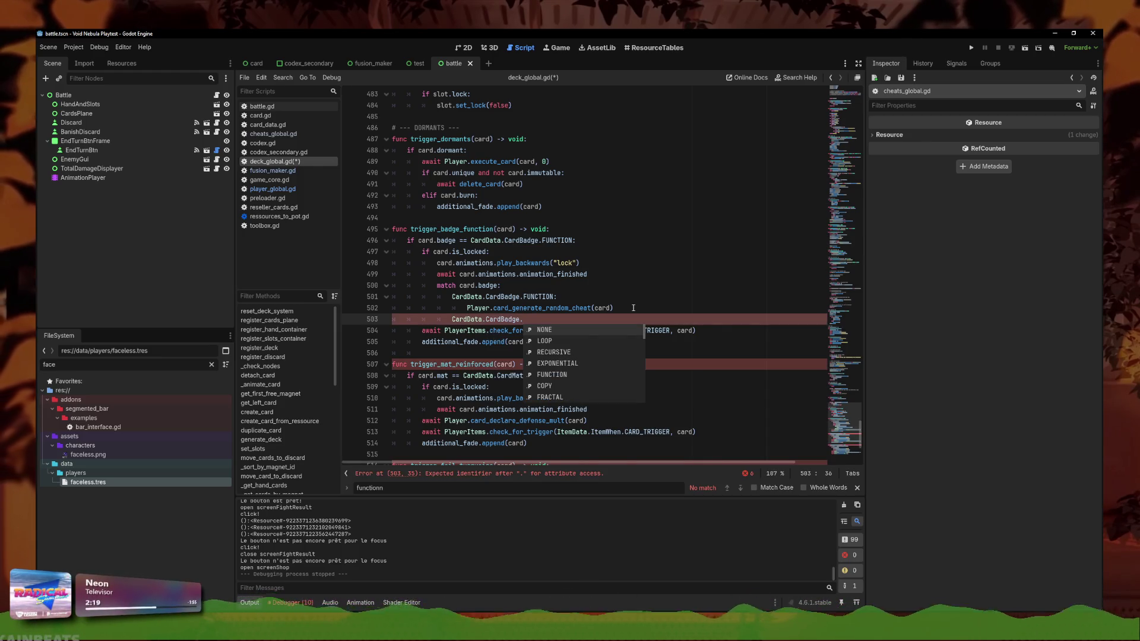
{"action": "key", "text": "Down"}
{"action": "key", "text": "Down"}
{"action": "key", "text": "Down"}
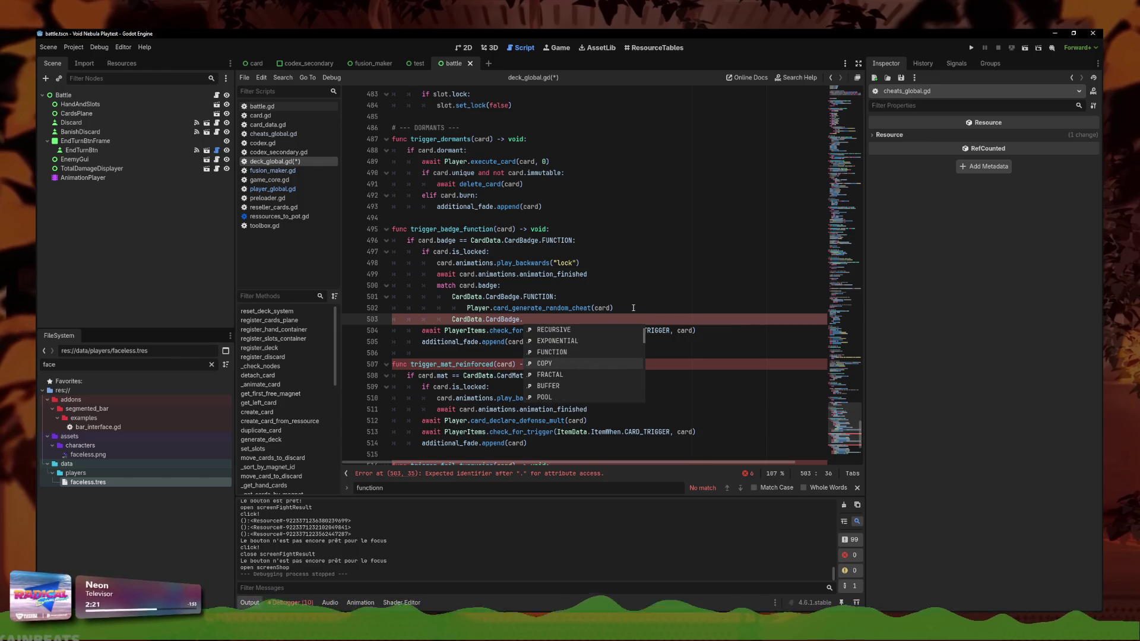
{"action": "key", "text": "Return"}
{"action": "key", "text": "Return"}
{"action": "type", "text": "Player.card_"}
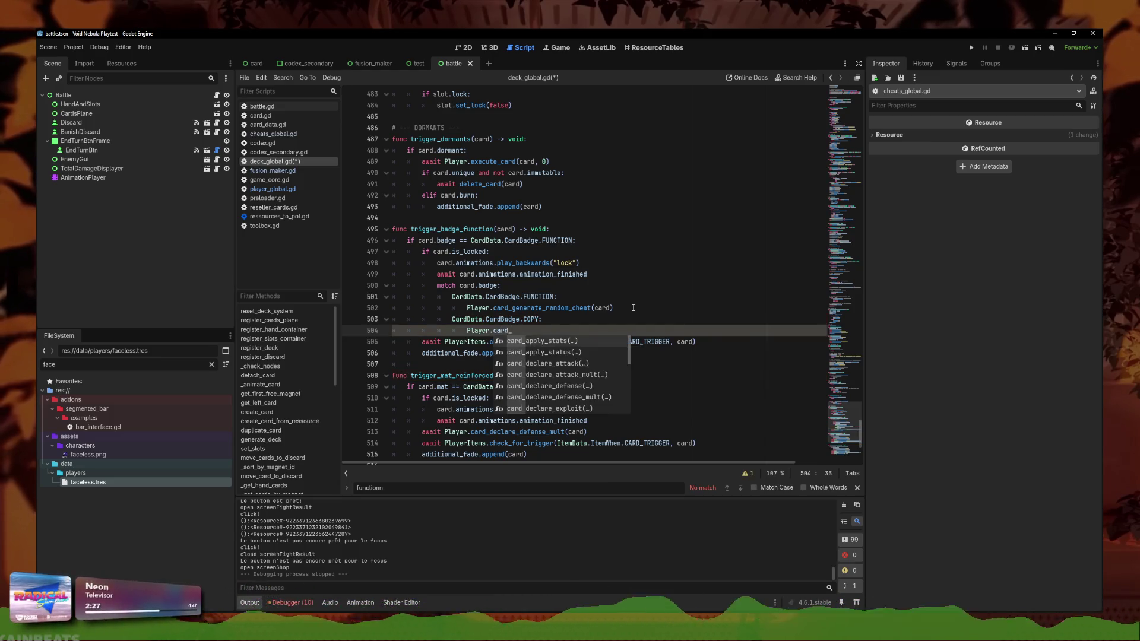
{"action": "type", "text": "ge"}
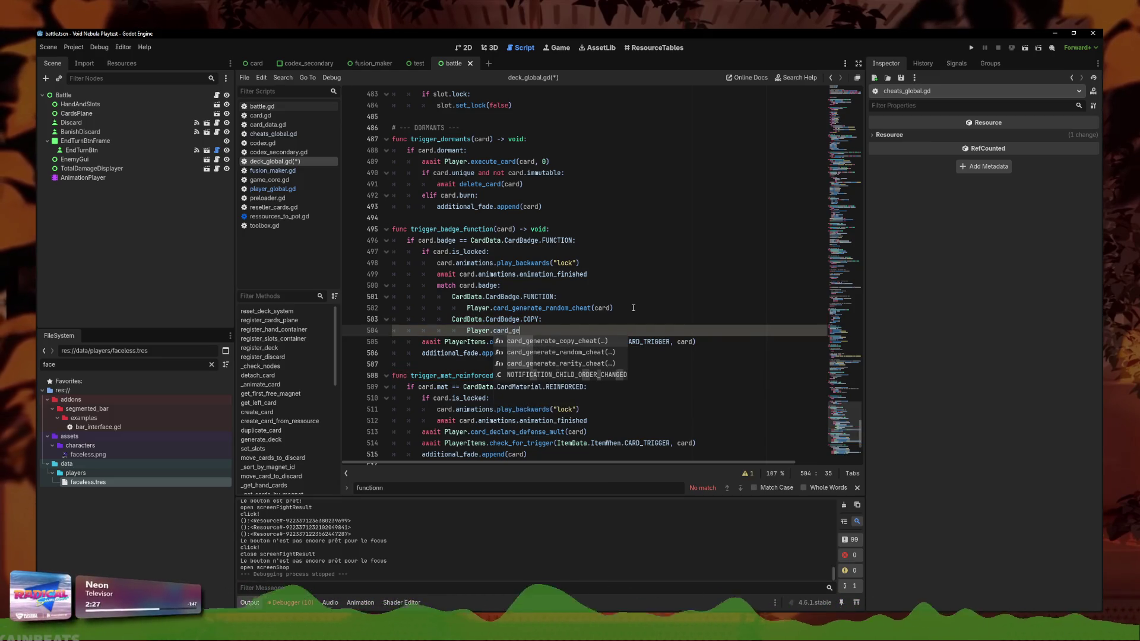
{"action": "key", "text": "Down"}
{"action": "key", "text": "Up"}
{"action": "key", "text": "Return"}
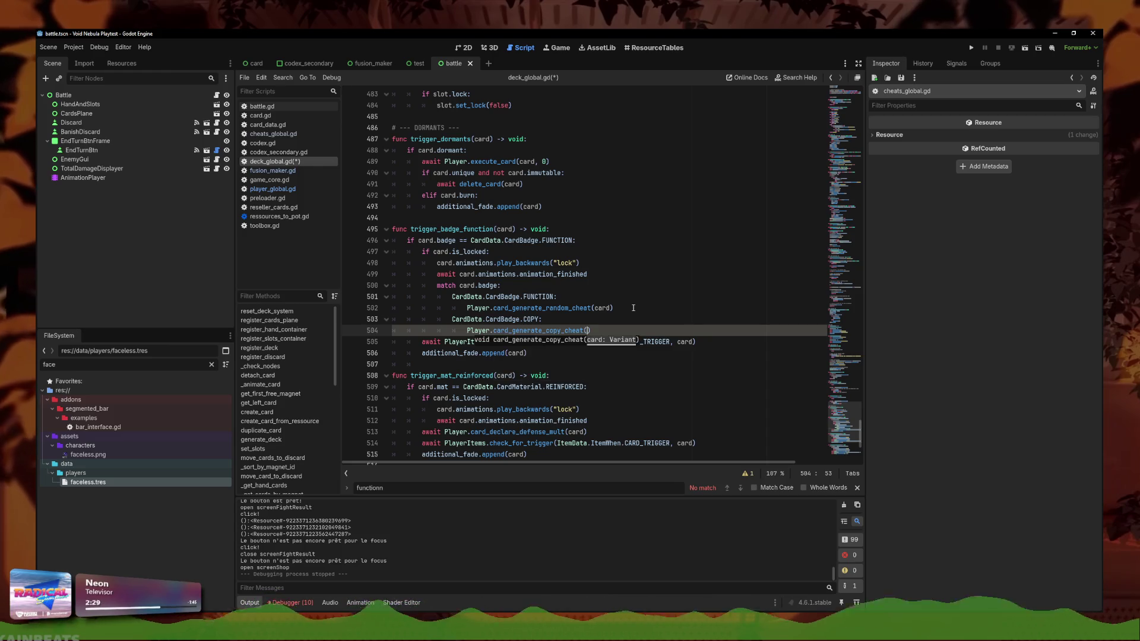
Add a CardData.CardBadge.BUFFER case calling card_generate_rarity_cheat with card
{"action": "key", "text": "Return"}
{"action": "type", "text": "CardData.C"}
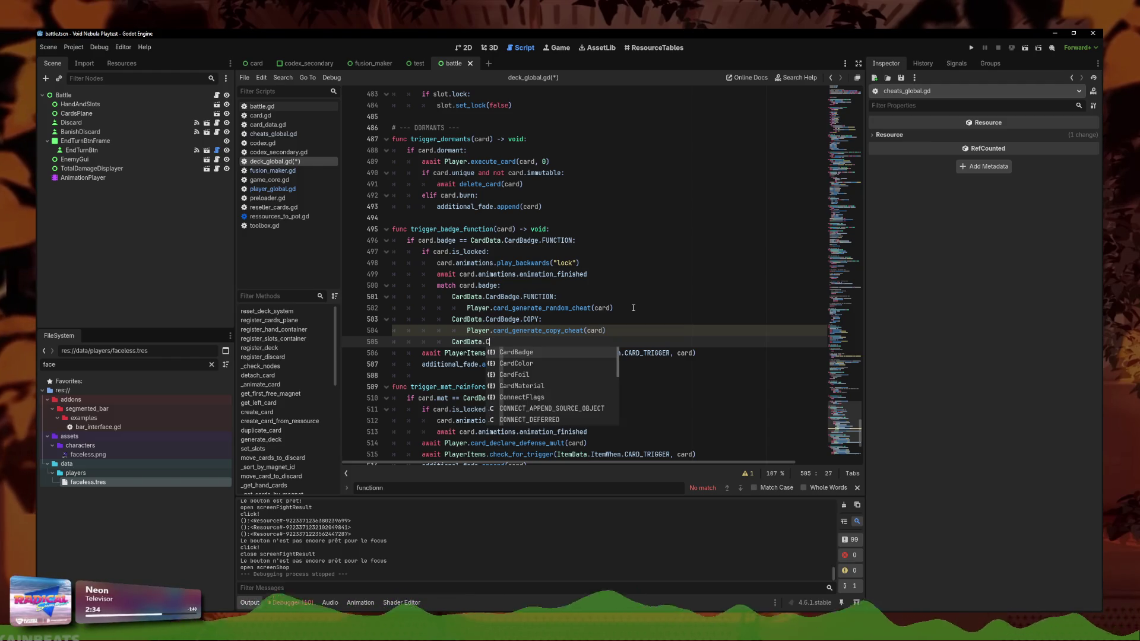
{"action": "key", "text": "Return"}
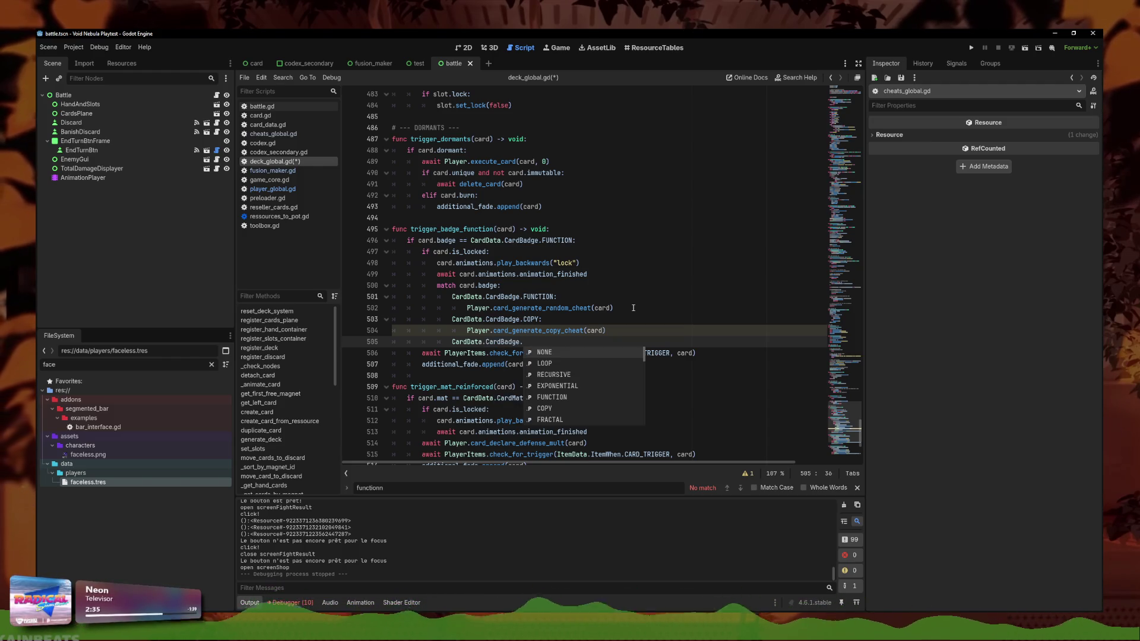
{"action": "key", "text": "Down"}
{"action": "key", "text": "Down"}
{"action": "key", "text": "Down"}
{"action": "key", "text": "Return"}
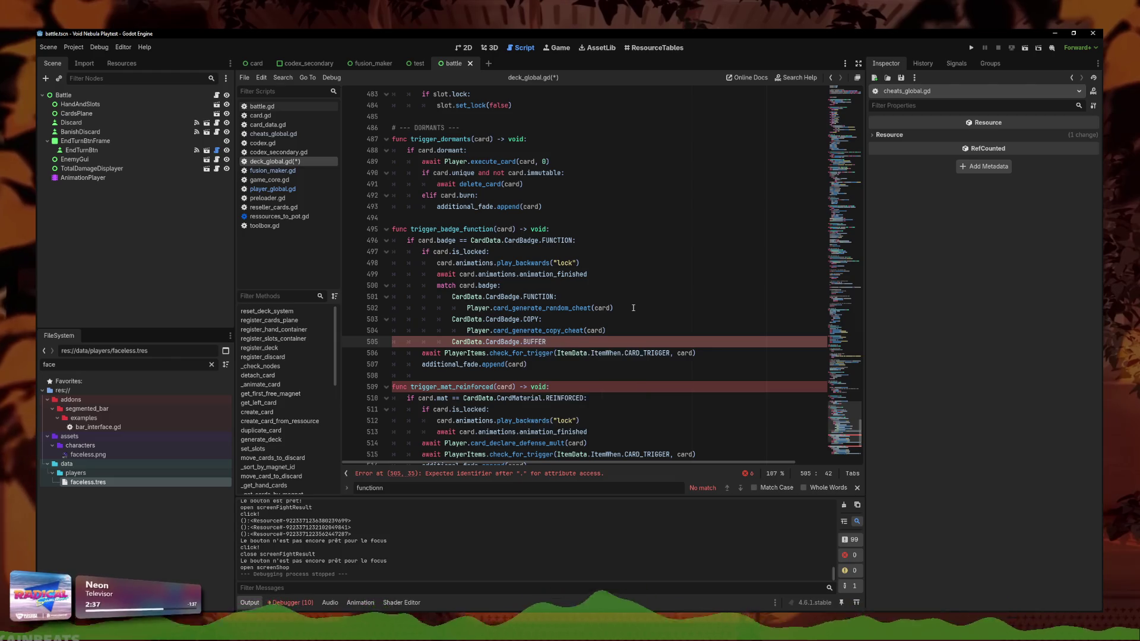
{"action": "key", "text": "Return"}
{"action": "type", "text": "Player.cardgene"}
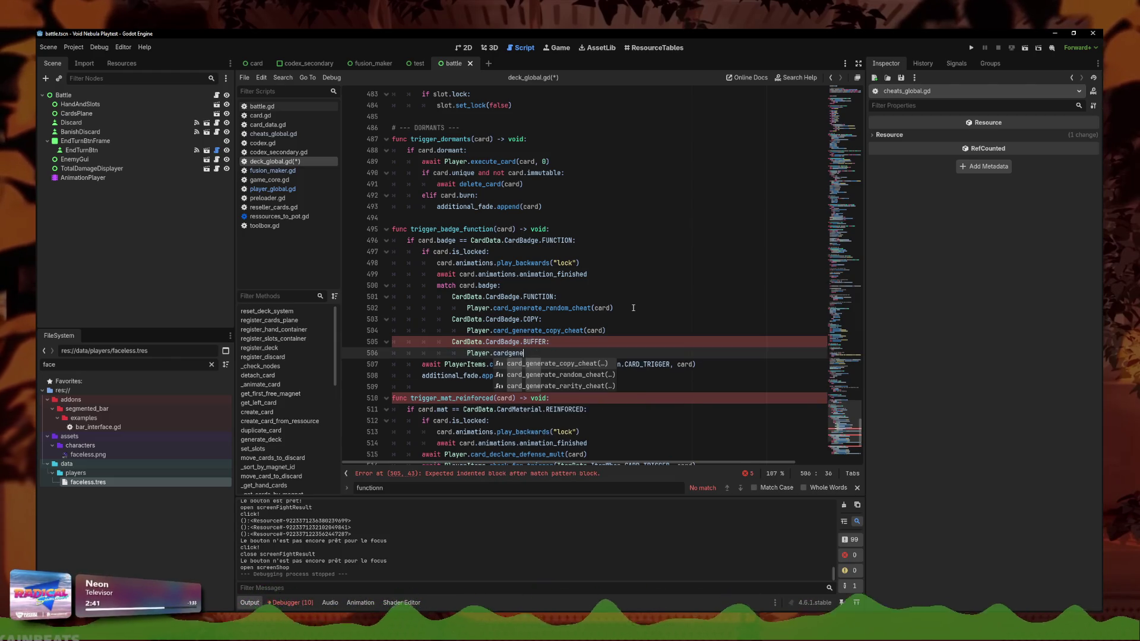
{"action": "key", "text": "Return"}
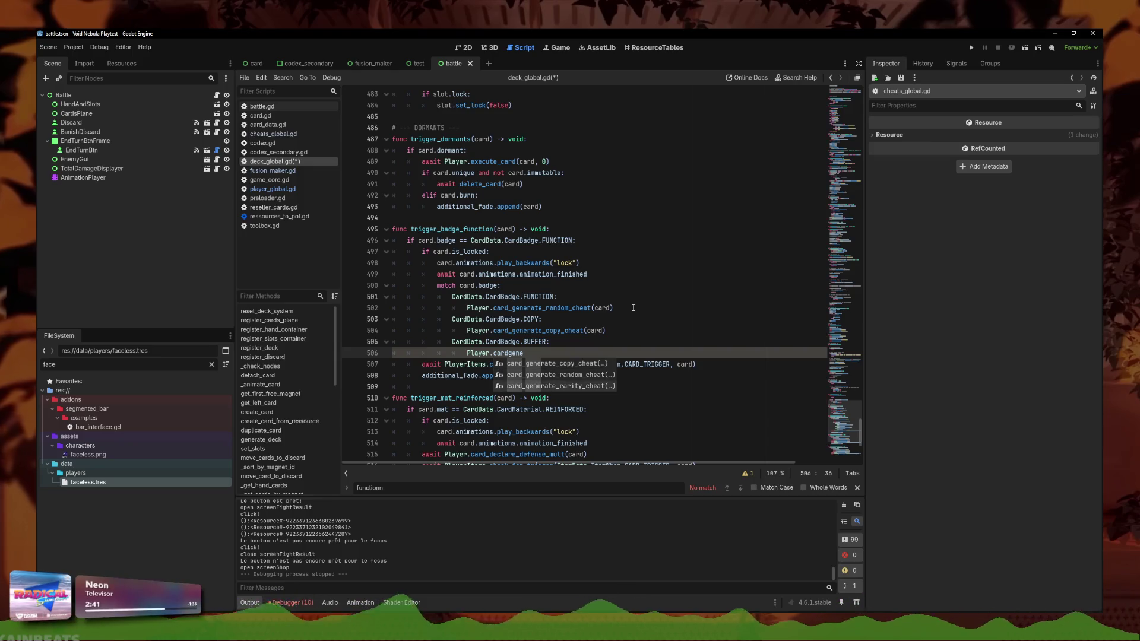
{"action": "type", "text": "d"}
{"action": "key", "text": "Escape"}
Insert a new line with a list bracket below the trigger_badge_function header
{"action": "key", "text": "Up"}
{"action": "key", "text": "Up"}
{"action": "key", "text": "Up"}
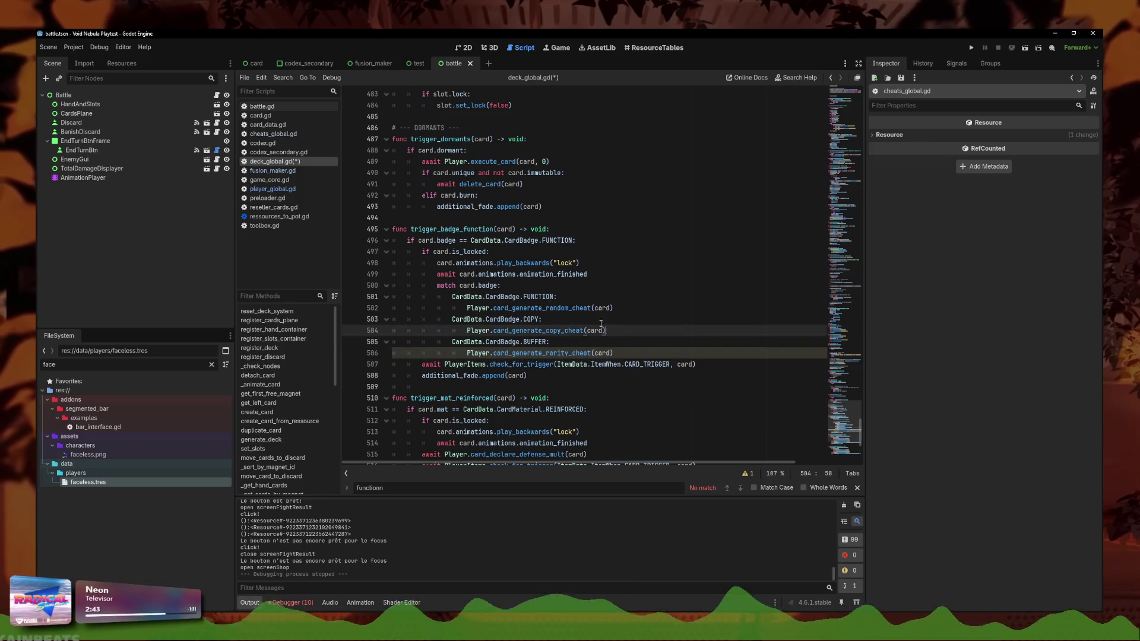
{"action": "key", "text": "Up"}
{"action": "key", "text": "Up"}
{"action": "key", "text": "Up"}
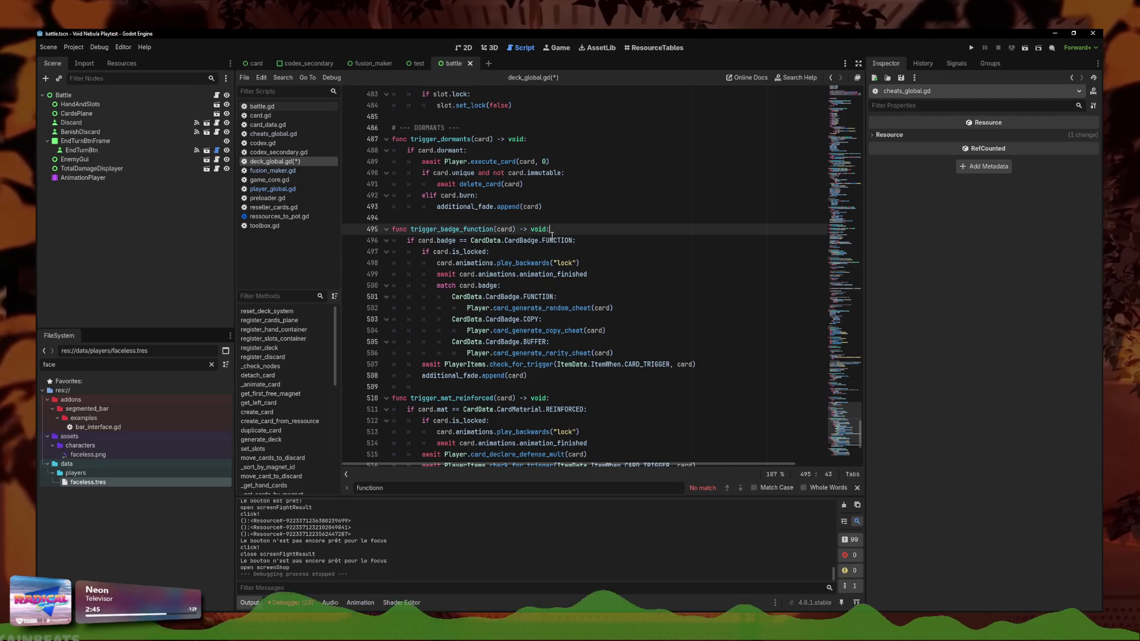
{"action": "left_click", "coordinate": [571, 237]}
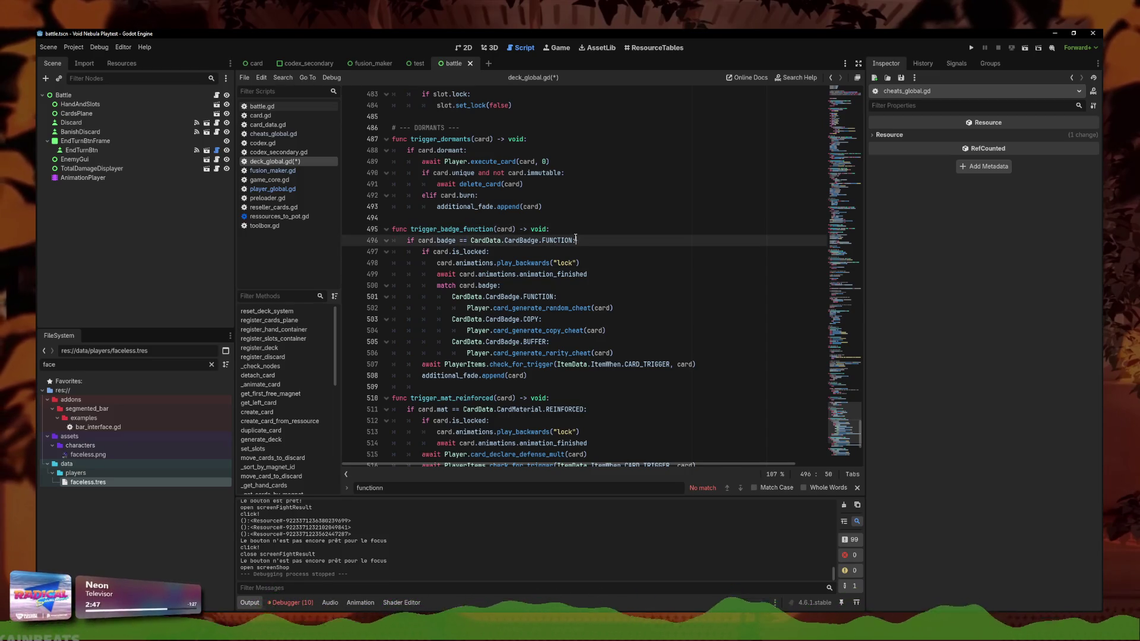
{"action": "key", "text": "ctrl+shift+Left"}
{"action": "key", "text": "ctrl+shift+Left"}
{"action": "key", "text": "ctrl+shift+Left"}
{"action": "left_click", "coordinate": [572, 235]}
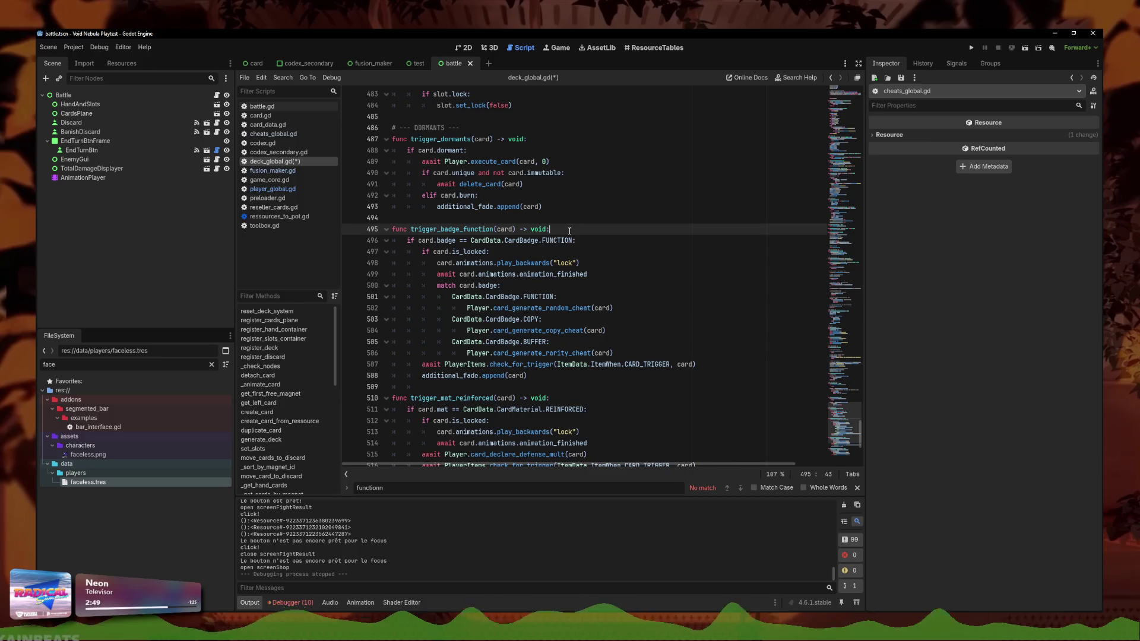
{"action": "left_click", "coordinate": [573, 238]}
{"action": "key", "text": "ctrl+shift+Left"}
{"action": "key", "text": "ctrl+shift+Left"}
{"action": "key", "text": "ctrl+shift+Left"}
{"action": "left_click", "coordinate": [555, 230]}
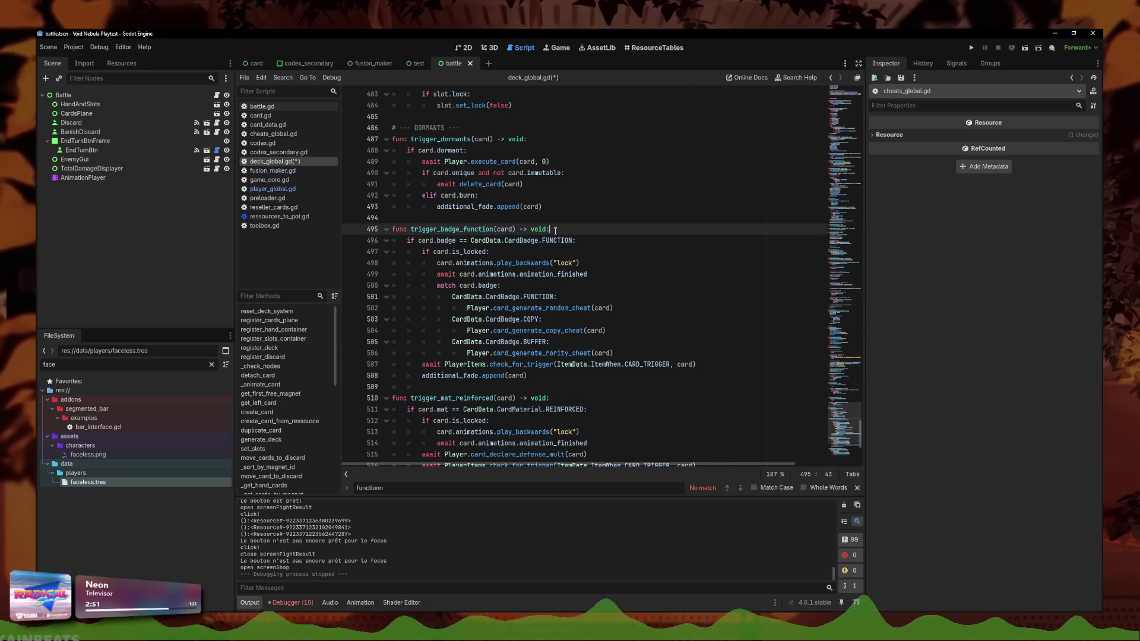
{"action": "key", "text": "Return"}
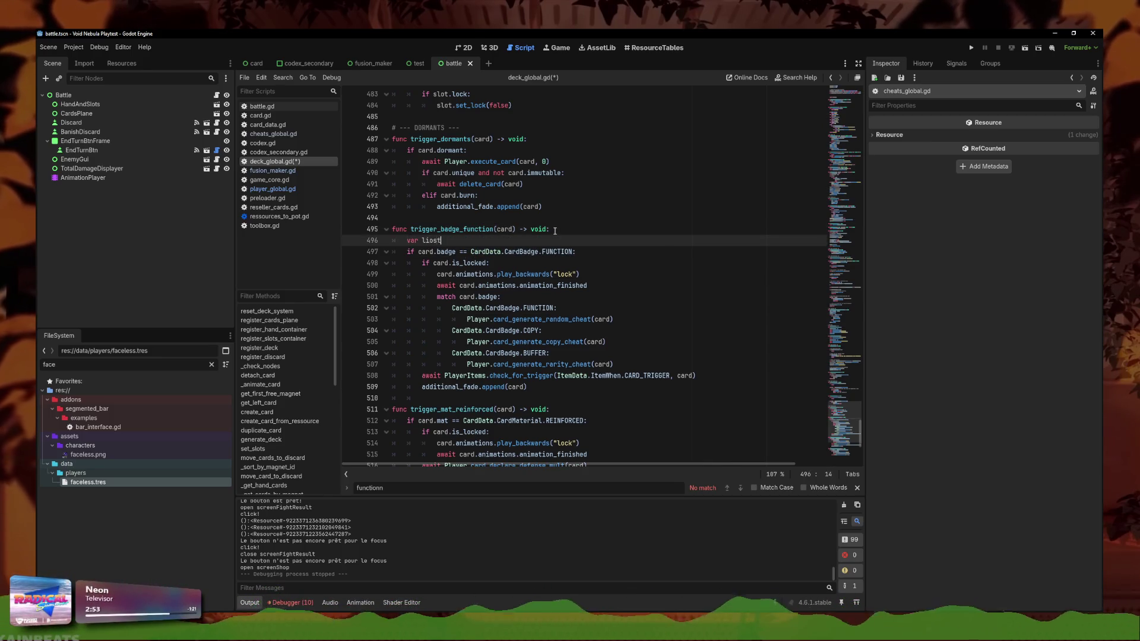
{"action": "type", "text": "["}
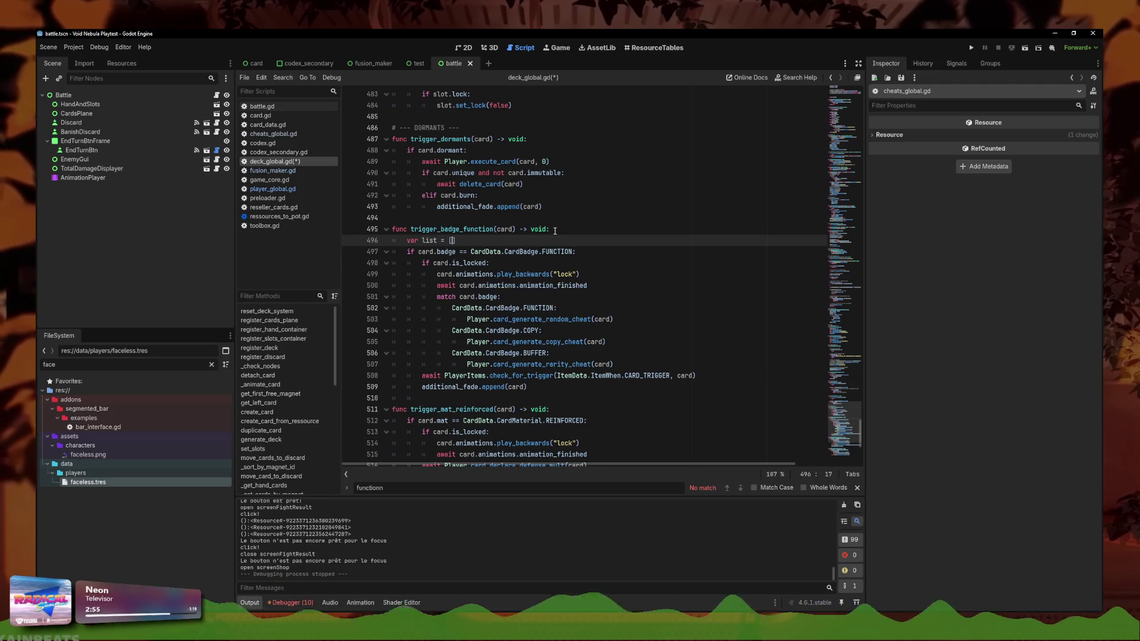
Fill the list with CardData.CardBadge FUNCTION, COPY and BUFFER
{"action": "left_click_drag", "start_coordinate": [571, 251], "coordinate": [471, 251]}
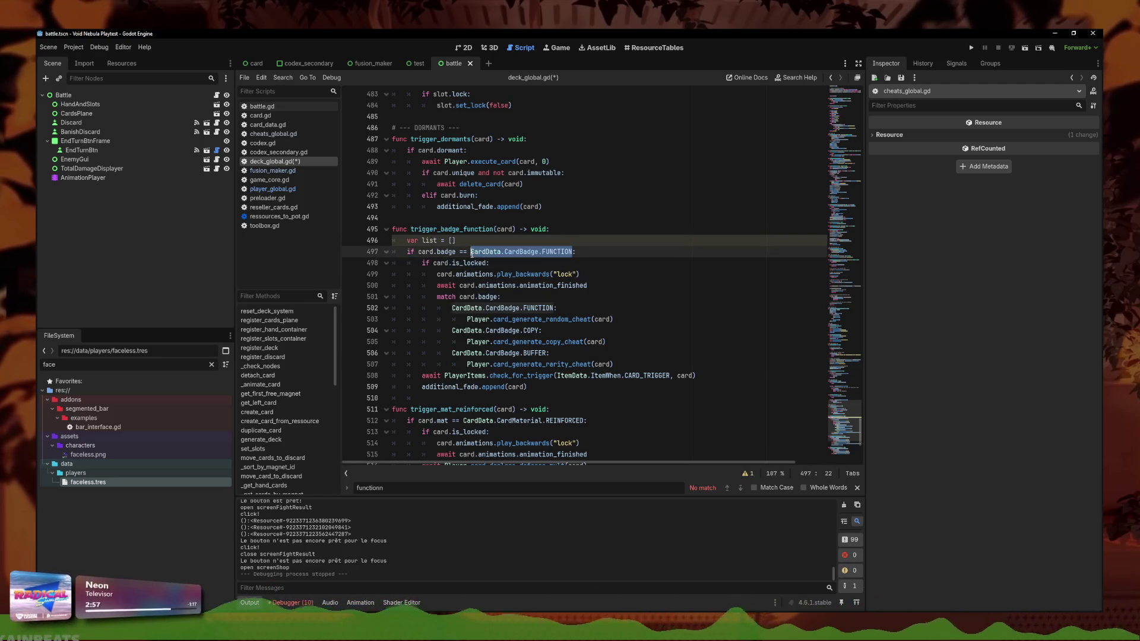
{"action": "key", "text": "ctrl+c"}
{"action": "left_click", "coordinate": [451, 240]}
{"action": "key", "text": "ctrl+v"}
{"action": "key", "text": "BackSpace"}
{"action": "key", "text": "BackSpace"}
{"action": "type", "text": ","}
{"action": "key", "text": "ctrl+v"}
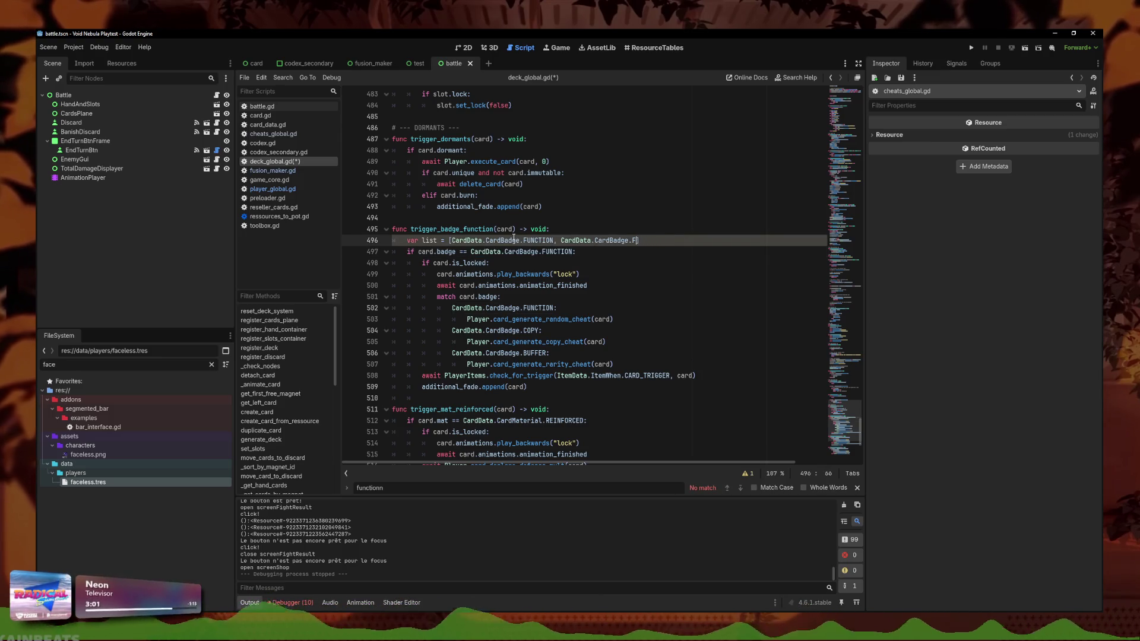
{"action": "type", "text": "OPY"}
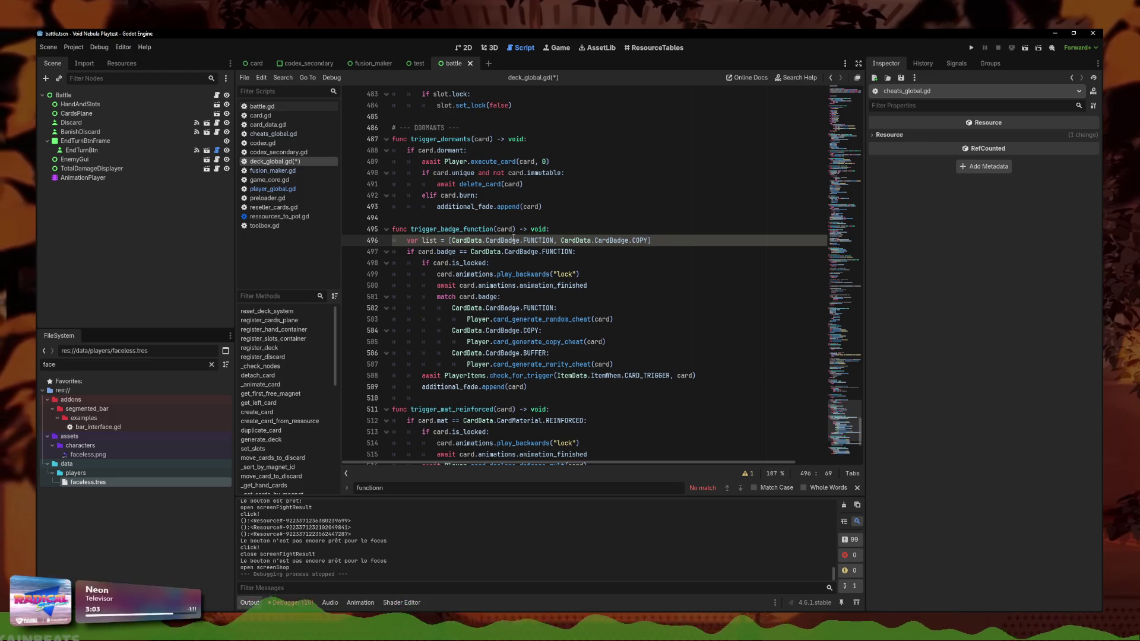
{"action": "type", "text": ", CardData.CardBadge.FUNCTION"}
{"action": "key", "text": "ctrl+v"}
{"action": "key", "text": "BackSpace"}
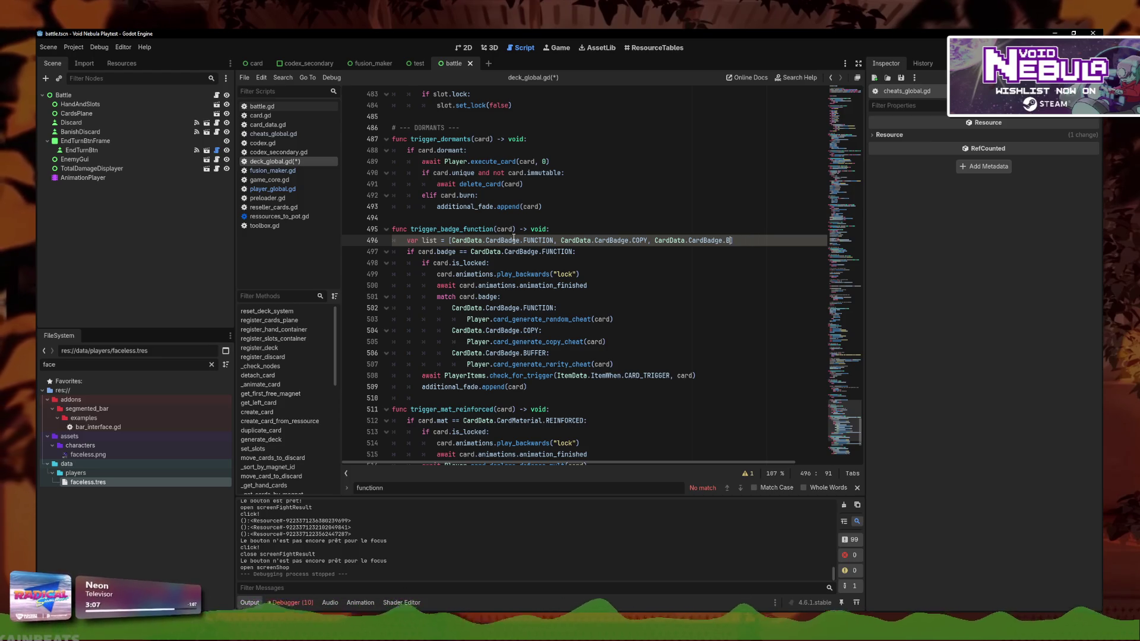
{"action": "type", "text": "UFFER"}
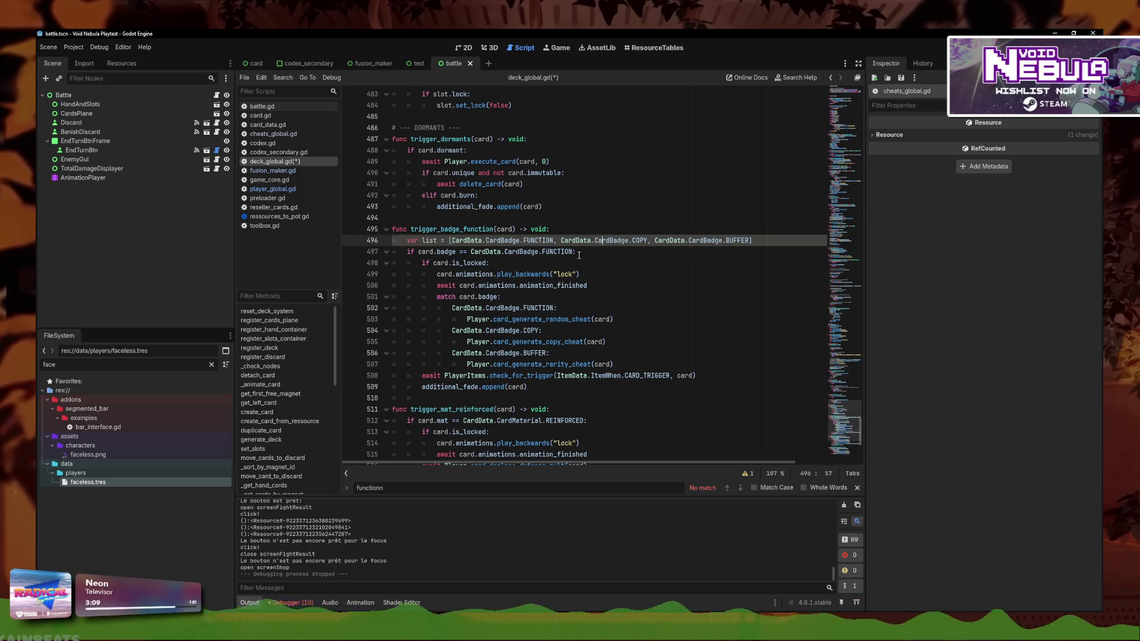
Change the badge check to 'if card.badge in list:' and save deck_global.gd
{"action": "left_click_drag", "start_coordinate": [573, 252], "coordinate": [459, 254]}
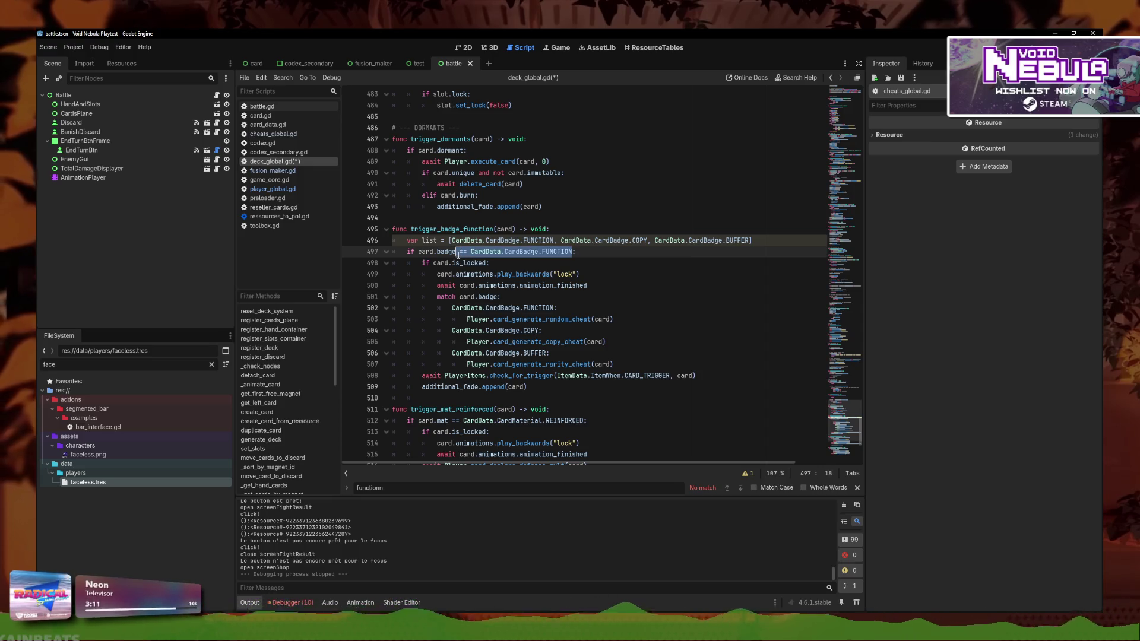
{"action": "type", "text": "in "}
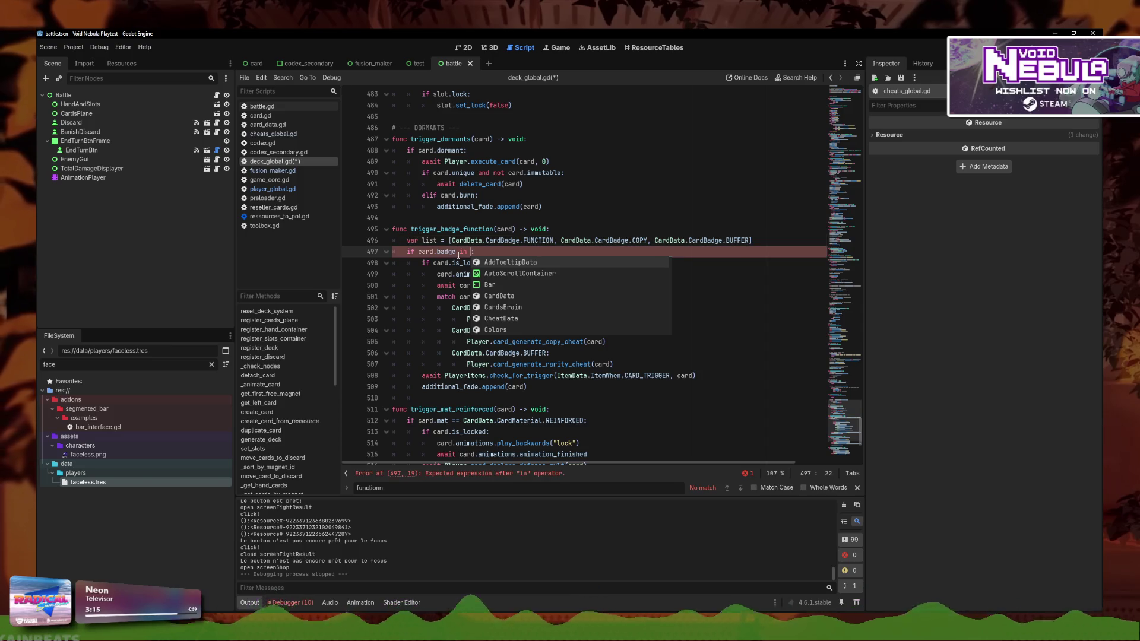
{"action": "type", "text": "list"}
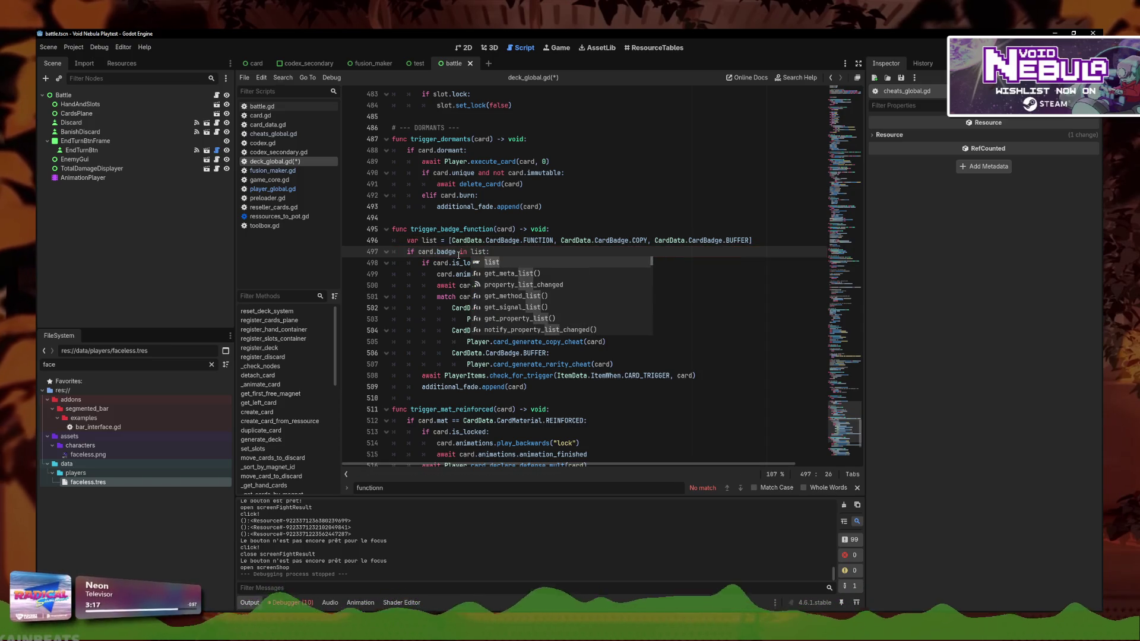
{"action": "left_click", "coordinate": [455, 262]}
{"action": "key", "text": "ctrl+s"}
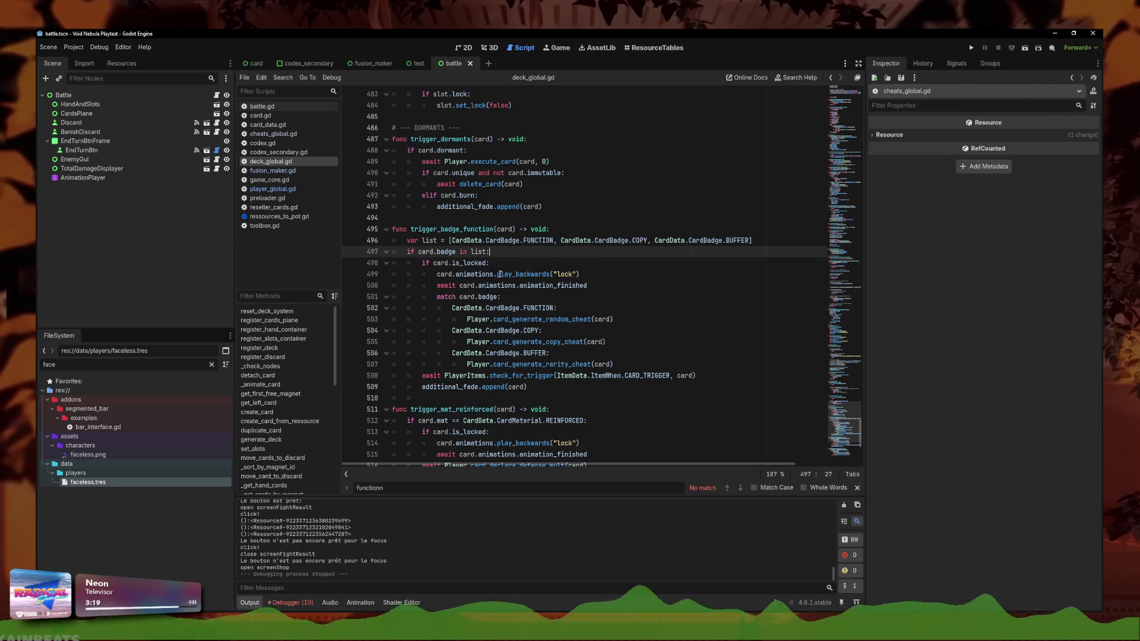
{"action": "left_click", "coordinate": [567, 364]}
{"action": "key", "text": "Down"}
{"action": "key", "text": "Down"}
{"action": "key", "text": "Up"}
{"action": "key", "text": "Up"}
{"action": "key", "text": "Up"}
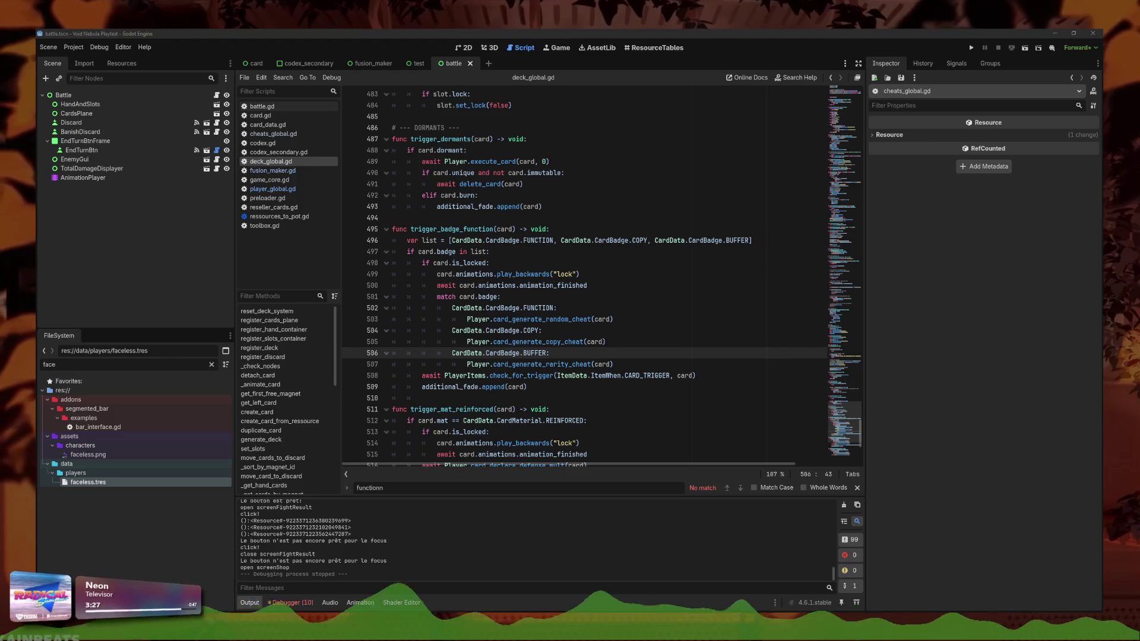
{"action": "left_click", "coordinate": [450, 254]}
In faceless.tres, change the Drill Missile card's badge from Hyperbolic to Function
{"action": "left_click", "coordinate": [473, 263]}
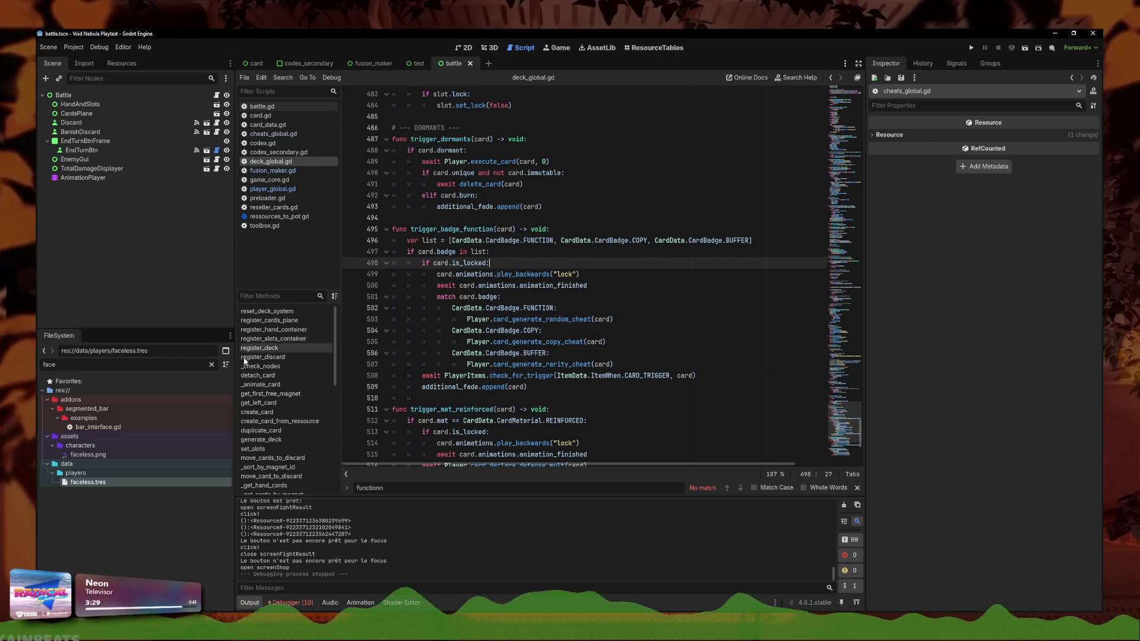
{"action": "left_click", "coordinate": [88, 482]}
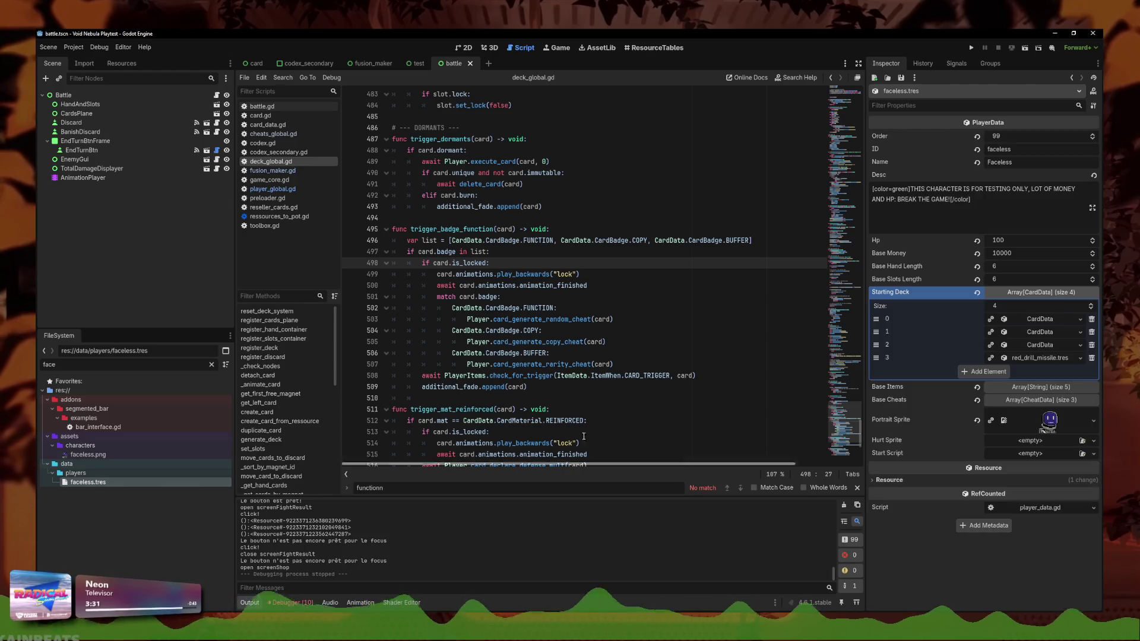
{"action": "left_click", "coordinate": [1045, 358]}
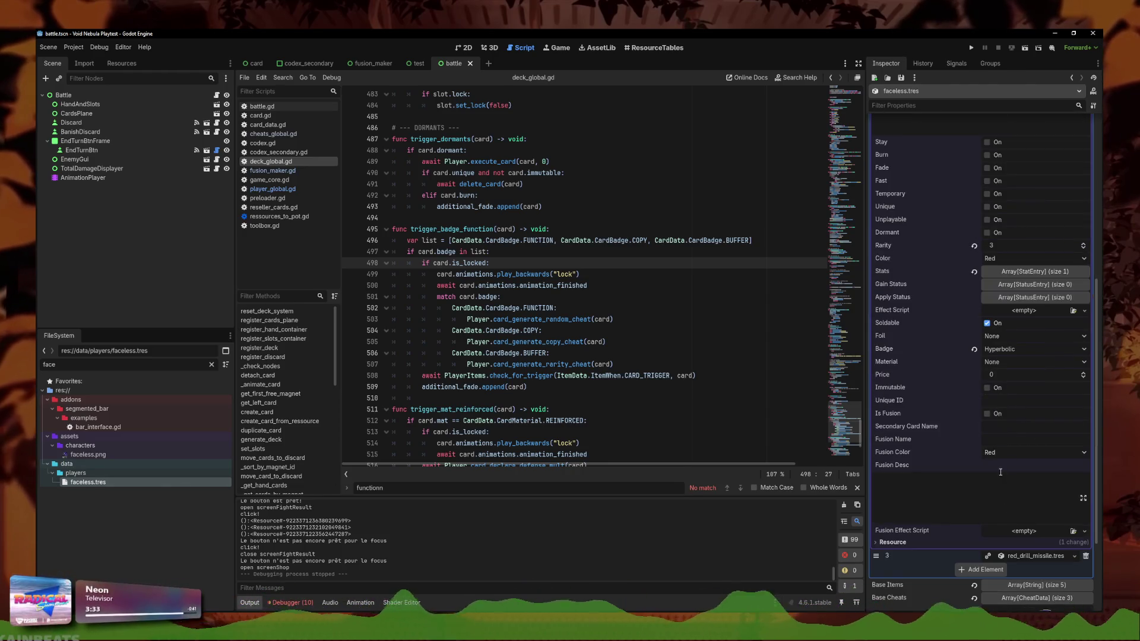
{"action": "scroll", "coordinate": [997, 462], "scroll_direction": "down", "scroll_amount": 3}
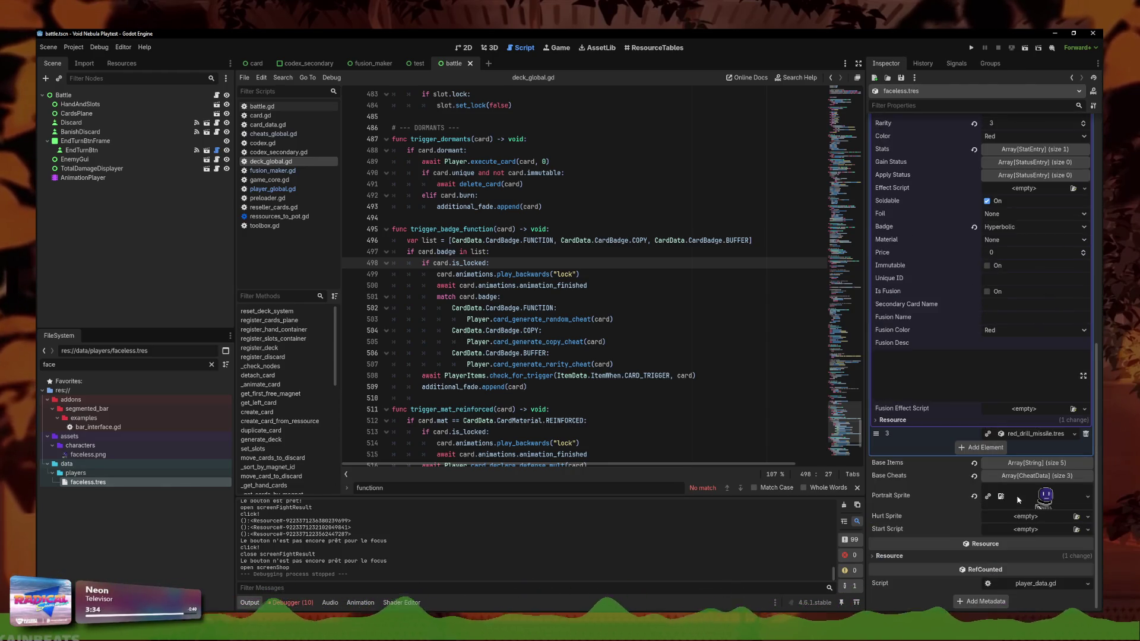
{"action": "left_click", "coordinate": [1013, 232]}
{"action": "left_click", "coordinate": [1038, 278]}
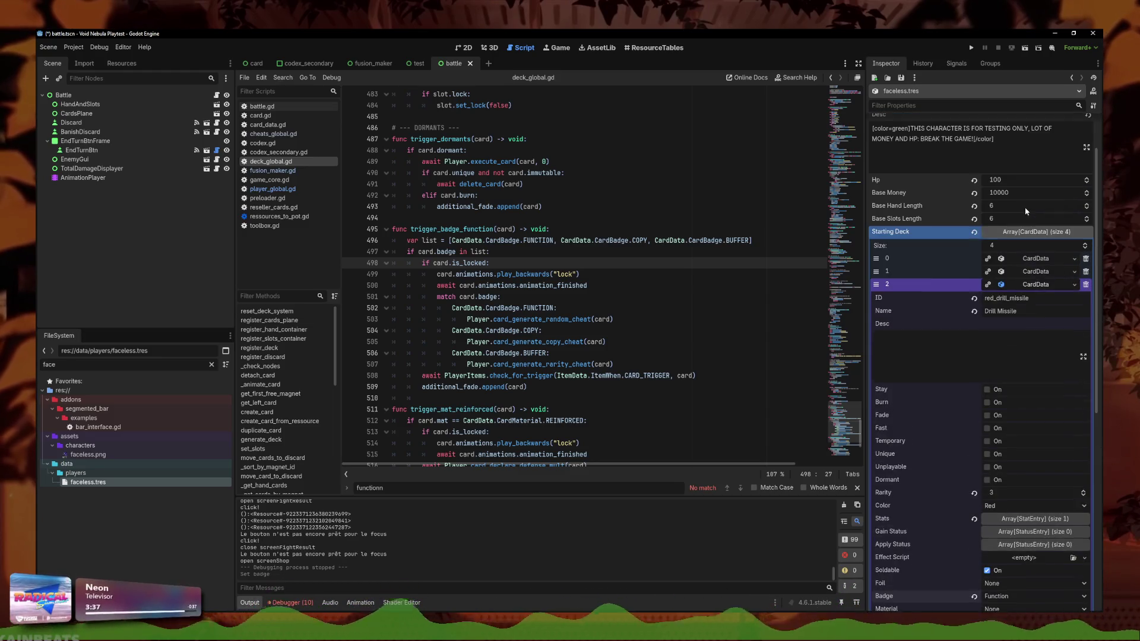
Change the other starting-deck cards' badges, switching one from Fractal to Buffer
{"action": "left_click", "coordinate": [1039, 275]}
{"action": "left_click", "coordinate": [1021, 275]}
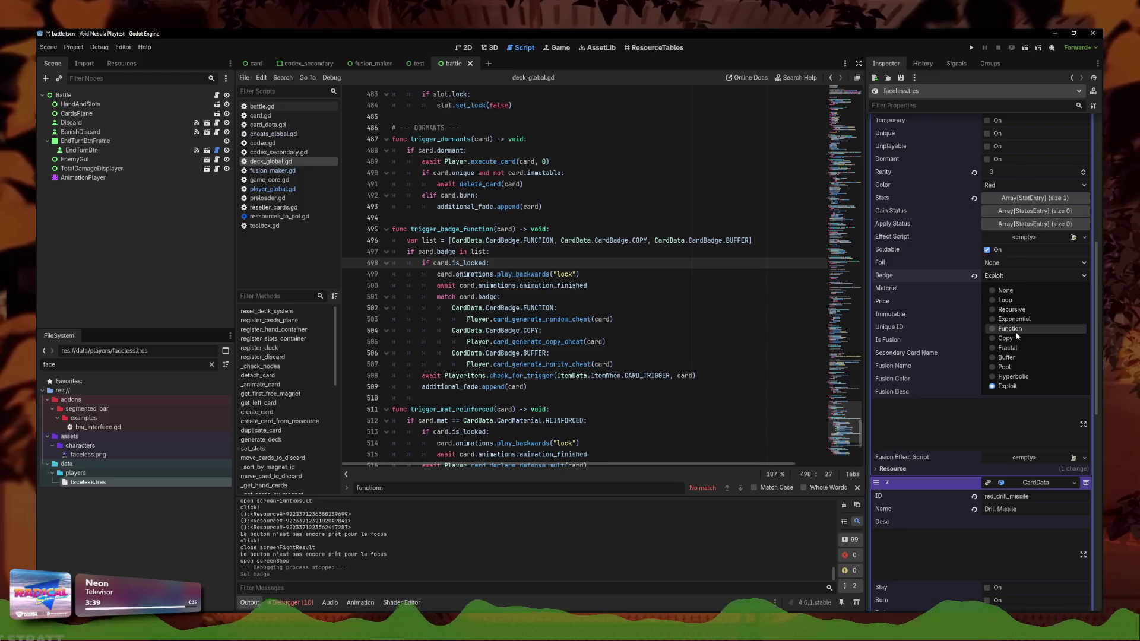
{"action": "left_click", "coordinate": [1009, 357]}
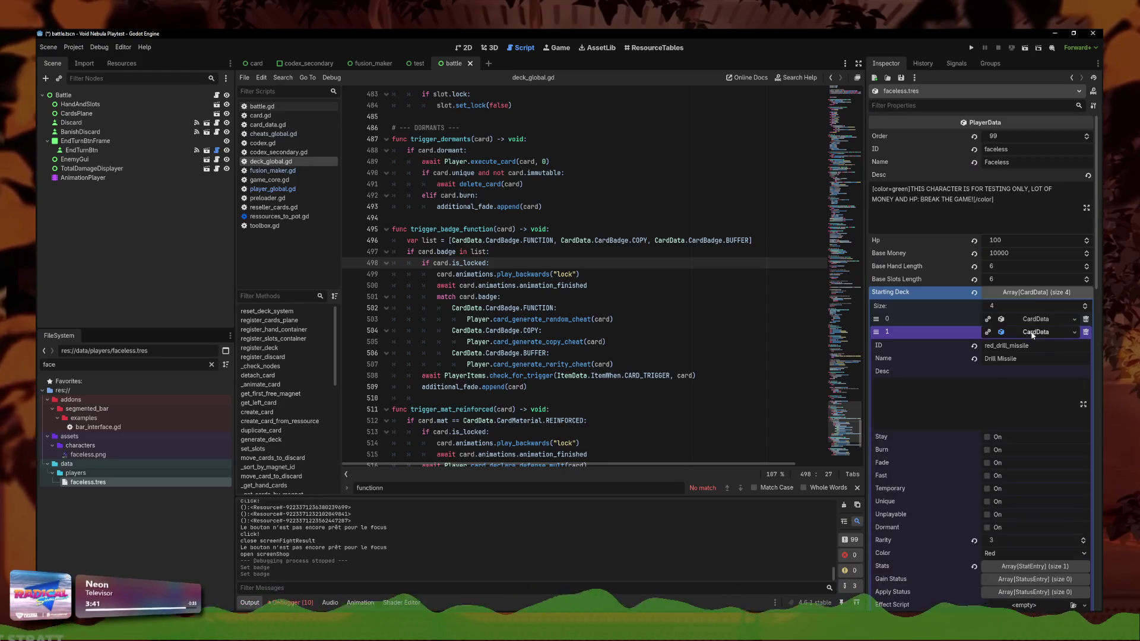
{"action": "scroll", "coordinate": [1017, 356], "scroll_direction": "down", "scroll_amount": 5}
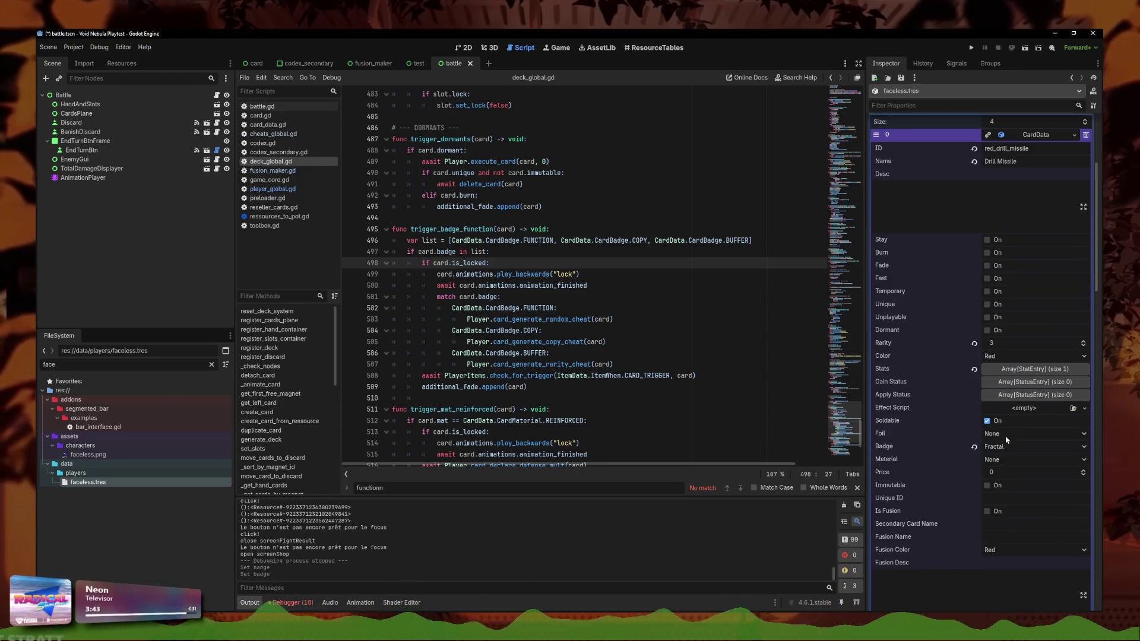
{"action": "left_click", "coordinate": [1007, 446]}
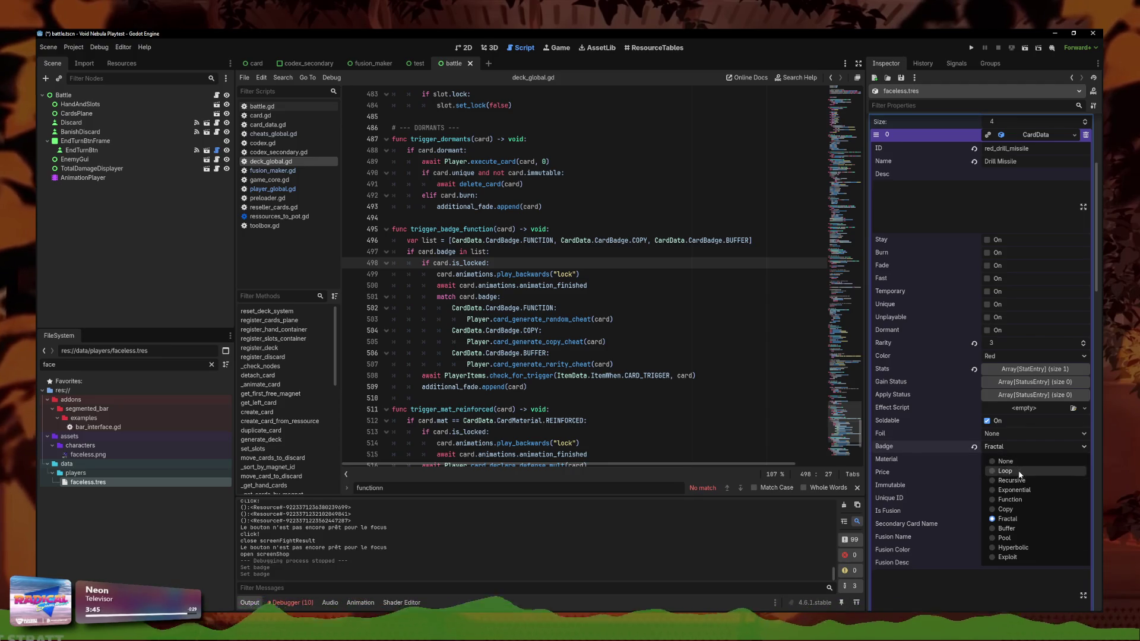
{"action": "left_click", "coordinate": [1007, 529]}
Save the scene and launch the game for a playtest
{"action": "scroll", "coordinate": [1043, 237], "scroll_direction": "up", "scroll_amount": 5}
{"action": "key", "text": "ctrl+s"}
{"action": "left_click", "coordinate": [973, 51]}
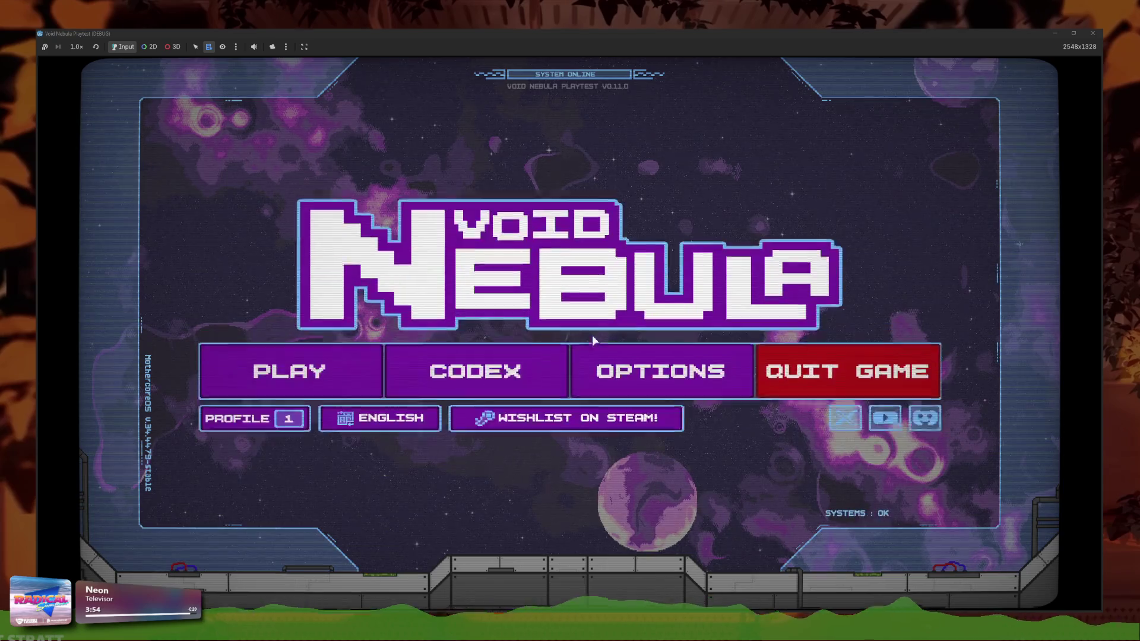
Open Codex > Card Badges, read the Function, Copy and Buffer badge descriptions, then go back
{"action": "left_click", "coordinate": [487, 371]}
{"action": "left_click", "coordinate": [432, 221]}
{"action": "left_click", "coordinate": [511, 469]}
{"action": "left_click", "coordinate": [549, 333]}
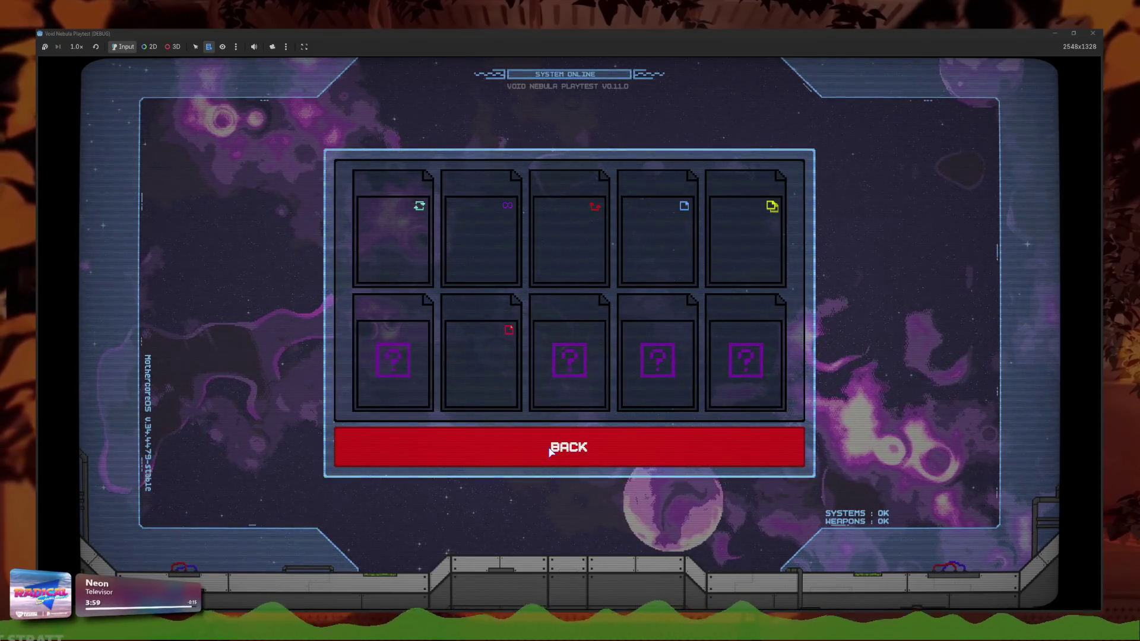
{"action": "mouse_move", "coordinate": [685, 247]}
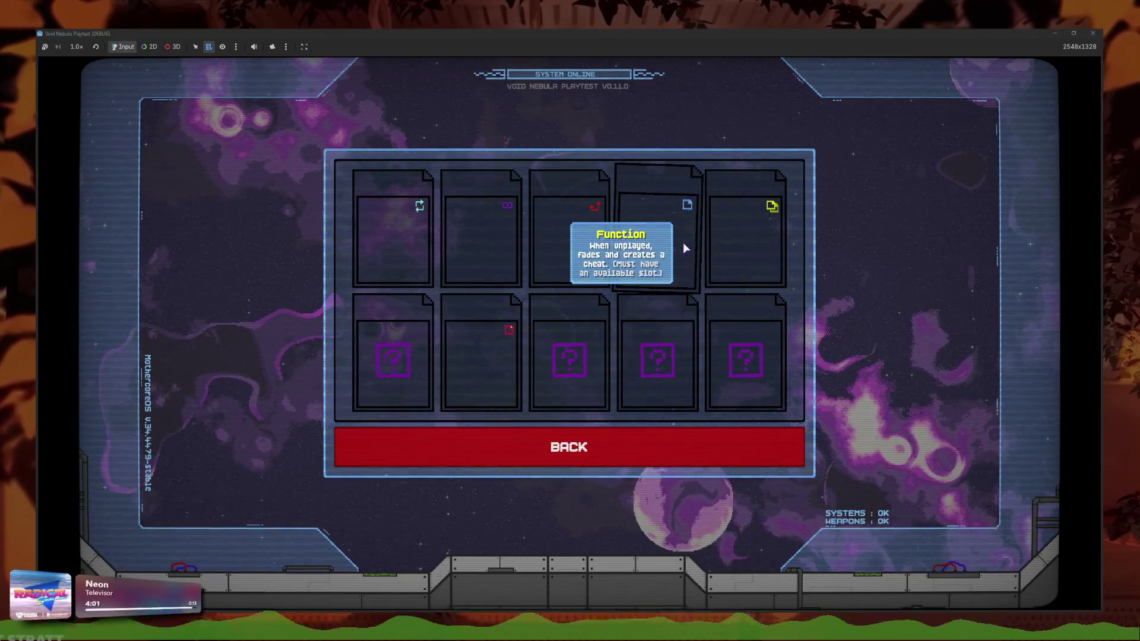
{"action": "mouse_move", "coordinate": [763, 240]}
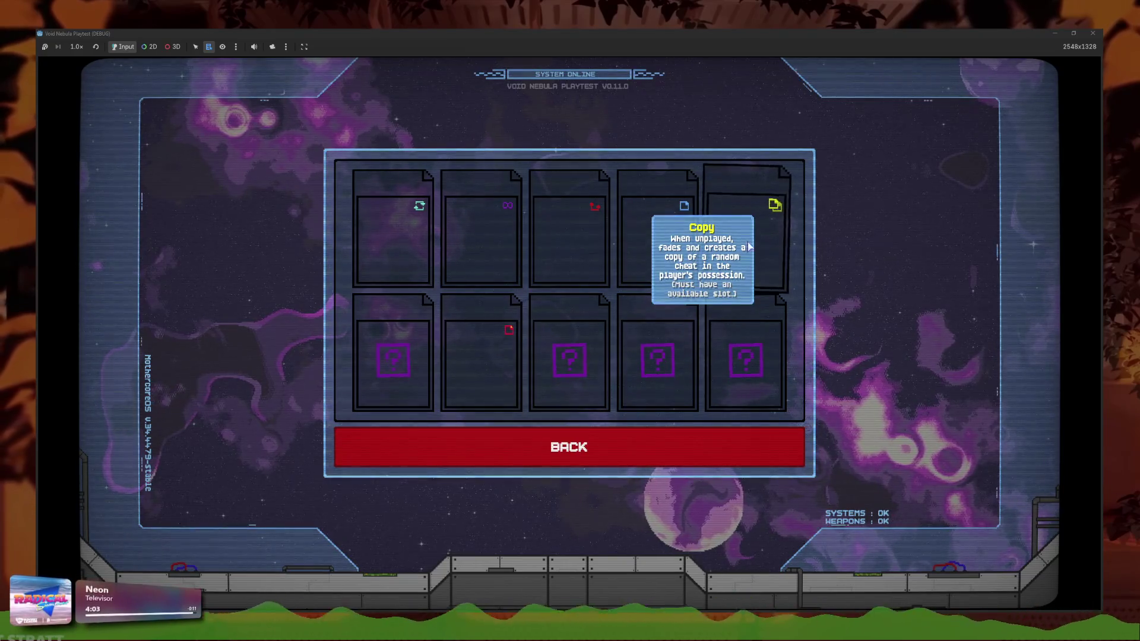
{"action": "mouse_move", "coordinate": [504, 350]}
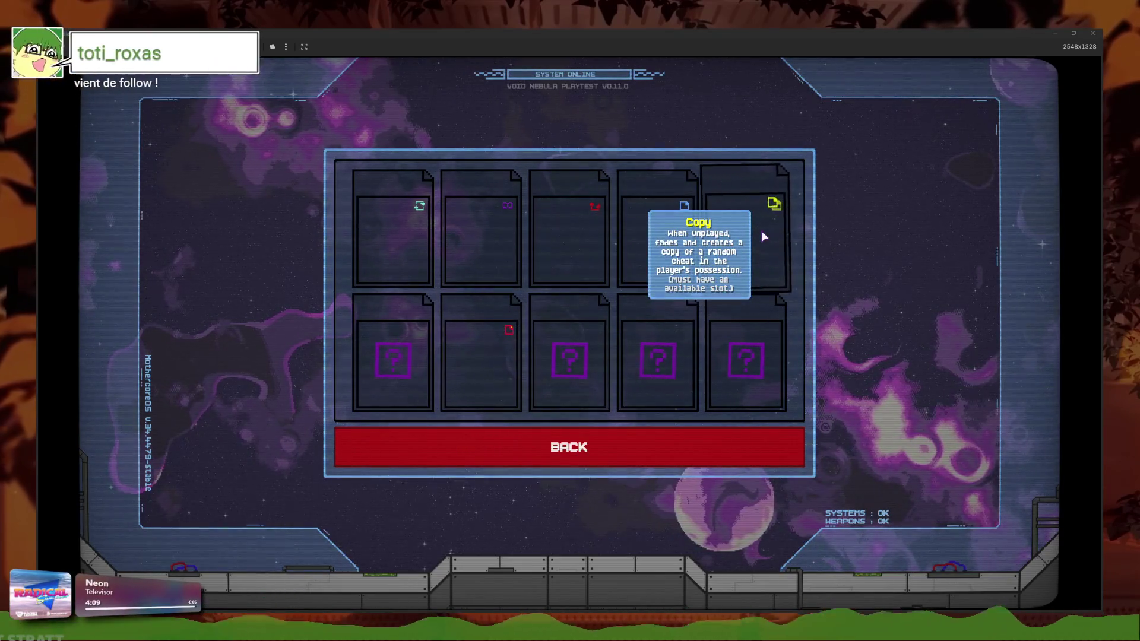
{"action": "mouse_move", "coordinate": [484, 308]}
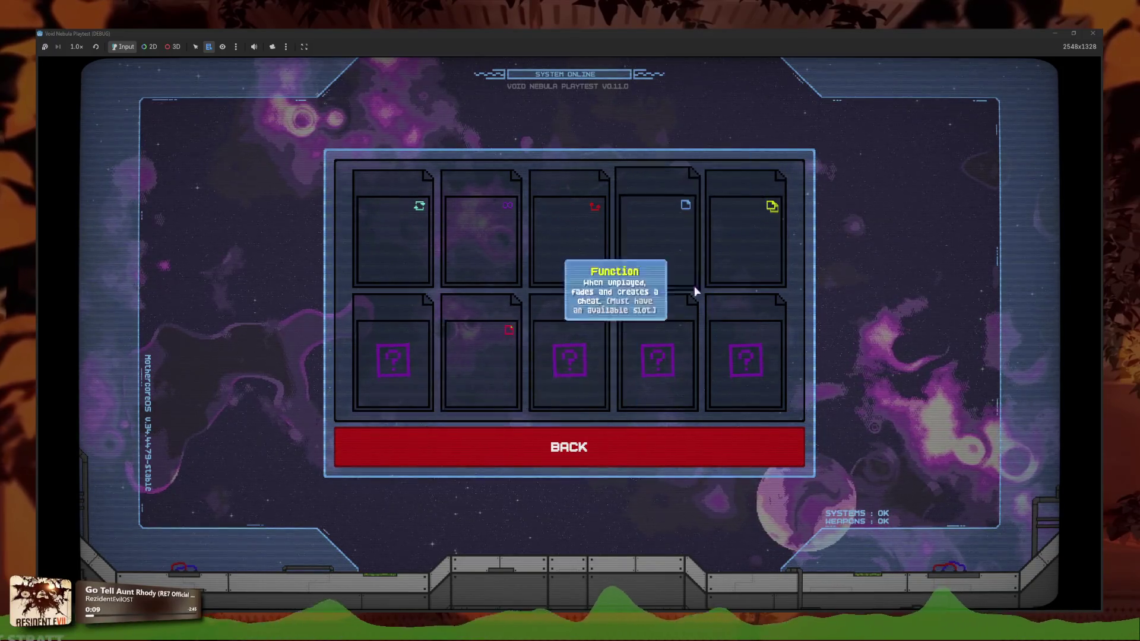
{"action": "left_click", "coordinate": [474, 455]}
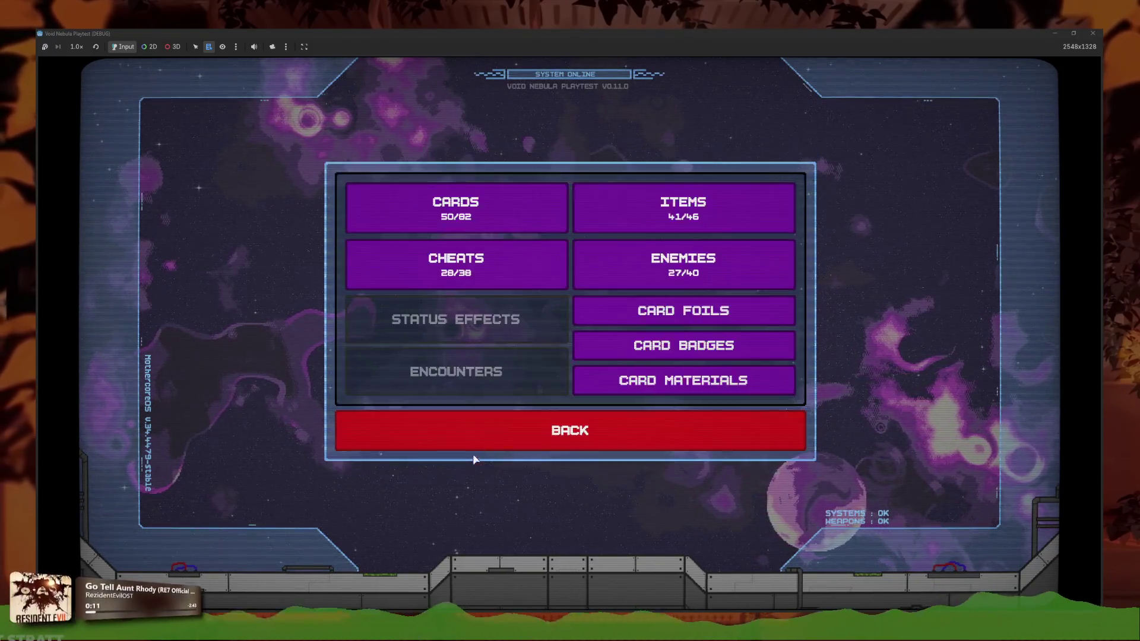
Start a new run with the Faceless character after previewing its starting deck
{"action": "left_click", "coordinate": [473, 450]}
{"action": "left_click", "coordinate": [235, 382]}
{"action": "left_click", "coordinate": [429, 156]}
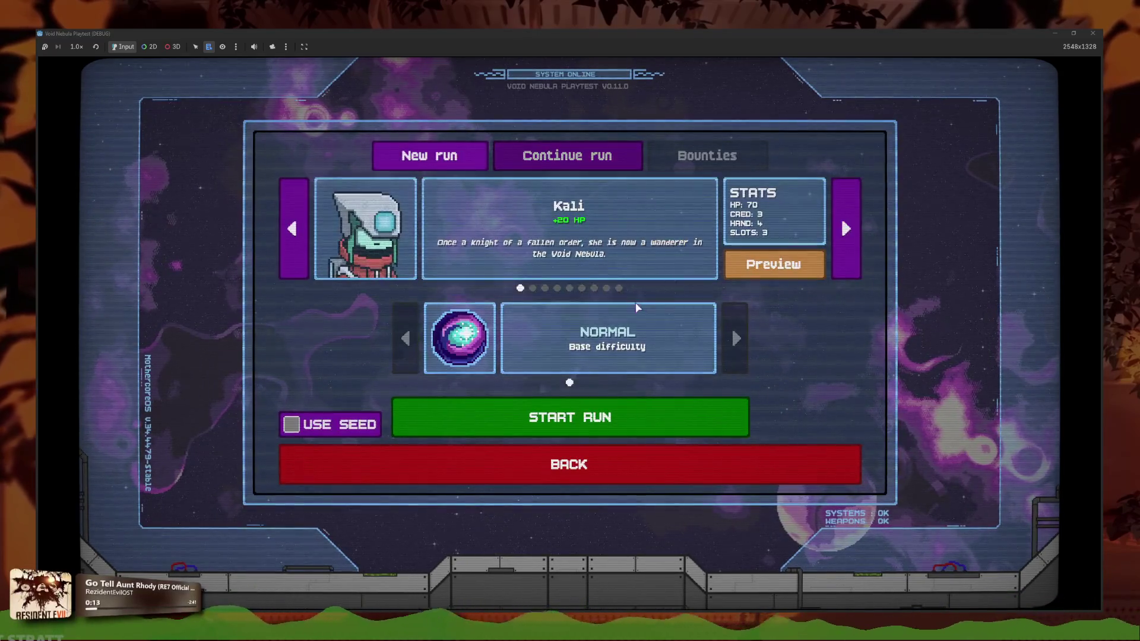
{"action": "left_click", "coordinate": [846, 229]}
{"action": "left_click", "coordinate": [773, 264]}
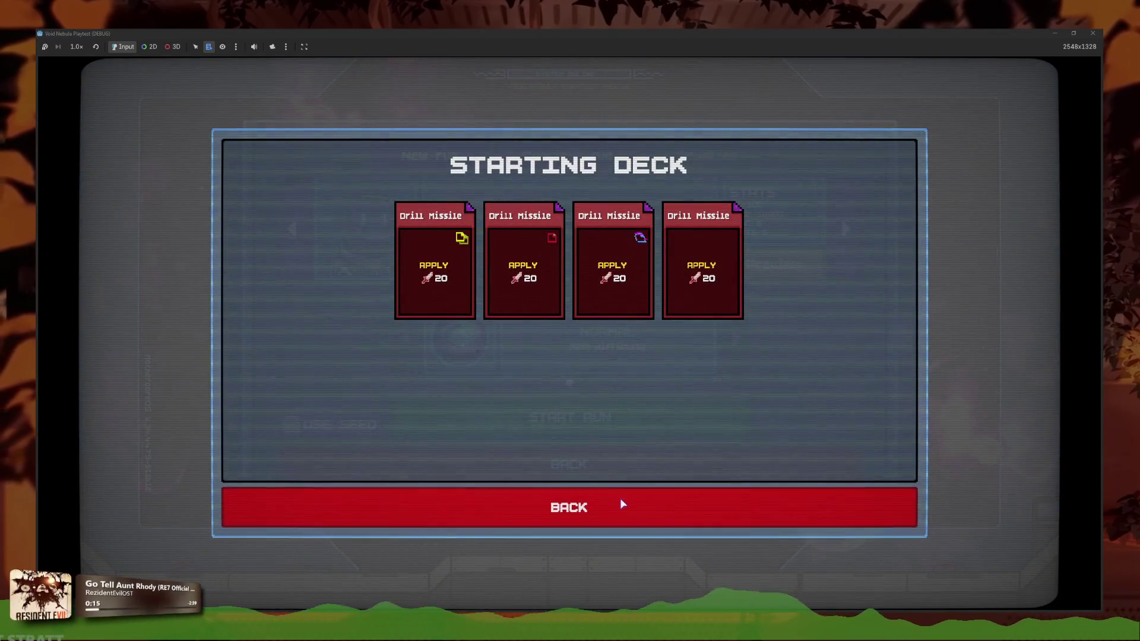
{"action": "left_click", "coordinate": [623, 504]}
{"action": "left_click", "coordinate": [569, 418]}
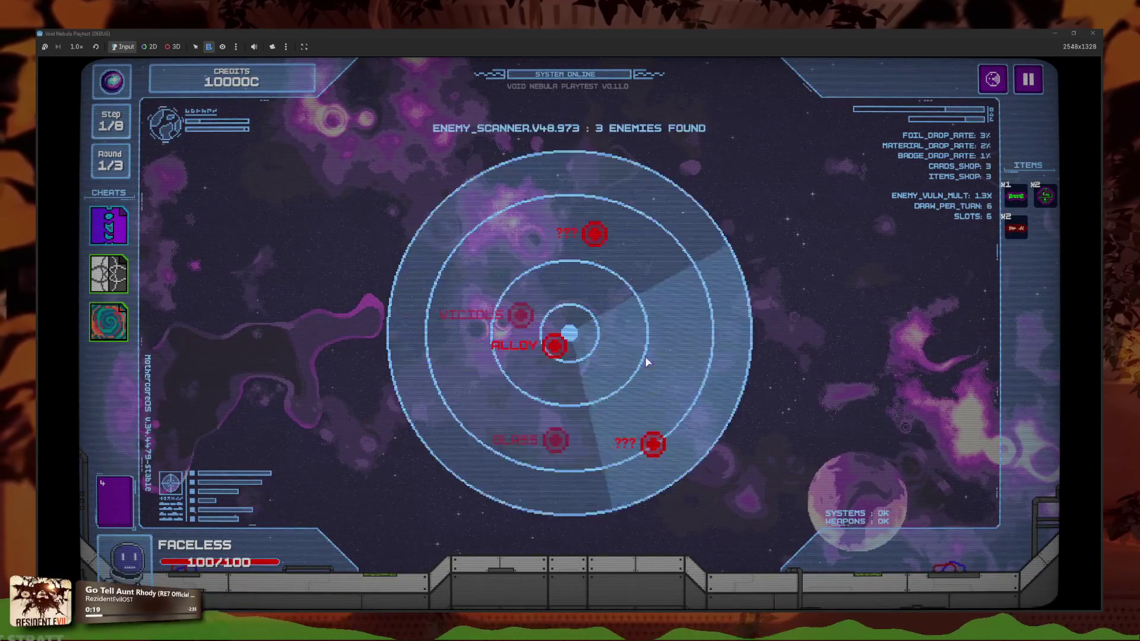
Engage Alloy, play two Drill Missiles, use the lattice and spiral cheats, and end the turn
{"action": "left_click", "coordinate": [556, 353]}
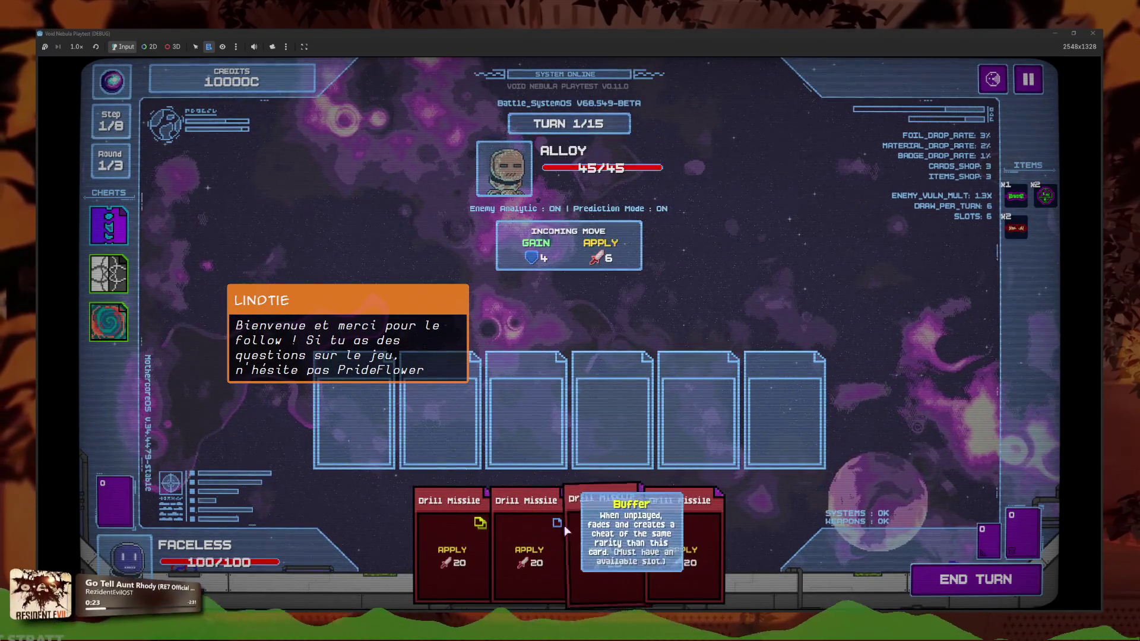
{"action": "left_click", "coordinate": [605, 552]}
{"action": "left_click", "coordinate": [653, 552]}
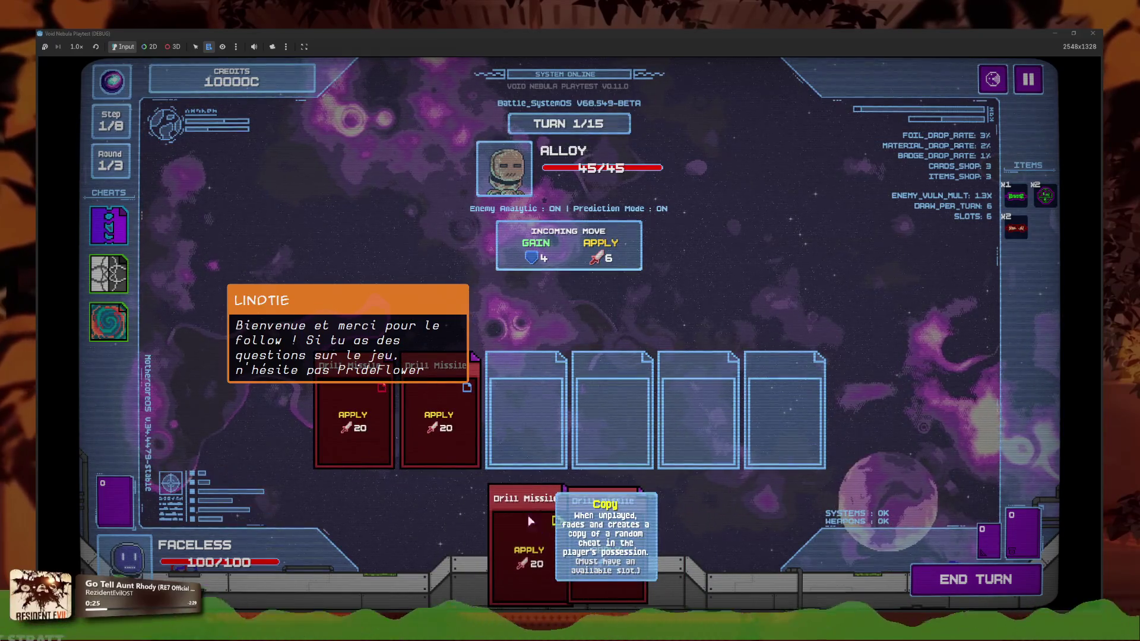
{"action": "left_click", "coordinate": [109, 321]}
{"action": "left_click", "coordinate": [109, 273]}
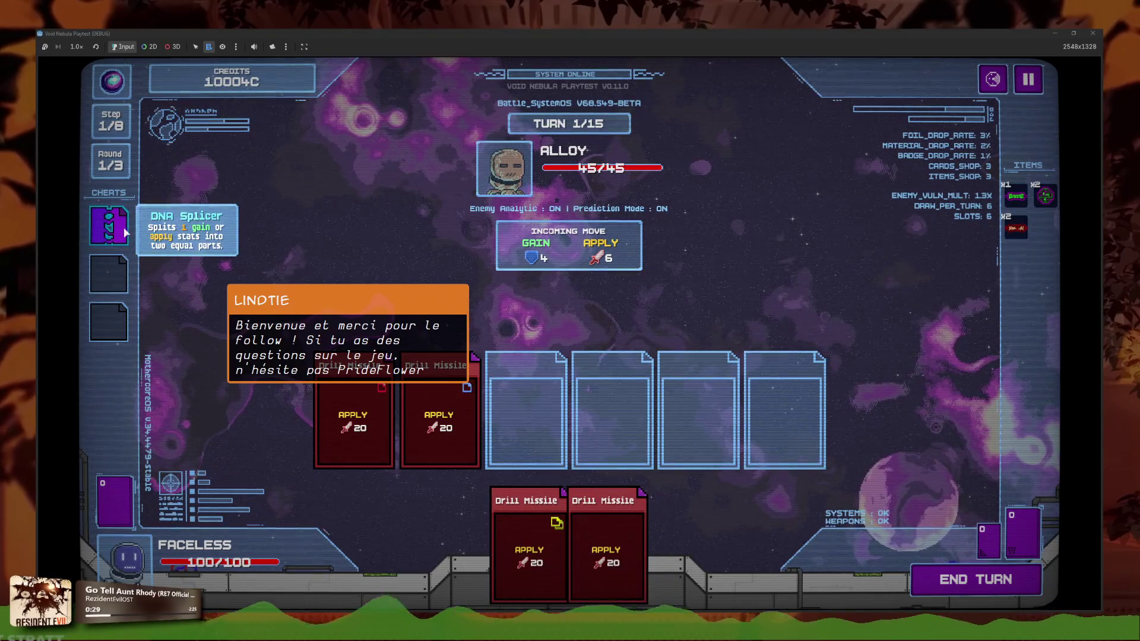
{"action": "left_click", "coordinate": [996, 589]}
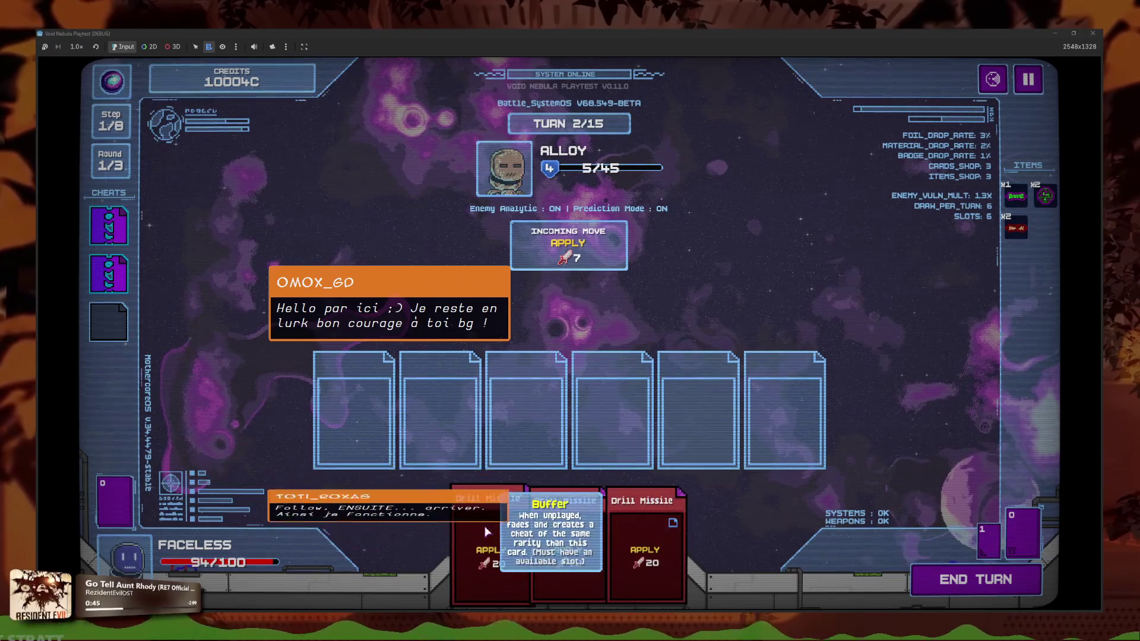
Play Drill Missiles into both slots and end the turn with the Buffer card unplayed
{"action": "left_click", "coordinate": [492, 555]}
{"action": "left_click", "coordinate": [605, 552]}
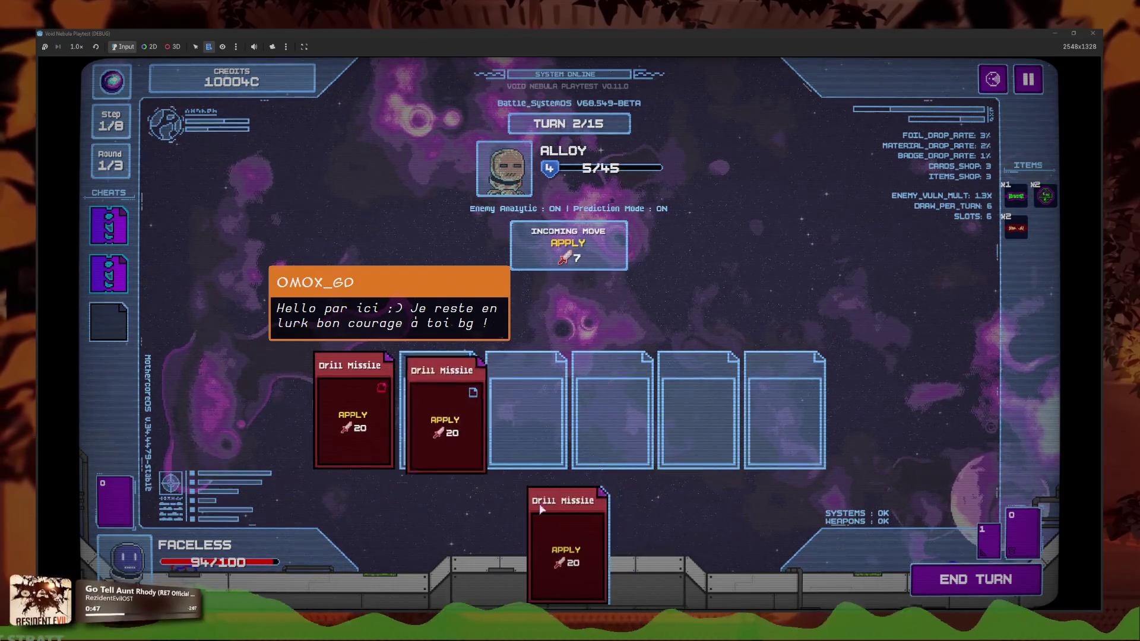
{"action": "left_click", "coordinate": [356, 416]}
{"action": "left_click", "coordinate": [530, 492]}
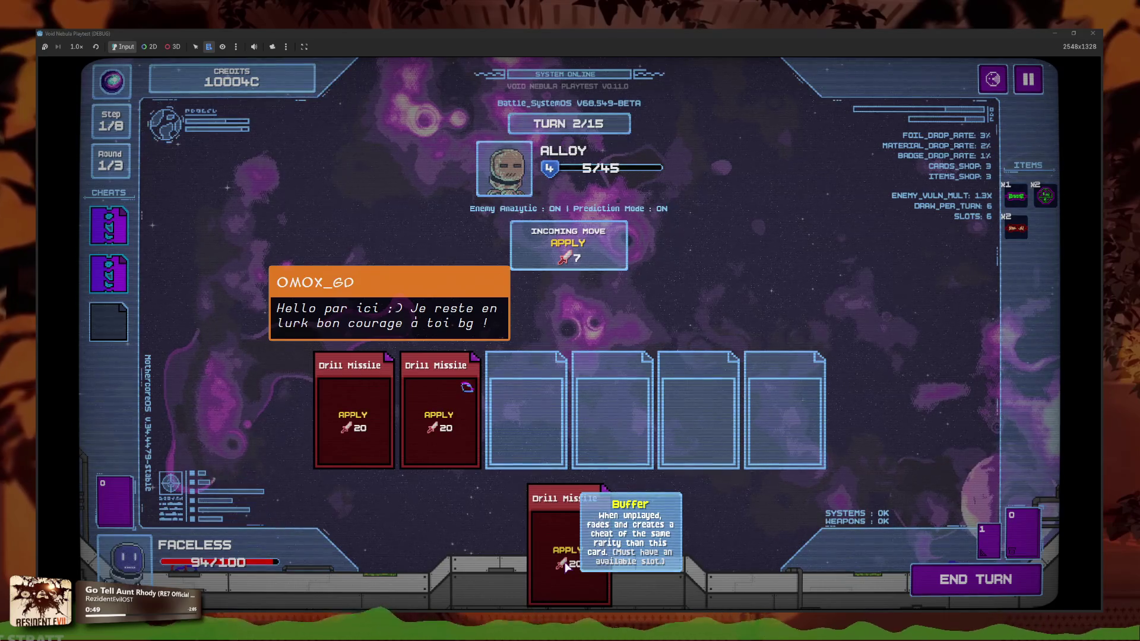
{"action": "key", "text": "space"}
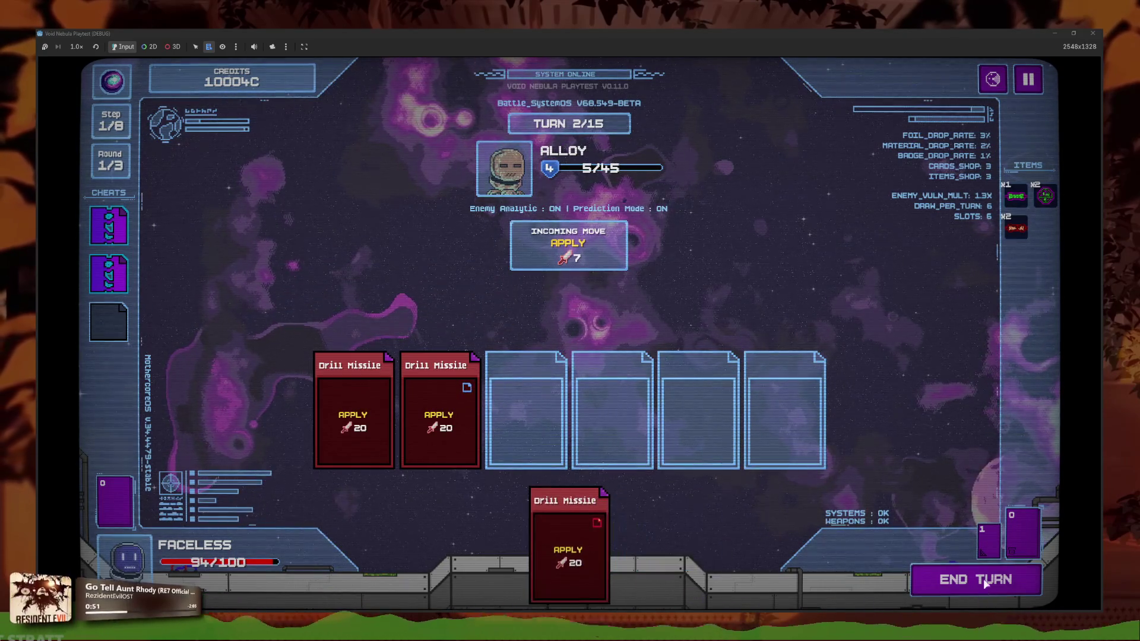
{"action": "mouse_move", "coordinate": [119, 321]}
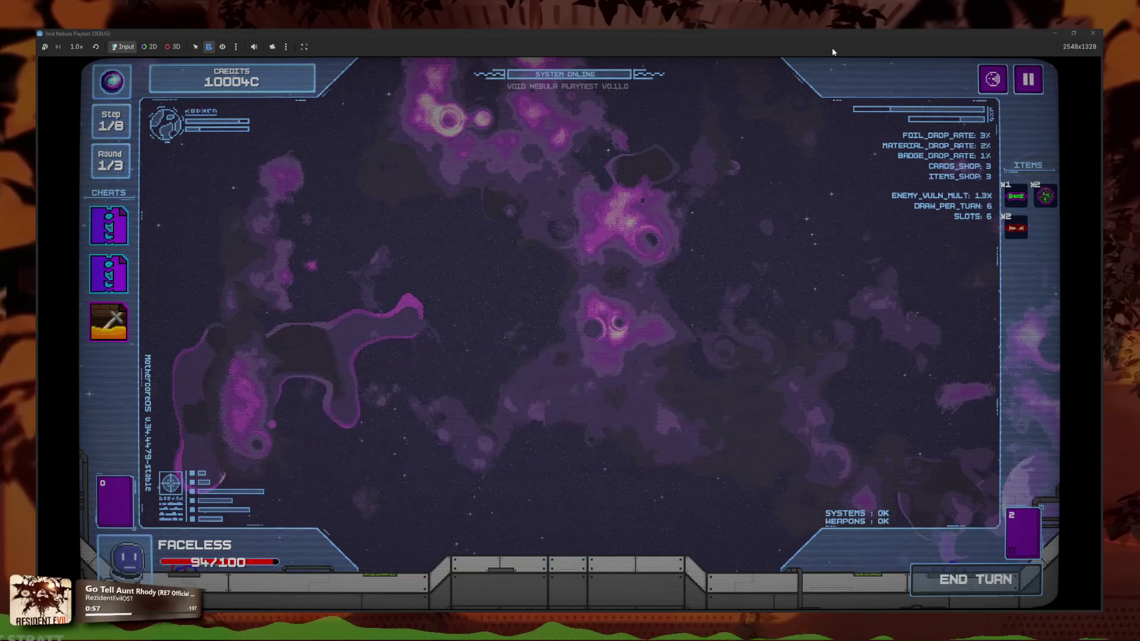
Cash out, leave the shop, and open round 2 against Glass with a Drill Missile
{"action": "left_click", "coordinate": [703, 454]}
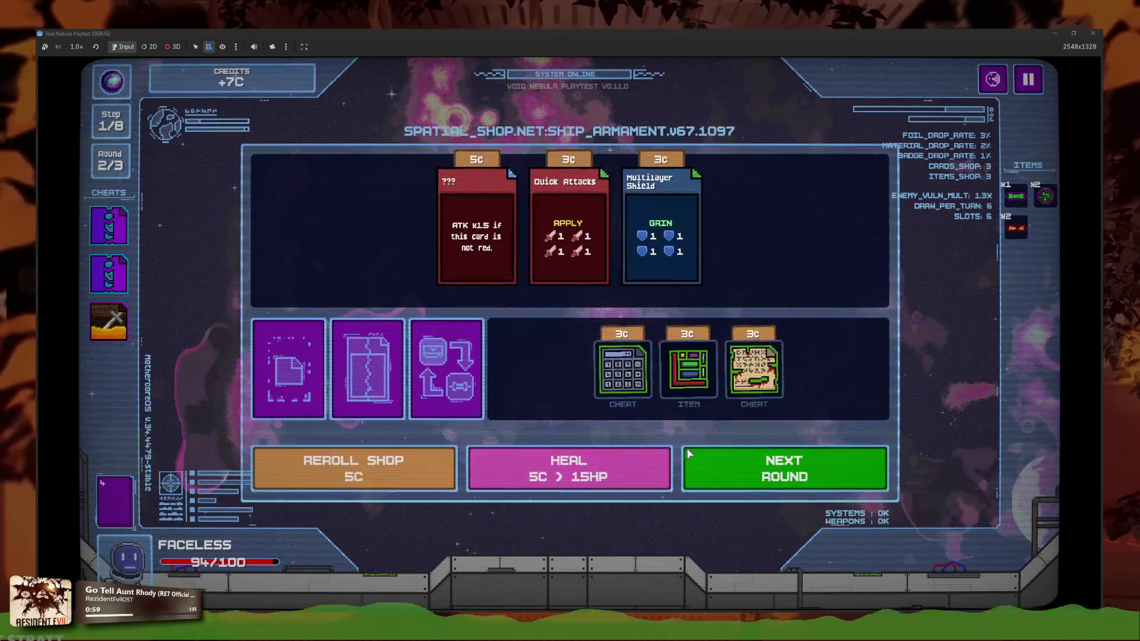
{"action": "left_click", "coordinate": [739, 461]}
{"action": "left_click", "coordinate": [558, 440]}
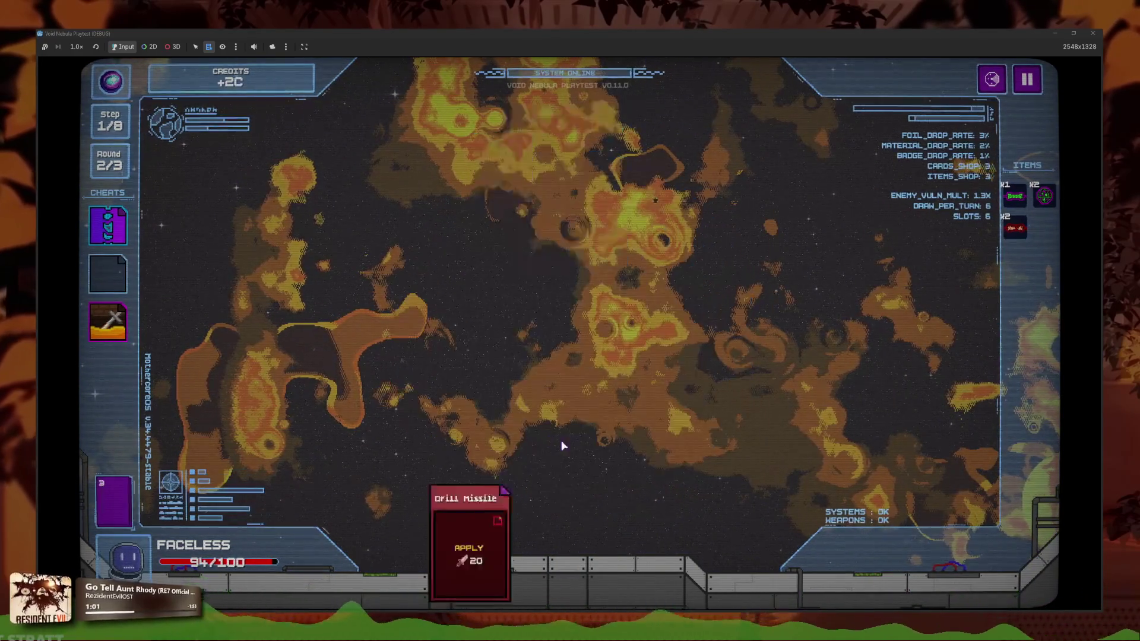
{"action": "left_click", "coordinate": [482, 528]}
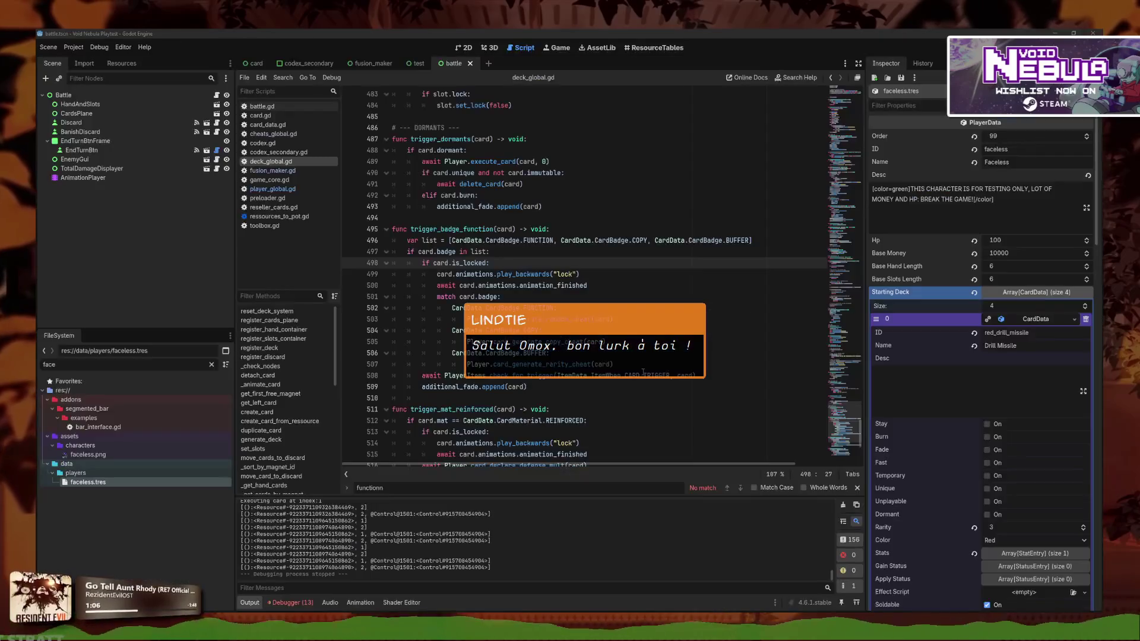
Stop the playtest, edit lines 503–507 of trigger_badge_function with multiple carets, and relaunch
{"action": "key", "text": "F8"}
{"action": "left_click", "coordinate": [457, 352]}
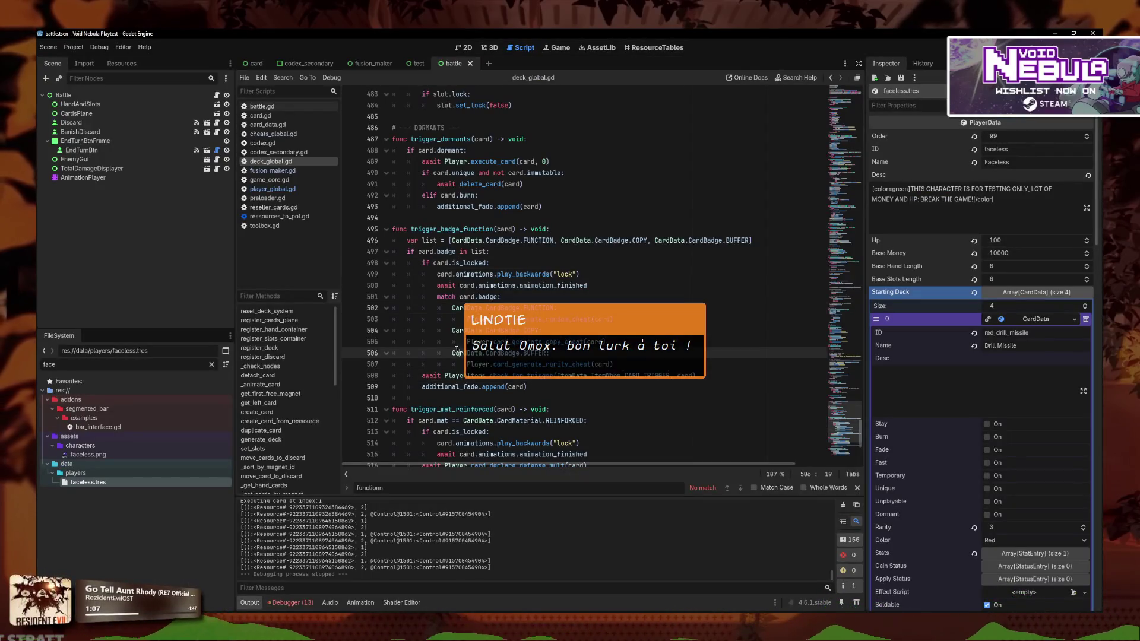
{"action": "left_click", "coordinate": [467, 364]}
{"action": "left_click", "coordinate": [467, 341], "text": "alt"}
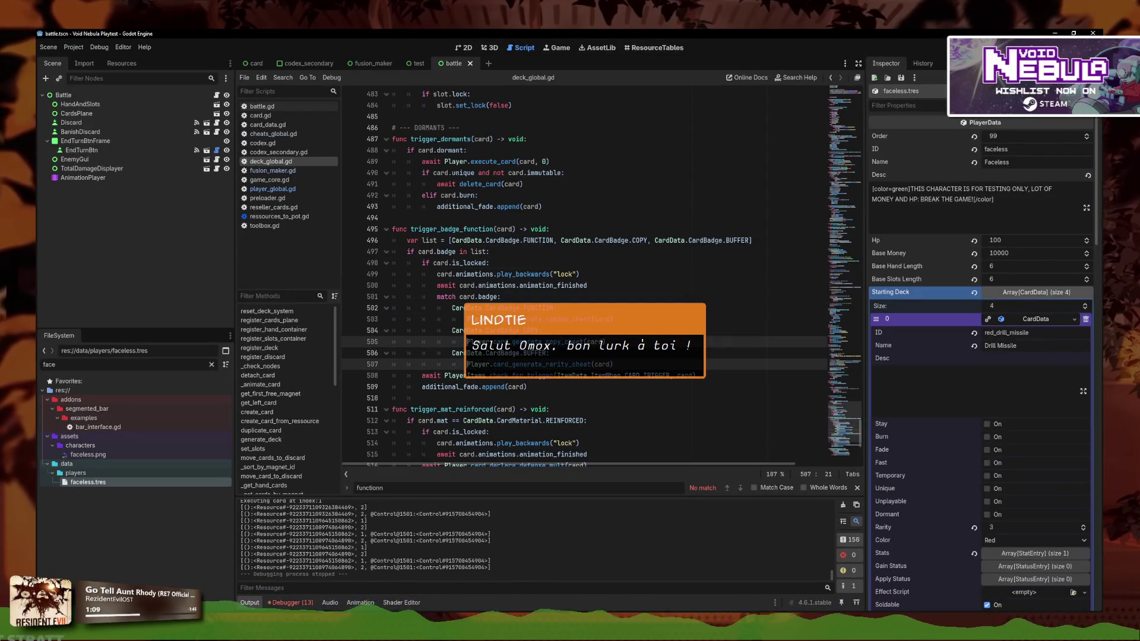
{"action": "left_click", "coordinate": [467, 319], "text": "alt"}
{"action": "key", "text": "F5"}
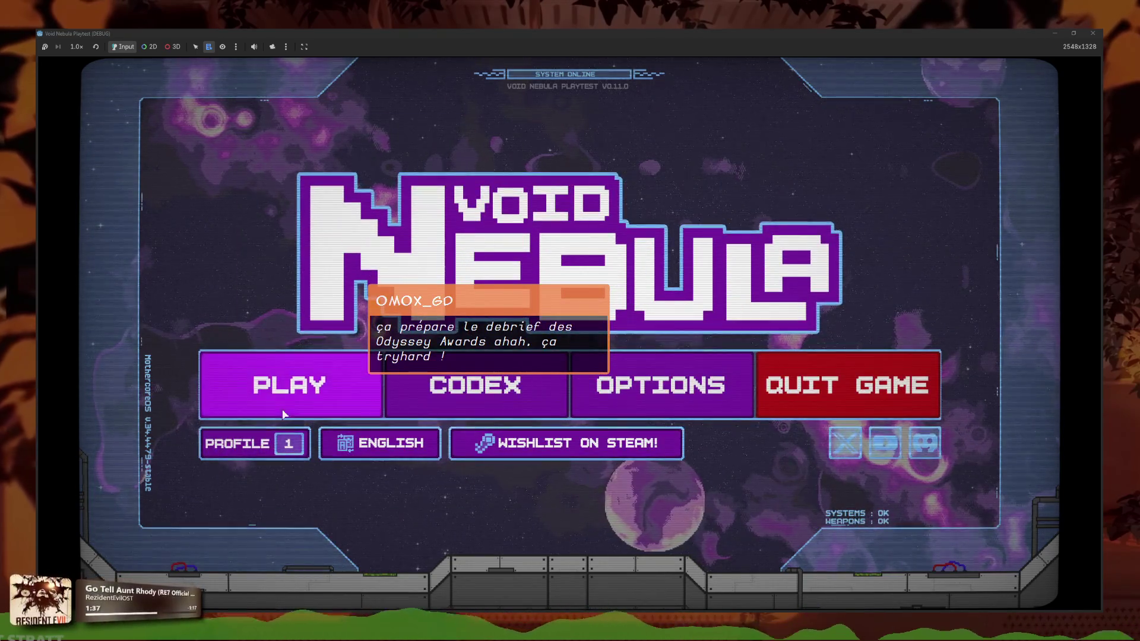
Set up a new run with Faceless selected at Normal difficulty (100 HP, 10000 credits)
{"action": "left_click", "coordinate": [284, 415]}
{"action": "left_click", "coordinate": [475, 162]}
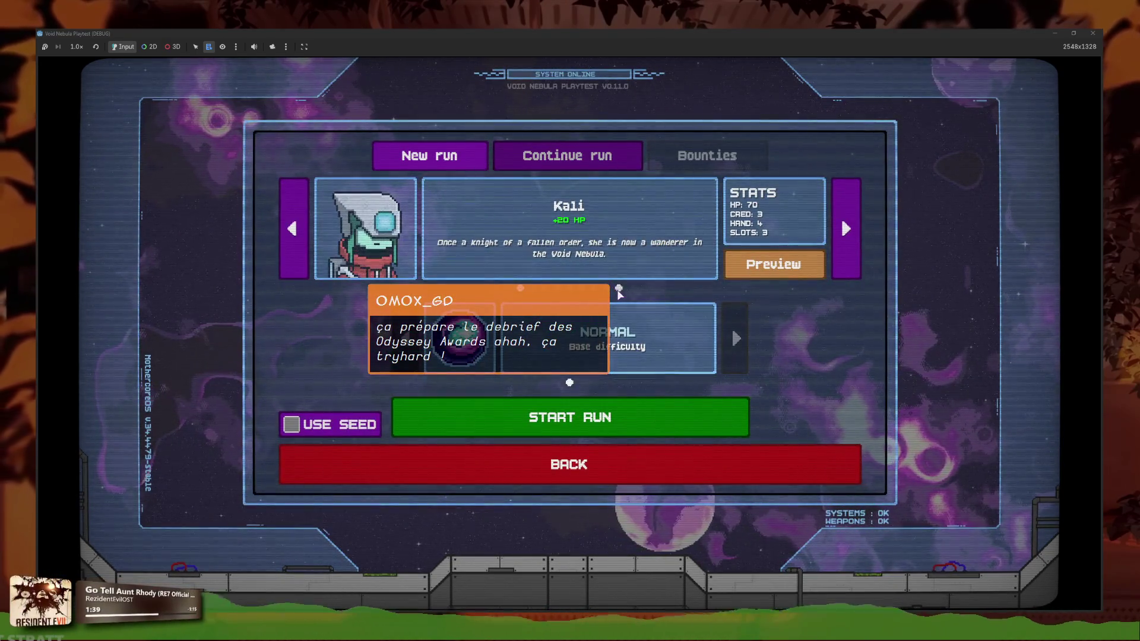
{"action": "key", "text": "Left"}
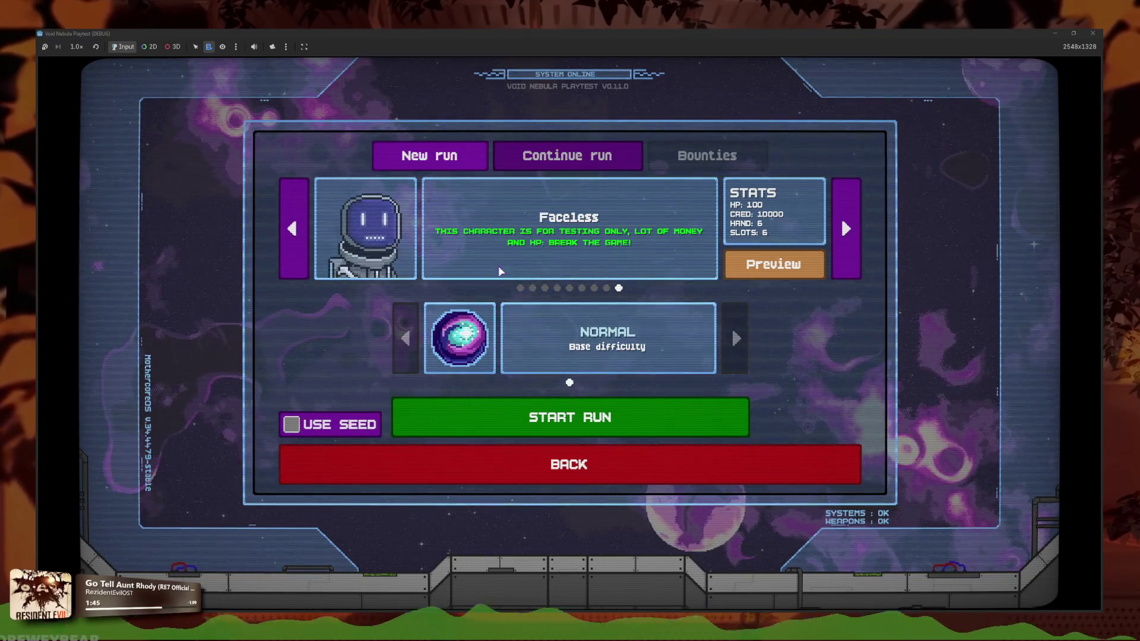
{"action": "left_click", "coordinate": [521, 288]}
{"action": "left_click", "coordinate": [619, 288]}
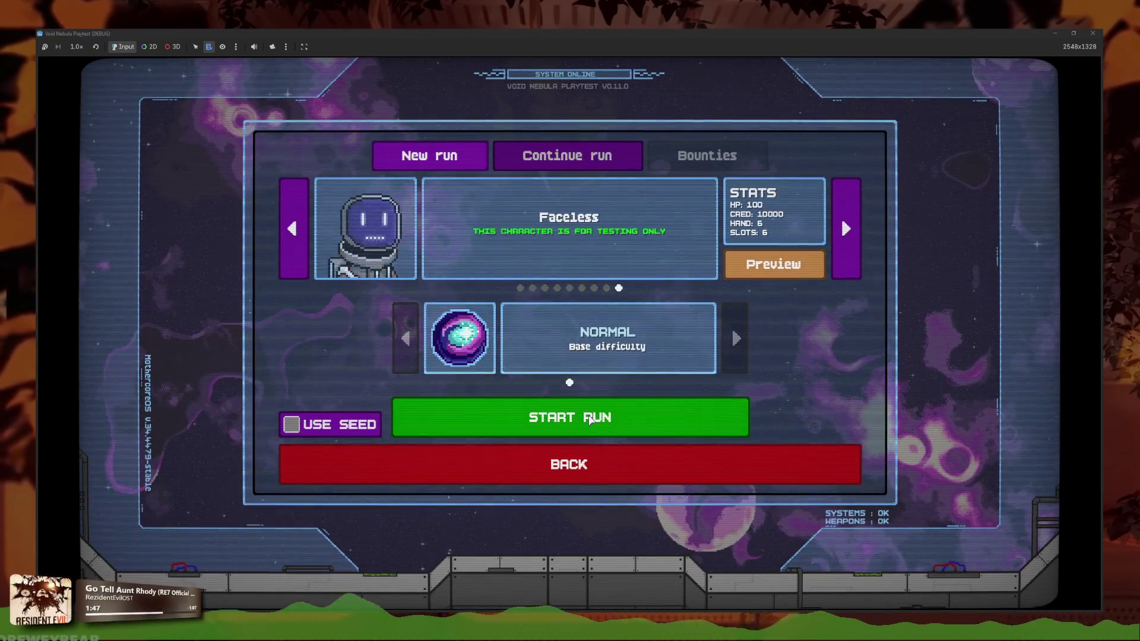
Start the Faceless run, play a Drill Missile, use the spiral cheat and sell Equilibrium
{"action": "left_click", "coordinate": [632, 423]}
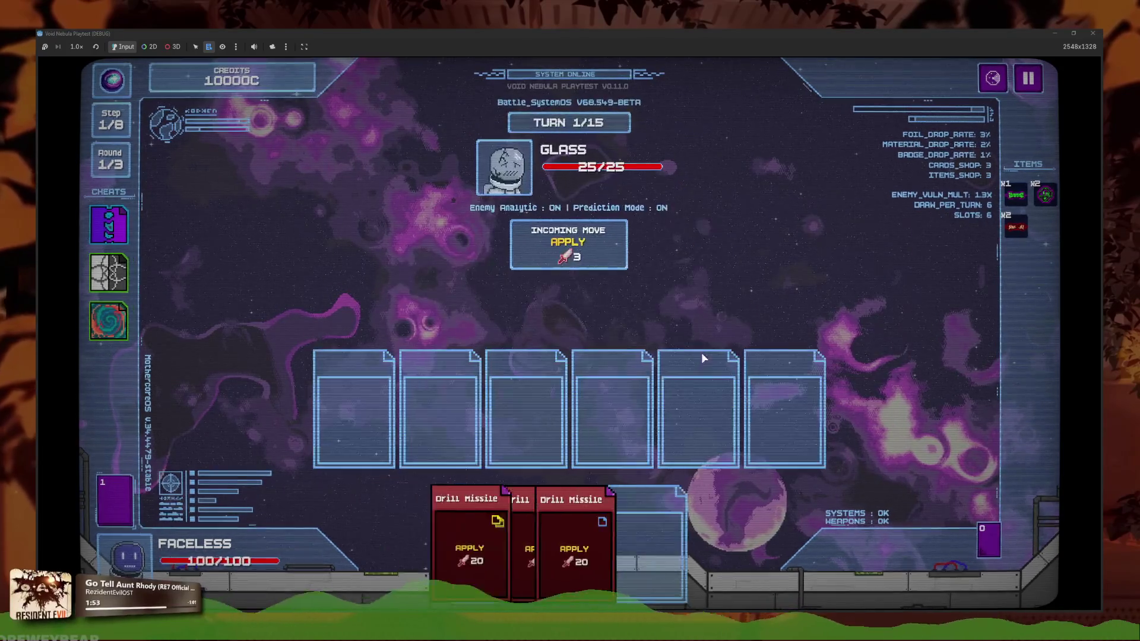
{"action": "left_click", "coordinate": [452, 543]}
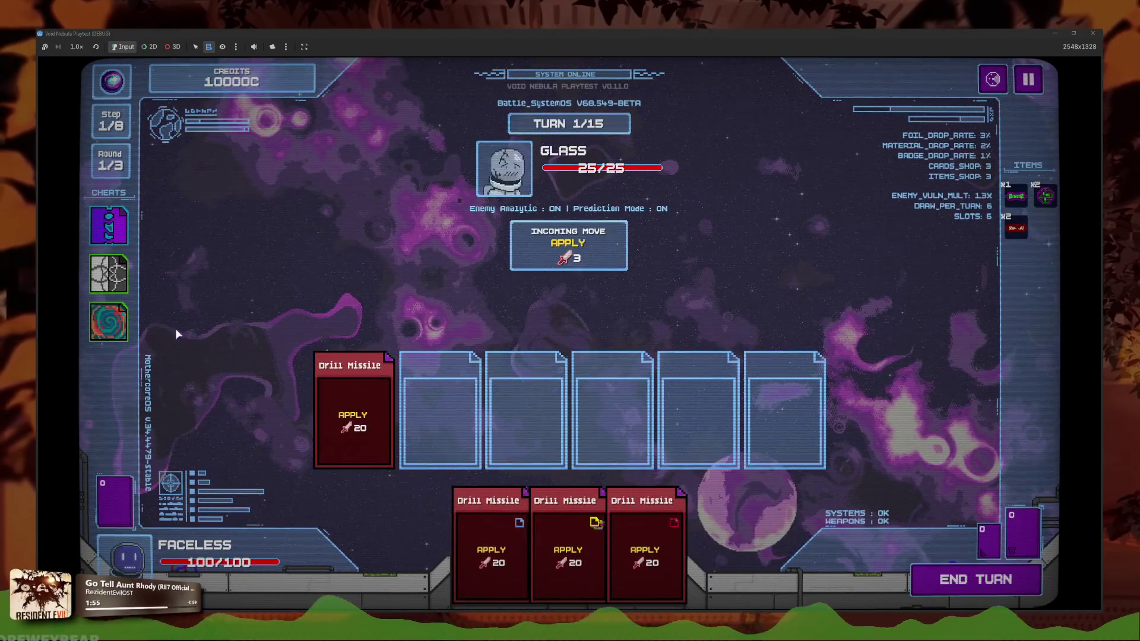
{"action": "left_click", "coordinate": [108, 322]}
{"action": "left_click", "coordinate": [178, 329]}
{"action": "left_click", "coordinate": [115, 280]}
{"action": "left_click", "coordinate": [179, 288]}
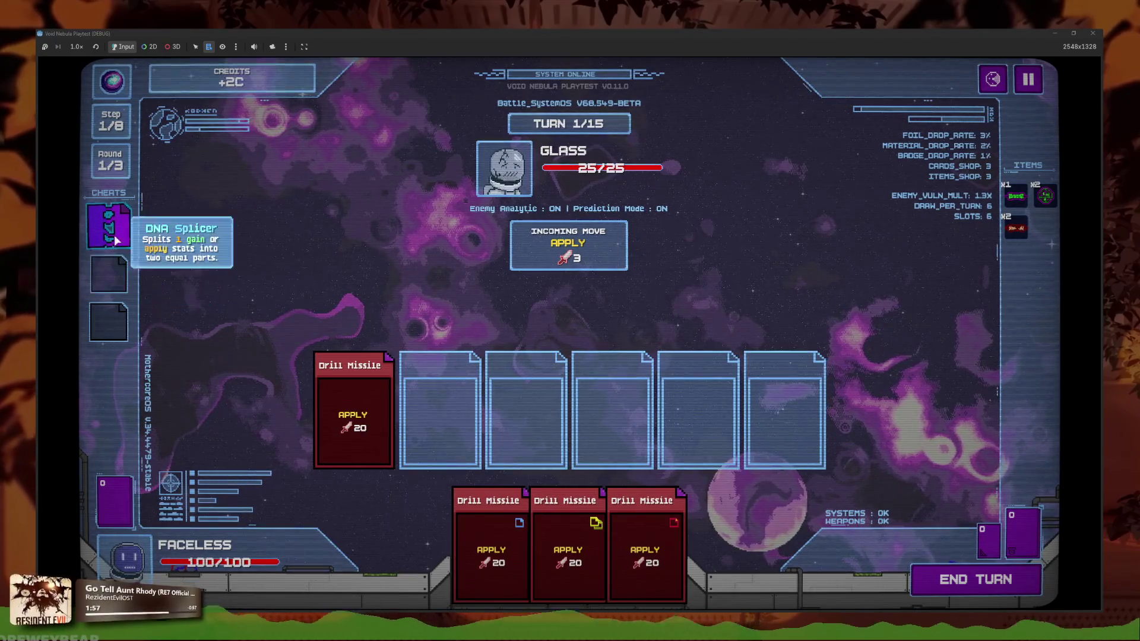
Play the blue-icon Drill Missile into slot 2 and end the turn leaving Buffer unplayed
{"action": "left_click", "coordinate": [113, 235]}
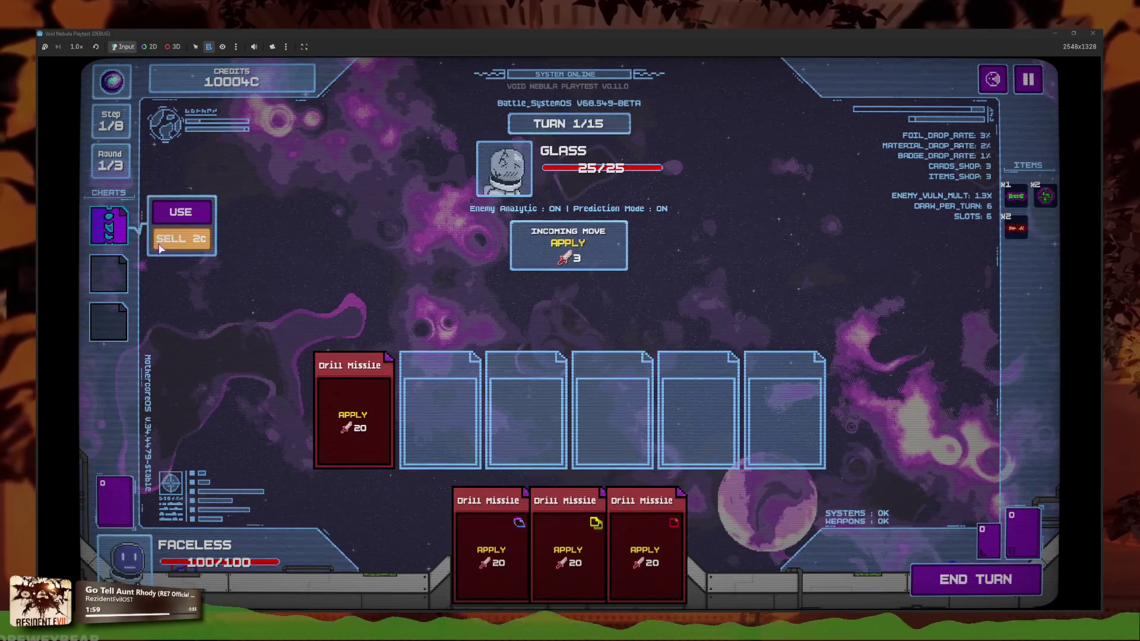
{"action": "left_click", "coordinate": [496, 549]}
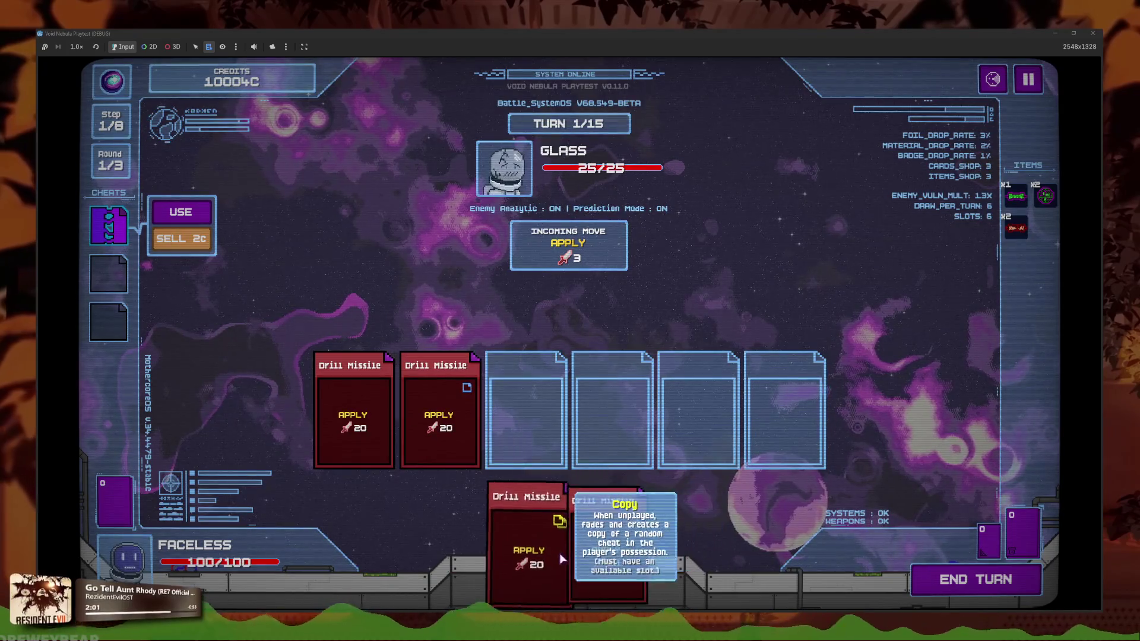
{"action": "left_click", "coordinate": [975, 579]}
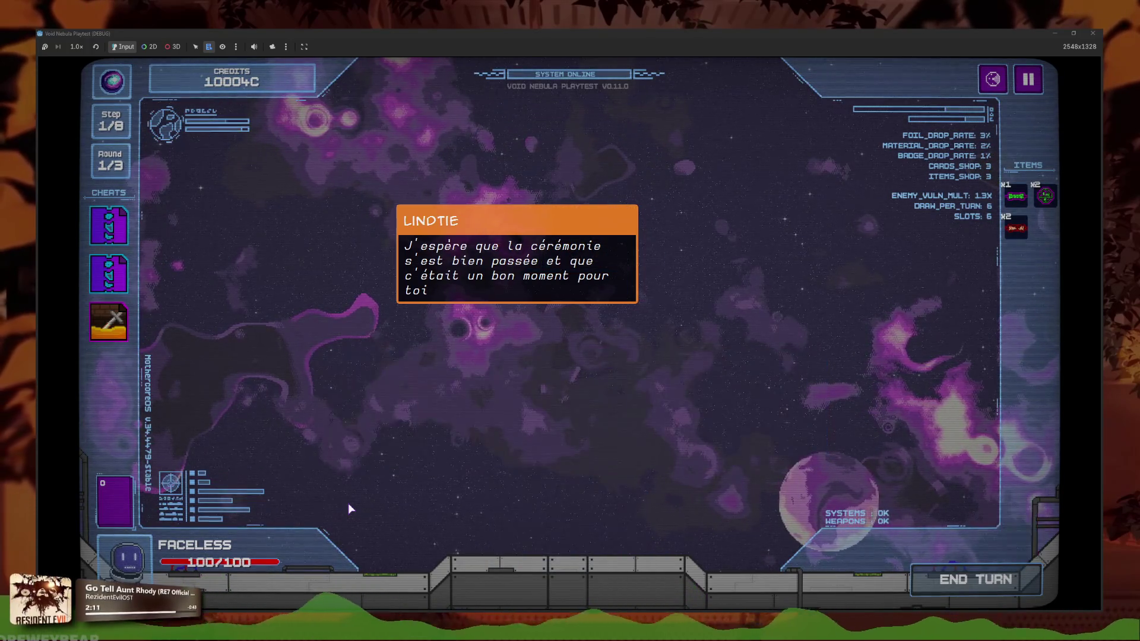
Cash out to round 2, use the pickaxe and first cheats, end the turn, and check banned cards
{"action": "left_click", "coordinate": [623, 458]}
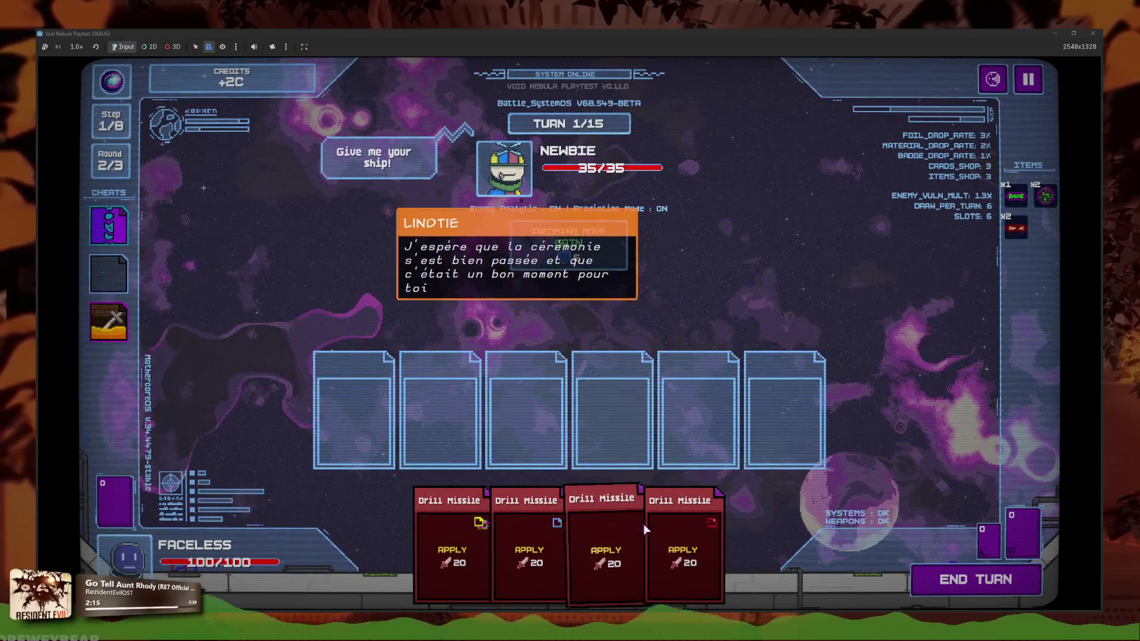
{"action": "left_click", "coordinate": [109, 321]}
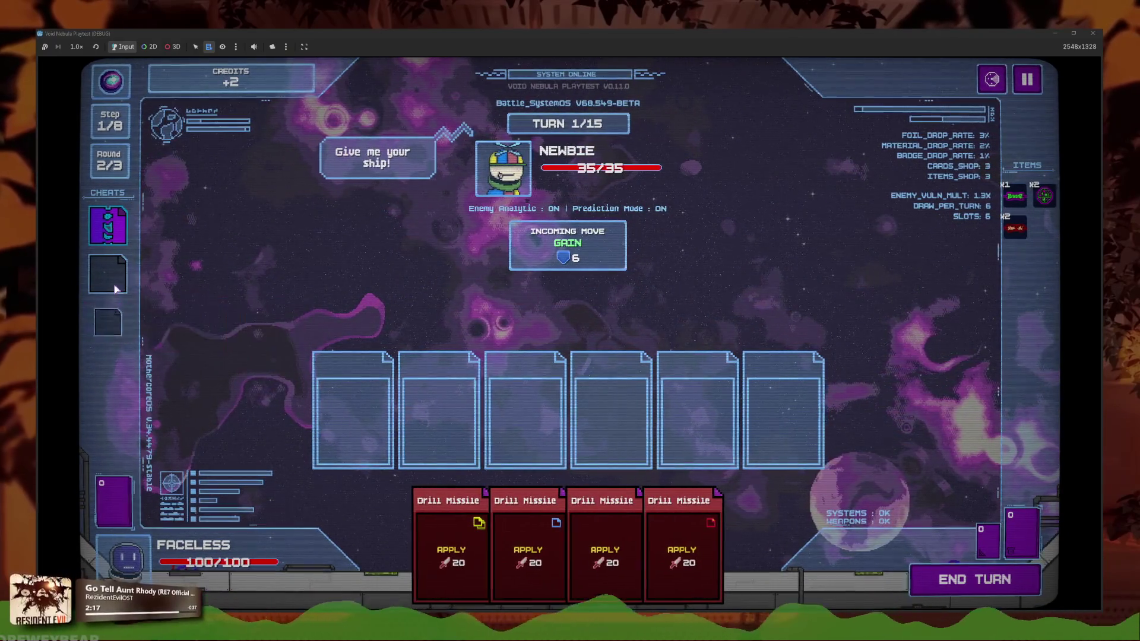
{"action": "left_click", "coordinate": [108, 224]}
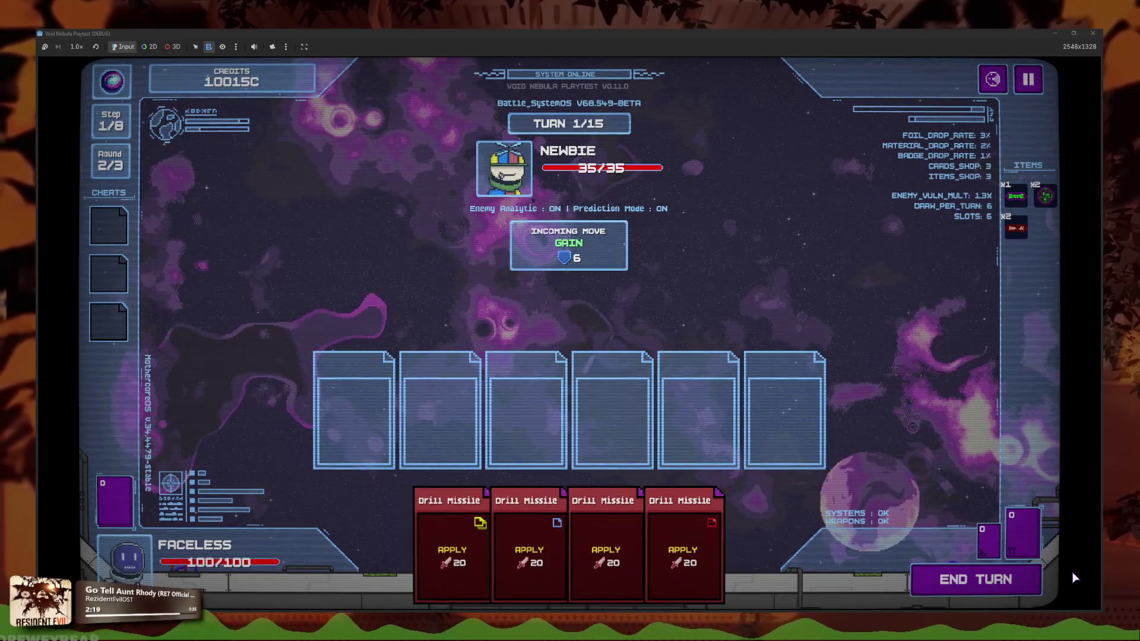
{"action": "left_click", "coordinate": [1004, 579]}
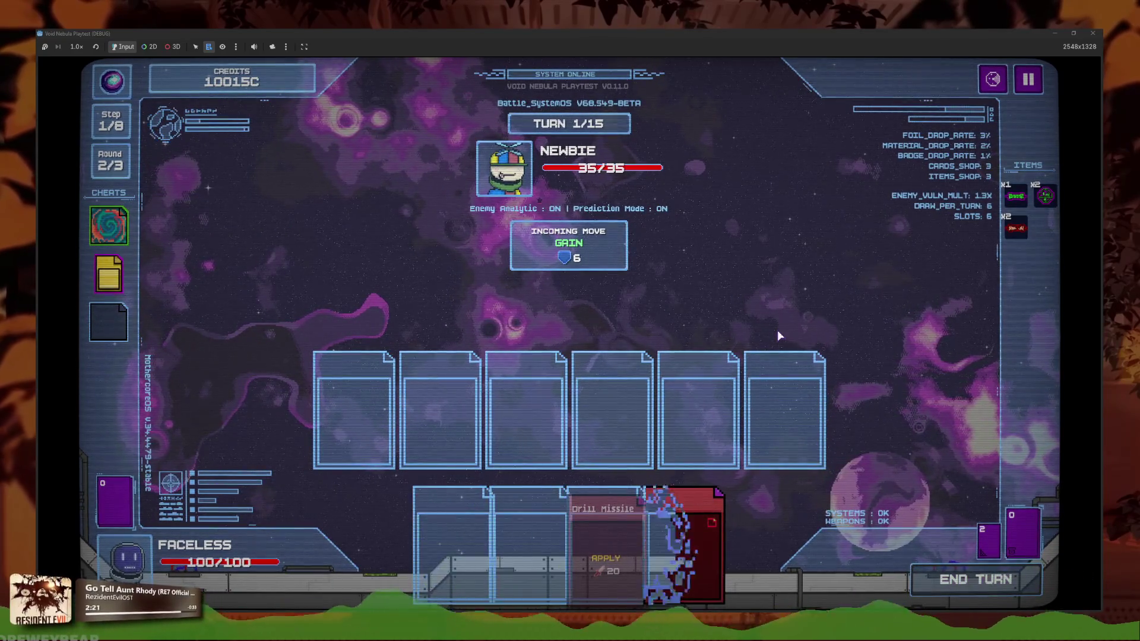
{"action": "mouse_move", "coordinate": [108, 274]}
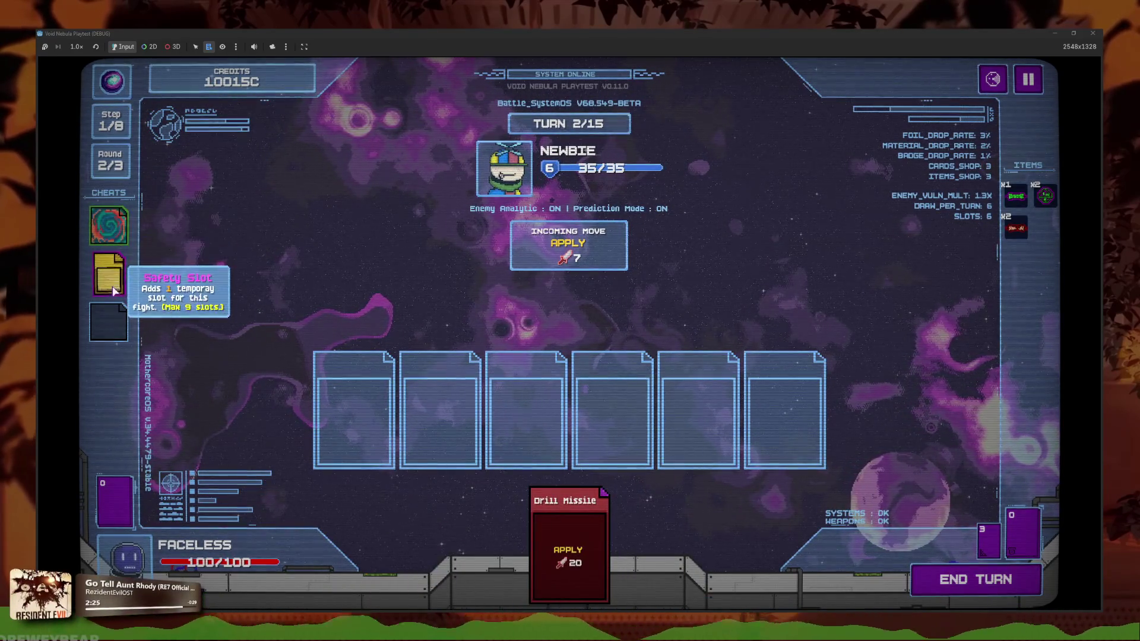
{"action": "left_click", "coordinate": [997, 547]}
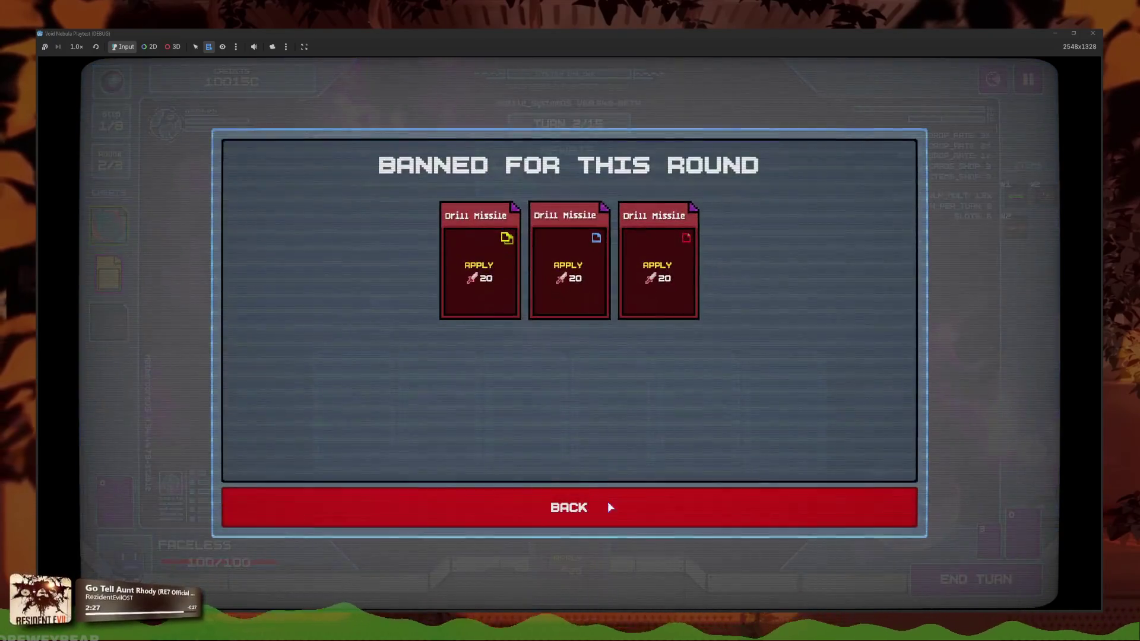
{"action": "left_click", "coordinate": [616, 509]}
Spend the Safety Slot cheat on a seventh slot, try a cheat on a card, then stop the run
{"action": "mouse_move", "coordinate": [119, 219]}
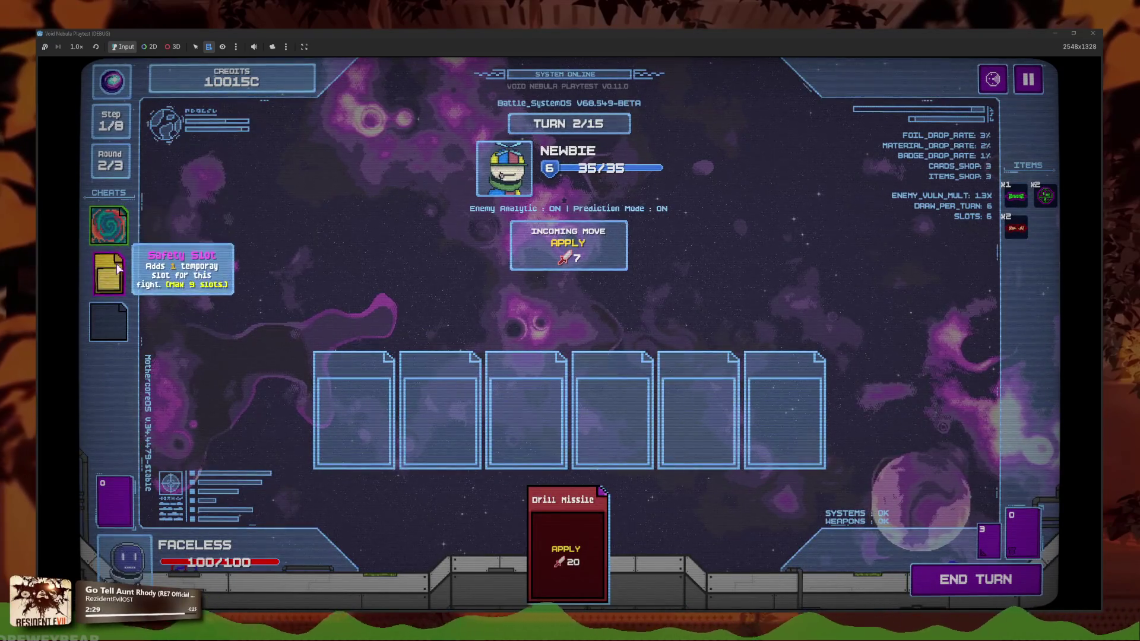
{"action": "left_click", "coordinate": [109, 273]}
{"action": "left_click", "coordinate": [126, 229]}
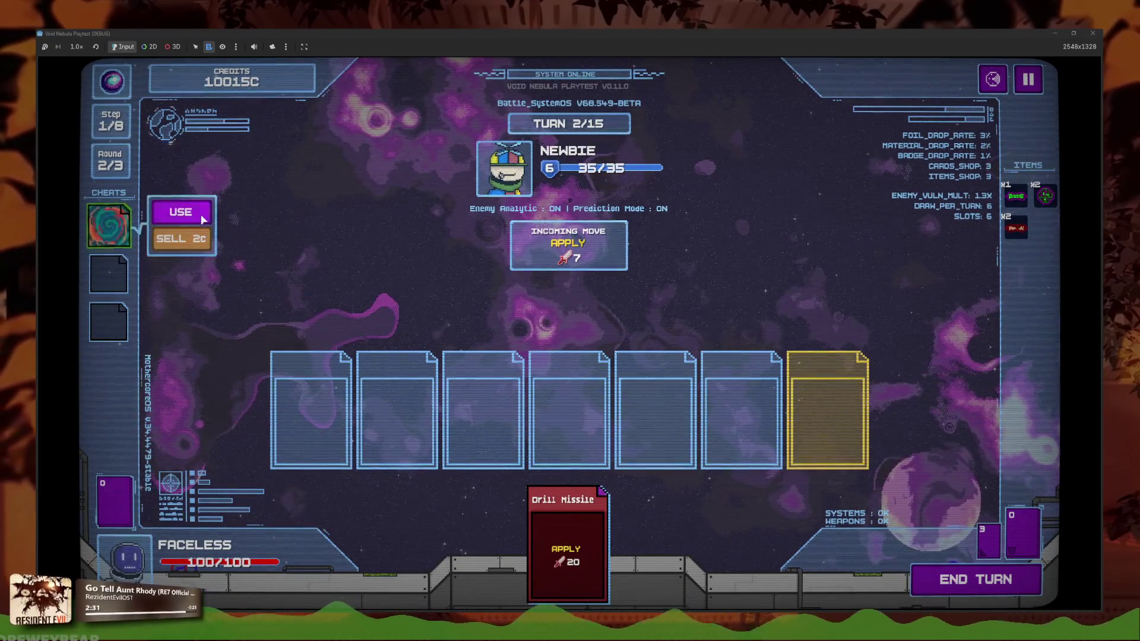
{"action": "left_click", "coordinate": [178, 214]}
{"action": "left_click", "coordinate": [643, 501]}
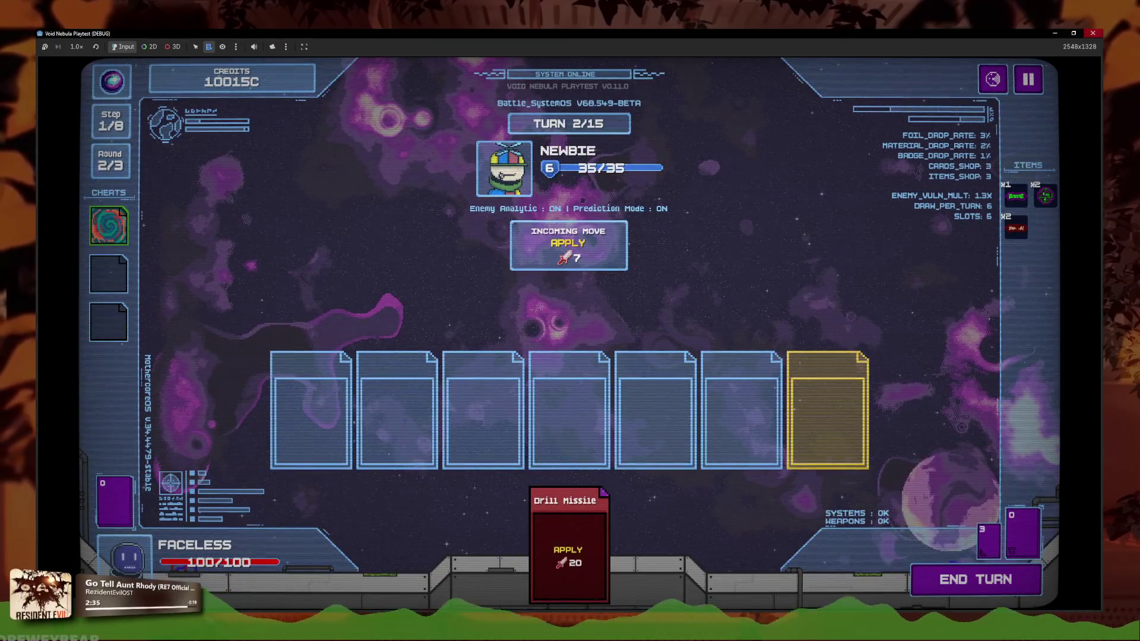
{"action": "key", "text": "F8"}
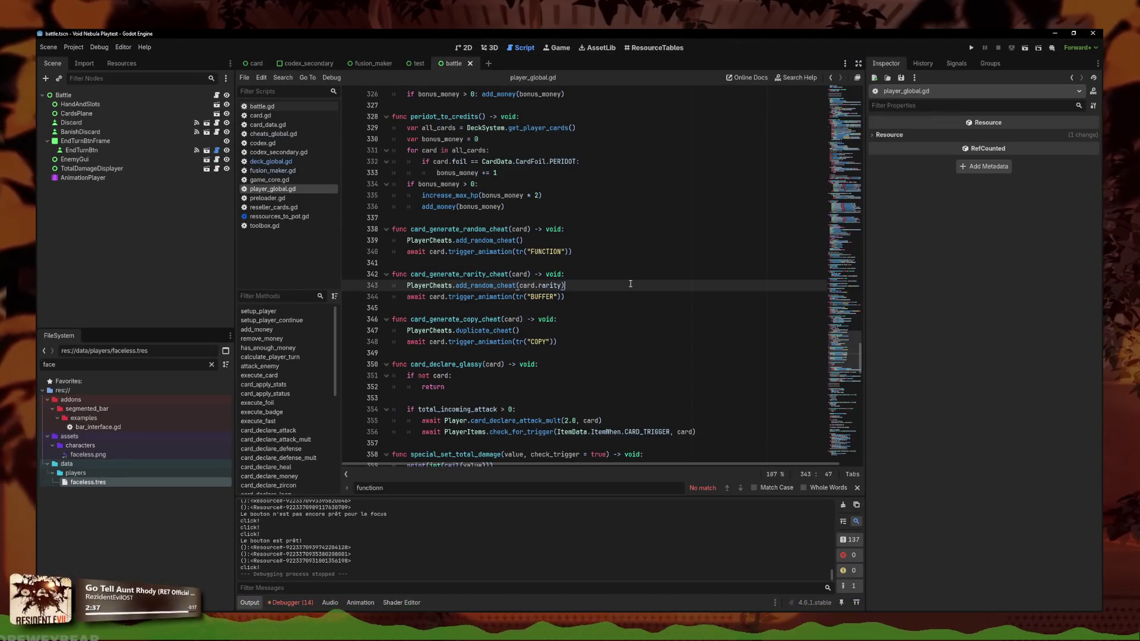
Clear the errors listed in the Debugger panel
{"action": "left_click", "coordinate": [311, 602]}
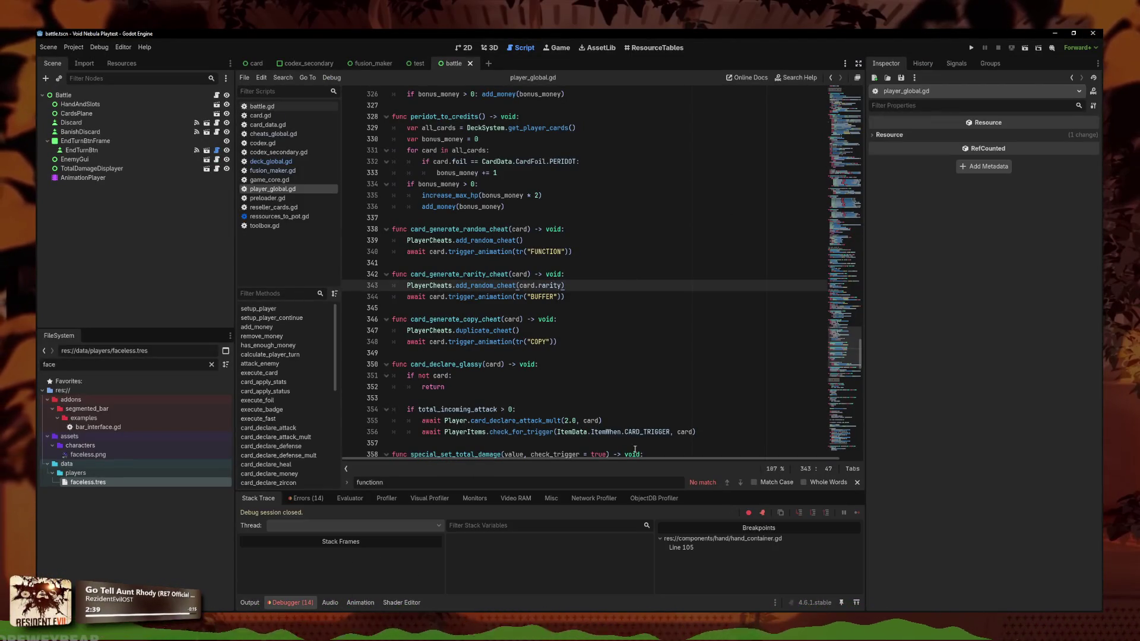
{"action": "left_click", "coordinate": [323, 502]}
{"action": "left_click", "coordinate": [852, 514]}
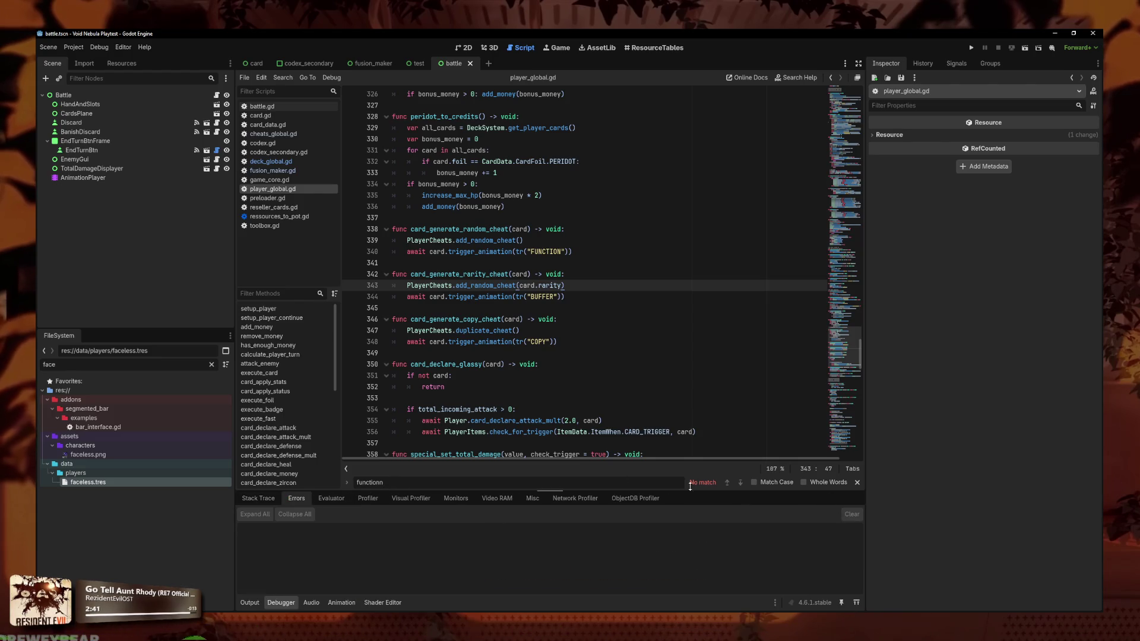
{"action": "left_click", "coordinate": [261, 499]}
Open card.gd and search it for "badge_"
{"action": "left_click", "coordinate": [265, 117]}
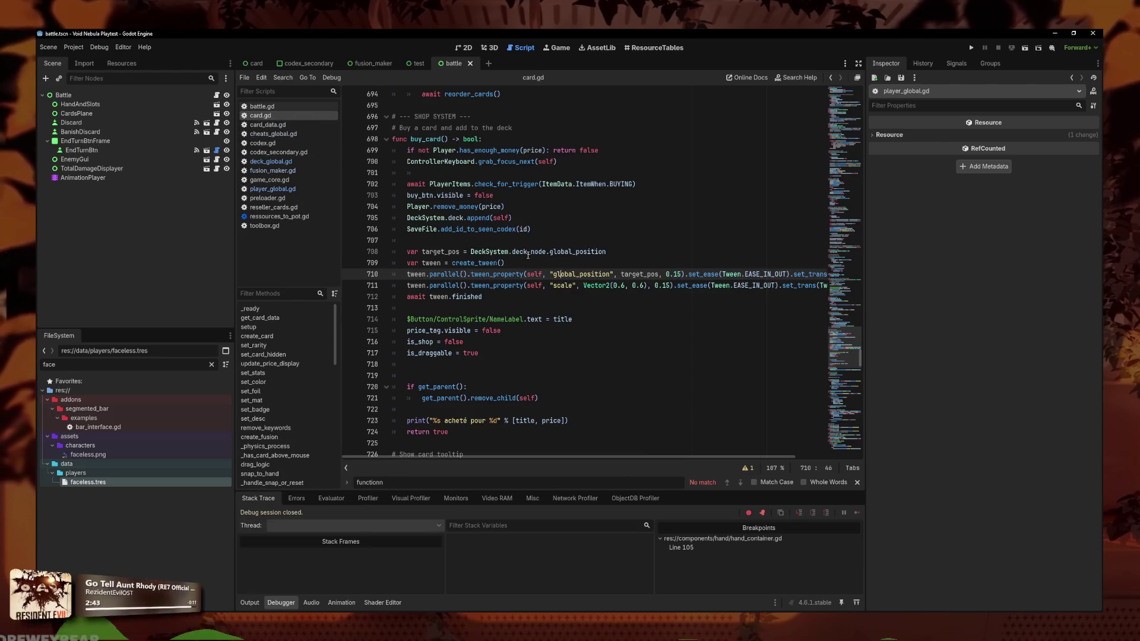
{"action": "scroll", "coordinate": [517, 293], "scroll_direction": "down", "scroll_amount": 7}
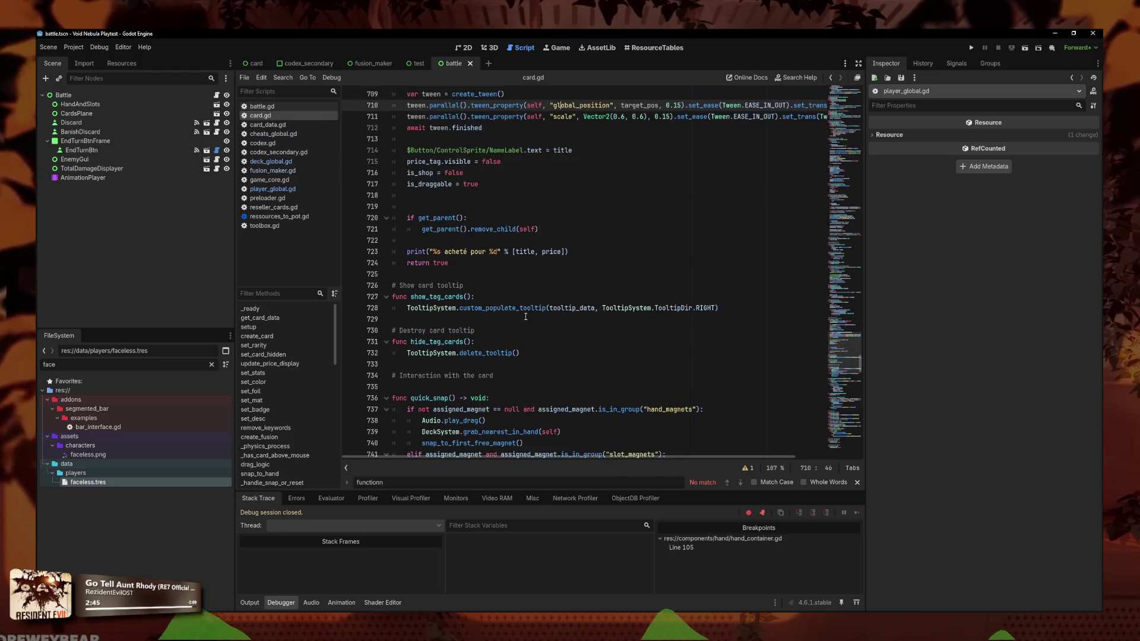
{"action": "scroll", "coordinate": [510, 303], "scroll_direction": "up", "scroll_amount": 7}
{"action": "scroll", "coordinate": [509, 304], "scroll_direction": "up", "scroll_amount": 4}
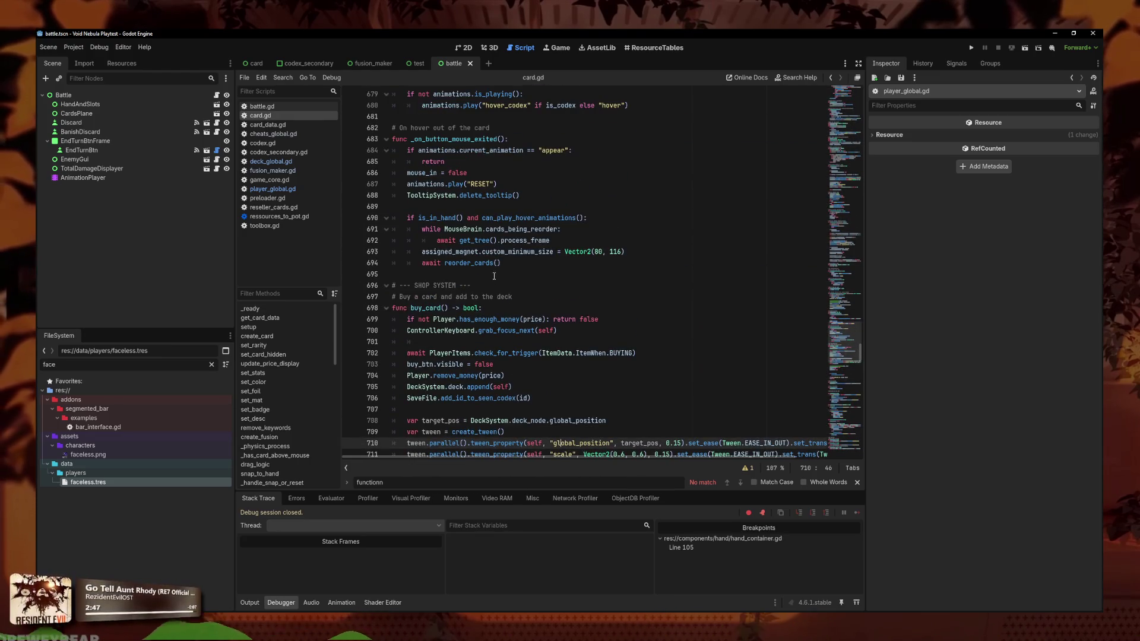
{"action": "left_click", "coordinate": [499, 263]}
{"action": "scroll", "coordinate": [583, 272], "scroll_direction": "down", "scroll_amount": 3}
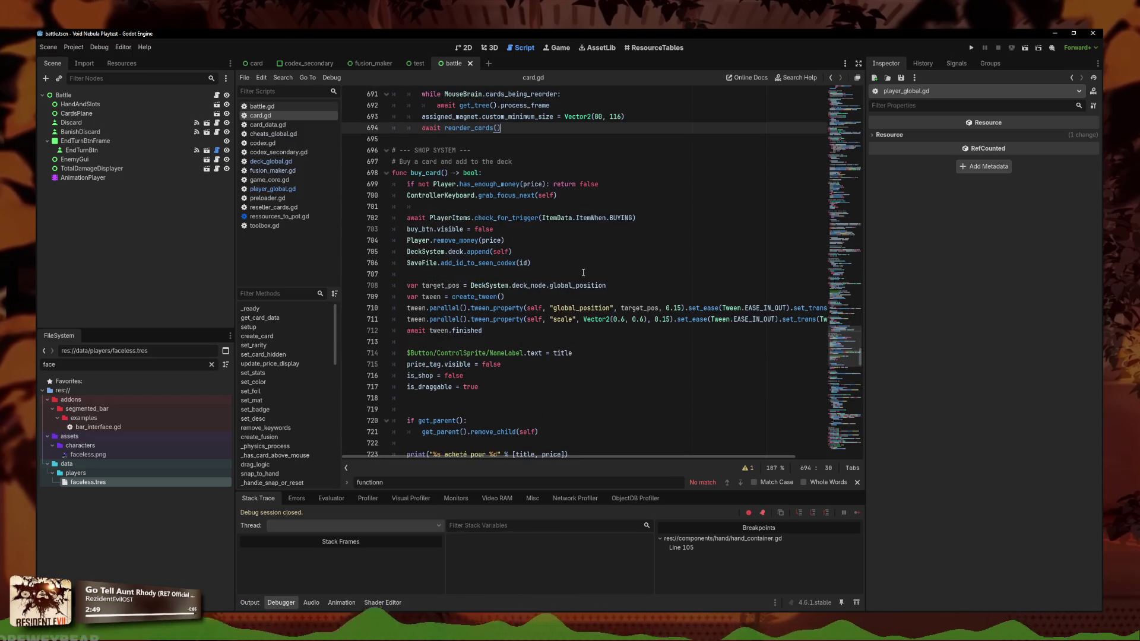
{"action": "key", "text": "ctrl+f"}
{"action": "type", "text": "badge_"}
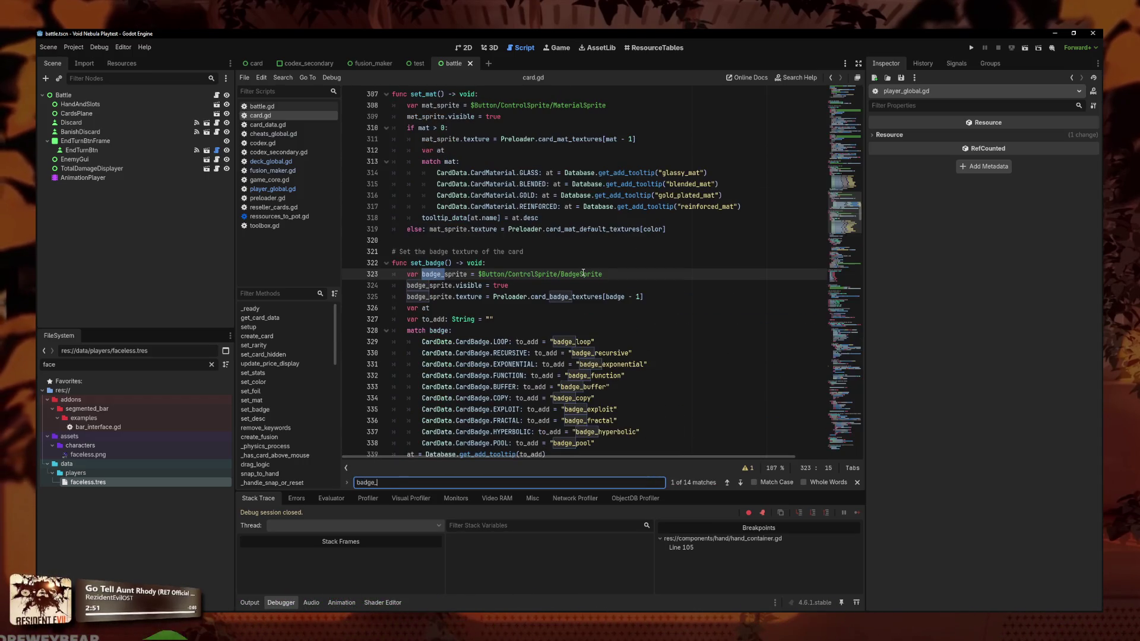
{"action": "scroll", "coordinate": [556, 266], "scroll_direction": "down", "scroll_amount": 3}
Delete the print(at) debug line from set_badge
{"action": "left_click", "coordinate": [486, 332]}
{"action": "key", "text": "BackSpace"}
{"action": "key", "text": "BackSpace"}
{"action": "key", "text": "BackSpace"}
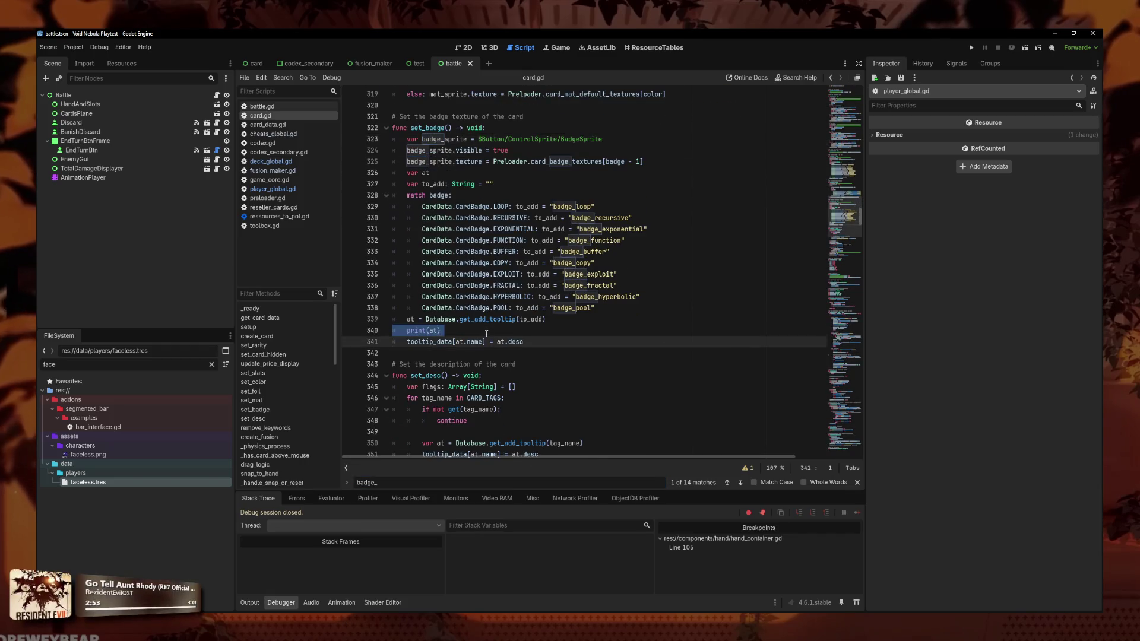
{"action": "scroll", "coordinate": [593, 344], "scroll_direction": "down", "scroll_amount": 2}
{"action": "left_click", "coordinate": [613, 355]}
{"action": "scroll", "coordinate": [593, 327], "scroll_direction": "down", "scroll_amount": 3}
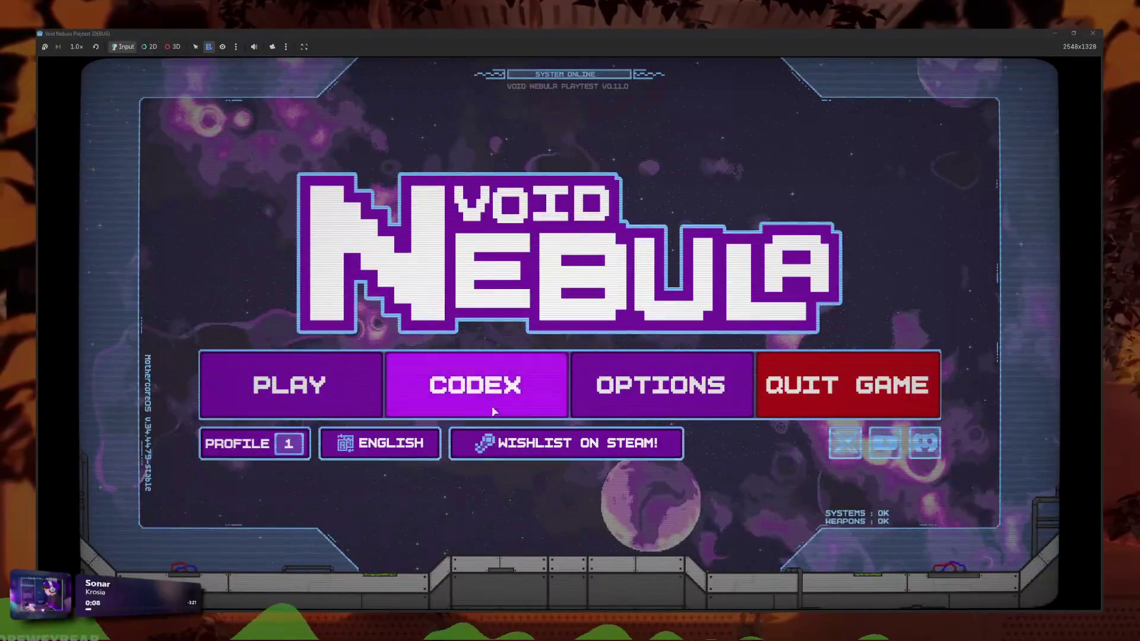
Open the codex and glance at the Card Badges page
{"action": "left_click", "coordinate": [489, 366]}
{"action": "left_click", "coordinate": [668, 392]}
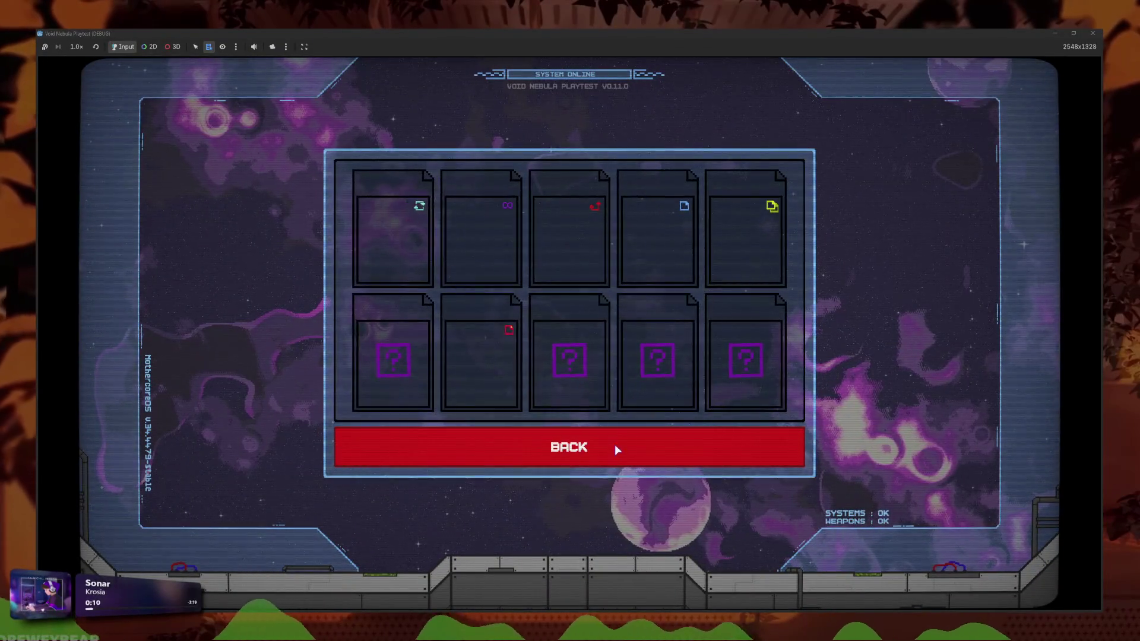
{"action": "left_click", "coordinate": [615, 444]}
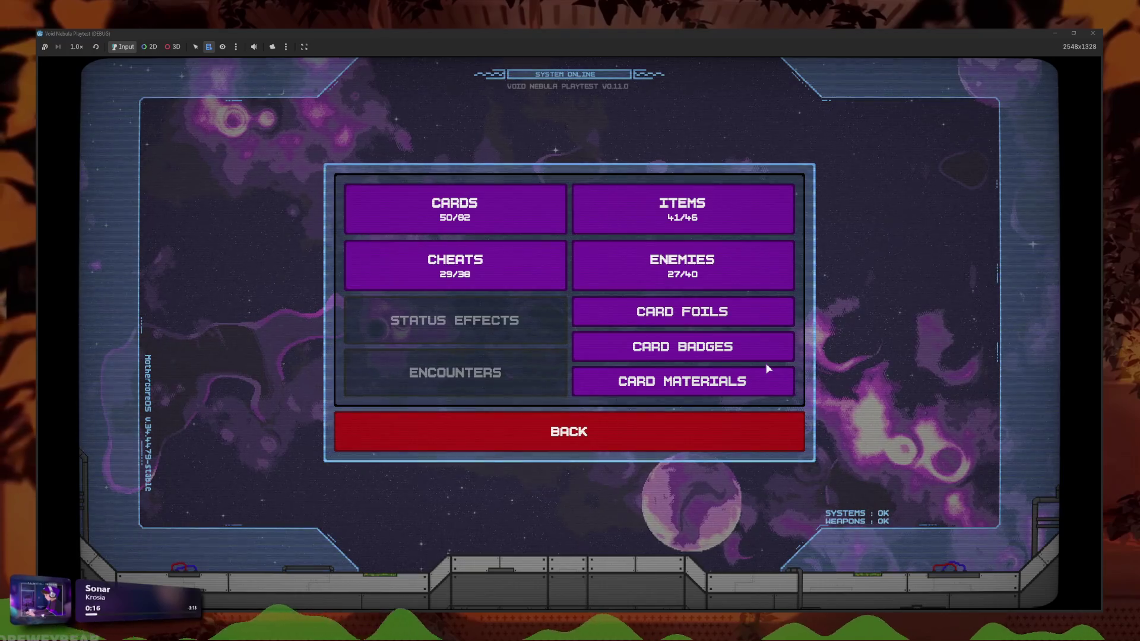
Page through the card collection to page 8 of 9, then close it
{"action": "left_click", "coordinate": [534, 219]}
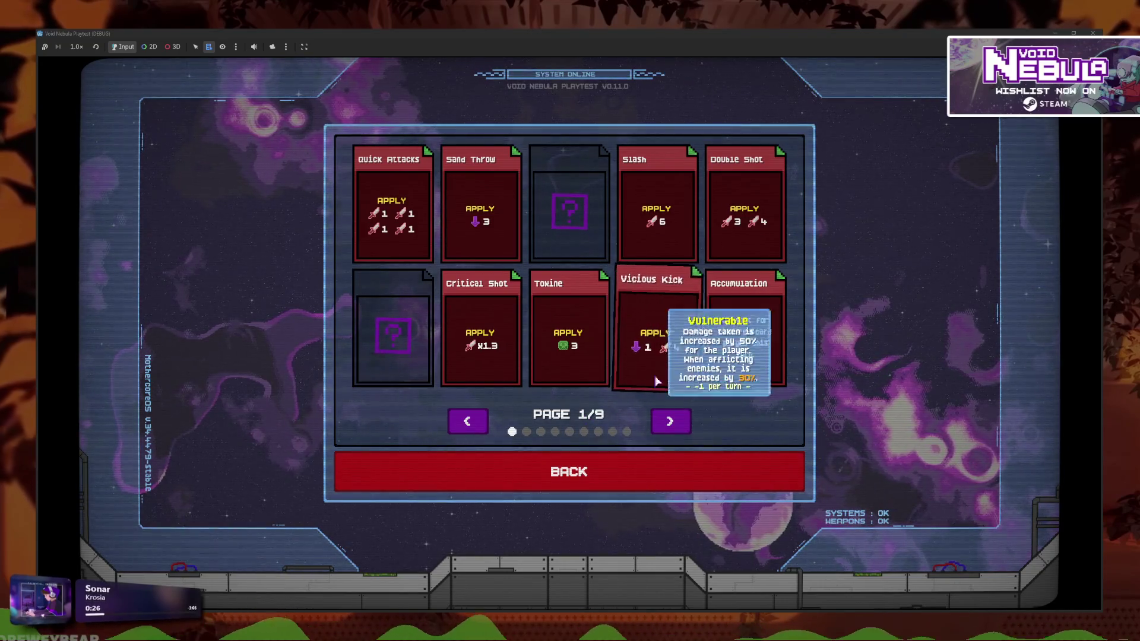
{"action": "left_click", "coordinate": [676, 424]}
{"action": "left_click", "coordinate": [679, 426]}
{"action": "left_click", "coordinate": [679, 426]}
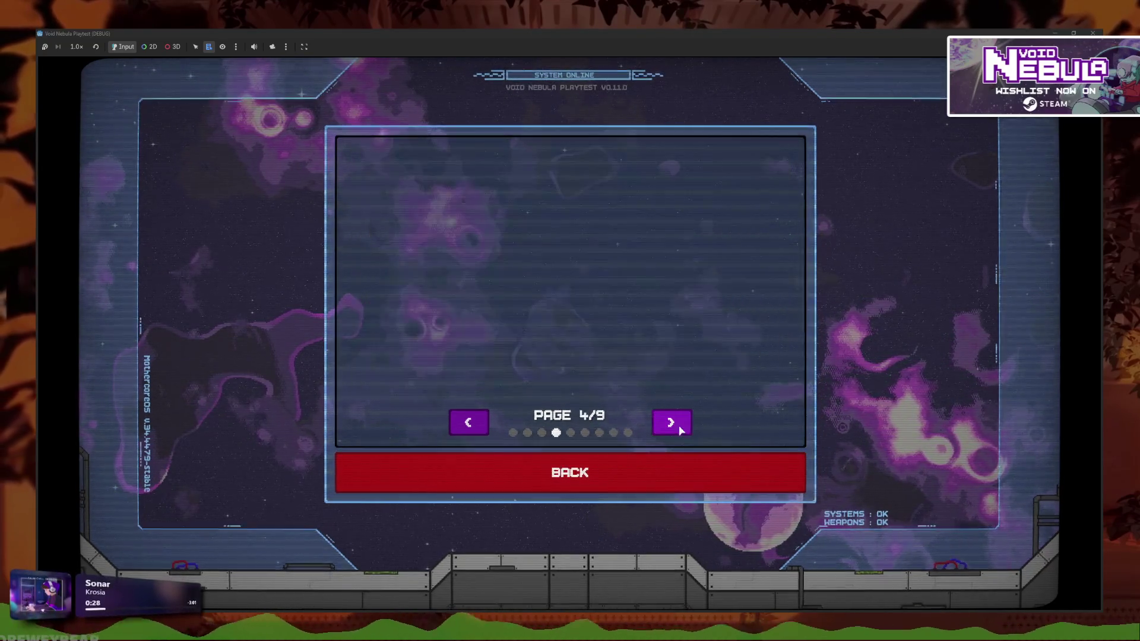
{"action": "left_click", "coordinate": [681, 428]}
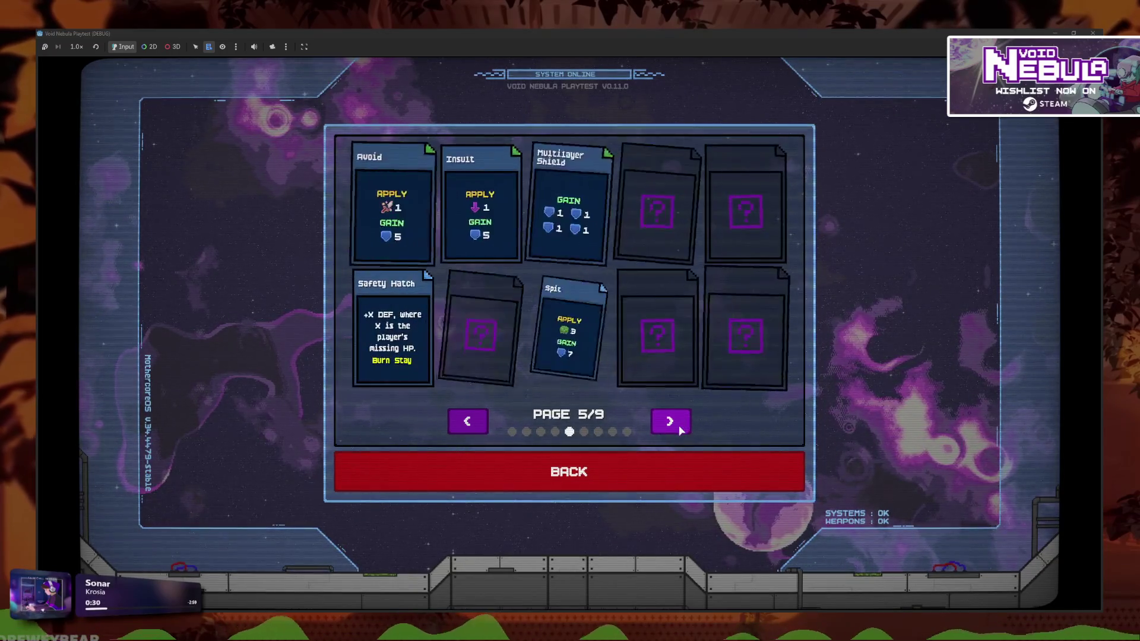
{"action": "left_click", "coordinate": [681, 429]}
{"action": "left_click", "coordinate": [681, 429]}
{"action": "left_click", "coordinate": [681, 428]}
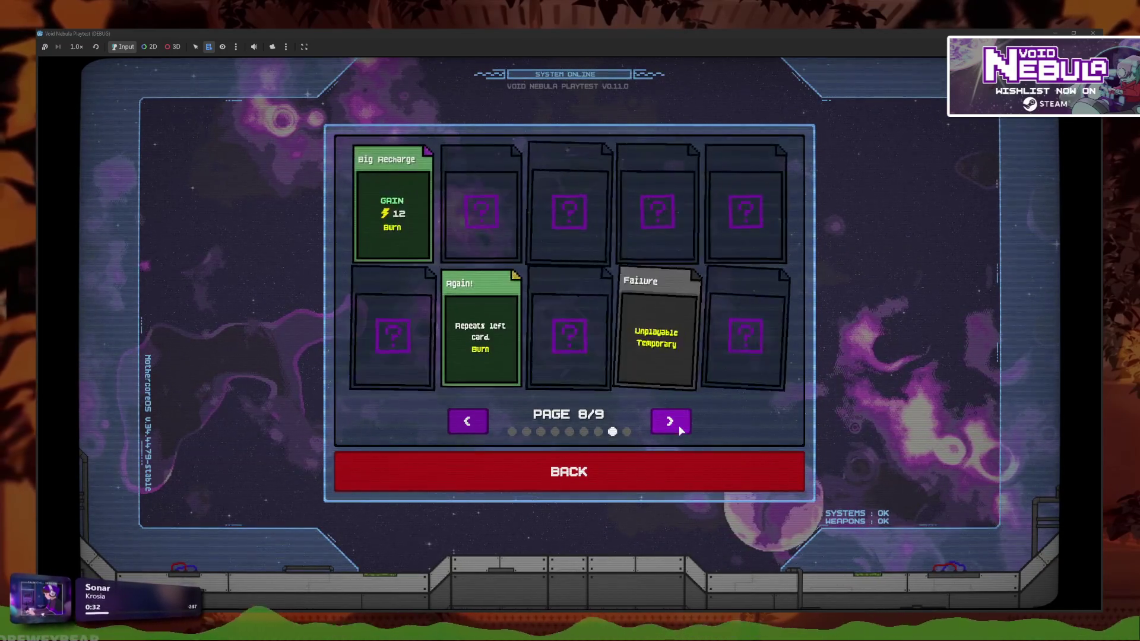
{"action": "left_click", "coordinate": [630, 483]}
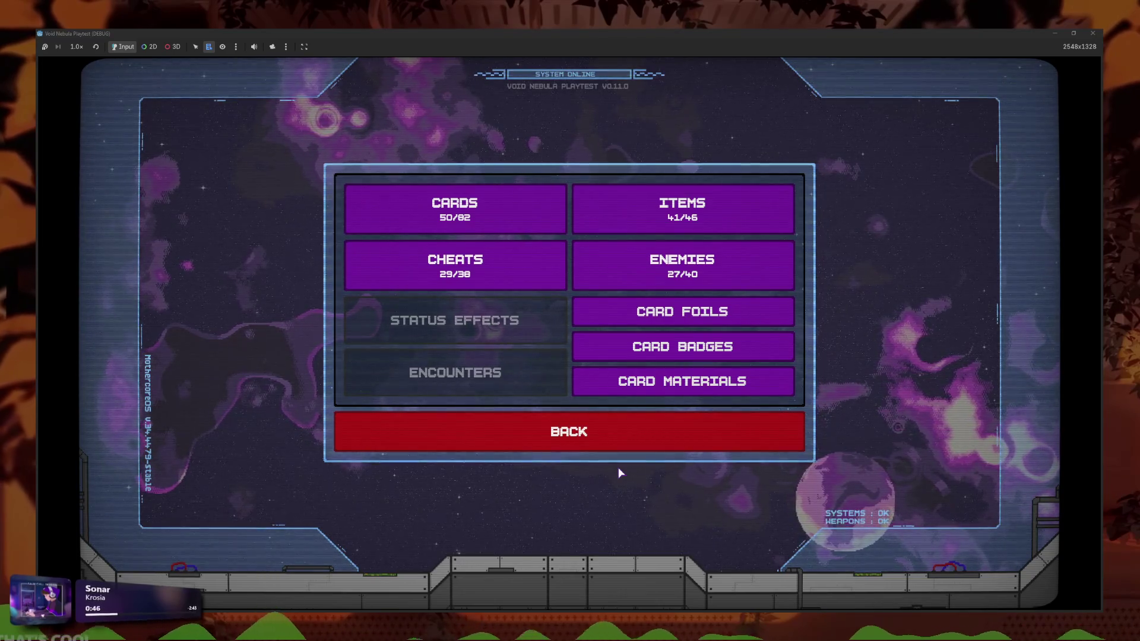
Browse the Card Materials, Card Foils and Card Badges pages, returning to the codex each time
{"action": "left_click", "coordinate": [654, 381]}
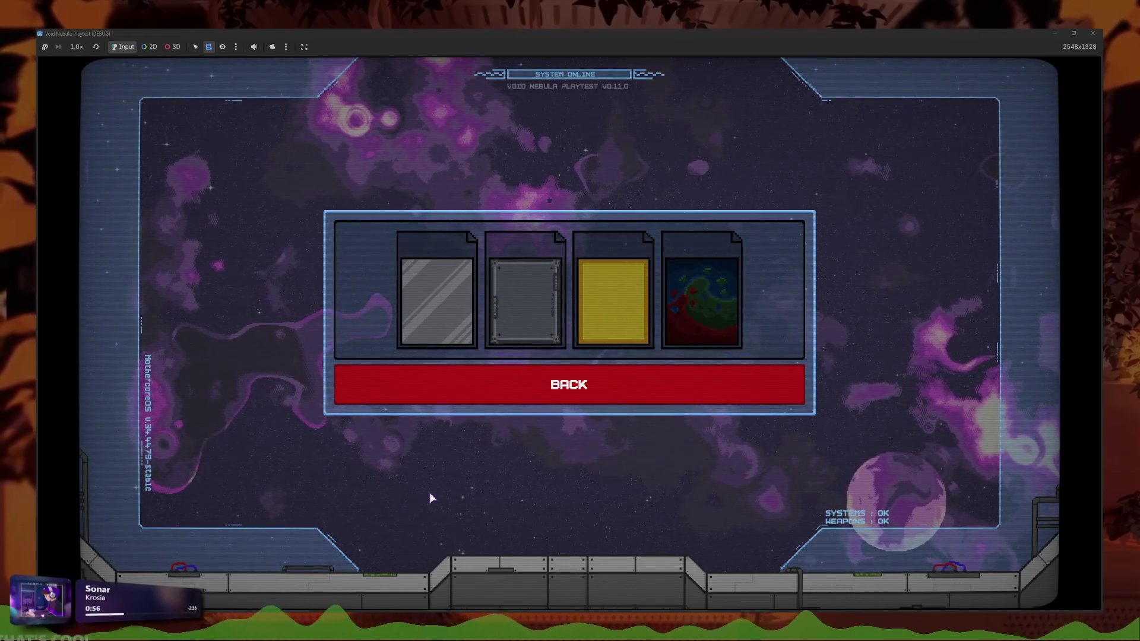
{"action": "left_click", "coordinate": [503, 371]}
{"action": "left_click", "coordinate": [754, 315]}
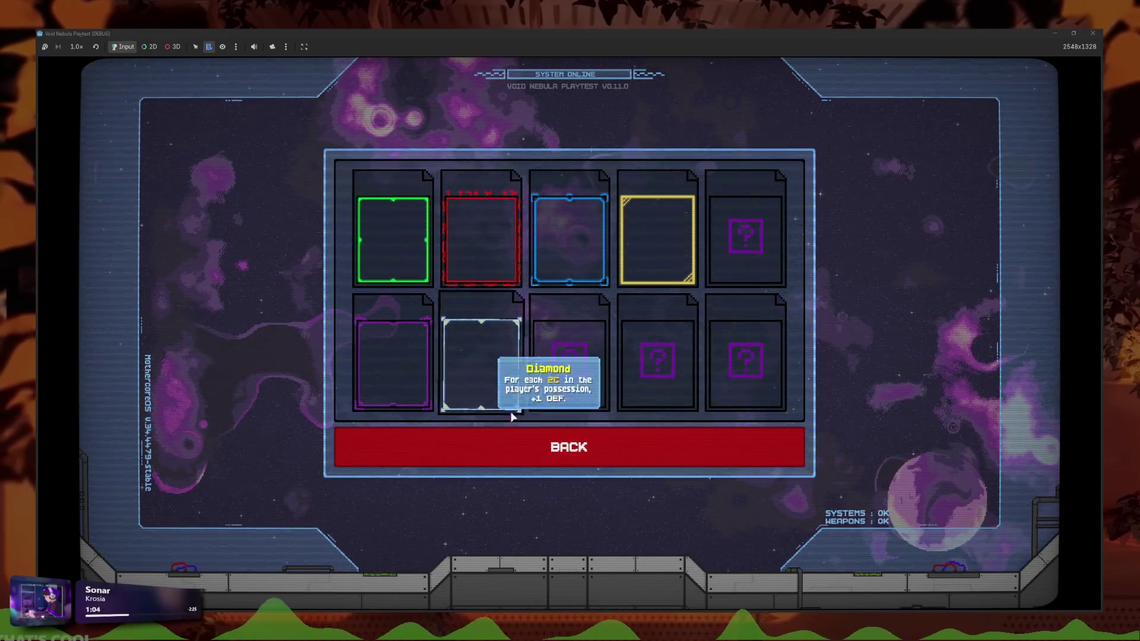
{"action": "left_click", "coordinate": [535, 446]}
{"action": "left_click", "coordinate": [664, 347]}
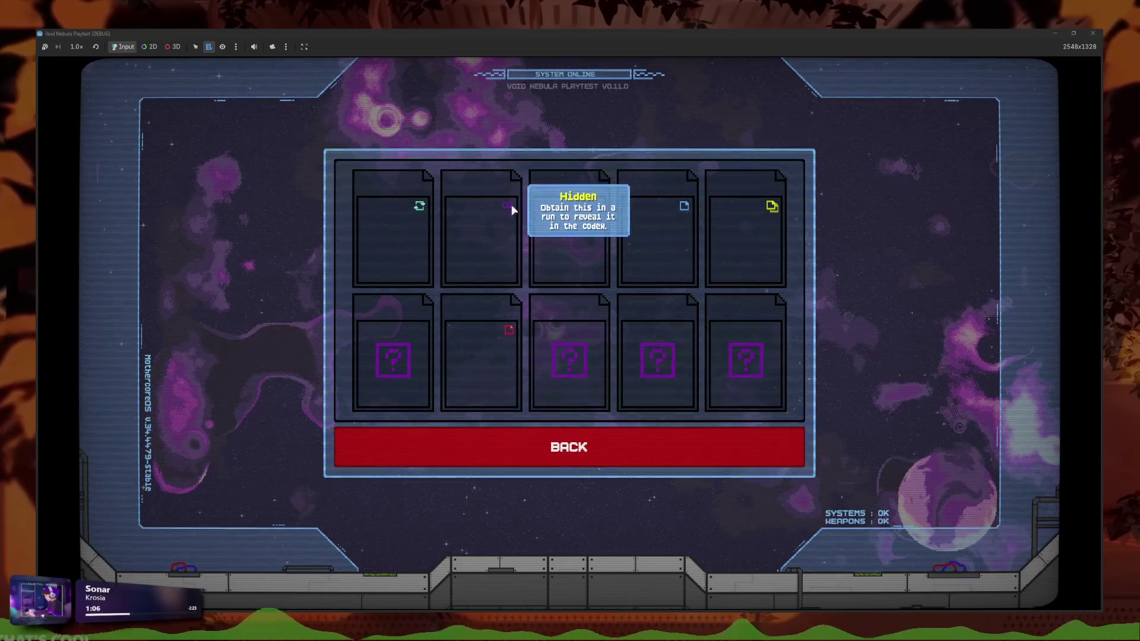
{"action": "left_click", "coordinate": [658, 446]}
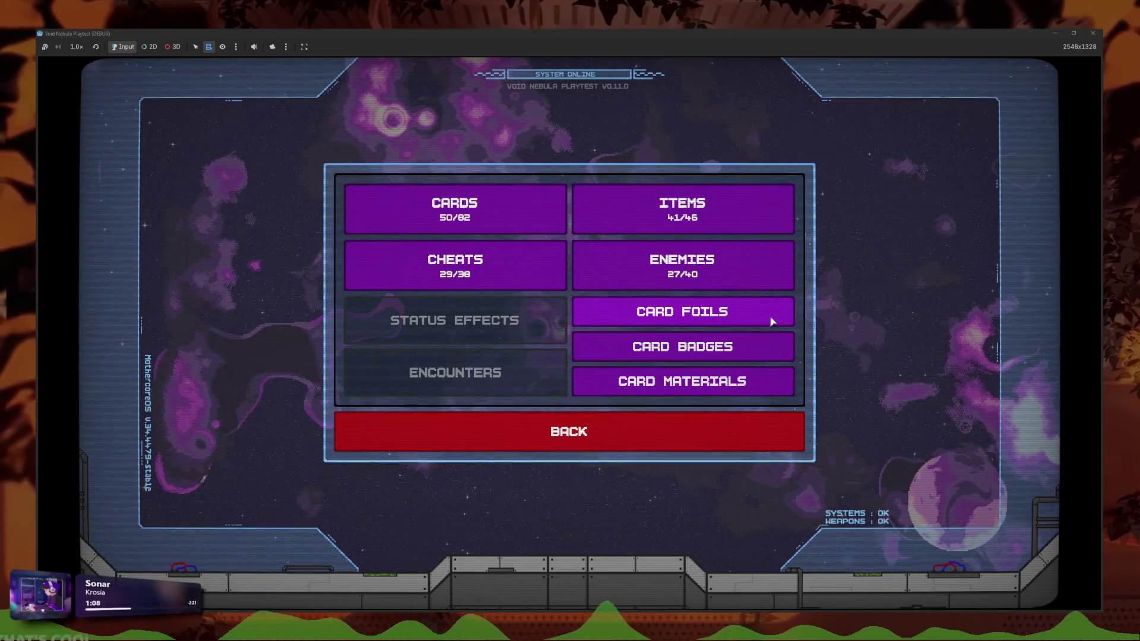
Revisit Card Materials and Card Foils, then open Card Badges to view the Function badge
{"action": "left_click", "coordinate": [773, 372]}
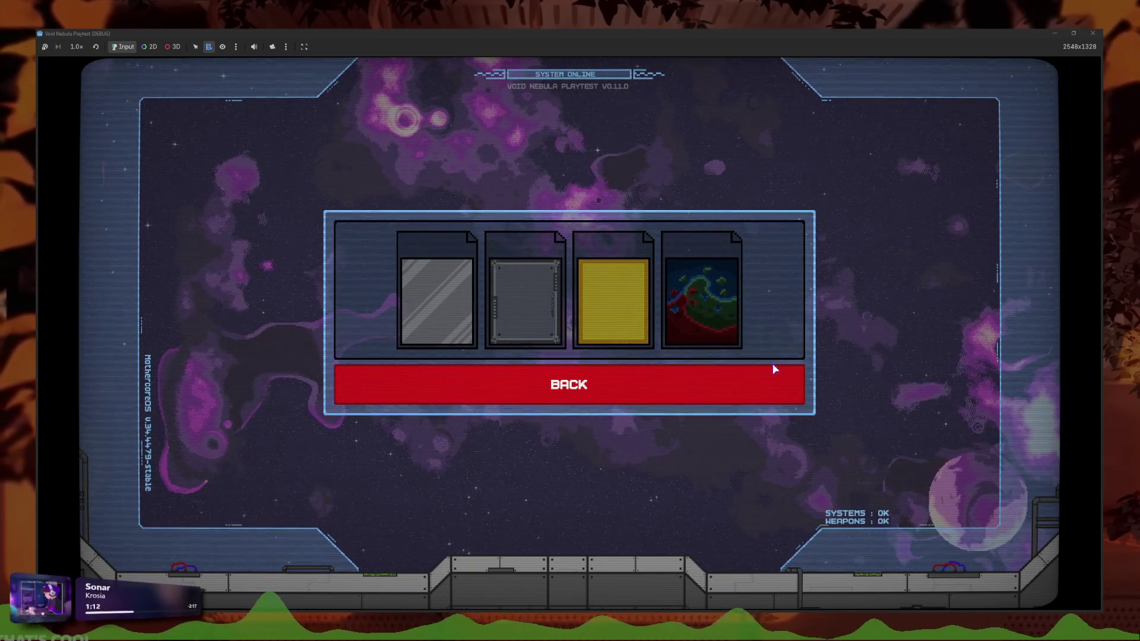
{"action": "left_click", "coordinate": [756, 372]}
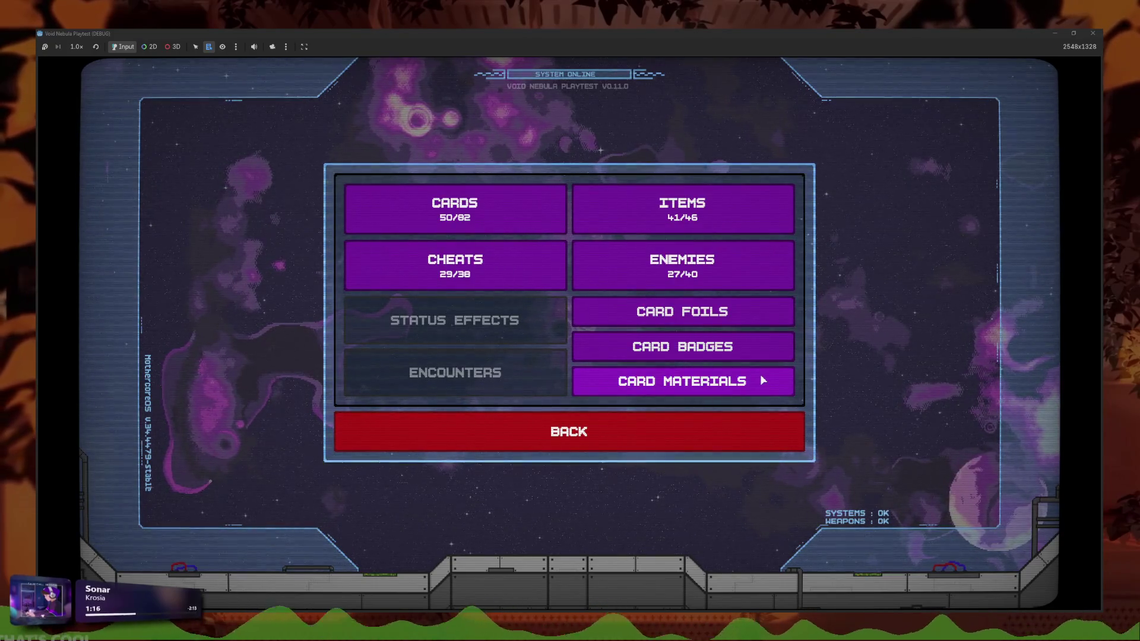
{"action": "left_click", "coordinate": [769, 312]}
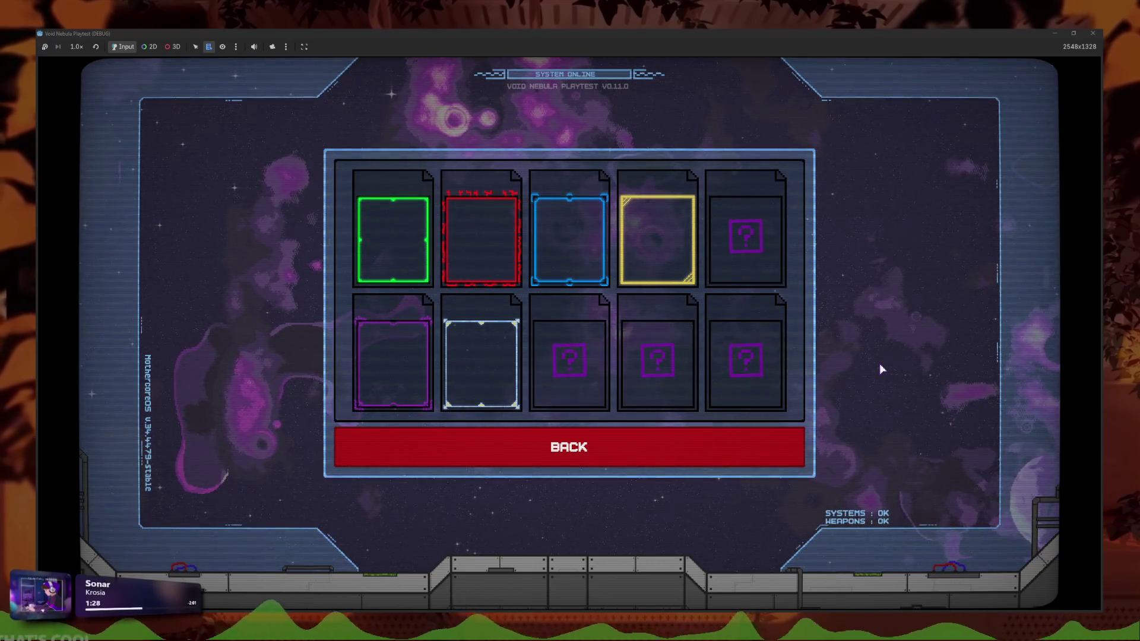
{"action": "left_click", "coordinate": [683, 442]}
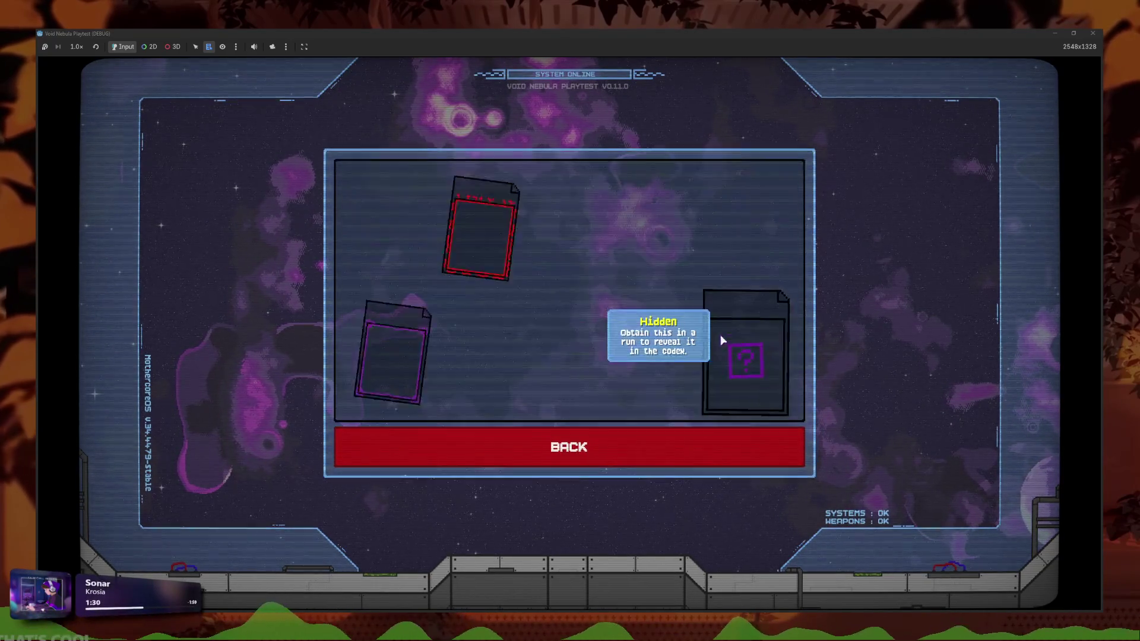
{"action": "left_click", "coordinate": [734, 378]}
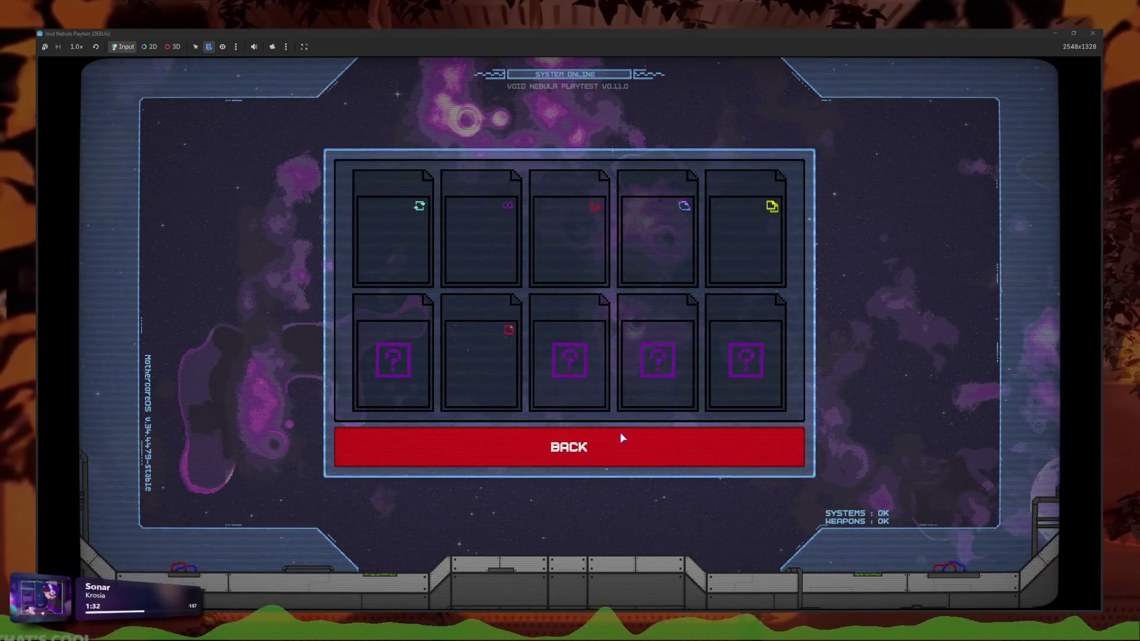
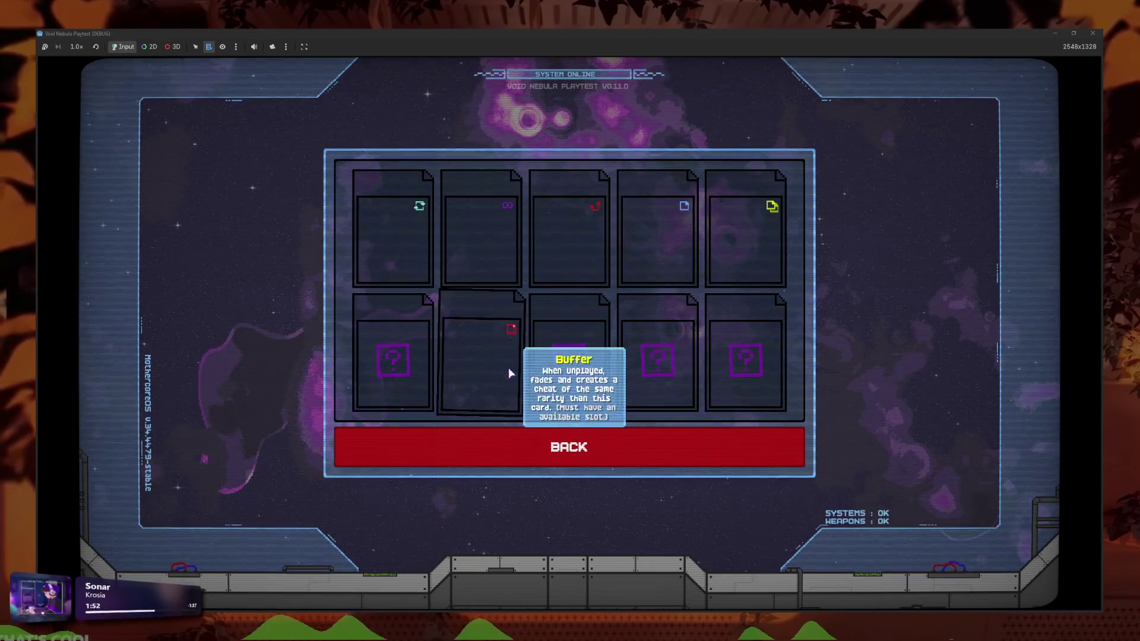
Go back to the title menu and load save profile 3
{"action": "left_click", "coordinate": [639, 443]}
{"action": "left_click", "coordinate": [636, 446]}
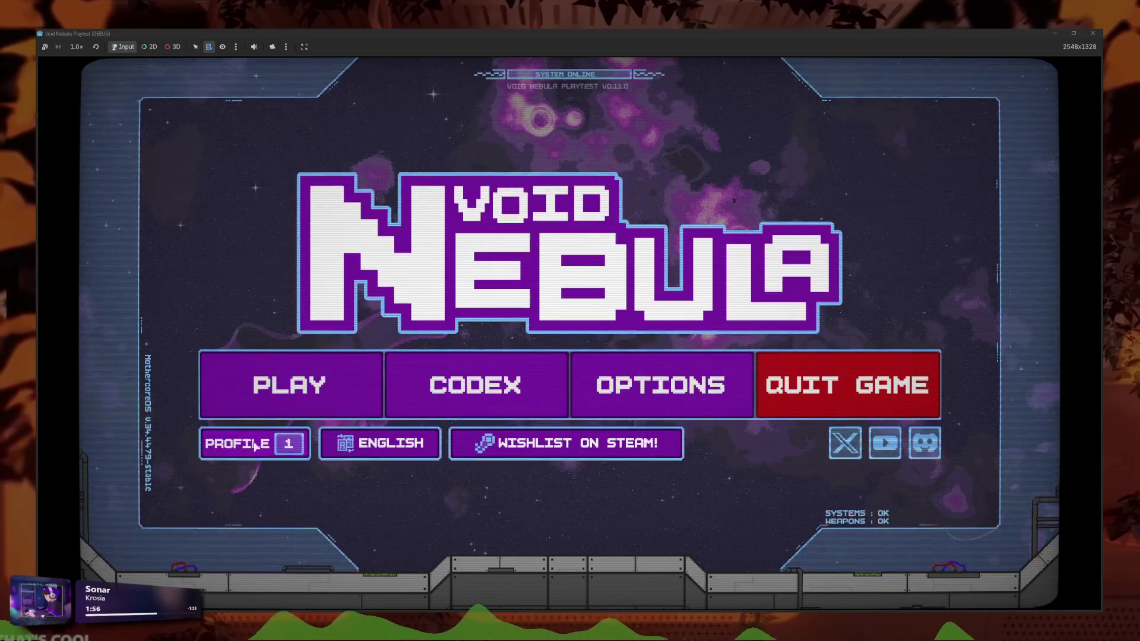
{"action": "left_click", "coordinate": [287, 354]}
{"action": "left_click", "coordinate": [709, 241]}
{"action": "left_click", "coordinate": [728, 322]}
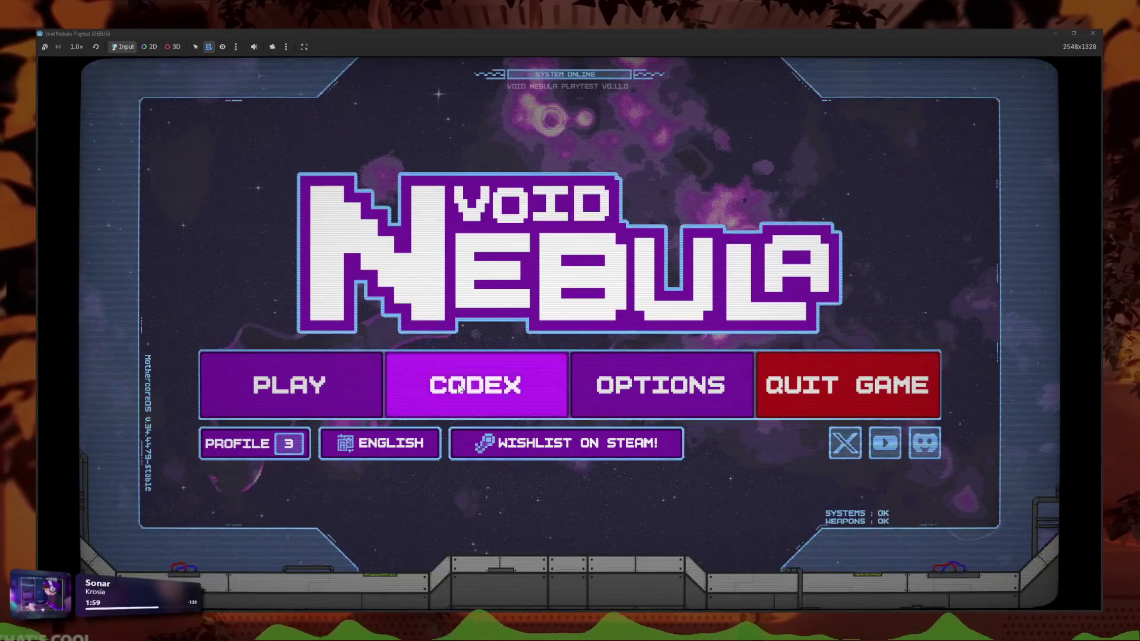
In the Codex, browse Card Badges and then Card Foils, returning to the category list
{"action": "left_click", "coordinate": [459, 387]}
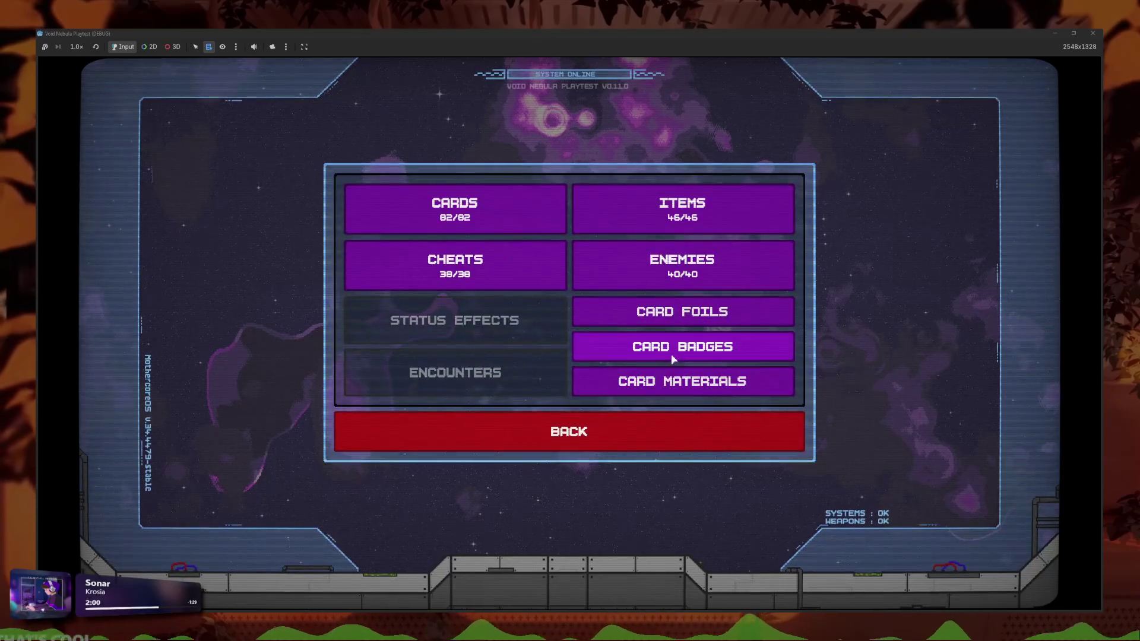
{"action": "left_click", "coordinate": [587, 353]}
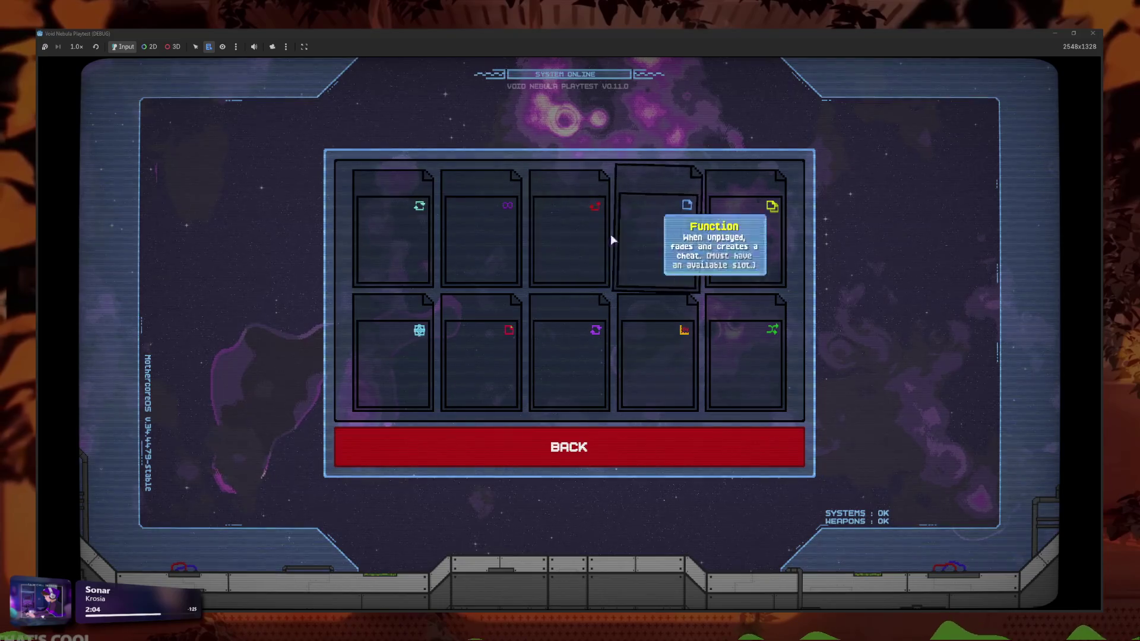
{"action": "mouse_move", "coordinate": [679, 244]}
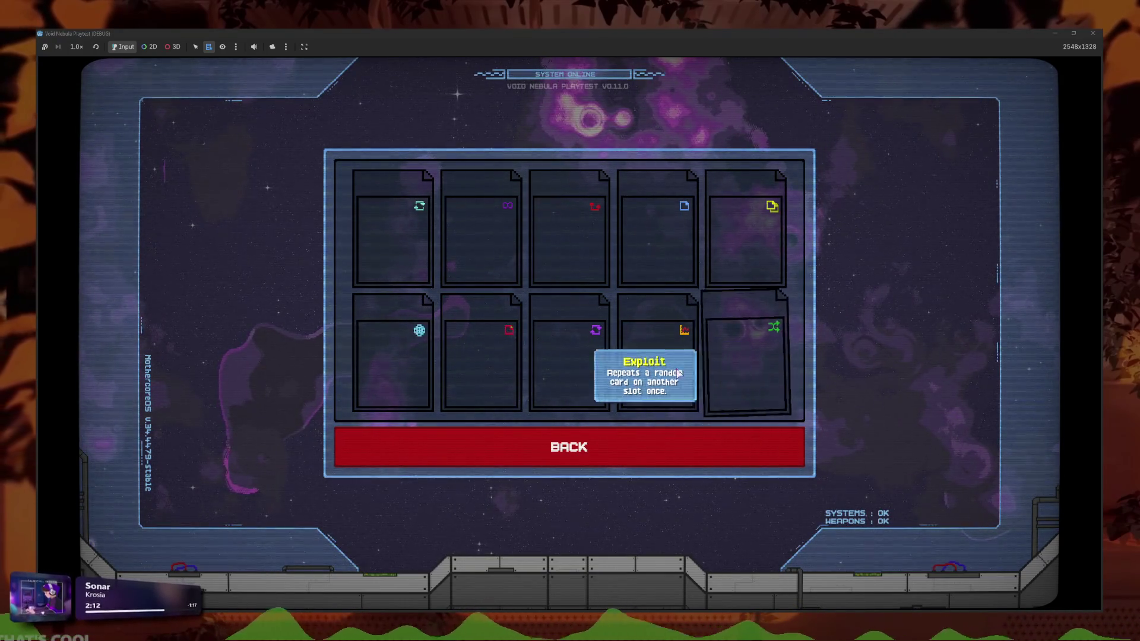
{"action": "mouse_move", "coordinate": [628, 367]}
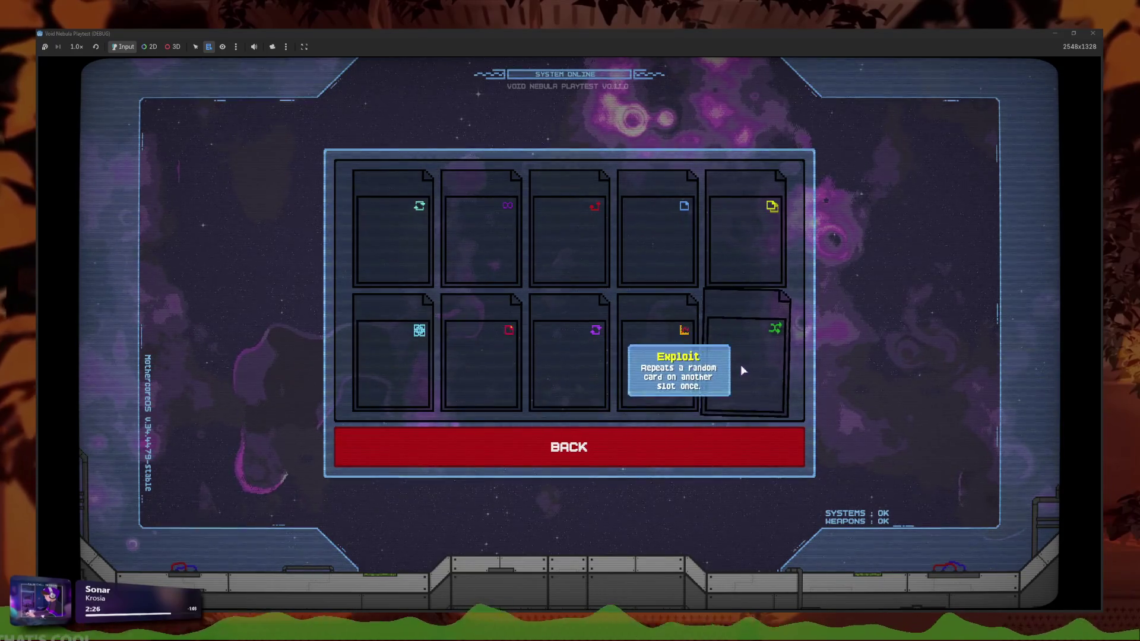
{"action": "left_click", "coordinate": [660, 446]}
{"action": "left_click", "coordinate": [777, 319]}
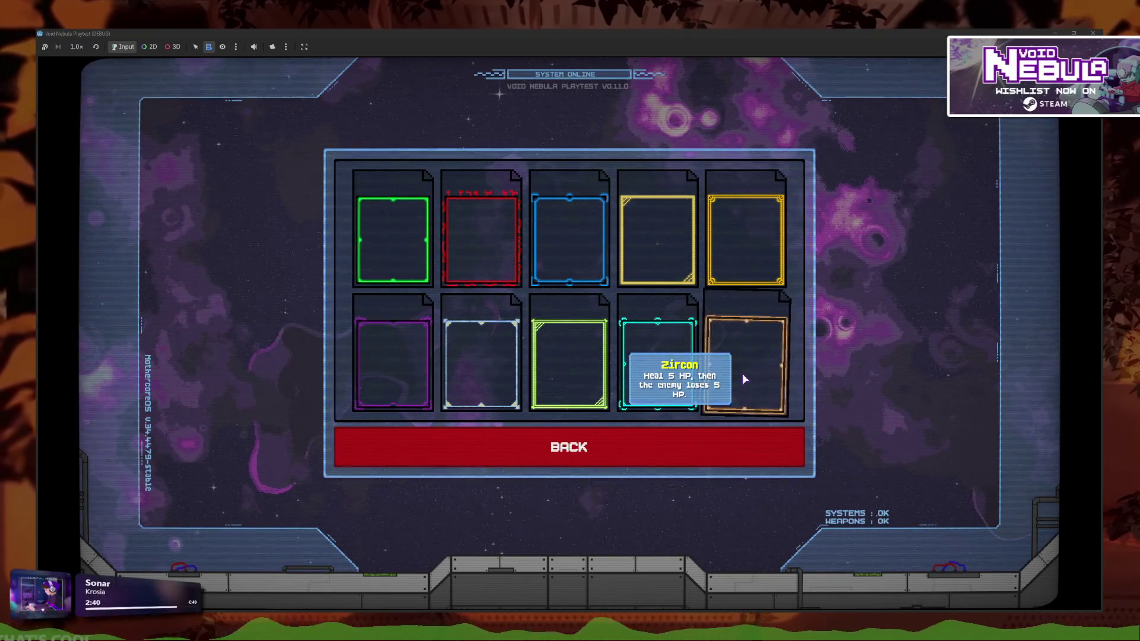
{"action": "key", "text": "Escape"}
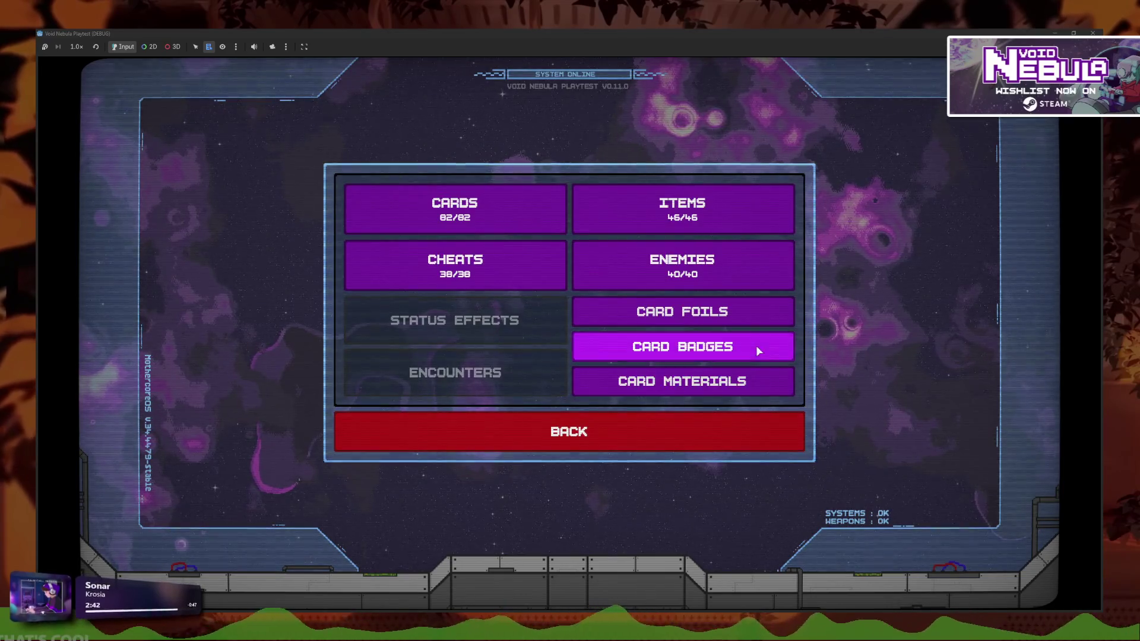
Browse the Card Badges, Card Materials and Cards collections in the Codex
{"action": "left_click", "coordinate": [758, 351]}
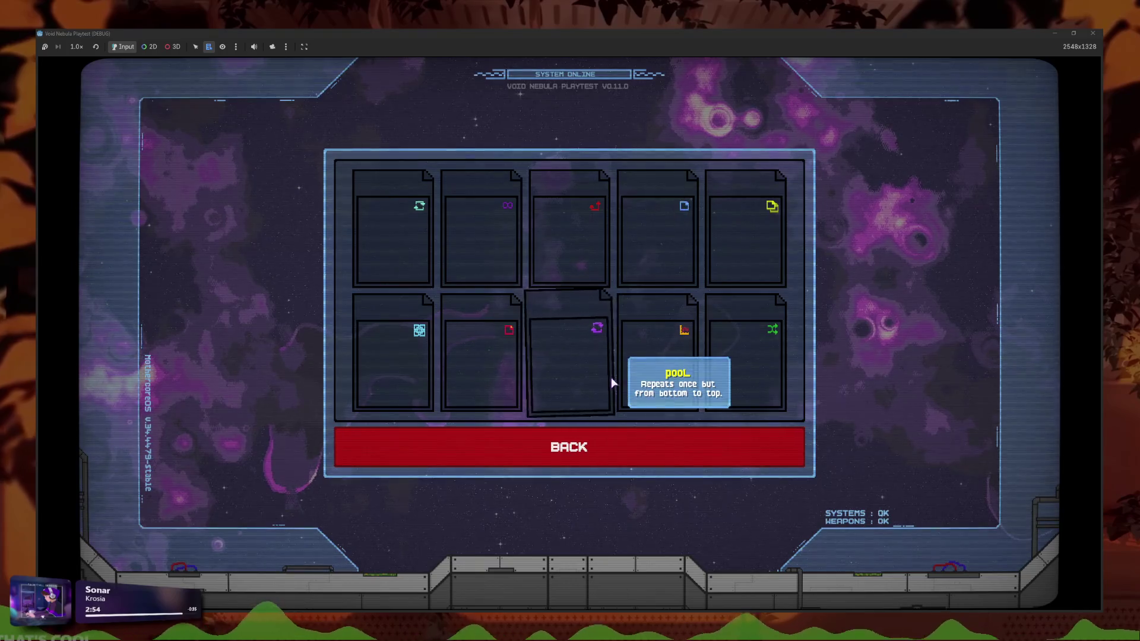
{"action": "left_click", "coordinate": [585, 443]}
{"action": "left_click", "coordinate": [640, 382]}
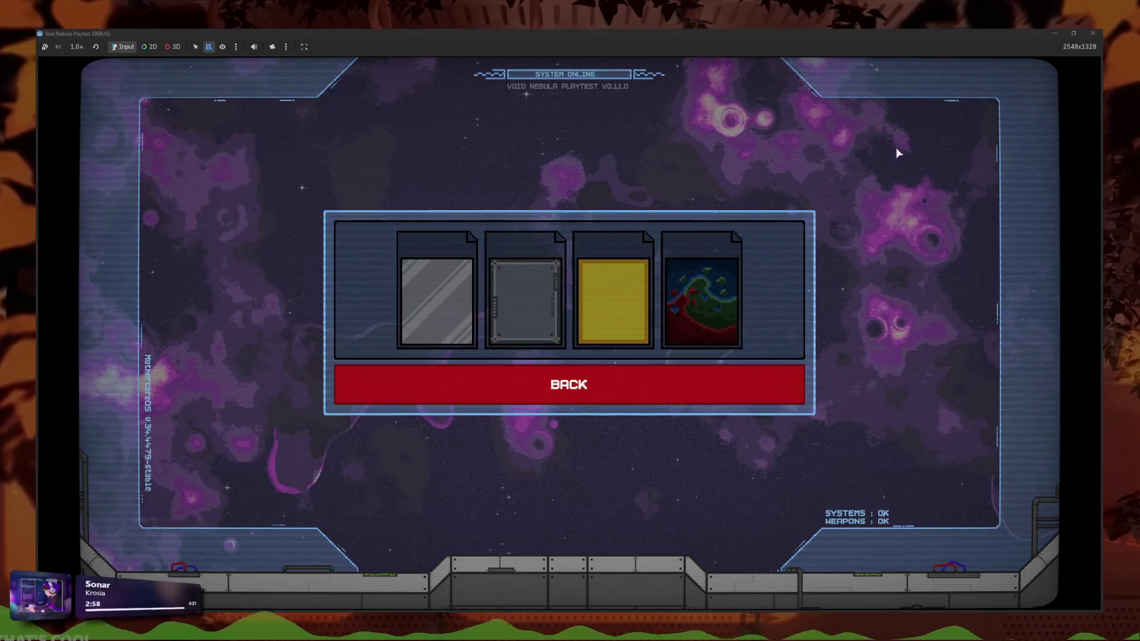
{"action": "left_click", "coordinate": [656, 398]}
{"action": "left_click", "coordinate": [454, 207]}
{"action": "left_click", "coordinate": [610, 482]}
Check the Card Foils collection twice, then leave the Codex for the title menu
{"action": "left_click", "coordinate": [712, 311]}
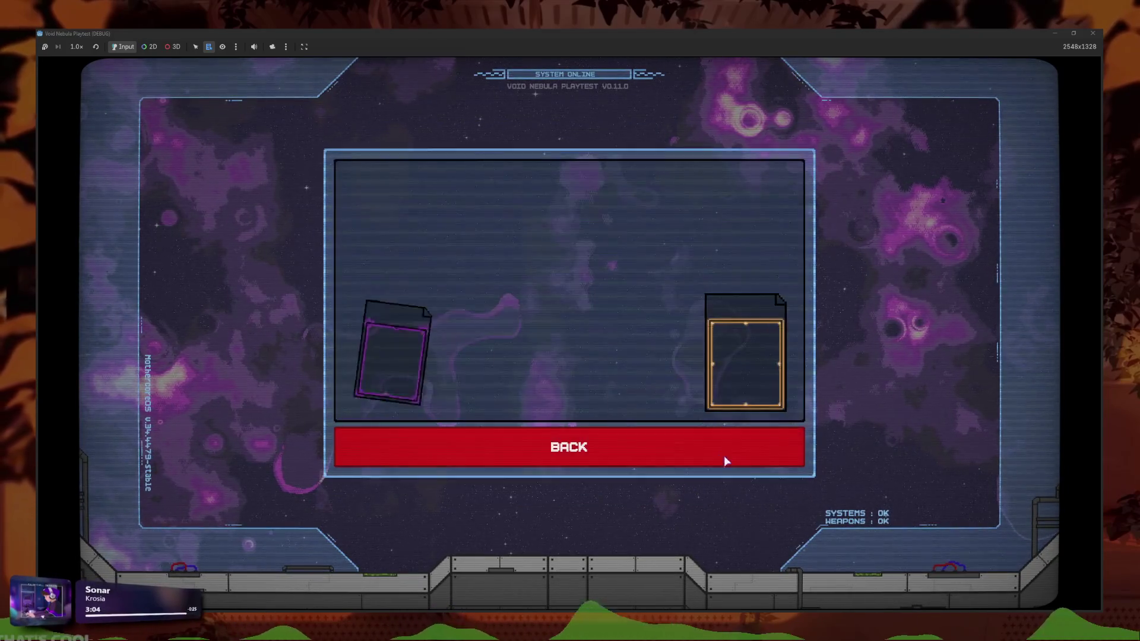
{"action": "left_click", "coordinate": [670, 456]}
{"action": "left_click", "coordinate": [685, 313]}
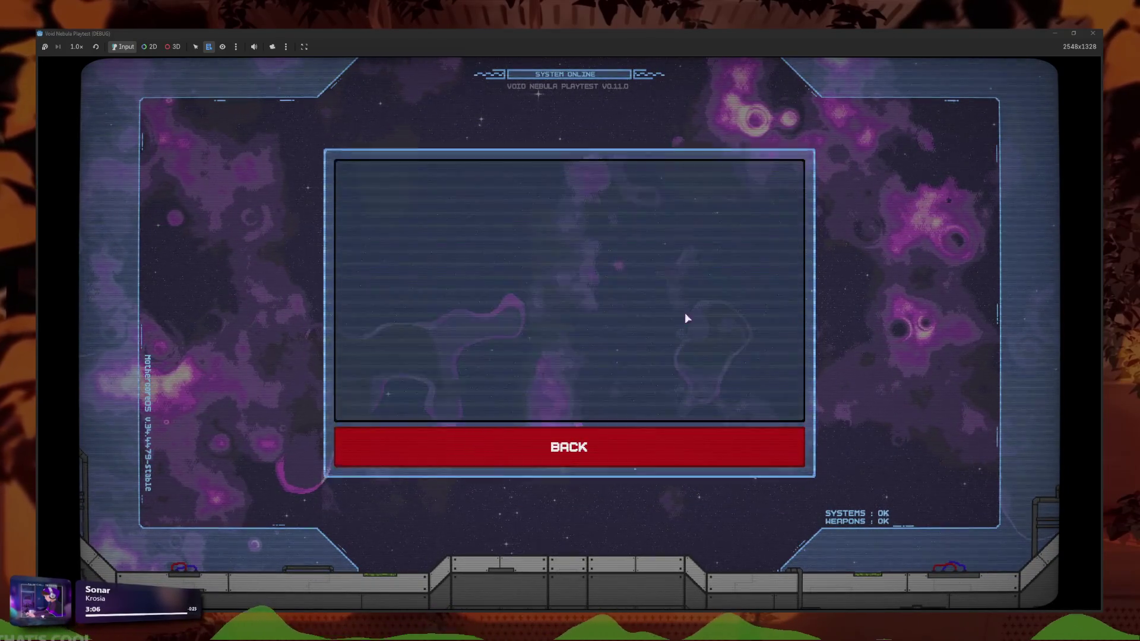
{"action": "left_click", "coordinate": [624, 455]}
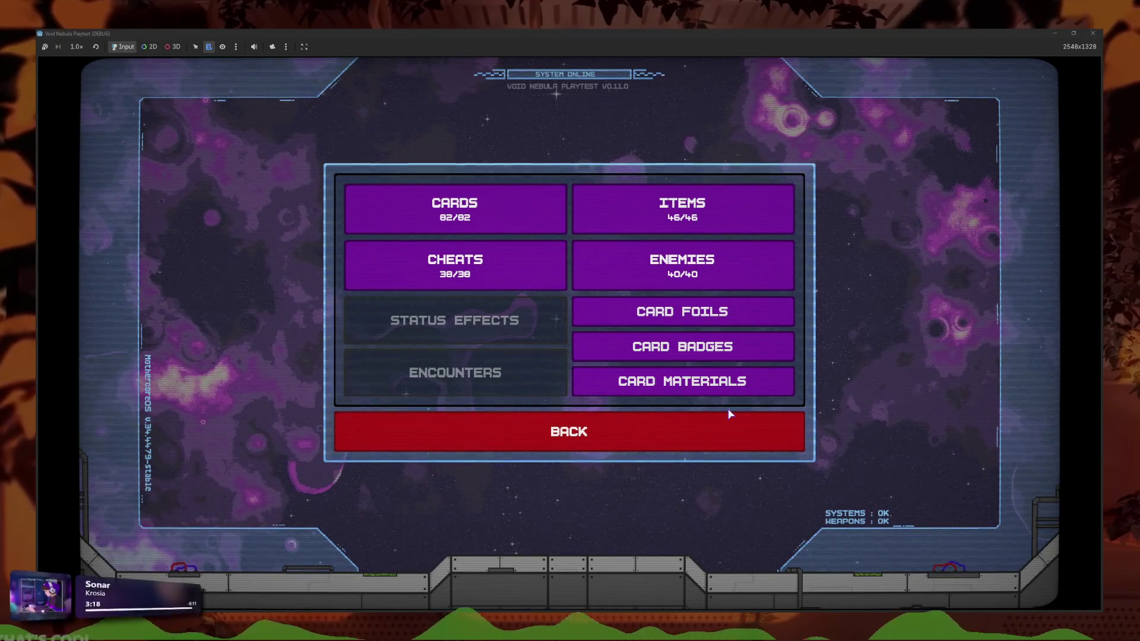
{"action": "left_click", "coordinate": [731, 425]}
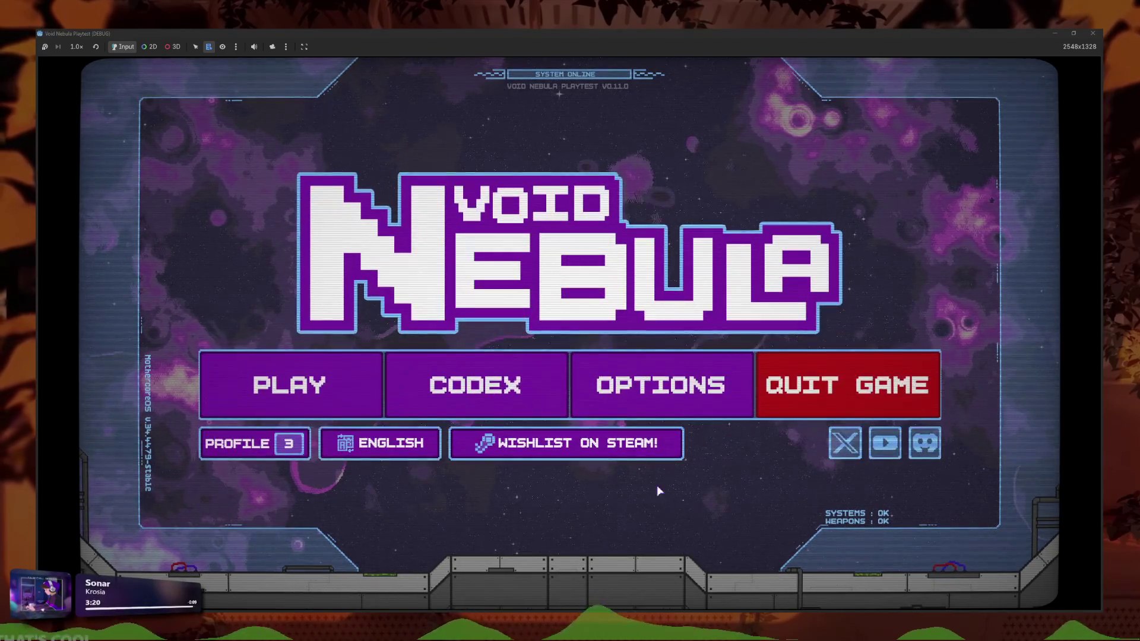
Start a new run with the pilot switched from Kali to Faceless
{"action": "key", "text": "Return"}
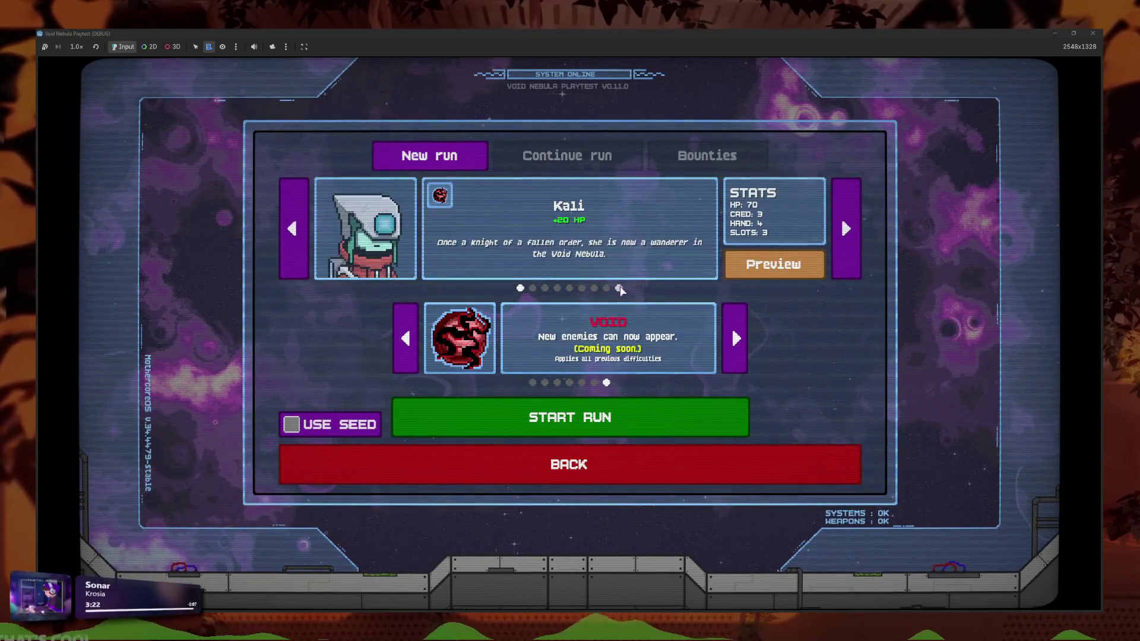
{"action": "left_click", "coordinate": [619, 288]}
{"action": "key", "text": "Return"}
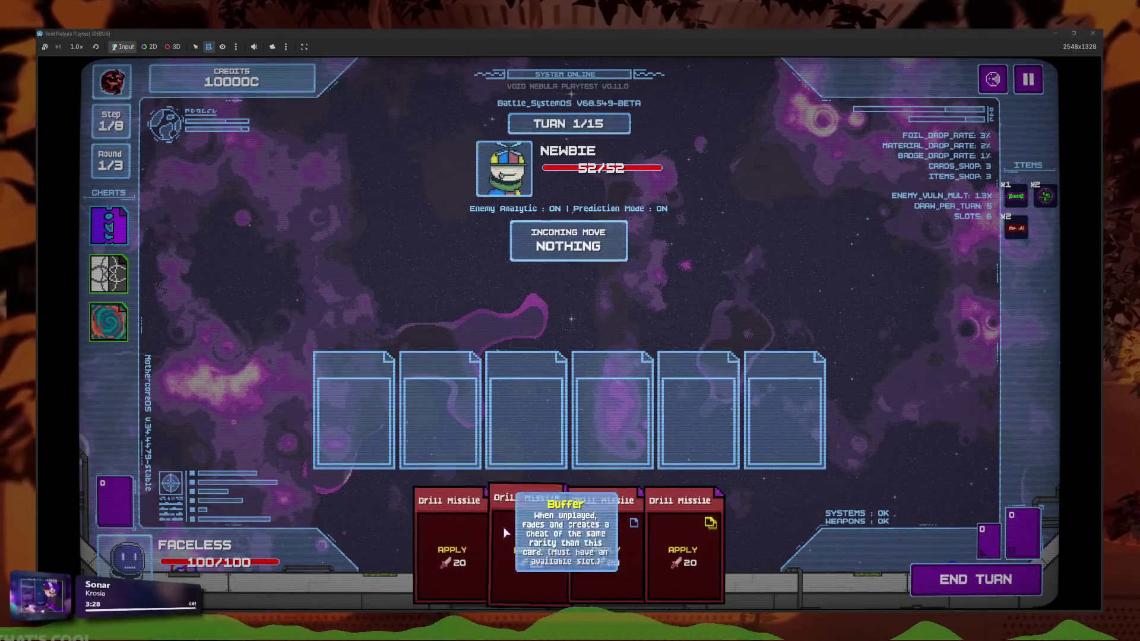
Play all four Drill Missile cards to beat Newbie and cash out into the shop
{"action": "left_click", "coordinate": [504, 532]}
{"action": "left_click", "coordinate": [570, 534]}
{"action": "left_click", "coordinate": [532, 534]}
{"action": "left_click", "coordinate": [564, 534]}
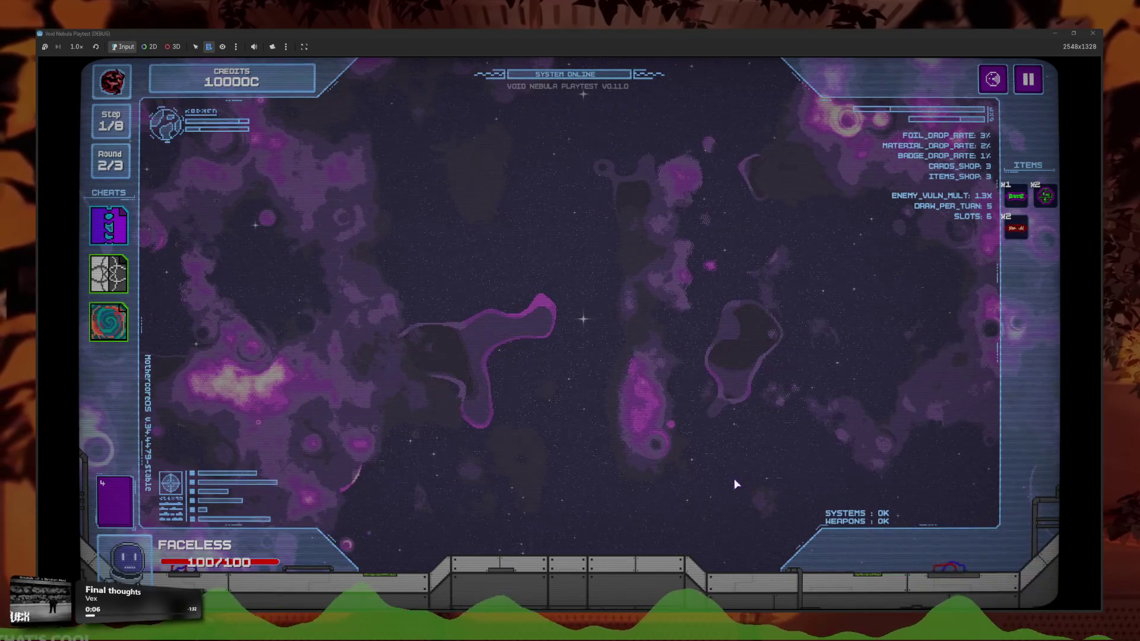
{"action": "left_click", "coordinate": [713, 462]}
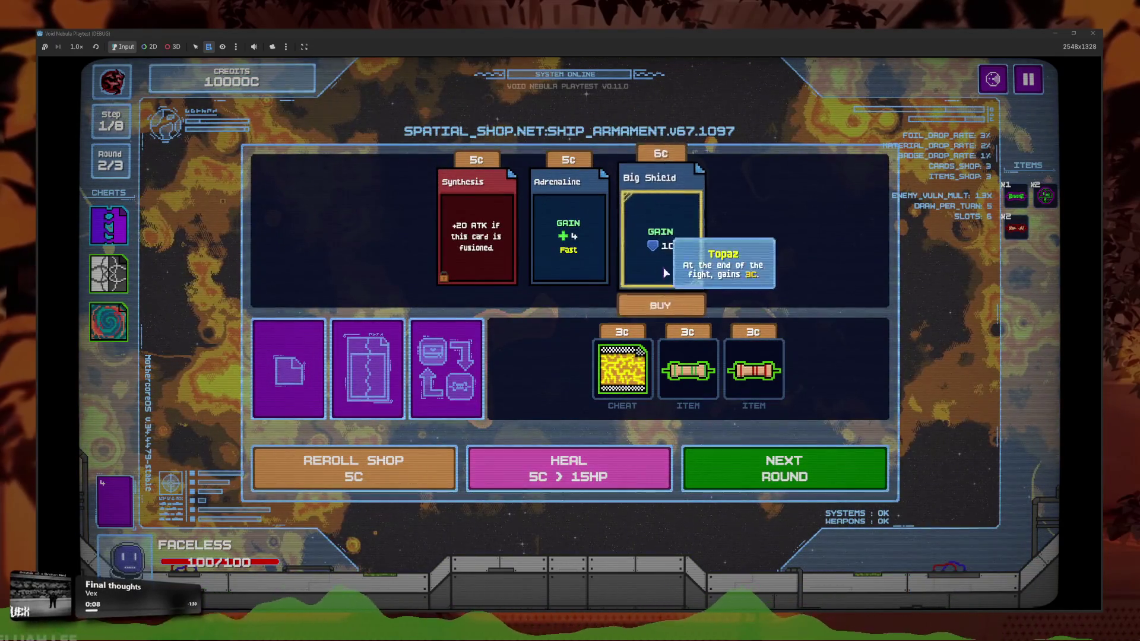
Buy Big Shield, reroll the shop, and buy Multilayer Shield
{"action": "left_click", "coordinate": [661, 305]}
{"action": "left_click", "coordinate": [368, 469]}
{"action": "left_click", "coordinate": [474, 305]}
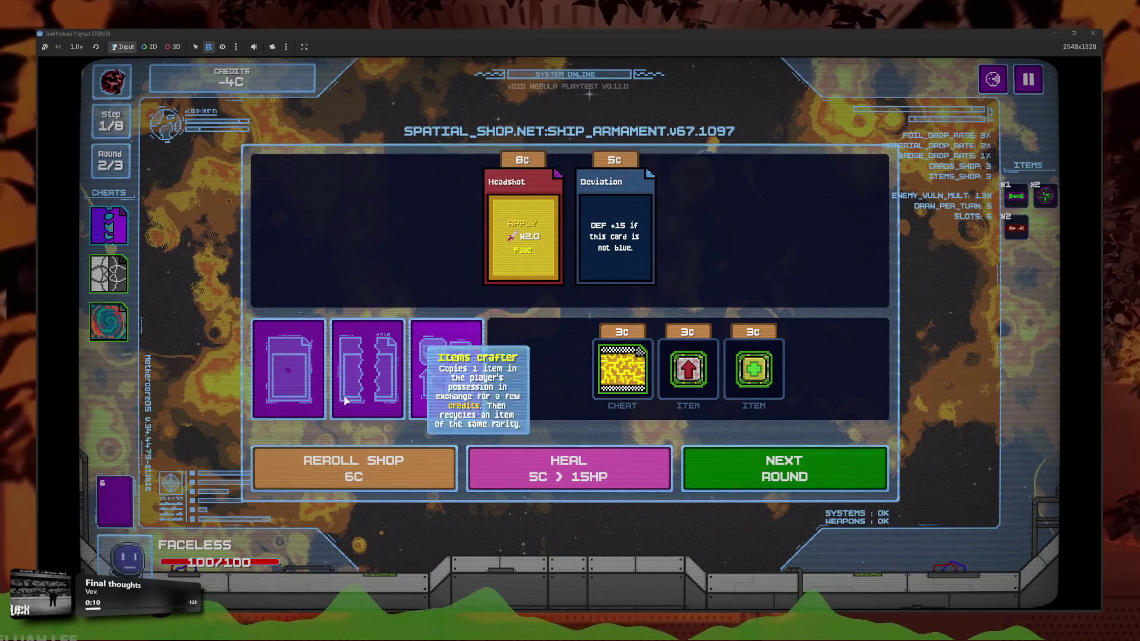
Fuse Big Shield and Multilayer Shield into Big Ser Shield for 7C, then check the deck
{"action": "left_click", "coordinate": [446, 370]}
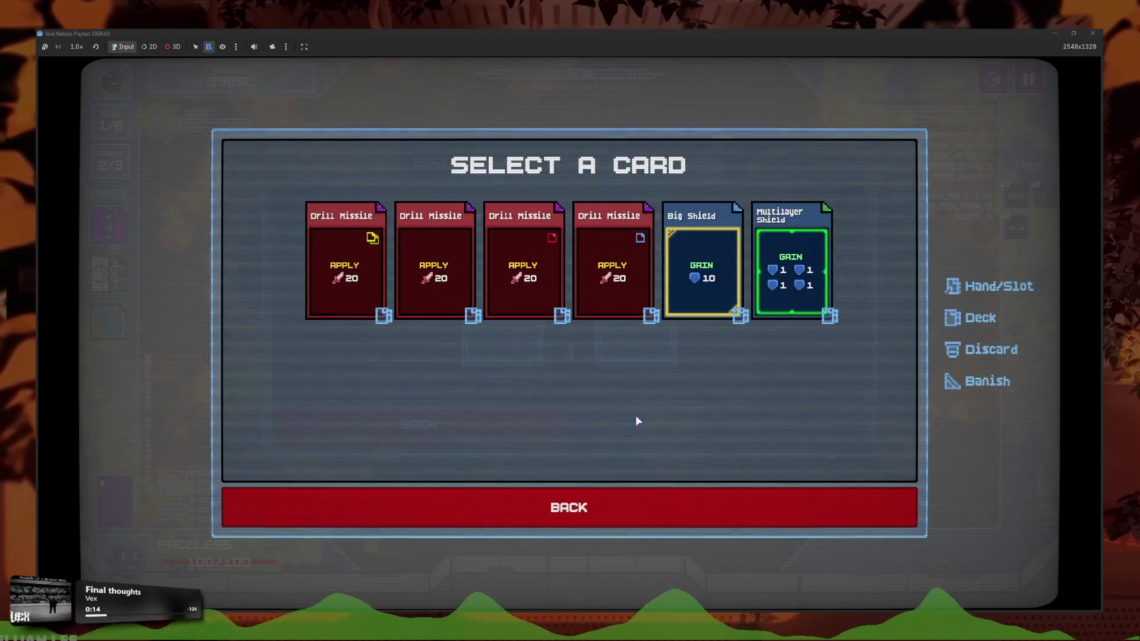
{"action": "left_click", "coordinate": [712, 297]}
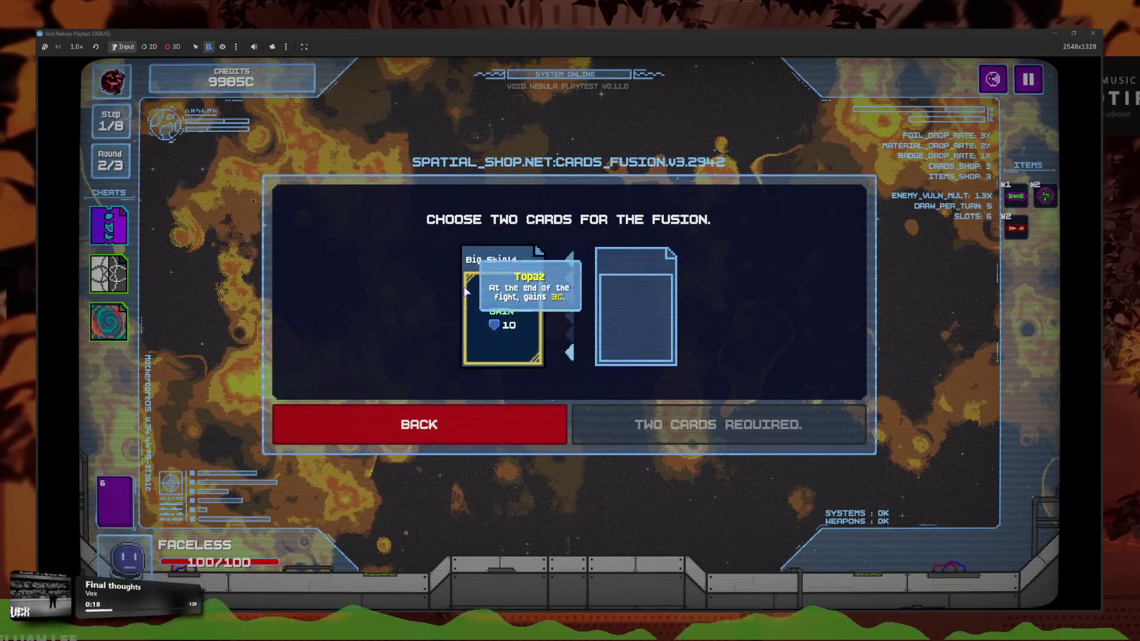
{"action": "mouse_move", "coordinate": [542, 359]}
{"action": "left_click", "coordinate": [723, 323]}
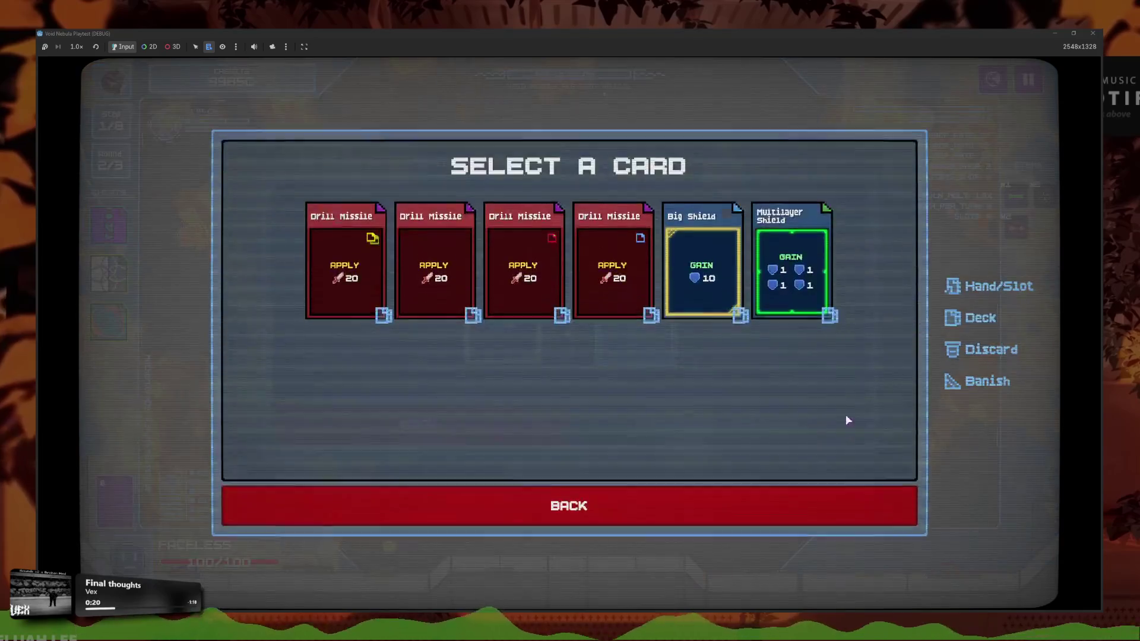
{"action": "left_click", "coordinate": [789, 268]}
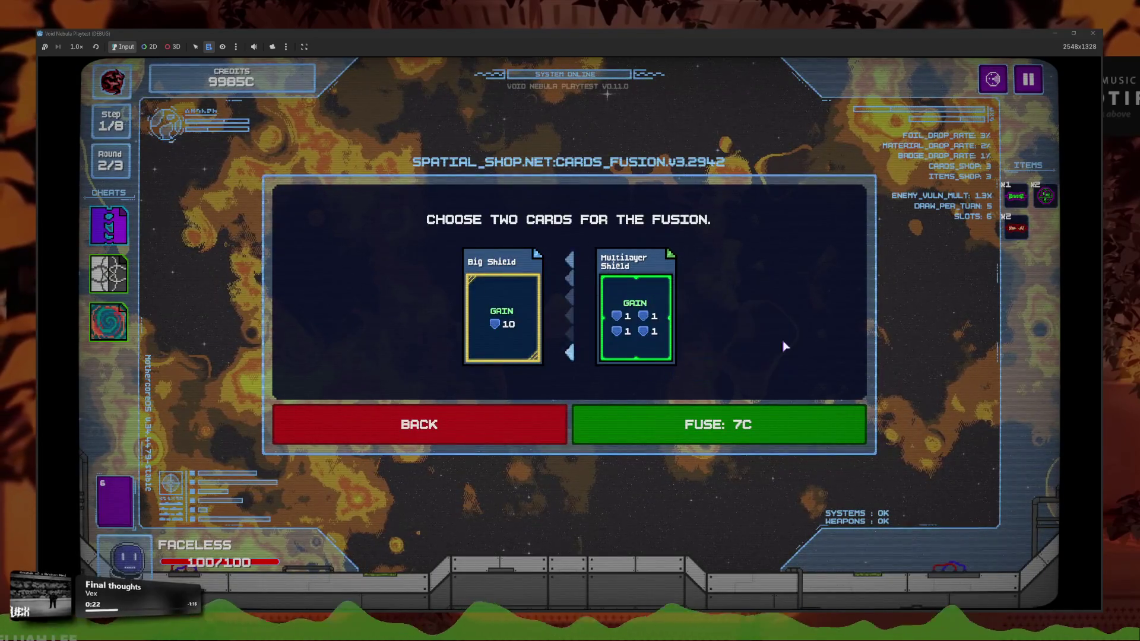
{"action": "left_click", "coordinate": [779, 446]}
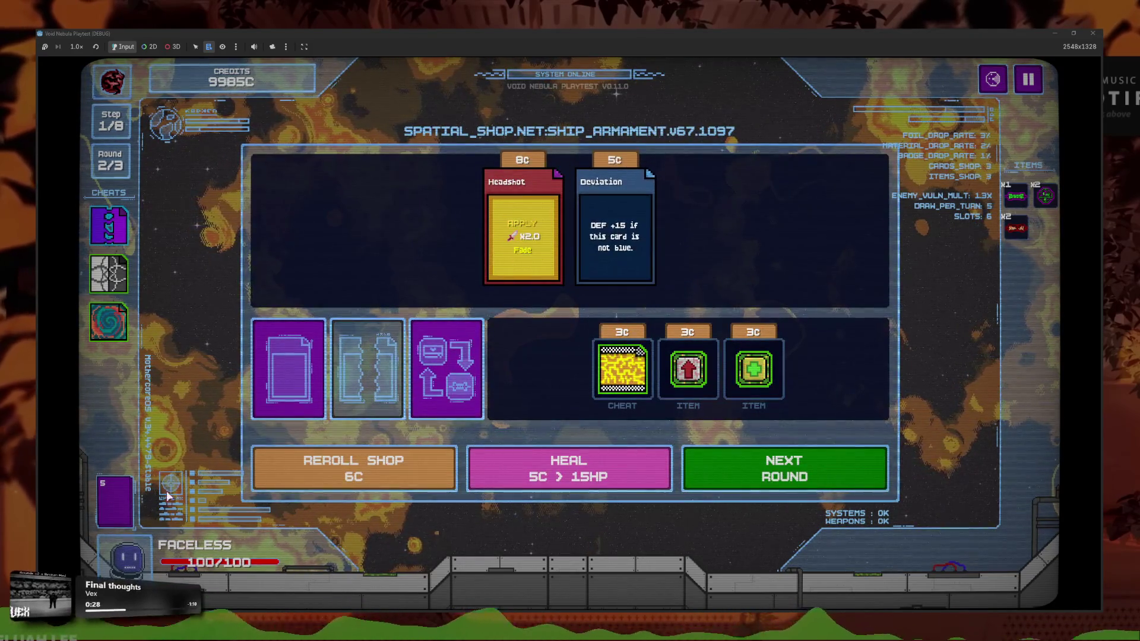
{"action": "left_click", "coordinate": [168, 497]}
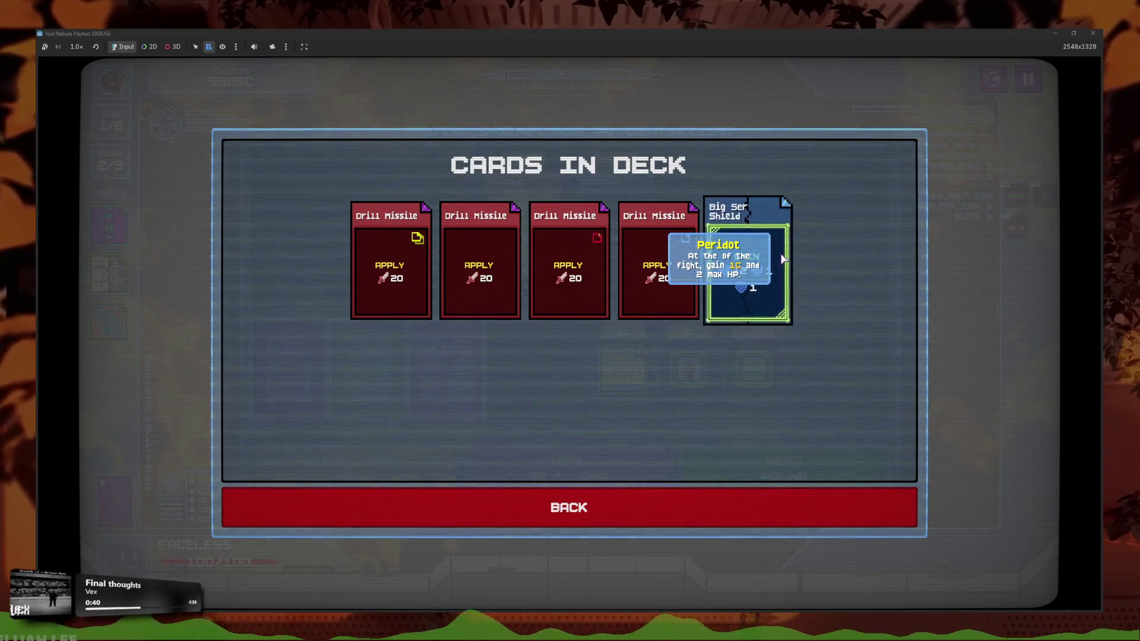
{"action": "left_click", "coordinate": [677, 511]}
Reroll the shop three times and try the first cheat's deck view and card pick
{"action": "left_click", "coordinate": [355, 470]}
{"action": "left_click", "coordinate": [355, 470]}
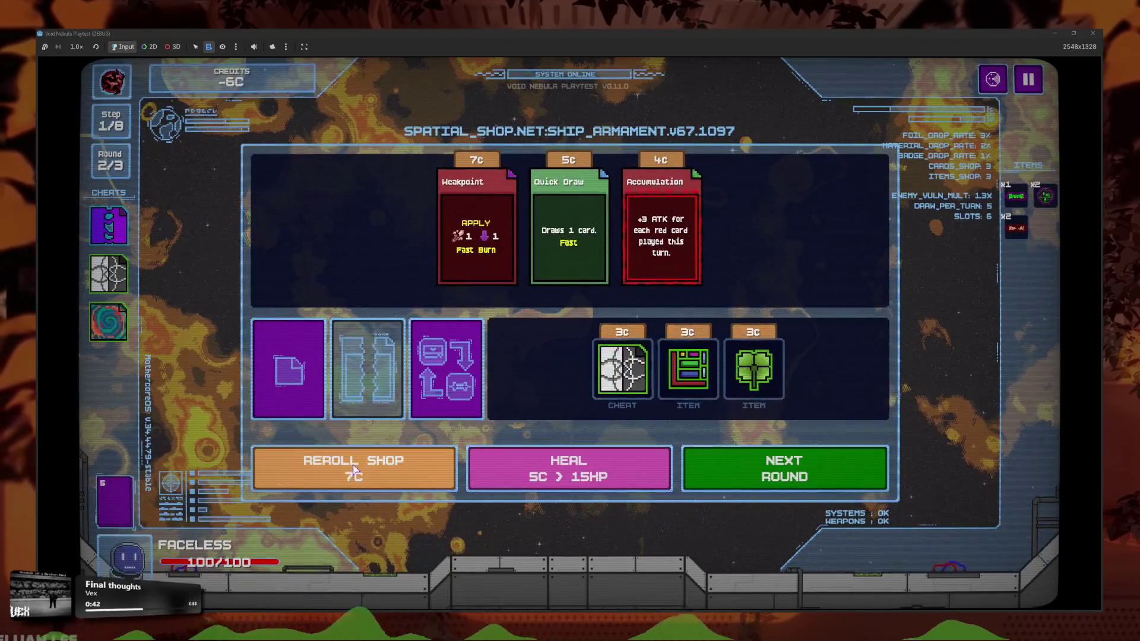
{"action": "left_click", "coordinate": [445, 469]}
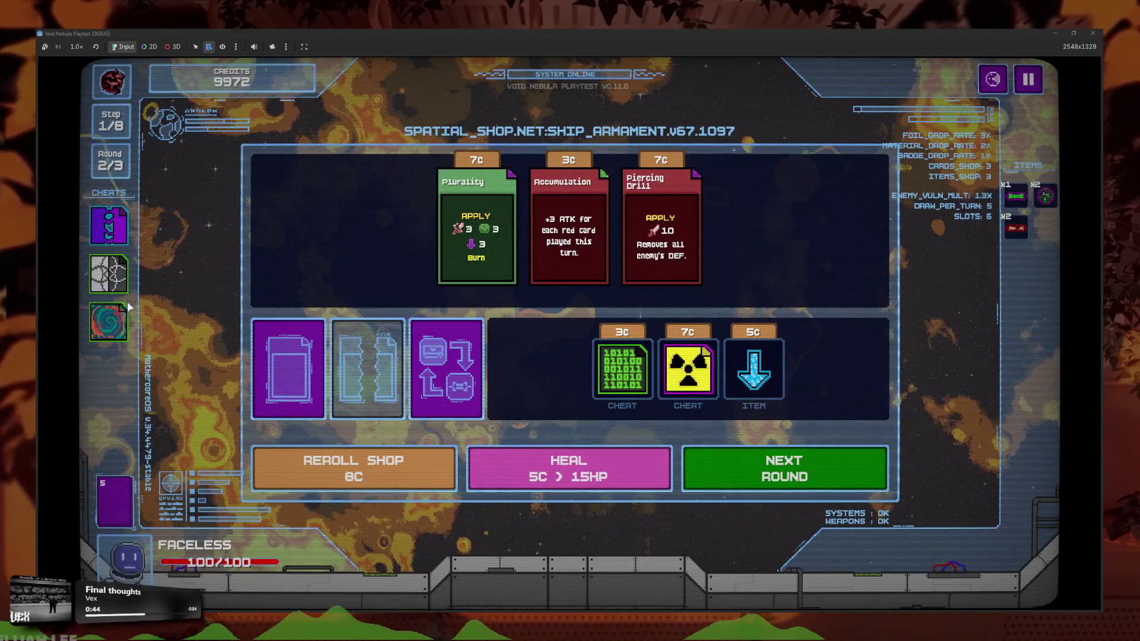
{"action": "left_click", "coordinate": [110, 224]}
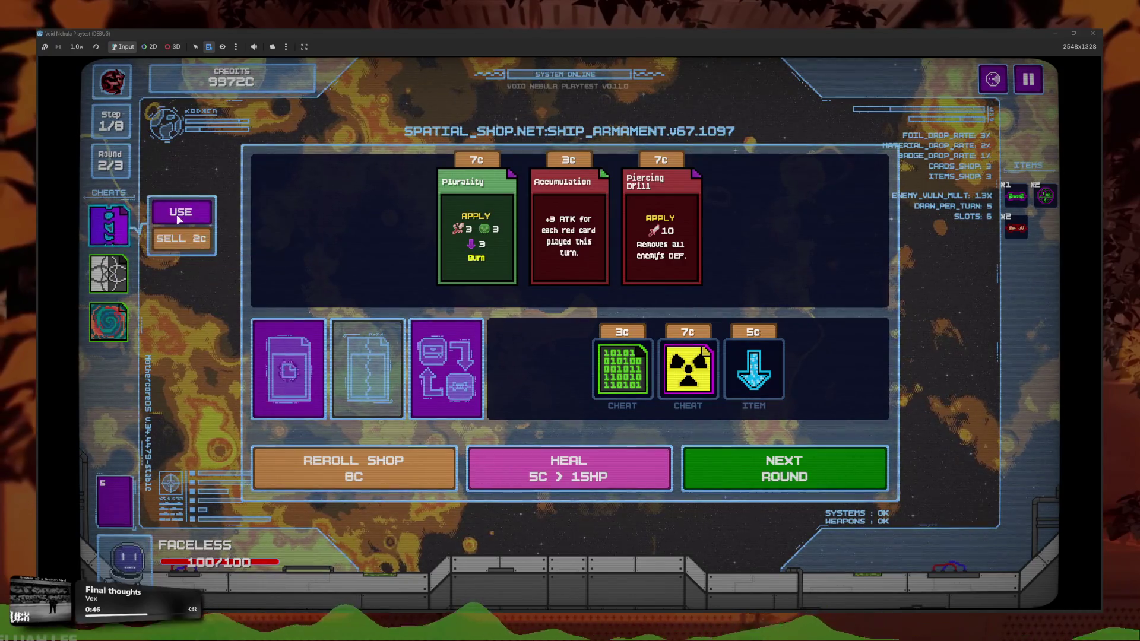
{"action": "left_click", "coordinate": [179, 213]}
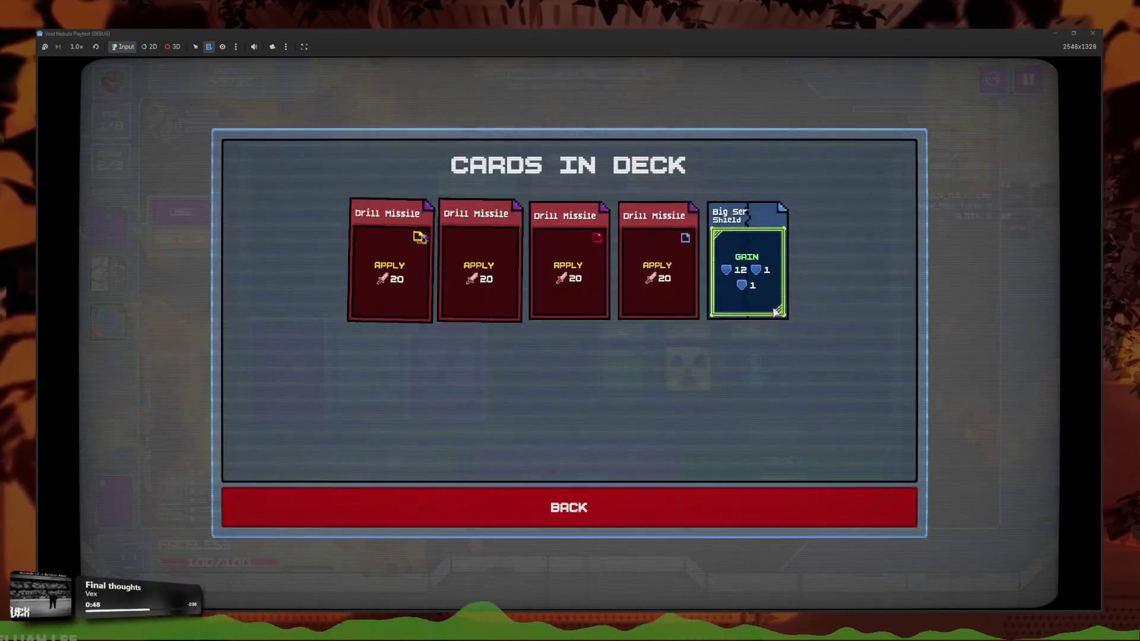
{"action": "left_click", "coordinate": [496, 490]}
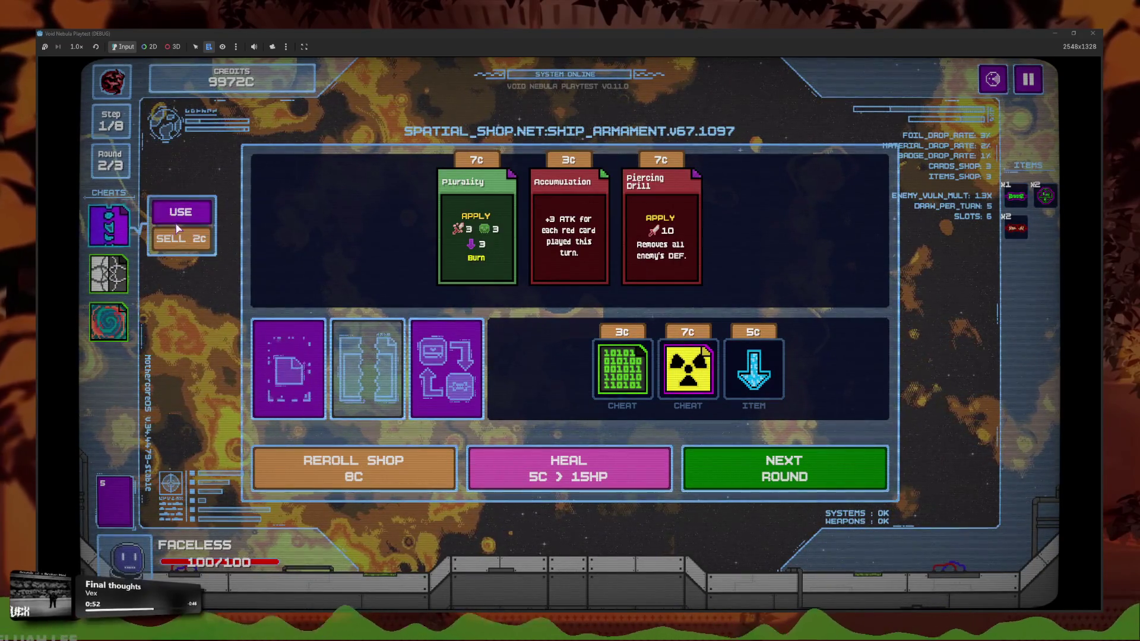
{"action": "left_click", "coordinate": [174, 221]}
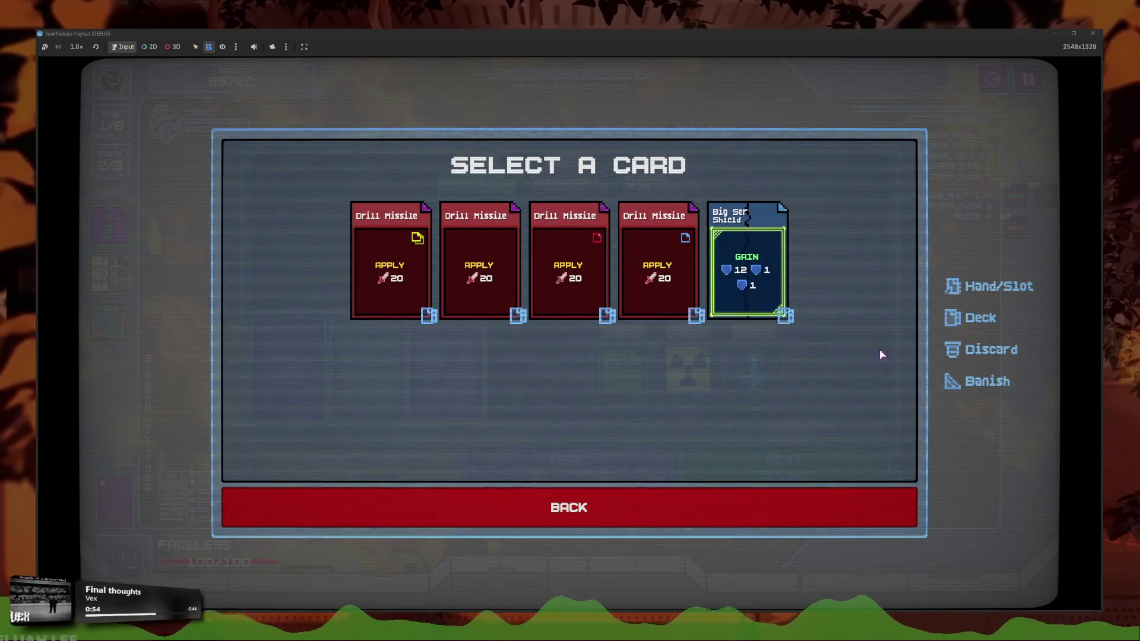
{"action": "left_click", "coordinate": [87, 231]}
Split the second Drill Missile into 10+10 hits and check the deck
{"action": "left_click", "coordinate": [171, 211]}
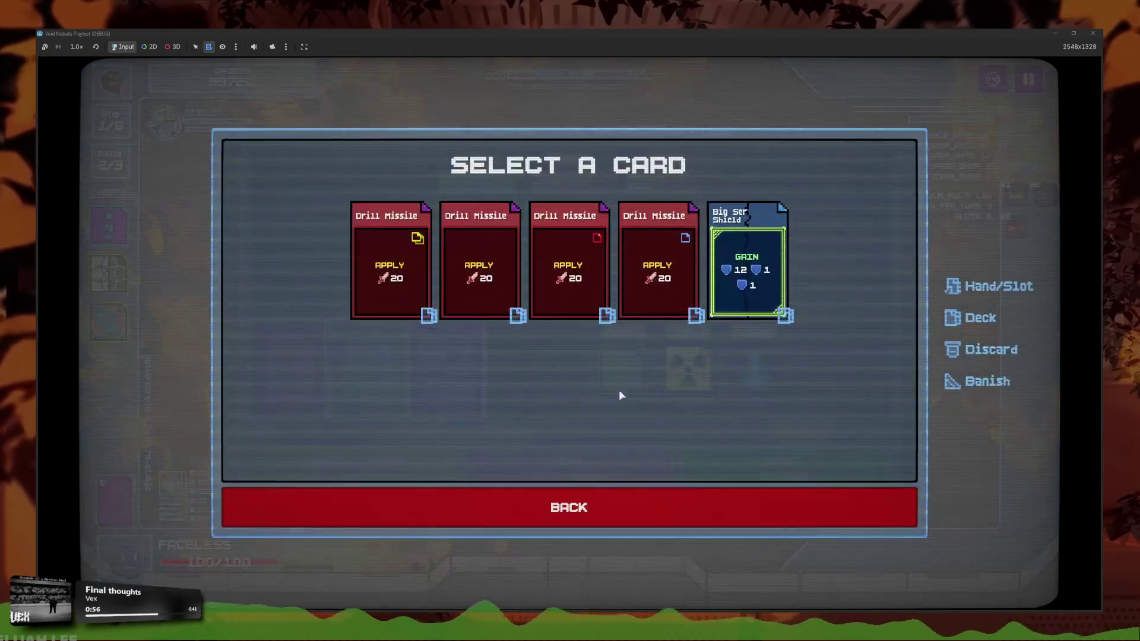
{"action": "left_click", "coordinate": [487, 288]}
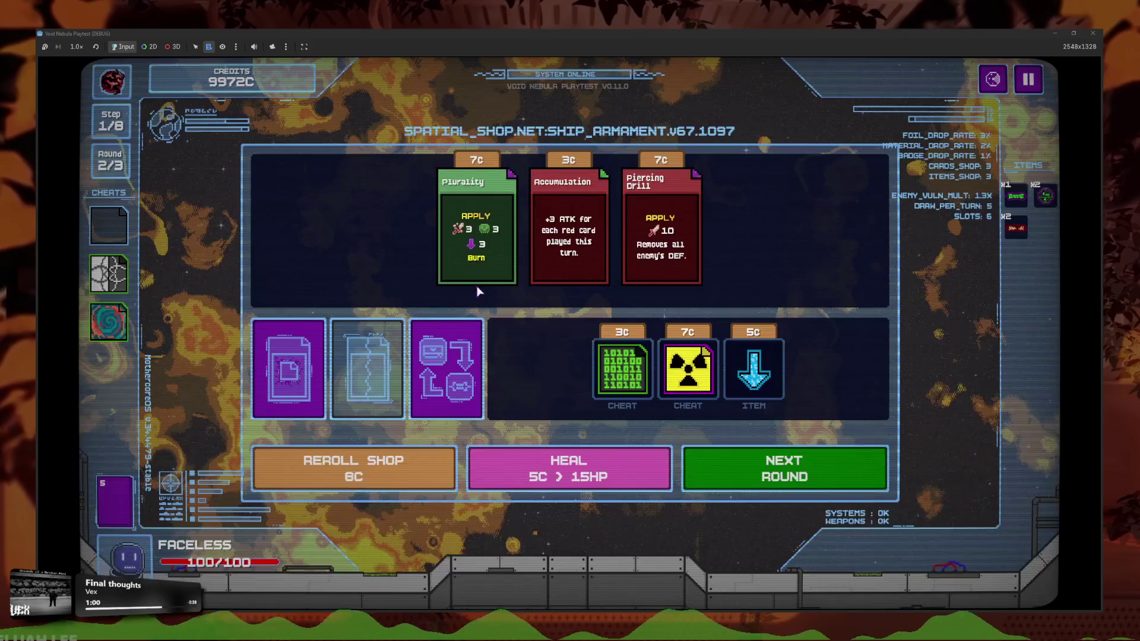
{"action": "left_click", "coordinate": [372, 416]}
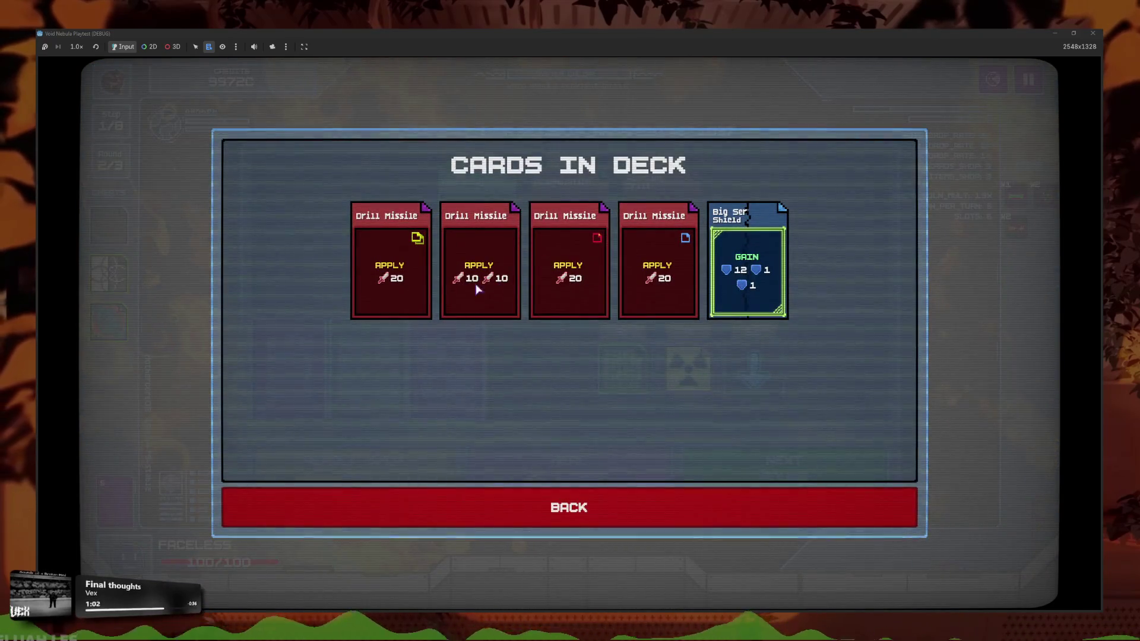
{"action": "left_click", "coordinate": [534, 501]}
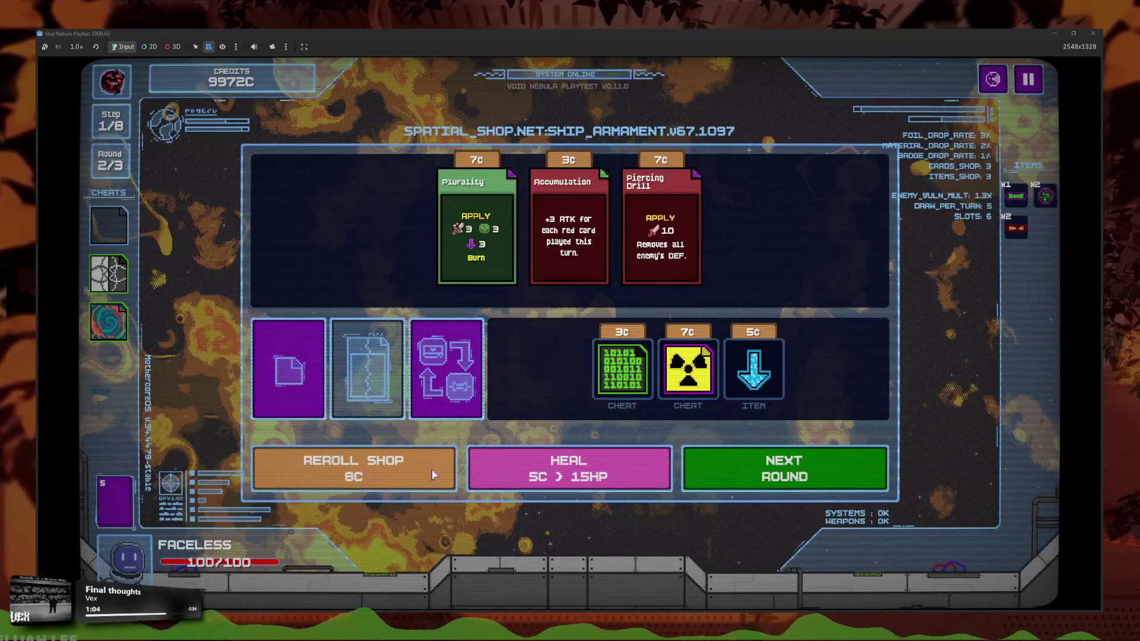
Use the second cheat to change Big Ser Shield to 5/5/4, then back out of the remaining cheat
{"action": "left_click", "coordinate": [106, 332]}
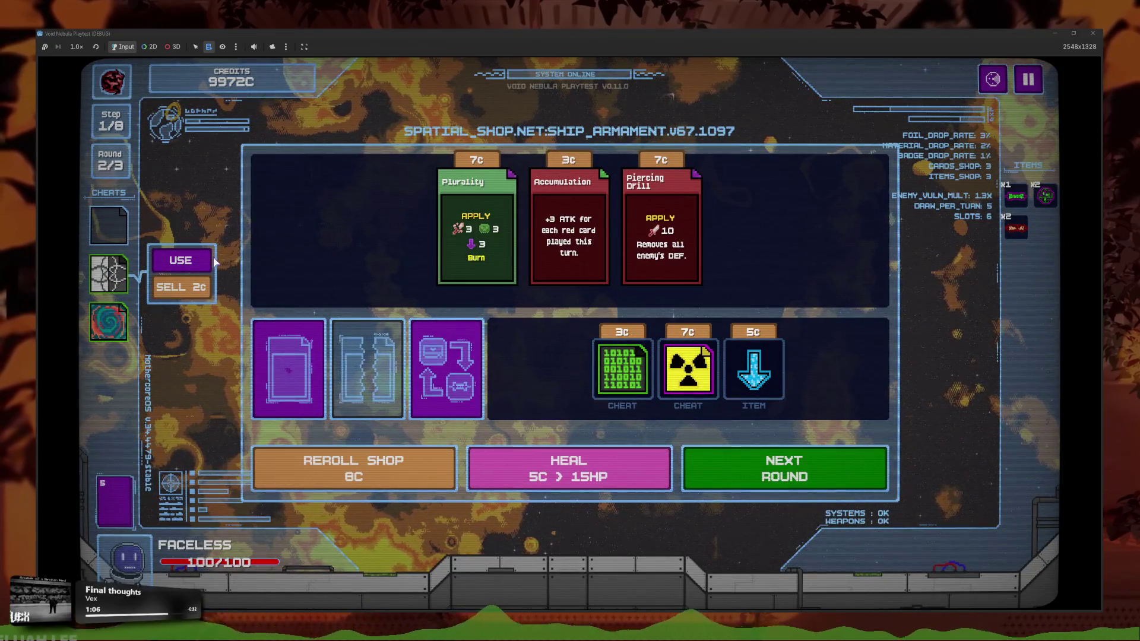
{"action": "left_click", "coordinate": [166, 260]}
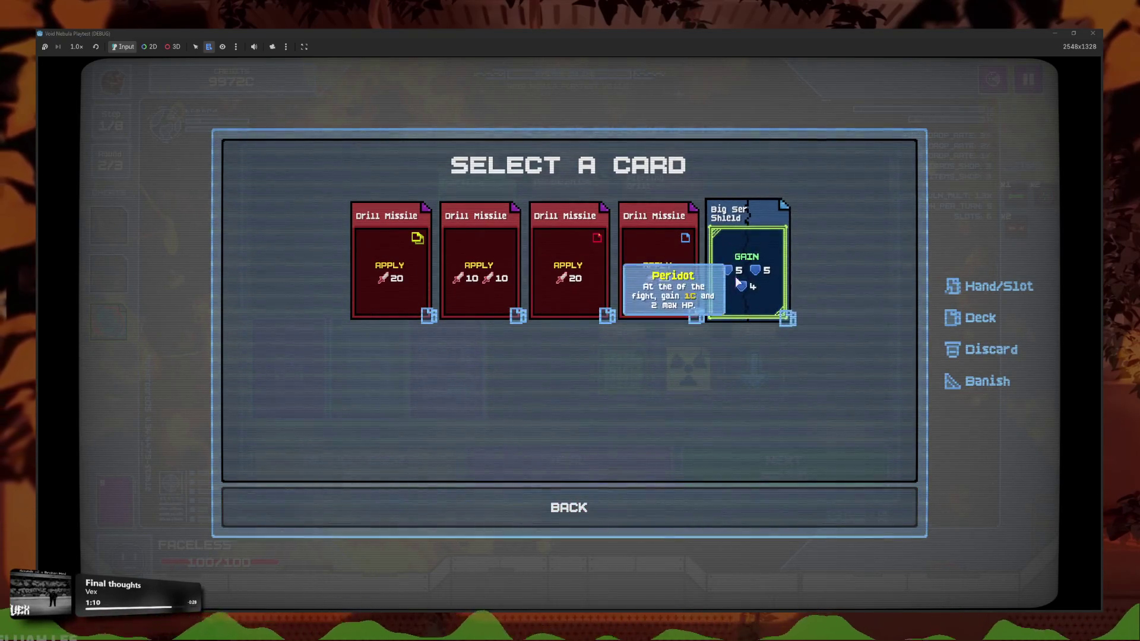
{"action": "left_click", "coordinate": [719, 272]}
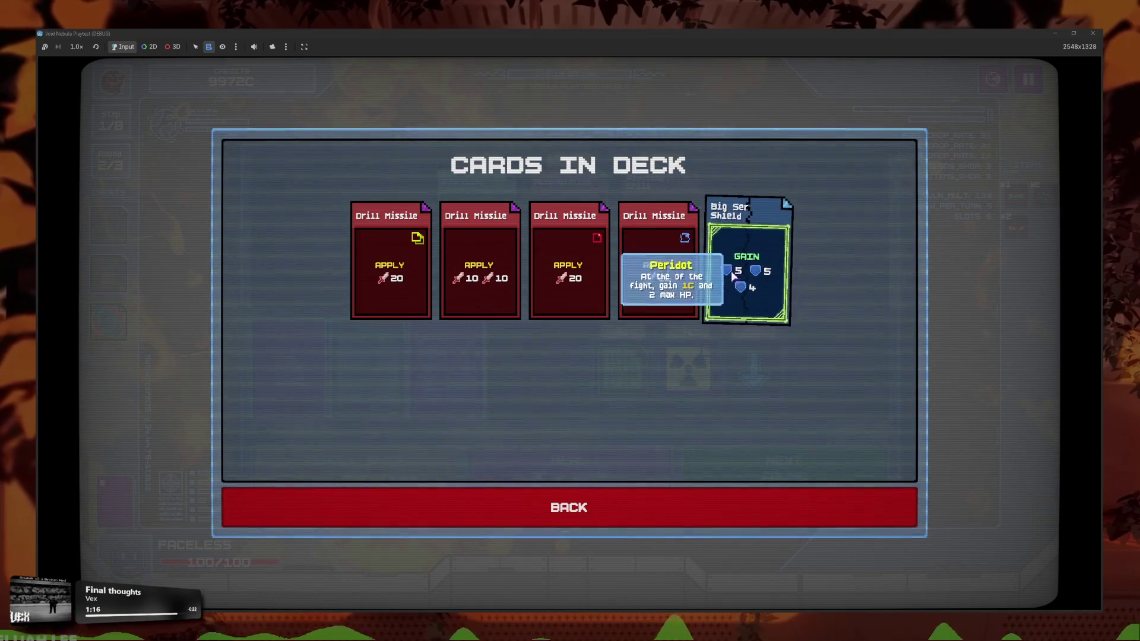
{"action": "mouse_move", "coordinate": [695, 299]}
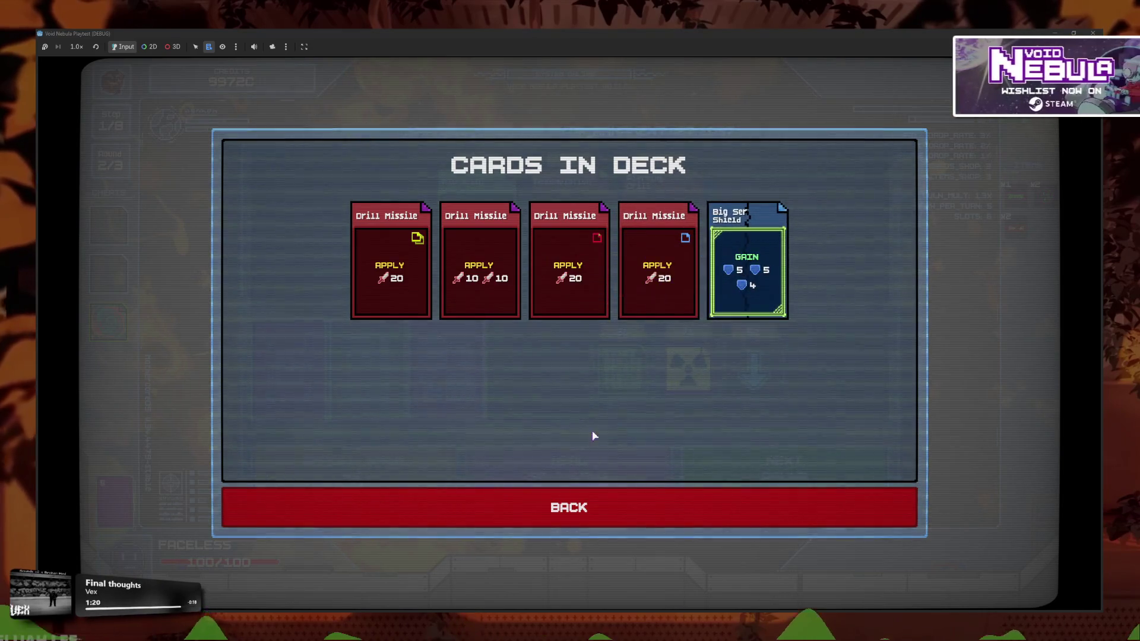
{"action": "left_click", "coordinate": [665, 505]}
{"action": "mouse_move", "coordinate": [116, 316]}
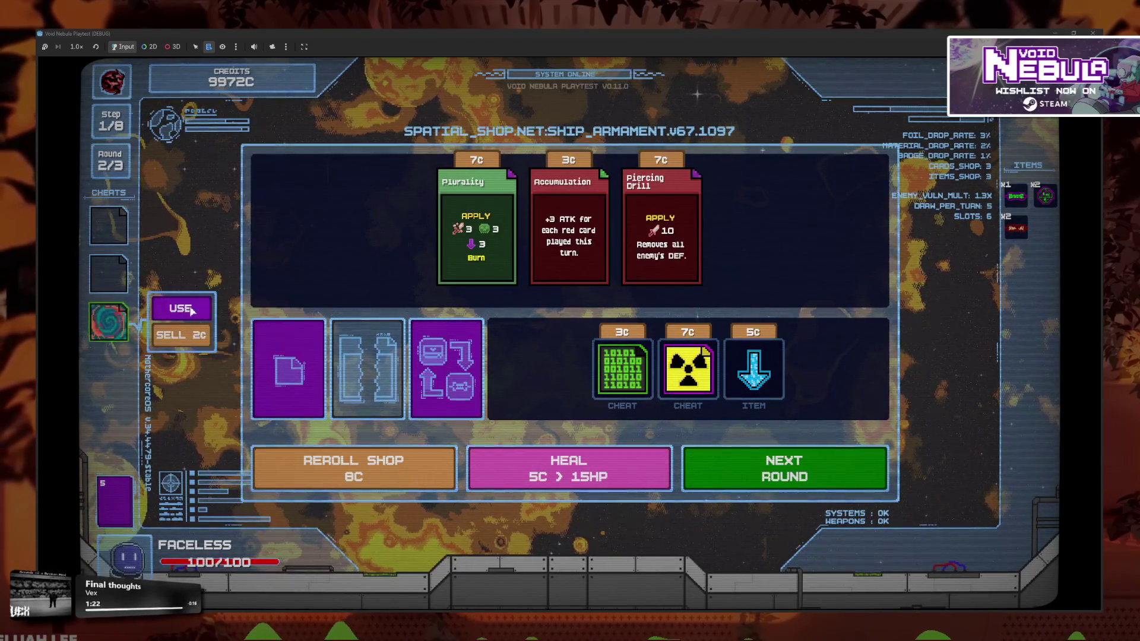
{"action": "left_click", "coordinate": [288, 369]}
{"action": "mouse_move", "coordinate": [767, 227]}
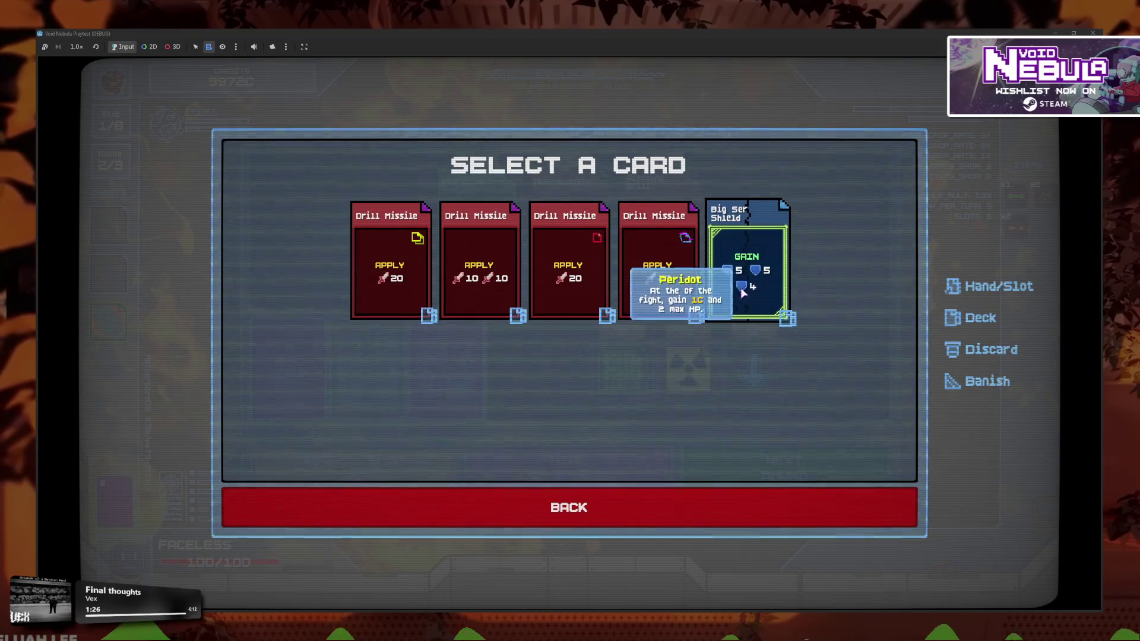
{"action": "left_click", "coordinate": [612, 522]}
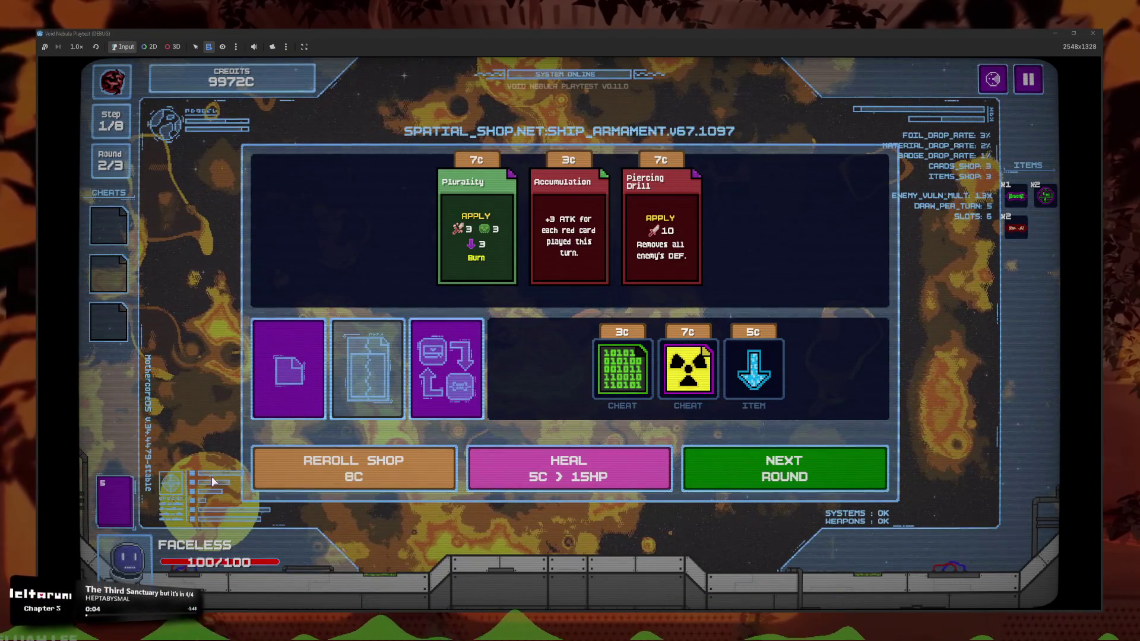
Reroll the shop, start the next round, and quit to the main menu from pause
{"action": "left_click", "coordinate": [443, 481]}
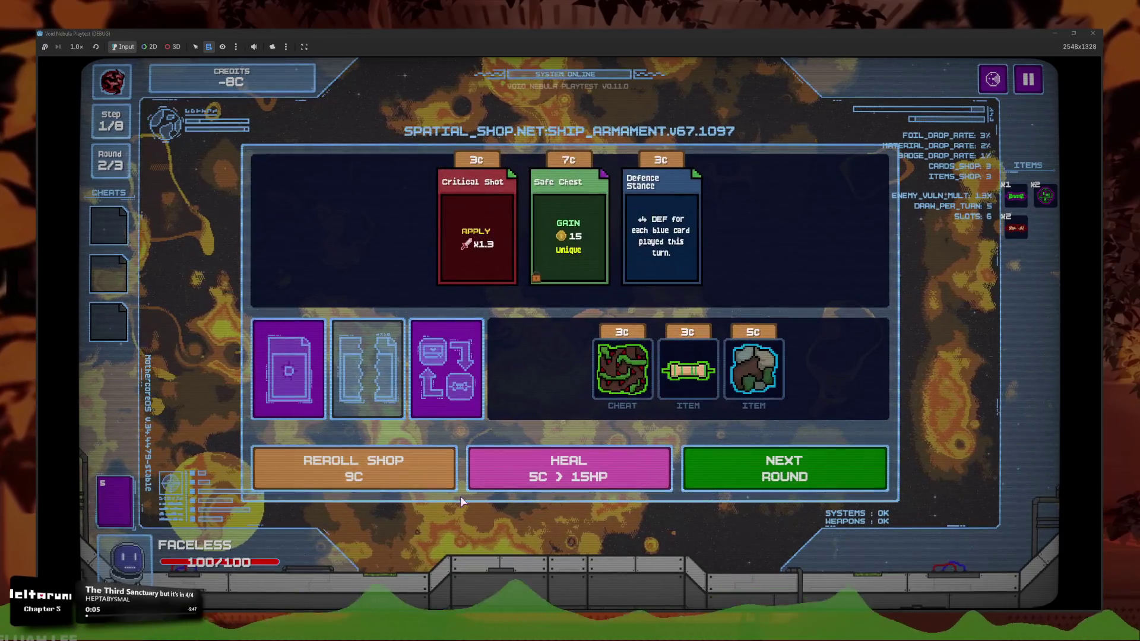
{"action": "left_click", "coordinate": [740, 474]}
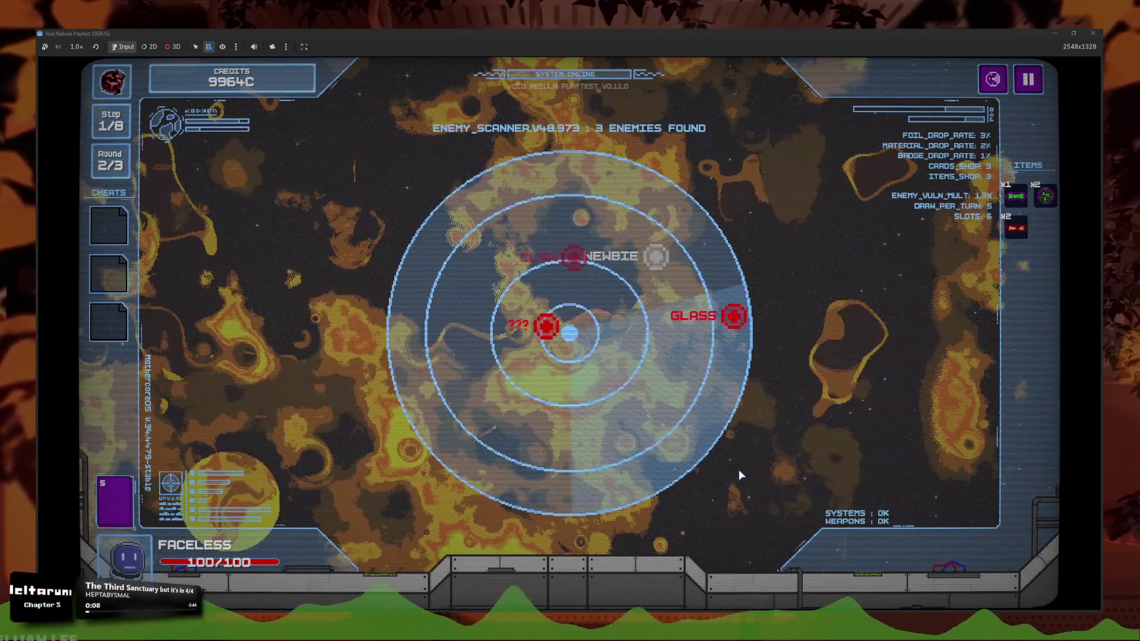
{"action": "left_click", "coordinate": [1025, 80]}
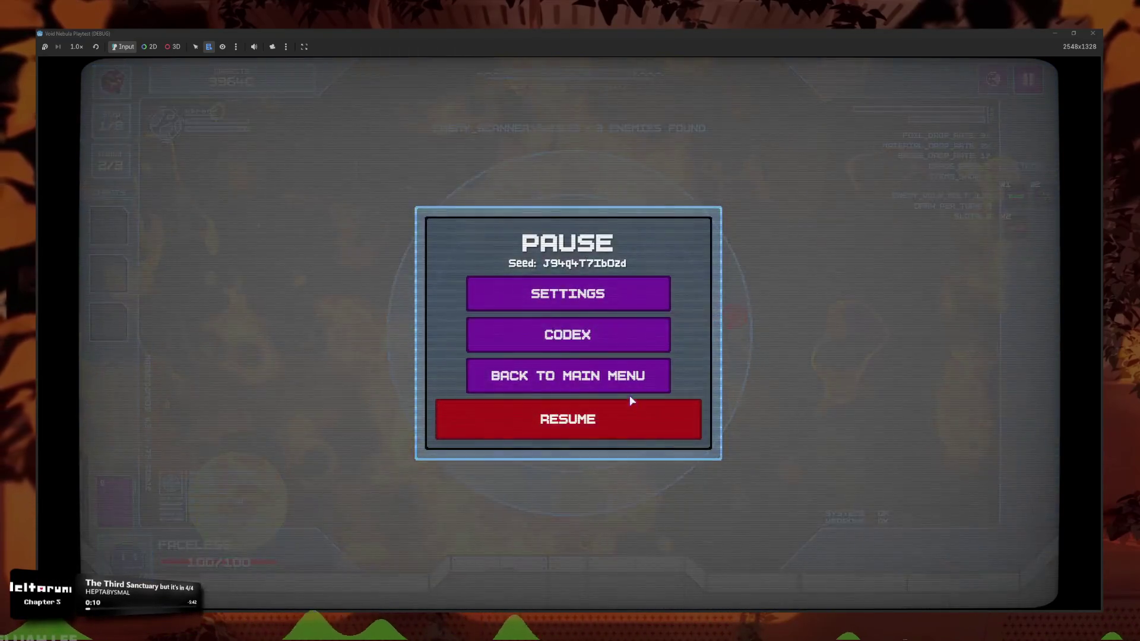
{"action": "left_click", "coordinate": [561, 380]}
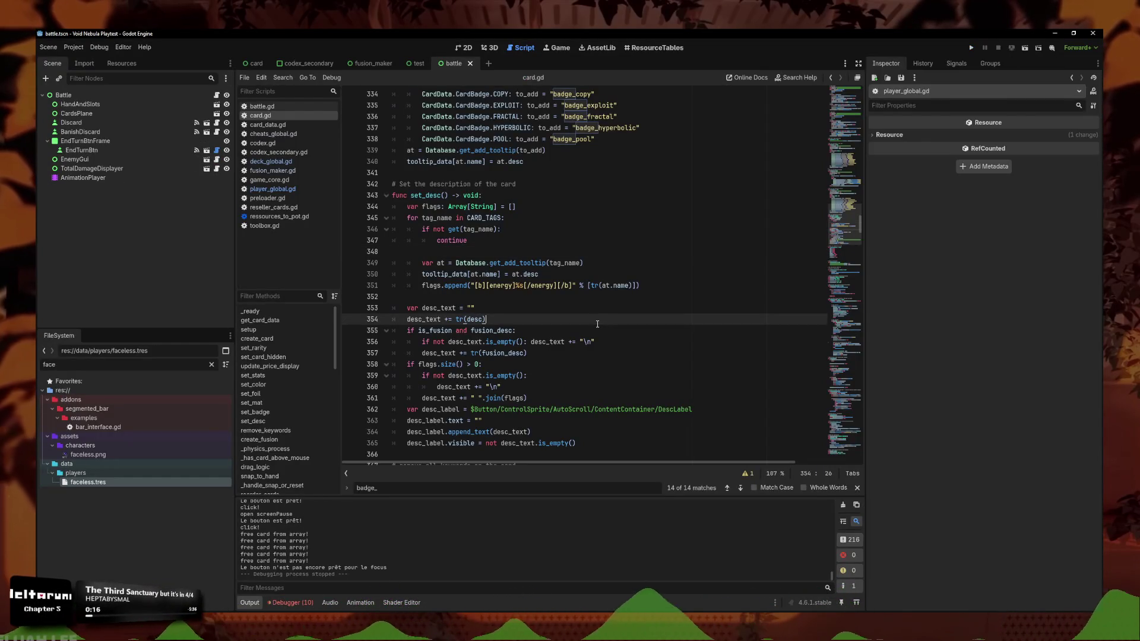
Filter FileSystem for 'total', open total_damage_displayer.tscn, and select line 55's glitch call
{"action": "left_click", "coordinate": [211, 366]}
{"action": "type", "text": "total_"}
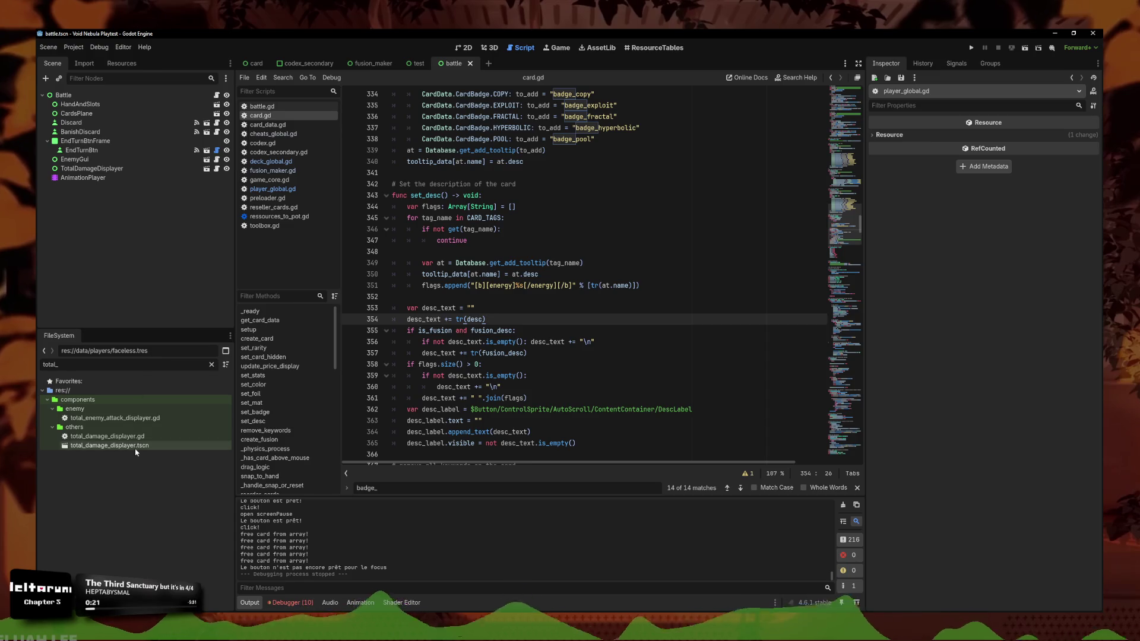
{"action": "double_click", "coordinate": [136, 452]}
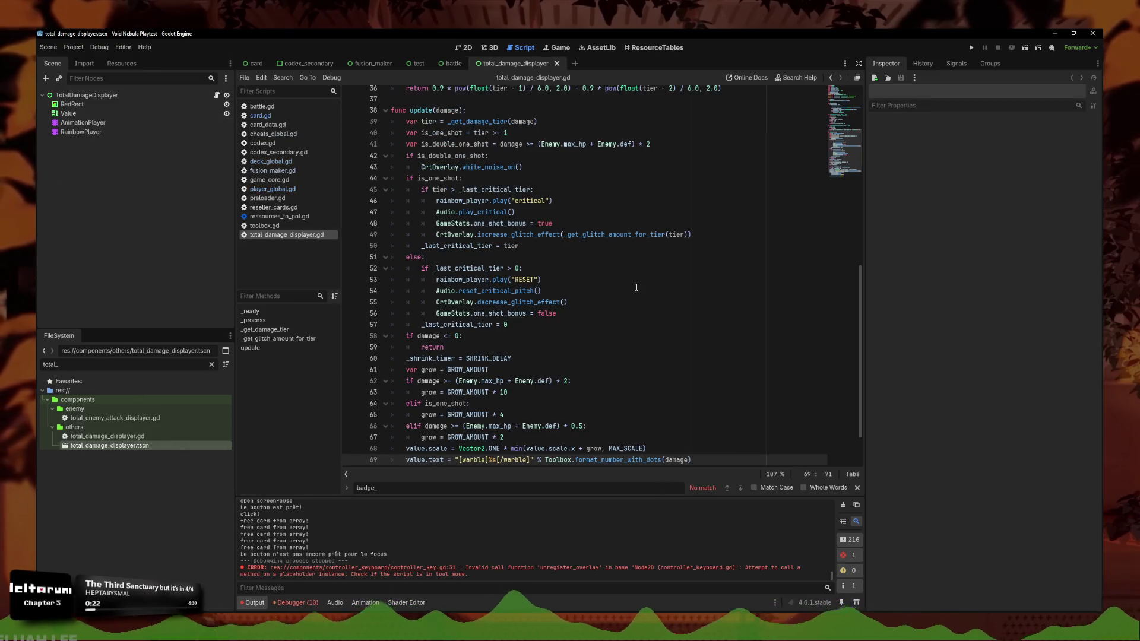
{"action": "scroll", "coordinate": [636, 287], "scroll_direction": "down", "scroll_amount": 1}
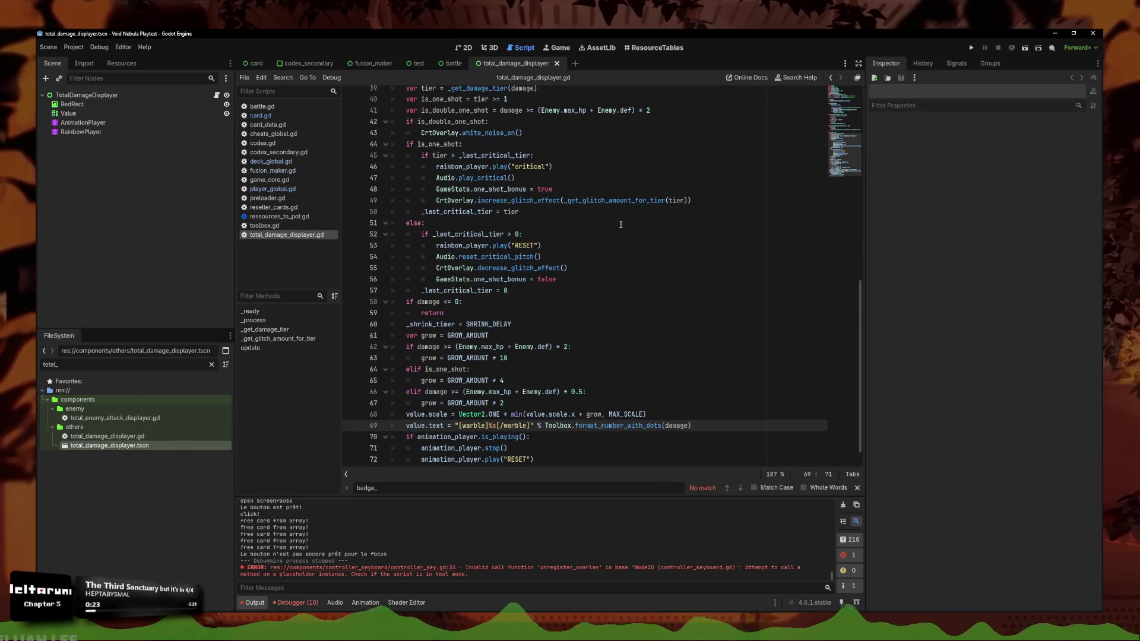
{"action": "left_click", "coordinate": [598, 268]}
{"action": "mouse_move", "coordinate": [624, 273]}
{"action": "left_mouse_down"}
{"action": "mouse_move", "coordinate": [318, 257]}
{"action": "mouse_move", "coordinate": [478, 256]}
{"action": "left_mouse_up"}
{"action": "mouse_move", "coordinate": [324, 256]}
{"action": "left_mouse_down"}
{"action": "mouse_move", "coordinate": [292, 265]}
{"action": "mouse_move", "coordinate": [316, 271]}
{"action": "left_mouse_up"}
{"action": "key", "text": "ctrl+c"}
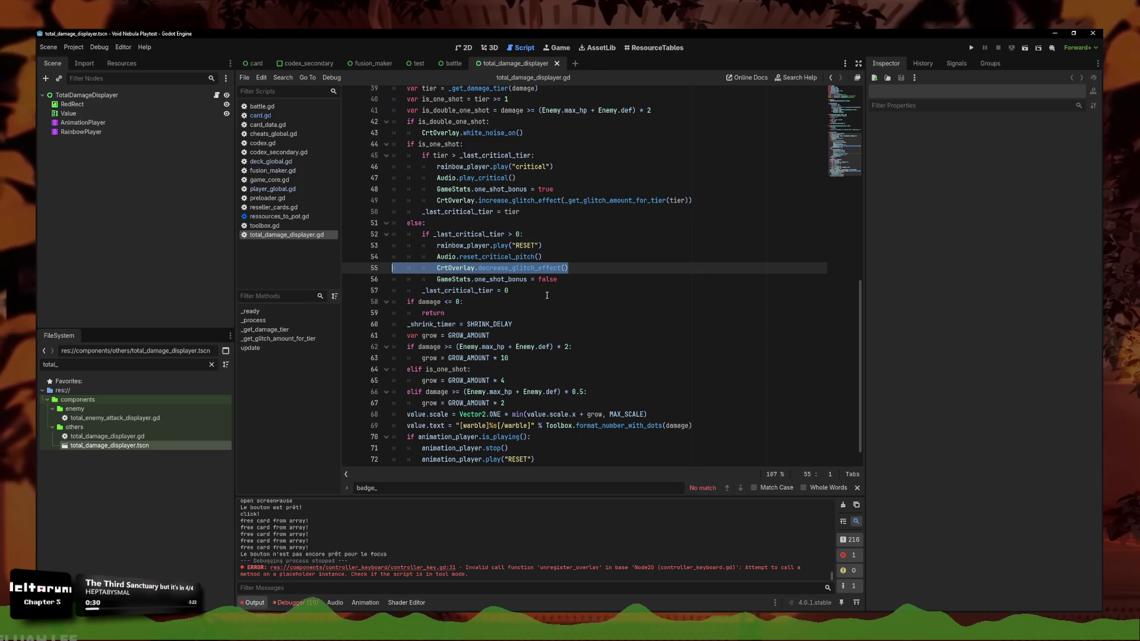
Copy line 55's CrtOverlay.decrease_glitch_effect() call and clear the file filter for a new search
{"action": "scroll", "coordinate": [553, 292], "scroll_direction": "up", "scroll_amount": 4}
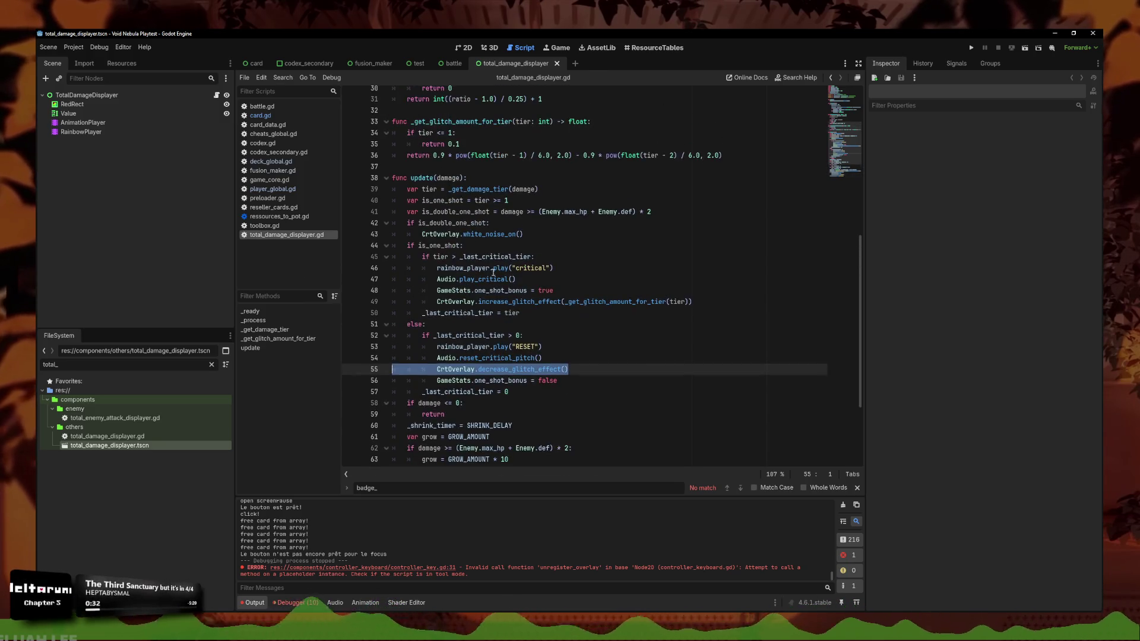
{"action": "left_click_drag", "start_coordinate": [578, 404], "coordinate": [451, 403]}
{"action": "left_click", "coordinate": [558, 403]}
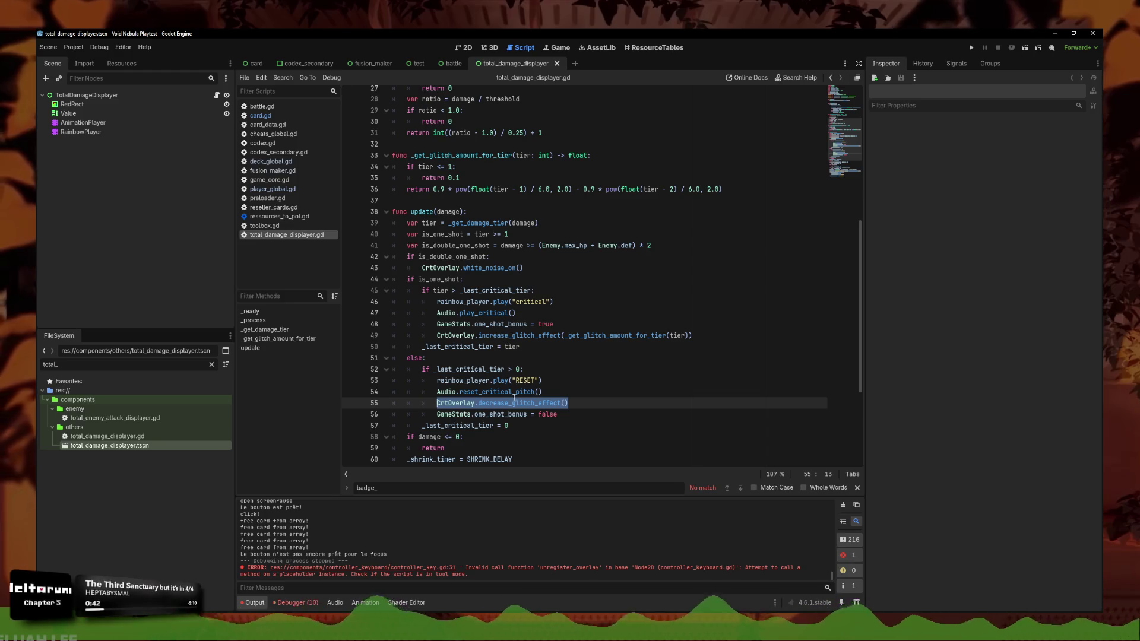
{"action": "scroll", "coordinate": [487, 323], "scroll_direction": "up", "scroll_amount": 1}
{"action": "scroll", "coordinate": [496, 289], "scroll_direction": "up", "scroll_amount": 6}
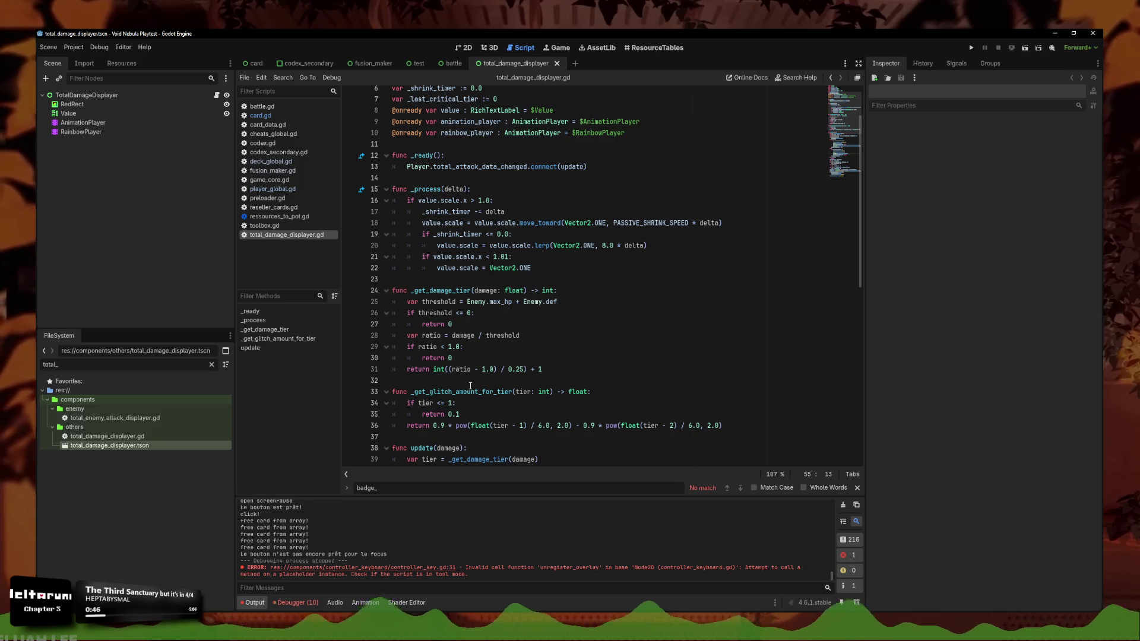
{"action": "scroll", "coordinate": [470, 386], "scroll_direction": "up", "scroll_amount": 2}
{"action": "scroll", "coordinate": [469, 368], "scroll_direction": "down", "scroll_amount": 13}
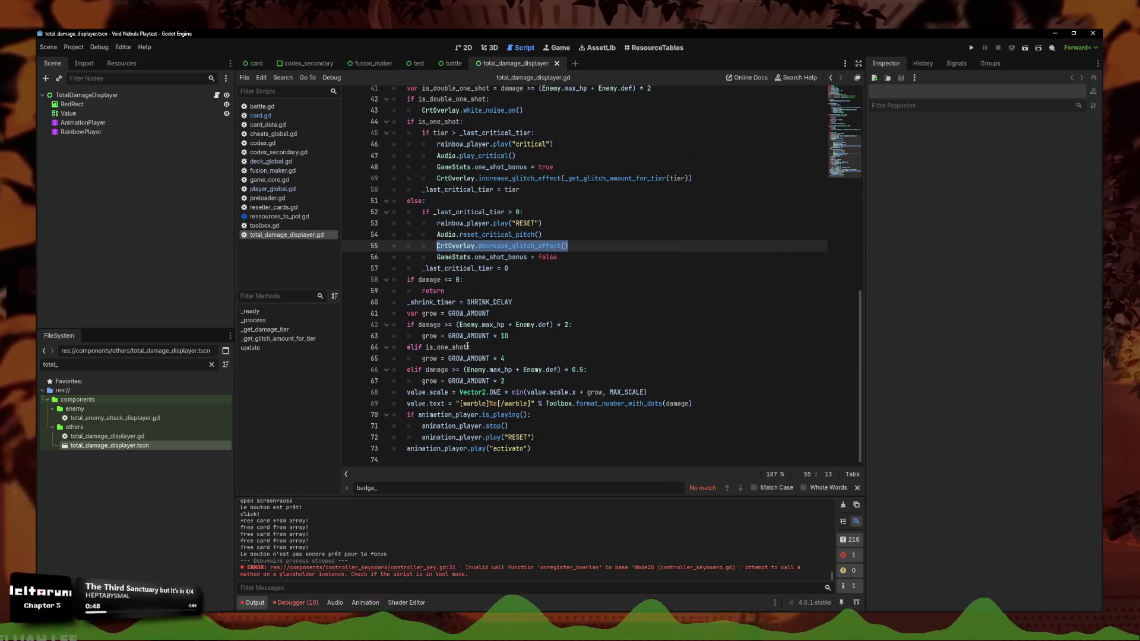
{"action": "left_click", "coordinate": [582, 244]}
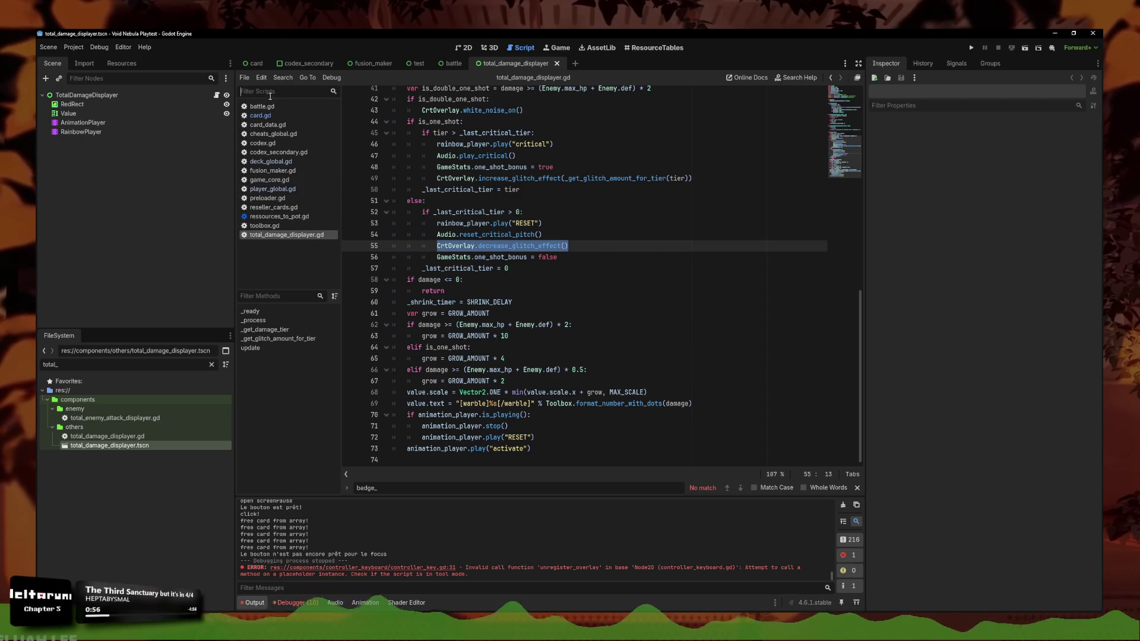
{"action": "type", "text": "mai"}
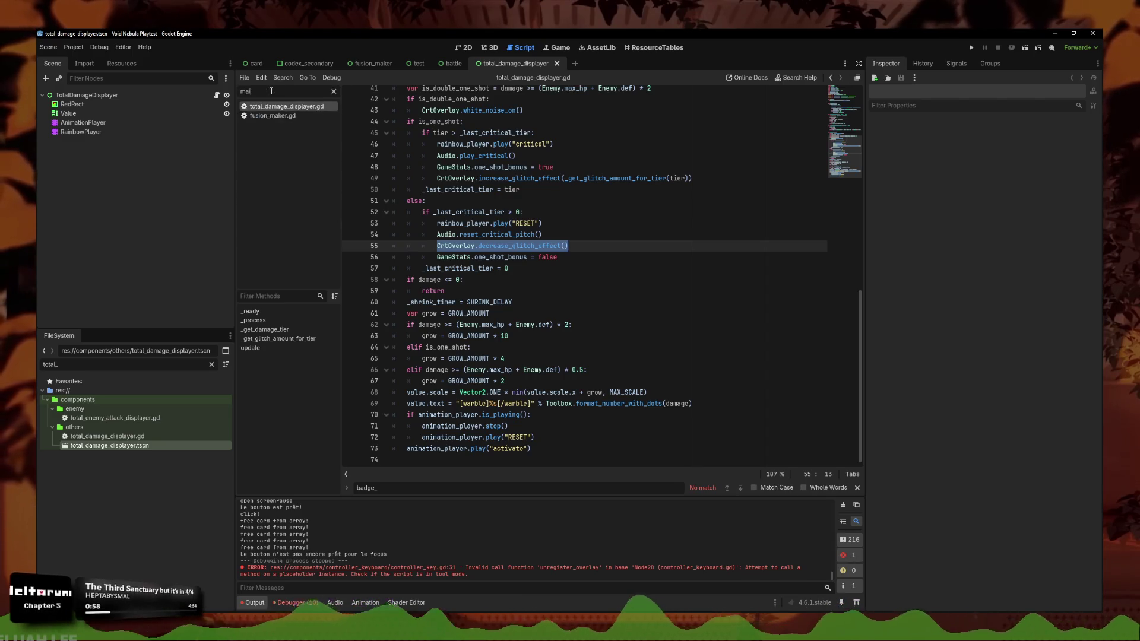
{"action": "type", "text": "main_in"}
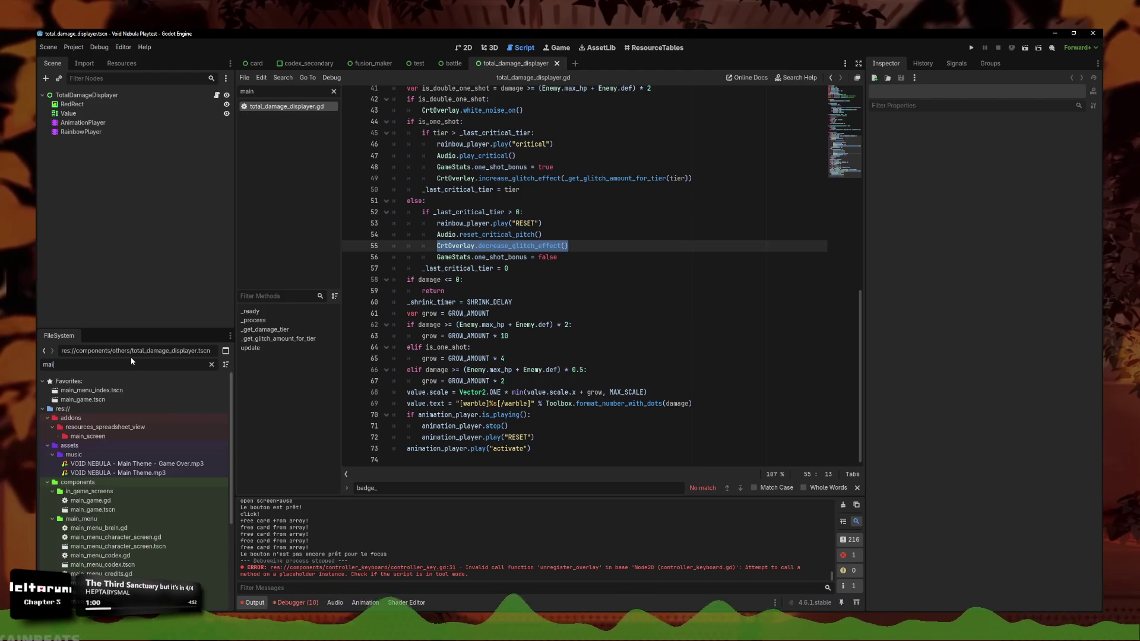
{"action": "key", "text": "BackSpace"}
{"action": "key", "text": "BackSpace"}
{"action": "key", "text": "BackSpace"}
Open main_menu_index.tscn, paste CrtOverlay.decrease_glitch_effect() into _ready after line 13, and run the project
{"action": "type", "text": "index"}
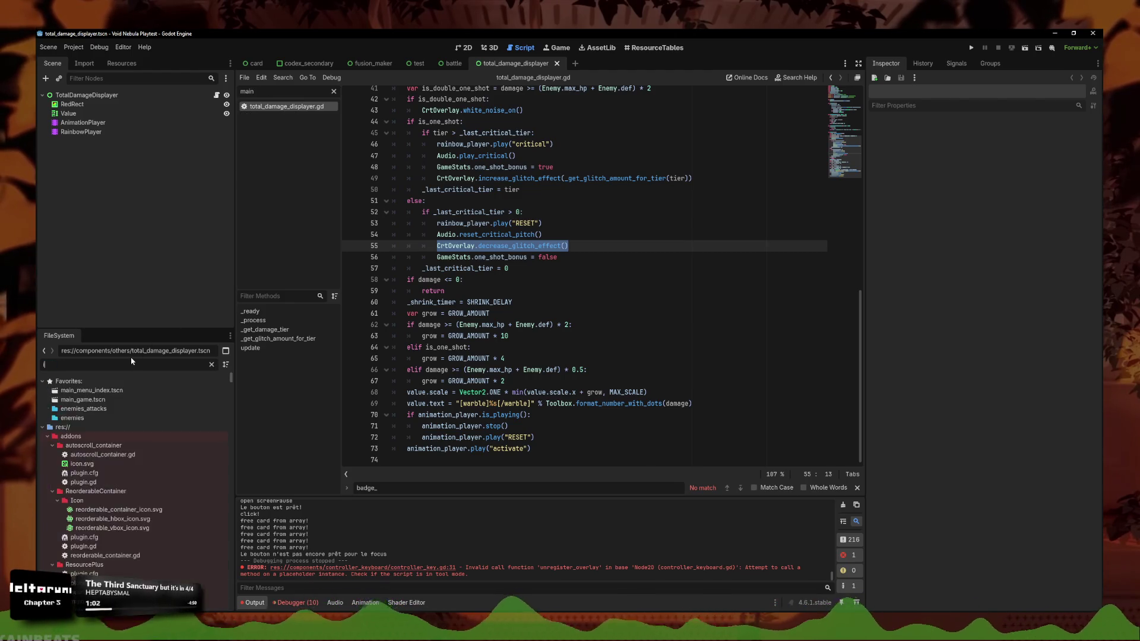
{"action": "double_click", "coordinate": [108, 438]}
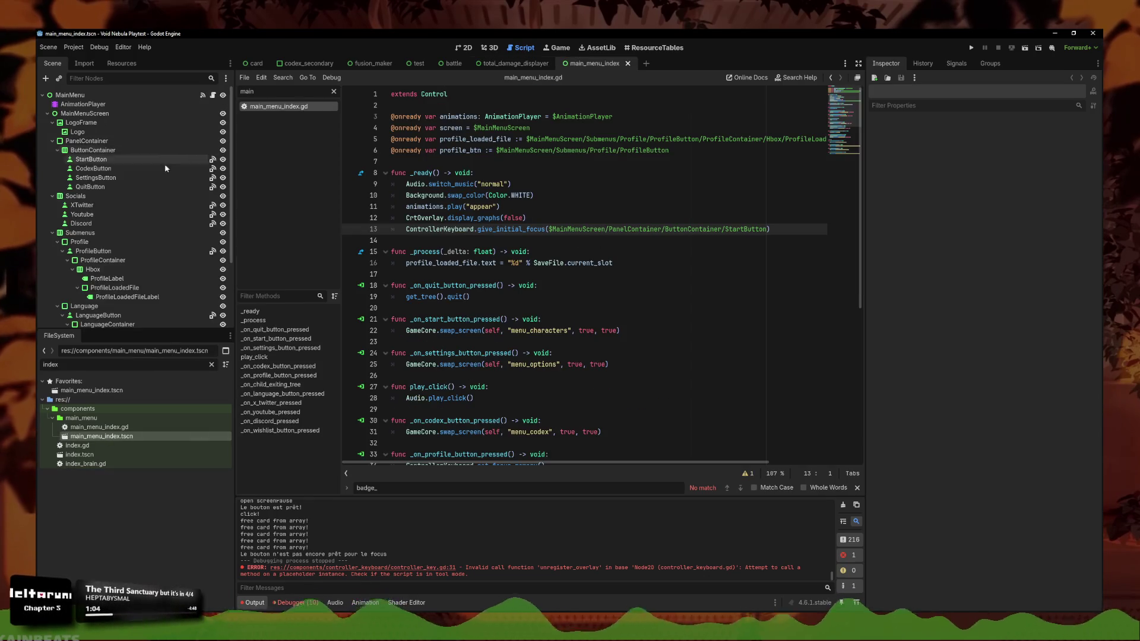
{"action": "left_click", "coordinate": [539, 229]}
{"action": "left_click", "coordinate": [772, 228]}
{"action": "key", "text": "Return"}
{"action": "key", "text": "ctrl+v"}
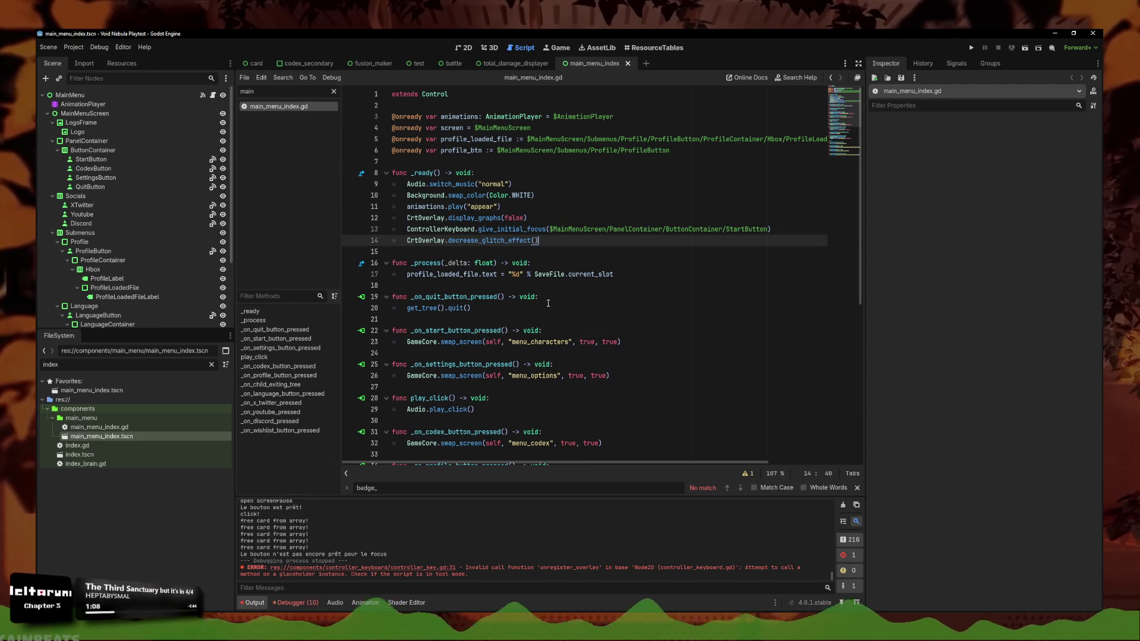
{"action": "key", "text": "alt+Up"}
{"action": "key", "text": "alt+Up"}
{"action": "key", "text": "alt+Up"}
{"action": "left_click", "coordinate": [586, 220]}
{"action": "left_click", "coordinate": [971, 48]}
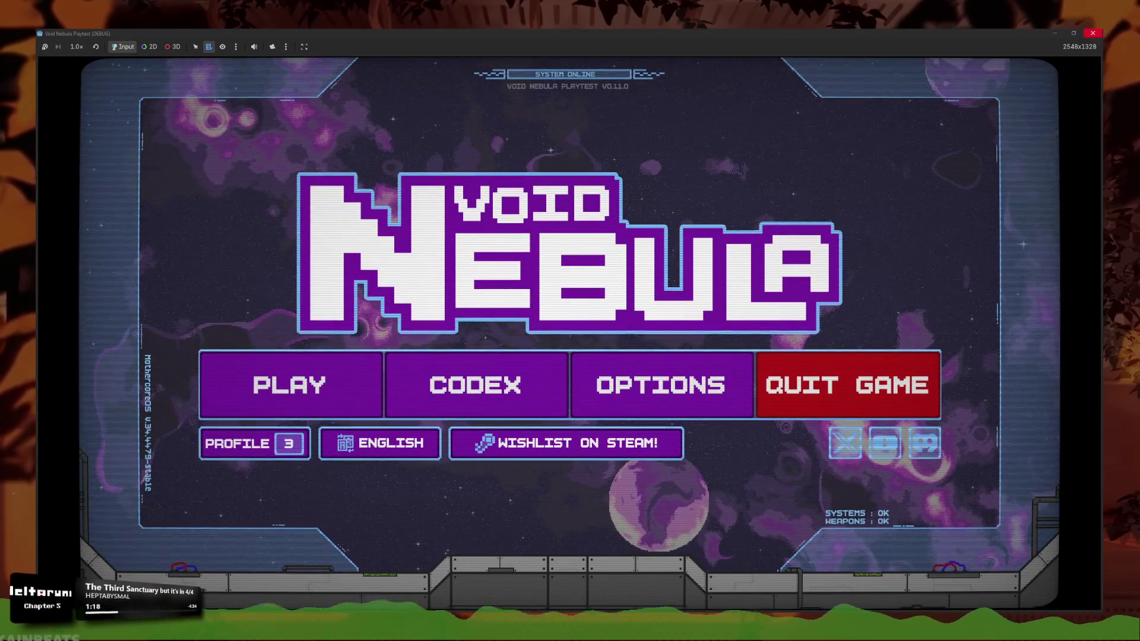
Stop the running game and place the caret at the end of line 11 in the script
{"action": "key", "text": "F8"}
{"action": "left_click", "coordinate": [565, 207]}
{"action": "left_click", "coordinate": [570, 191]}
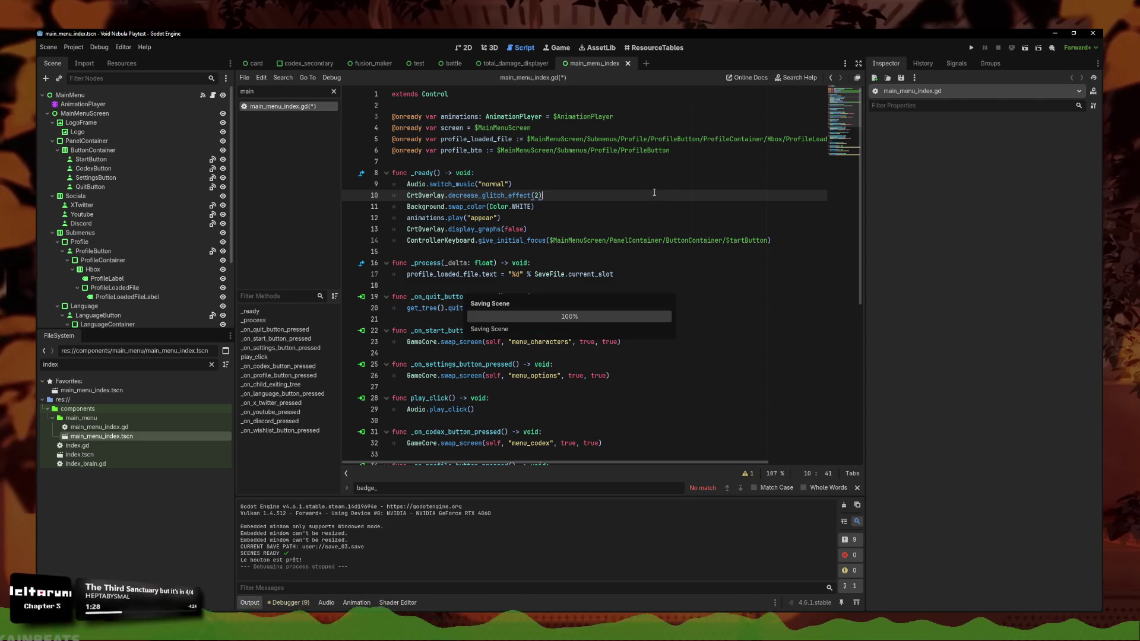
{"action": "left_click", "coordinate": [598, 209]}
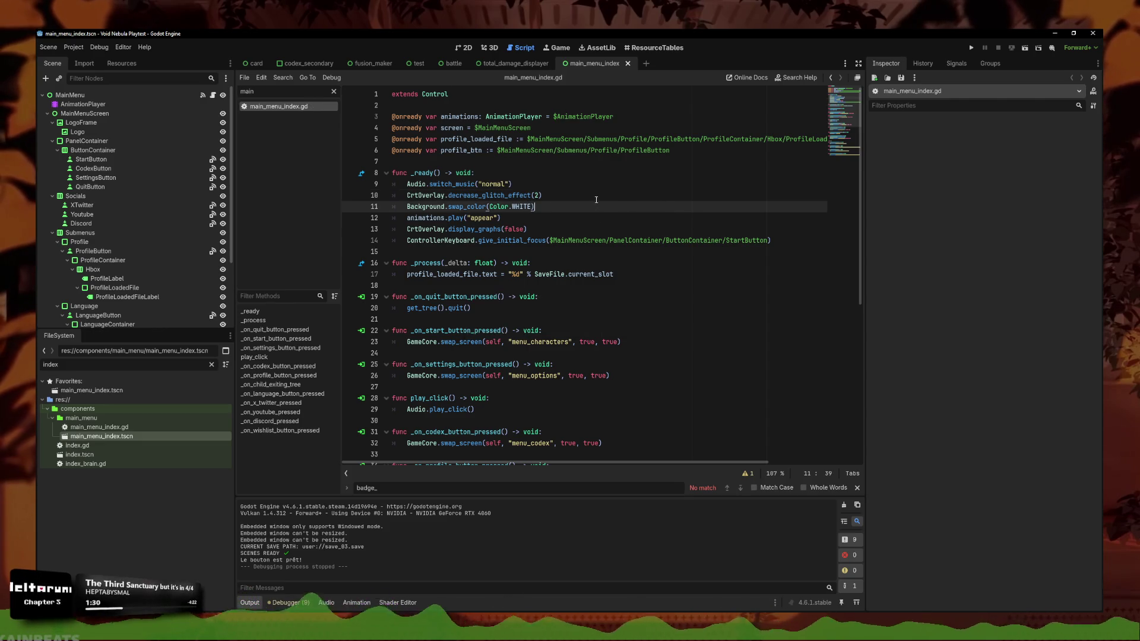
Run the game, continue the saved run into battle, quit to the main menu, and close it
{"action": "left_click", "coordinate": [971, 48]}
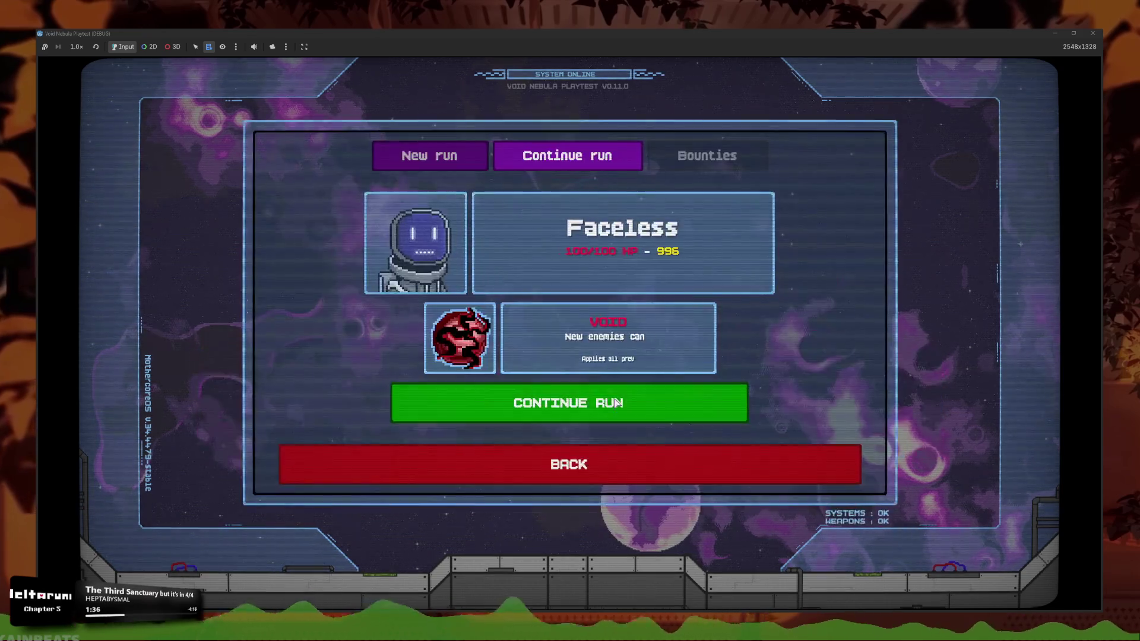
{"action": "left_click", "coordinate": [490, 407]}
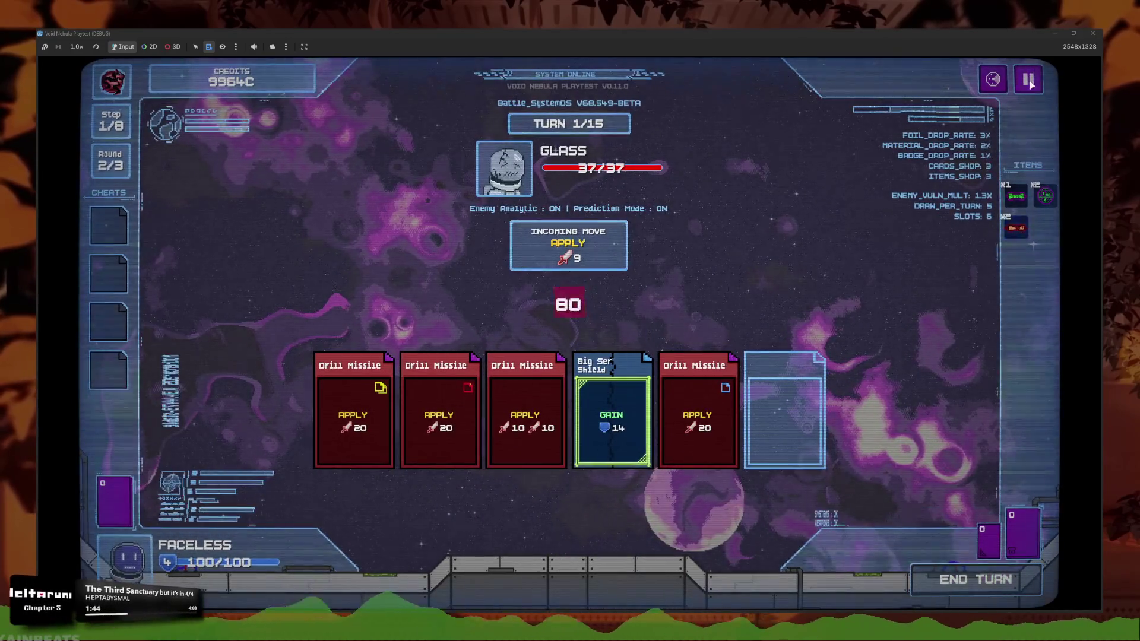
{"action": "key", "text": "Escape"}
{"action": "left_click", "coordinate": [476, 389]}
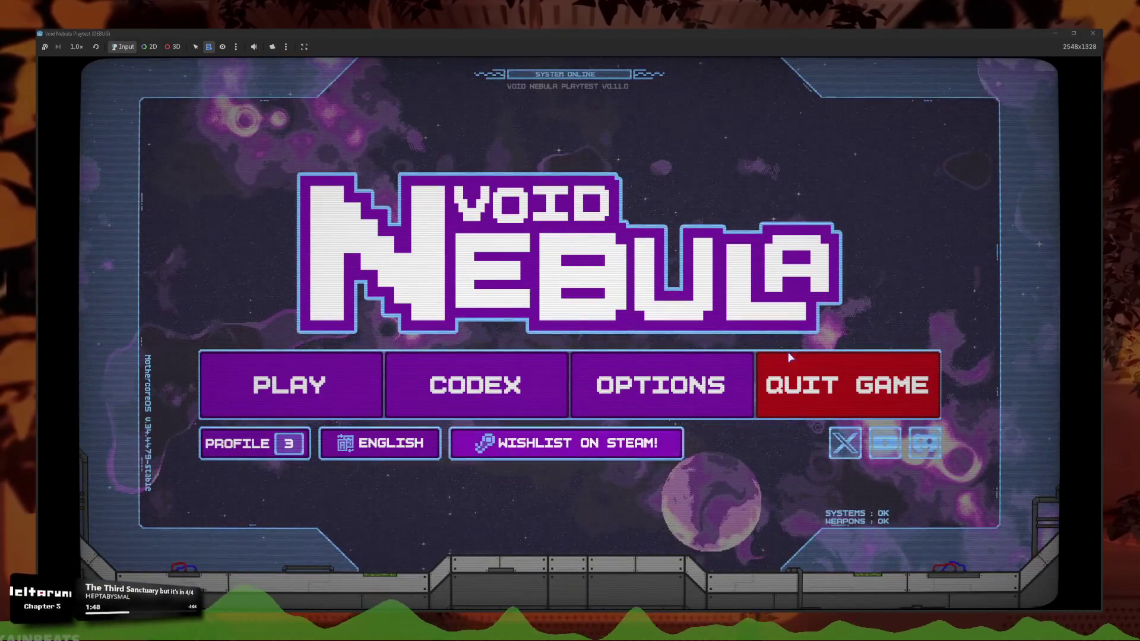
{"action": "left_click", "coordinate": [1094, 34]}
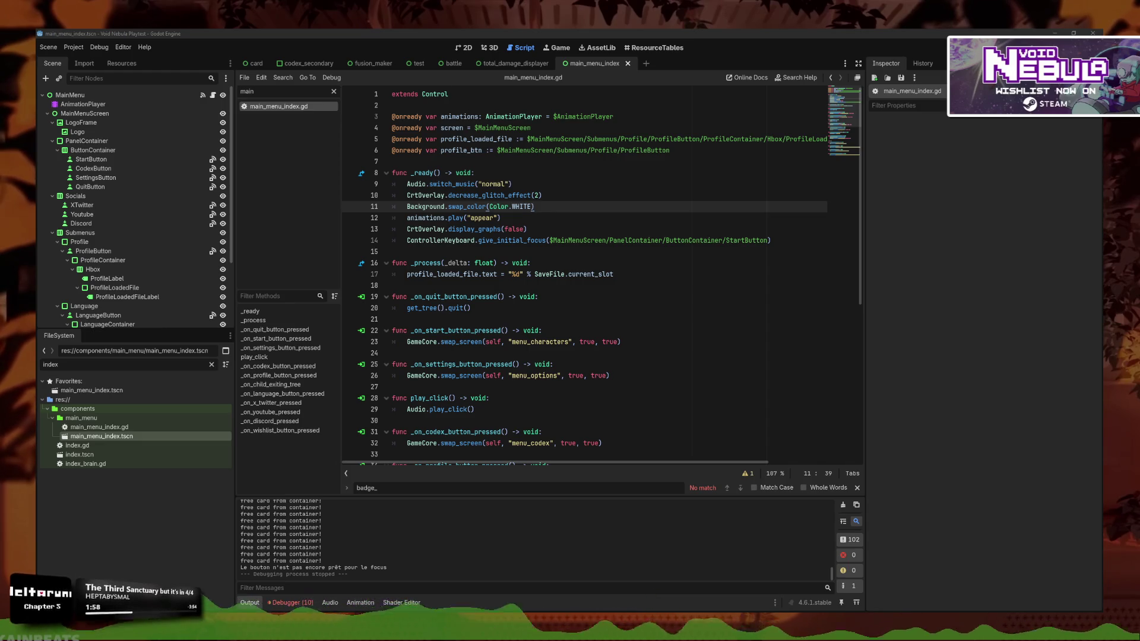
Clear the Filter Scripts field and open fusion_maker.gd, scrolling up through its fuse code
{"action": "left_click", "coordinate": [577, 289]}
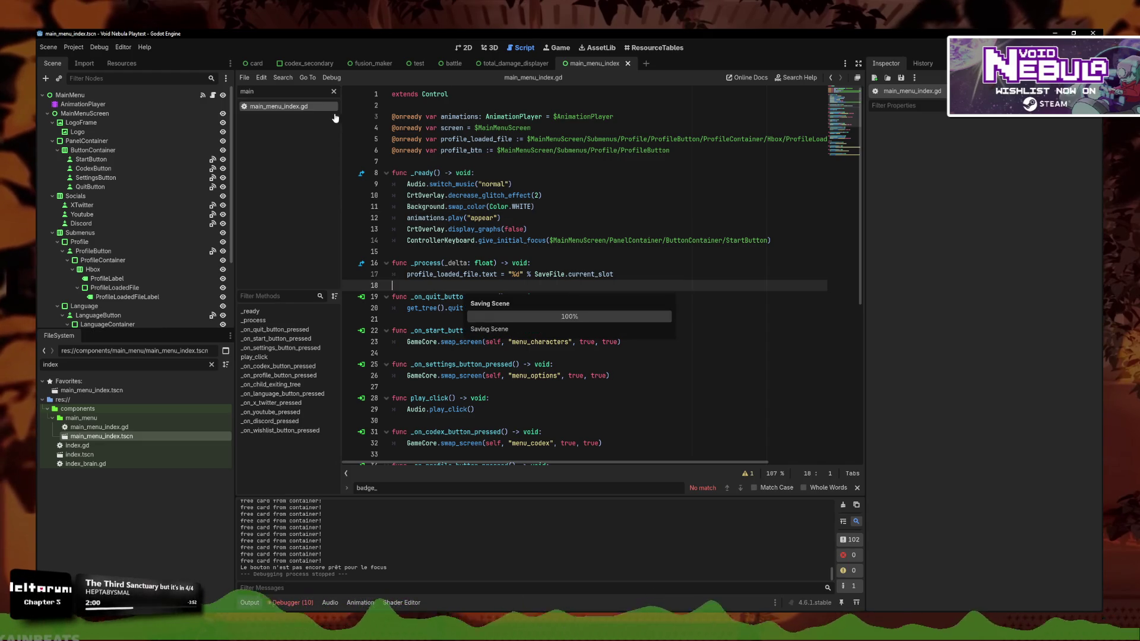
{"action": "left_click", "coordinate": [333, 91]}
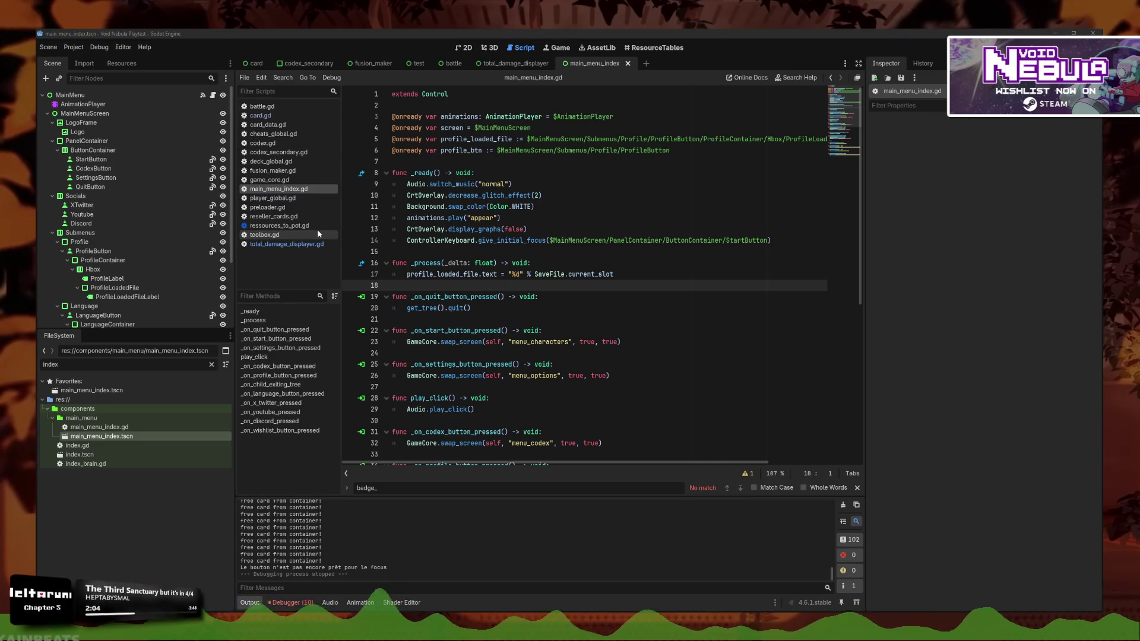
{"action": "left_click", "coordinate": [280, 171]}
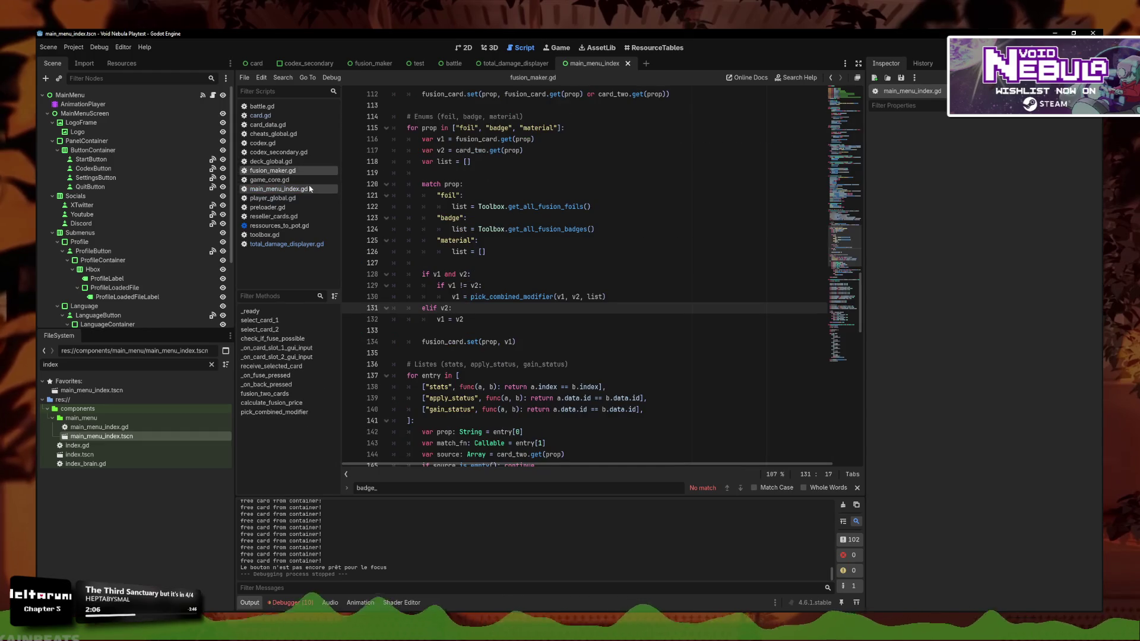
{"action": "scroll", "coordinate": [403, 206], "scroll_direction": "up", "scroll_amount": 15}
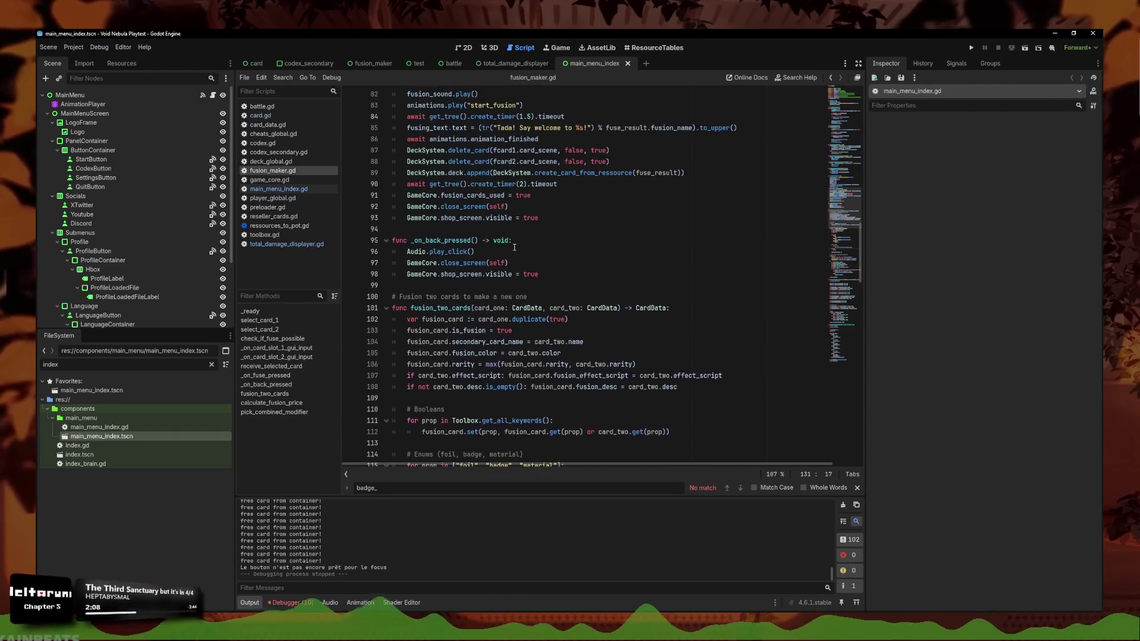
{"action": "scroll", "coordinate": [510, 235], "scroll_direction": "up", "scroll_amount": 2}
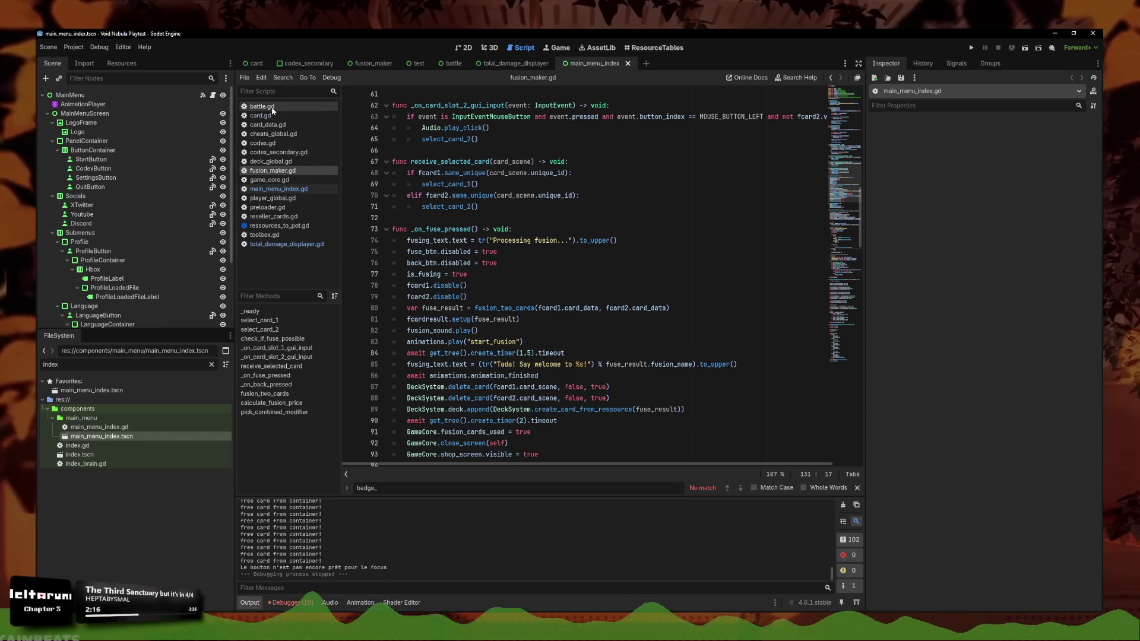
Open player_global.gd and select the whole execute_card function to copy it
{"action": "left_click", "coordinate": [272, 197]}
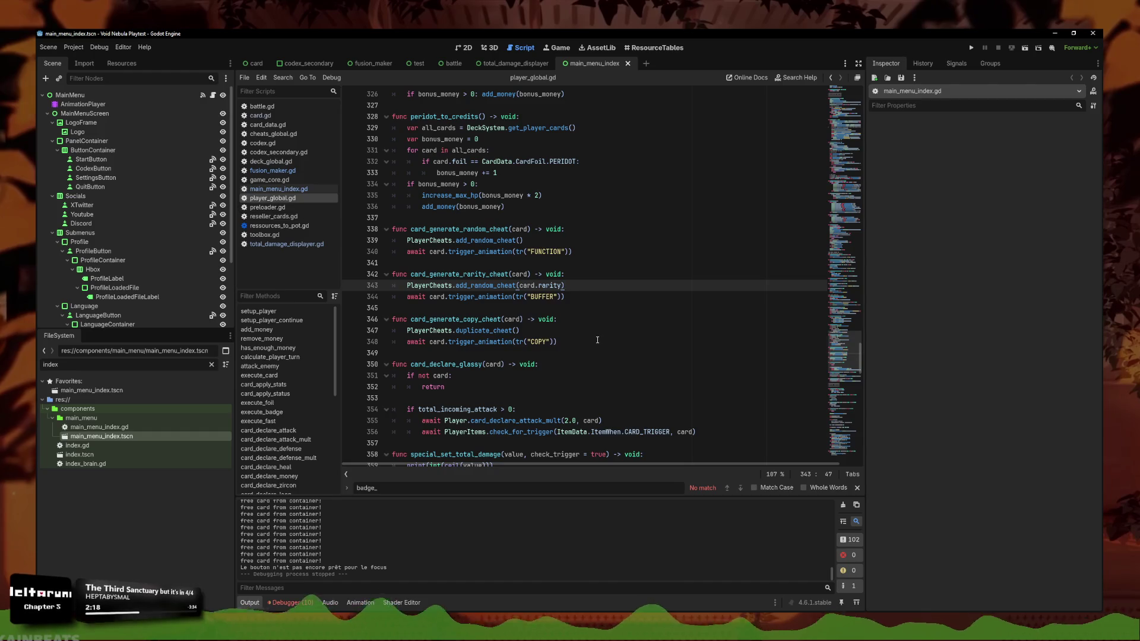
{"action": "scroll", "coordinate": [544, 297], "scroll_direction": "up", "scroll_amount": 20}
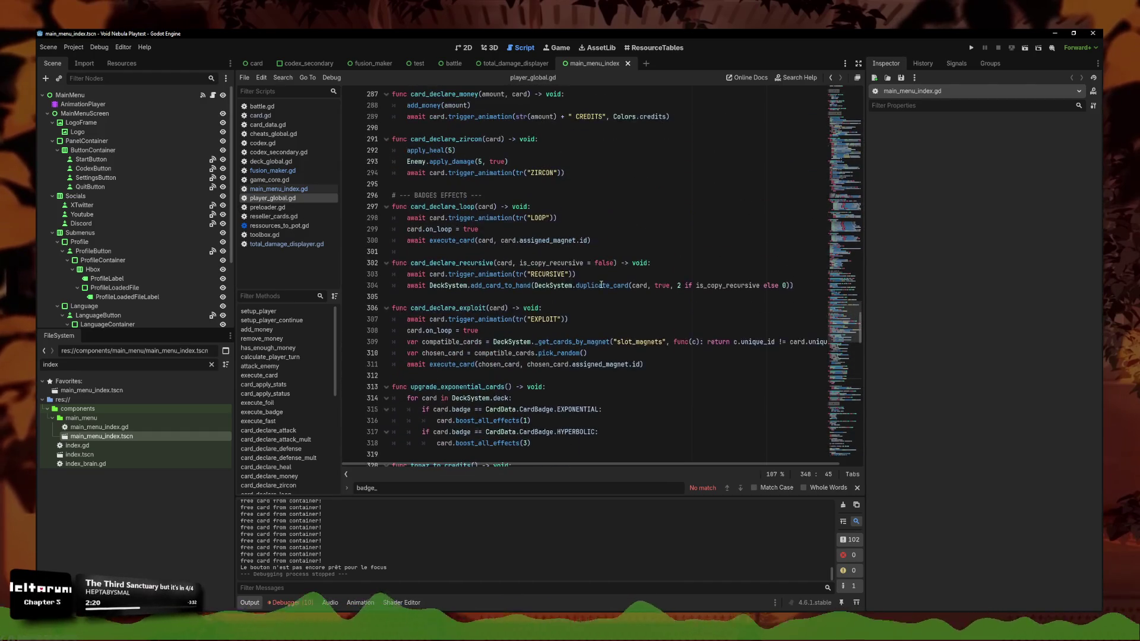
{"action": "scroll", "coordinate": [600, 279], "scroll_direction": "up", "scroll_amount": 8}
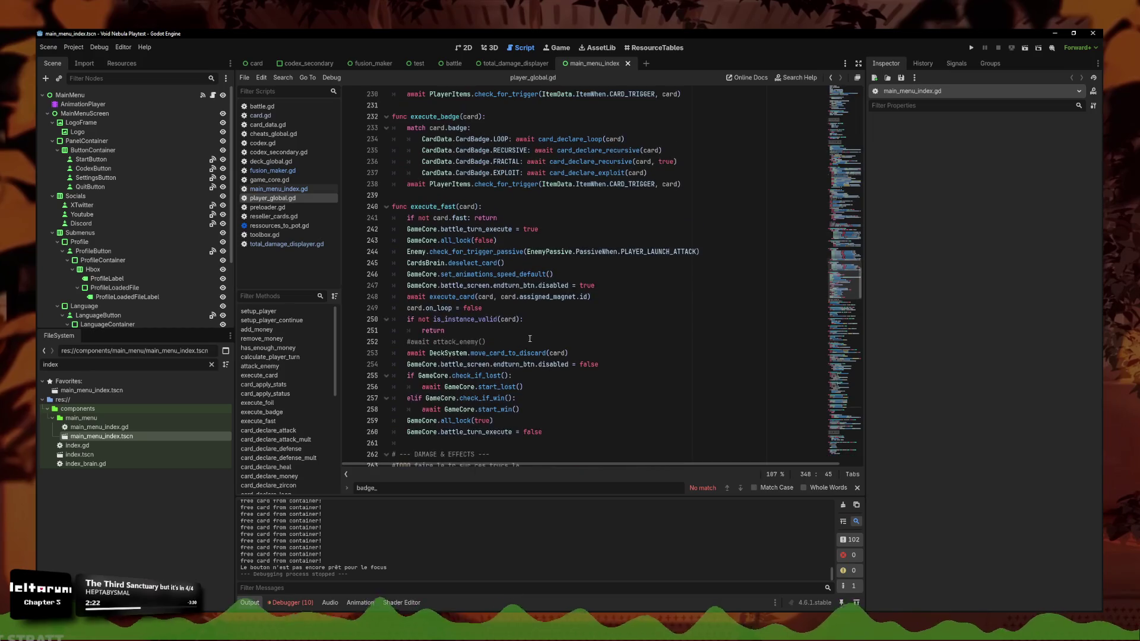
{"action": "scroll", "coordinate": [555, 425], "scroll_direction": "up", "scroll_amount": 4}
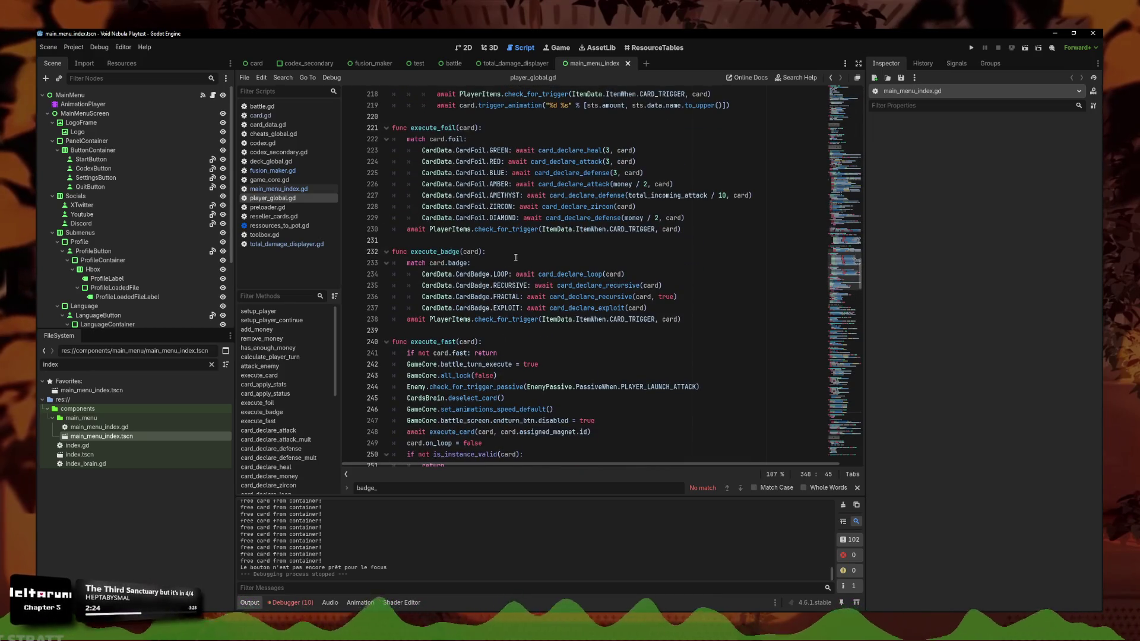
{"action": "scroll", "coordinate": [515, 257], "scroll_direction": "up", "scroll_amount": 17}
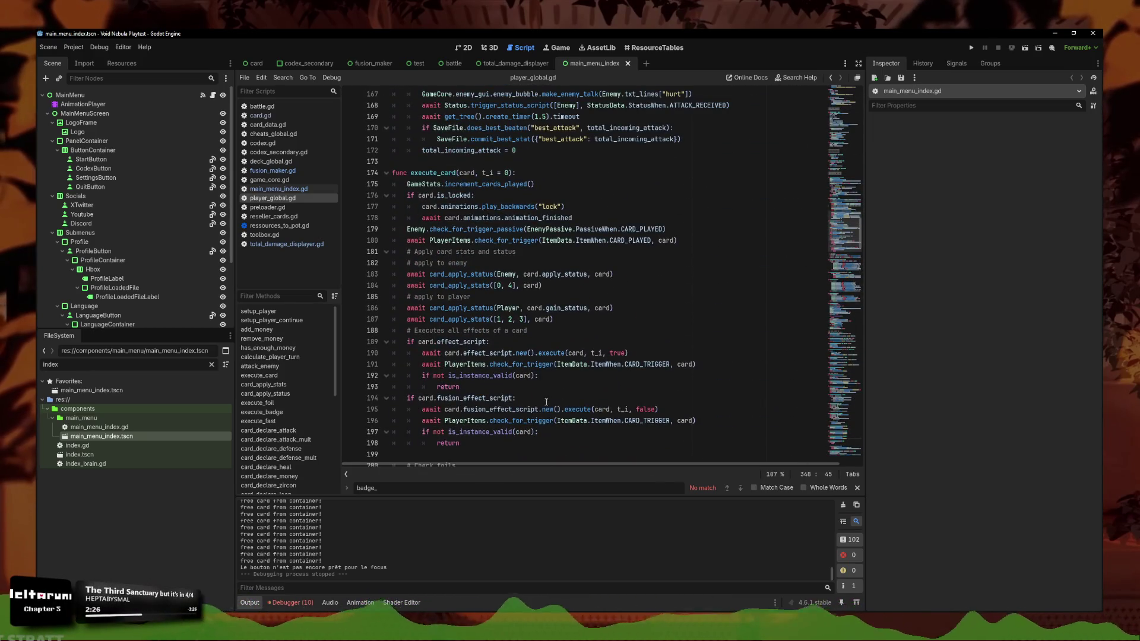
{"action": "left_click", "coordinate": [525, 443]}
{"action": "scroll", "coordinate": [523, 422], "scroll_direction": "down", "scroll_amount": 1}
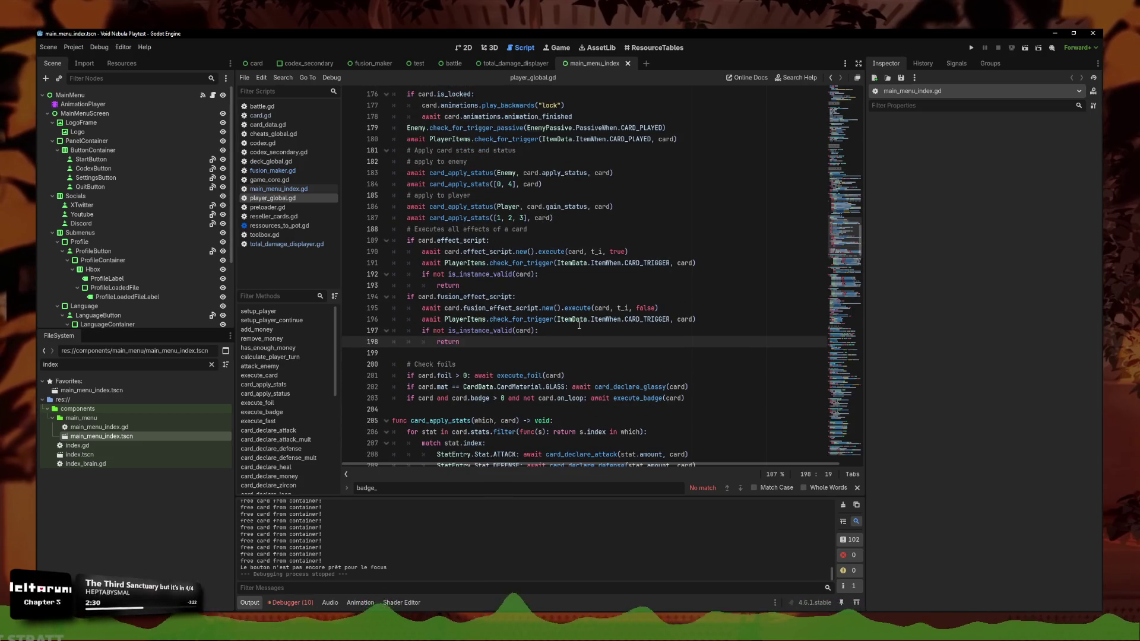
{"action": "scroll", "coordinate": [554, 319], "scroll_direction": "down", "scroll_amount": 1}
{"action": "mouse_move", "coordinate": [686, 432]}
{"action": "left_mouse_down"}
{"action": "mouse_move", "coordinate": [594, 429]}
{"action": "mouse_move", "coordinate": [370, 143]}
{"action": "left_mouse_up"}
Paste the copy below, rename it execute_card_reverse, and save the script
{"action": "scroll", "coordinate": [555, 313], "scroll_direction": "down", "scroll_amount": 1}
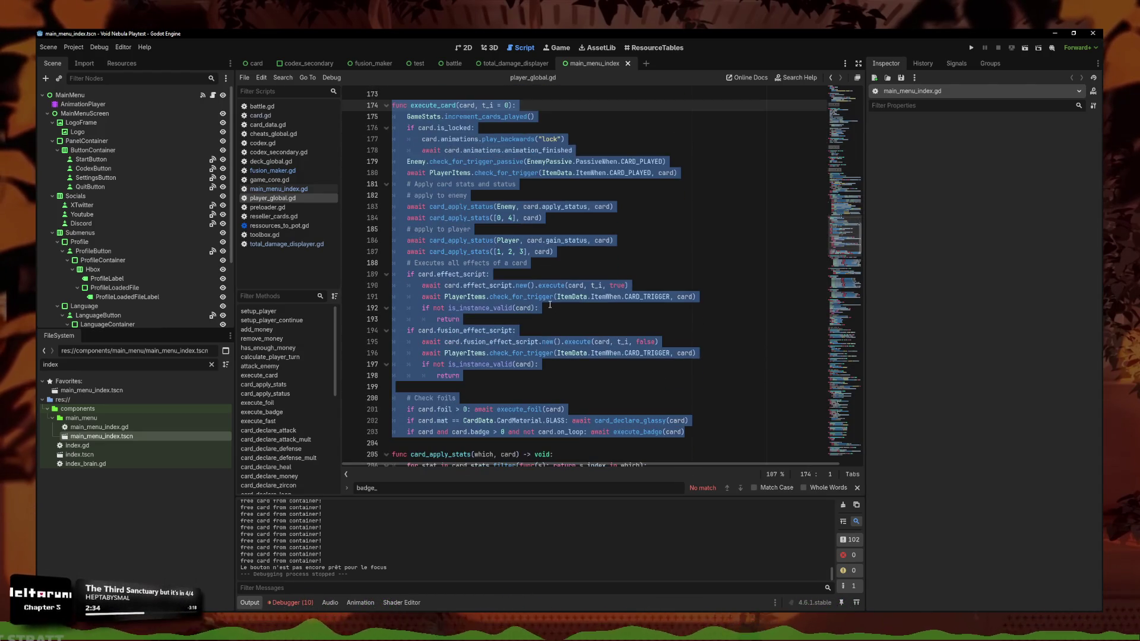
{"action": "left_click", "coordinate": [711, 411]}
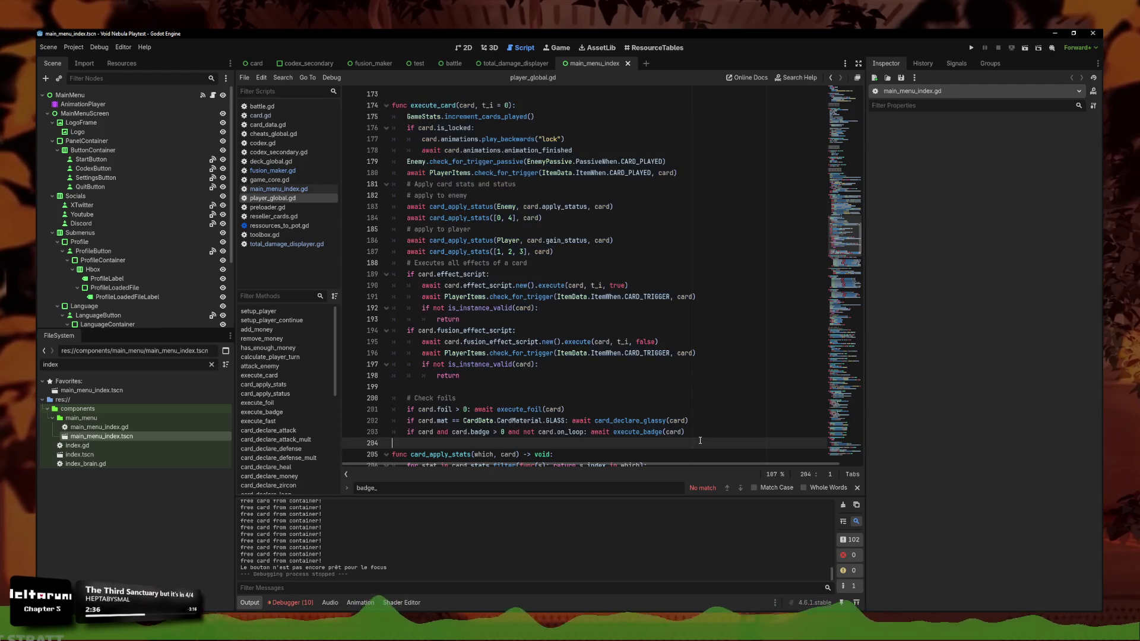
{"action": "key", "text": "Down"}
{"action": "key", "text": "Down"}
{"action": "key", "text": "Down"}
{"action": "key", "text": "Return"}
{"action": "key", "text": "ctrl+v"}
{"action": "scroll", "coordinate": [484, 230], "scroll_direction": "down", "scroll_amount": 5}
{"action": "left_click", "coordinate": [456, 229]}
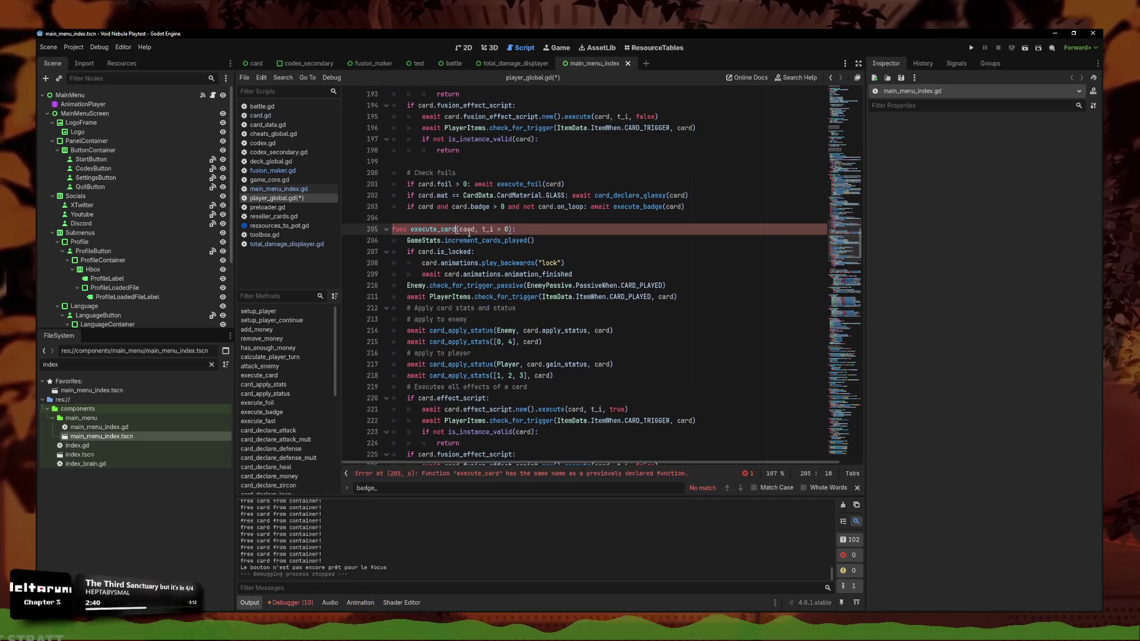
{"action": "type", "text": "_reverse"}
{"action": "key", "text": "End"}
{"action": "key", "text": "ctrl+s"}
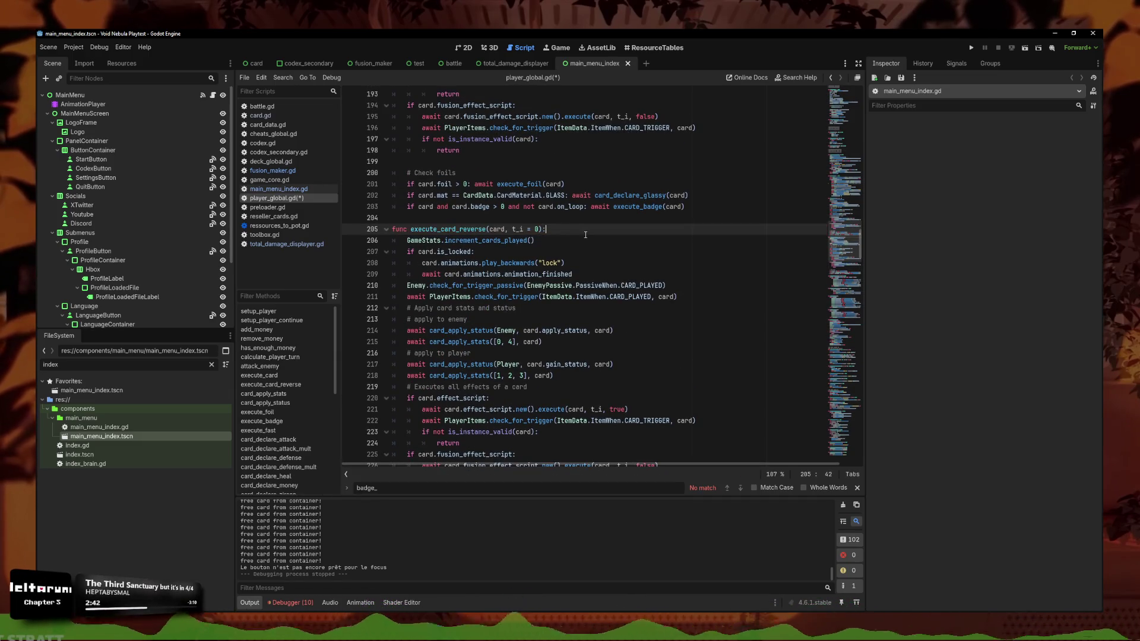
Look over the new execute_card_reverse body and select a block of its lines
{"action": "left_click", "coordinate": [551, 236]}
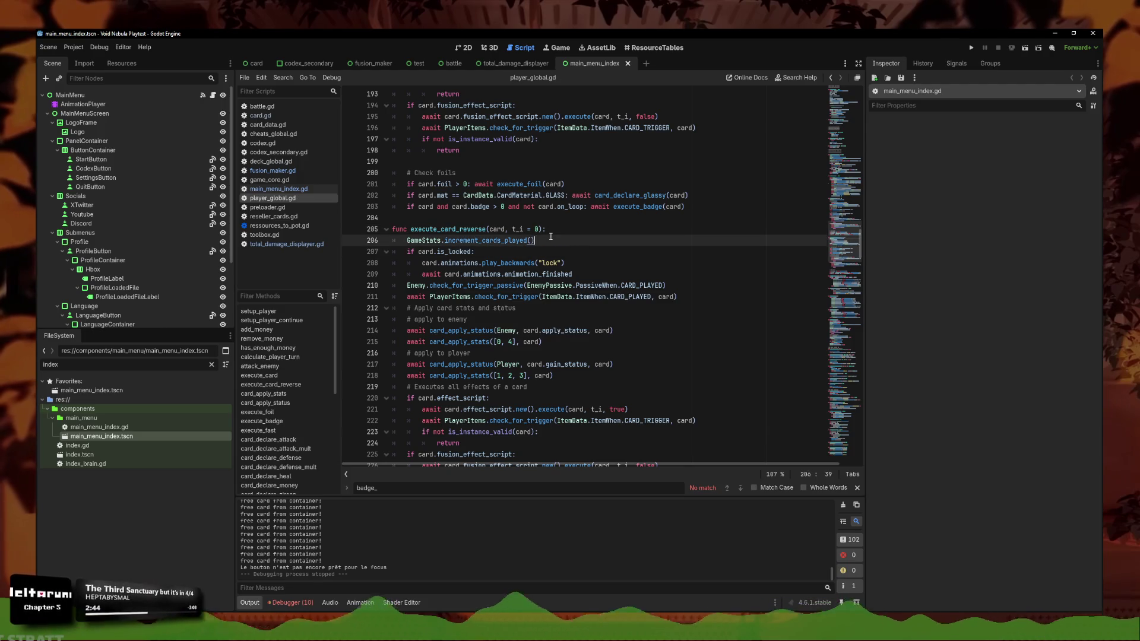
{"action": "left_click", "coordinate": [525, 240]}
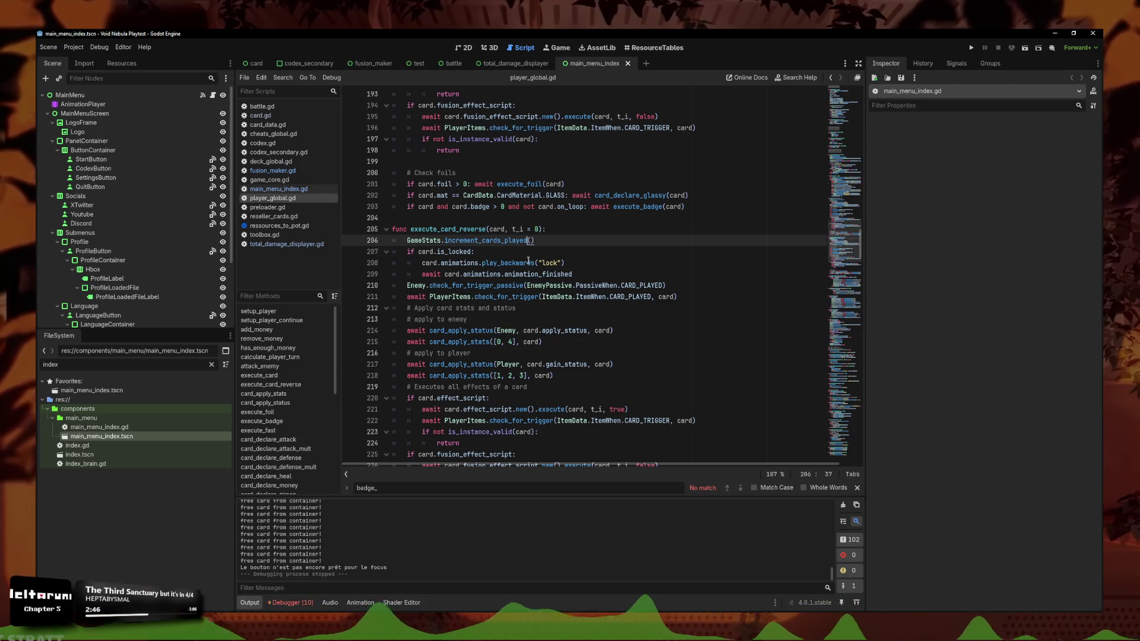
{"action": "scroll", "coordinate": [525, 252], "scroll_direction": "down", "scroll_amount": 5}
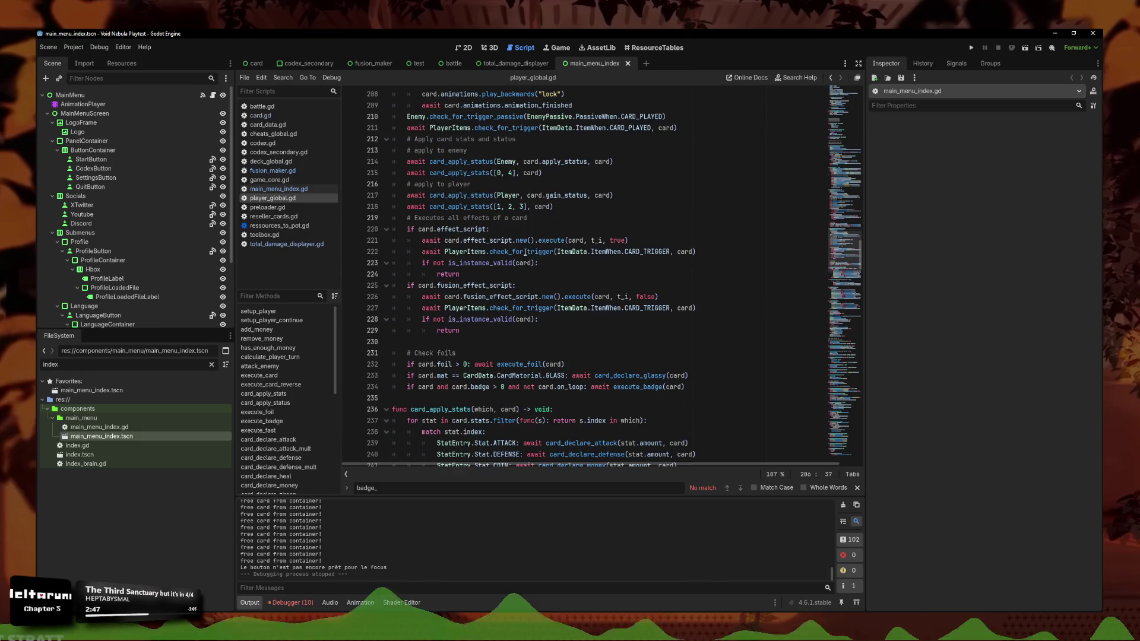
{"action": "left_click", "coordinate": [714, 385]}
{"action": "scroll", "coordinate": [640, 351], "scroll_direction": "up", "scroll_amount": 6}
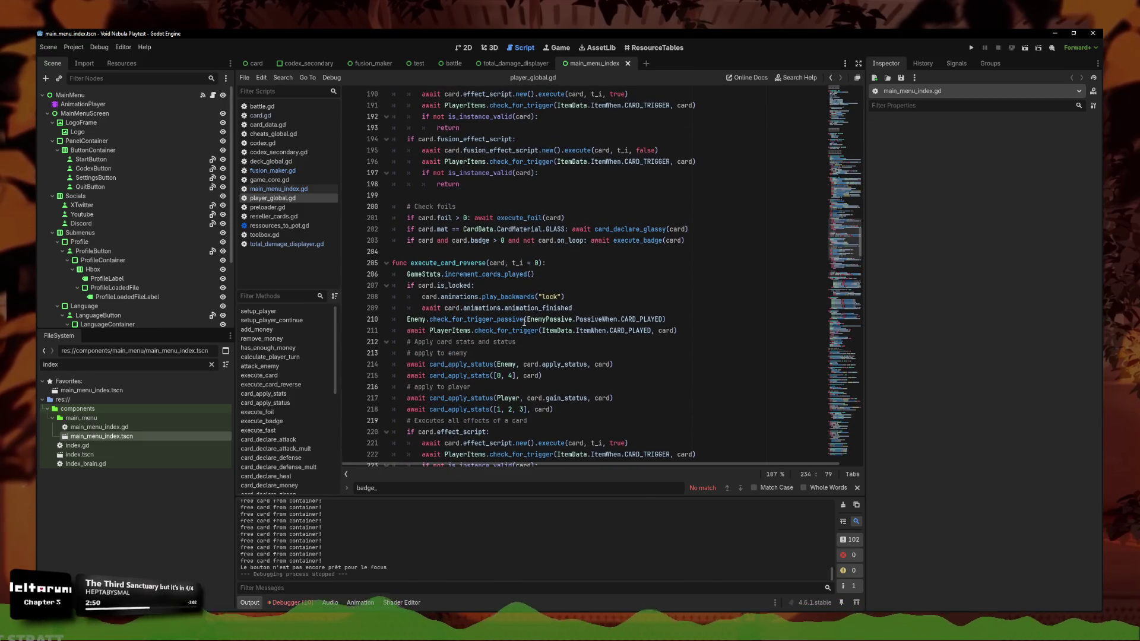
{"action": "scroll", "coordinate": [523, 297], "scroll_direction": "down", "scroll_amount": 4}
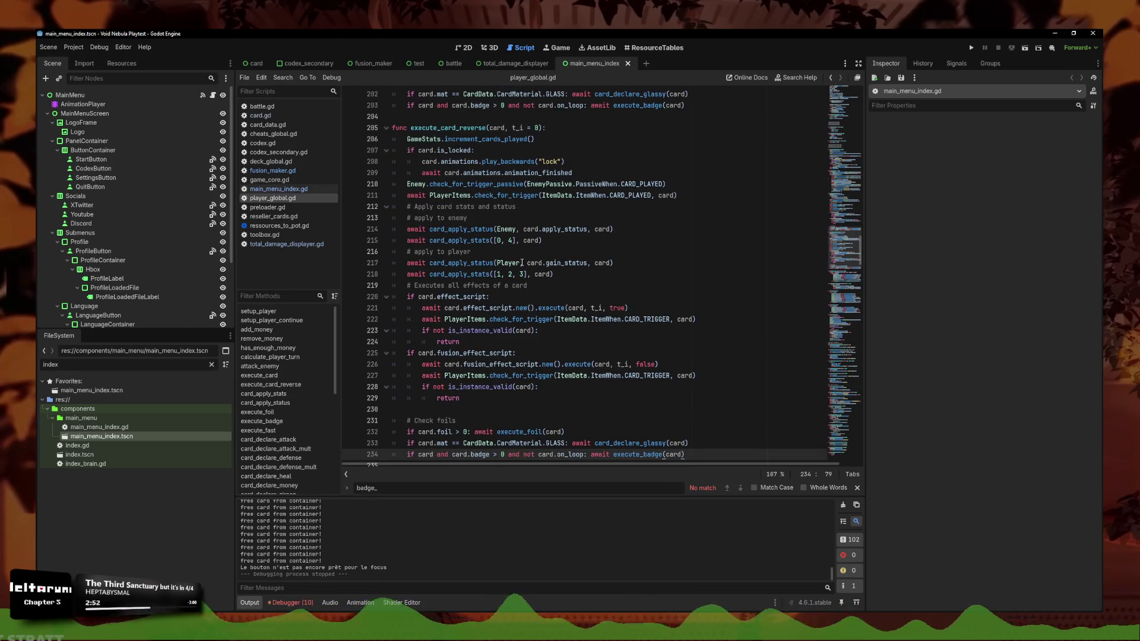
{"action": "left_click", "coordinate": [630, 263]}
{"action": "scroll", "coordinate": [597, 389], "scroll_direction": "down", "scroll_amount": 2}
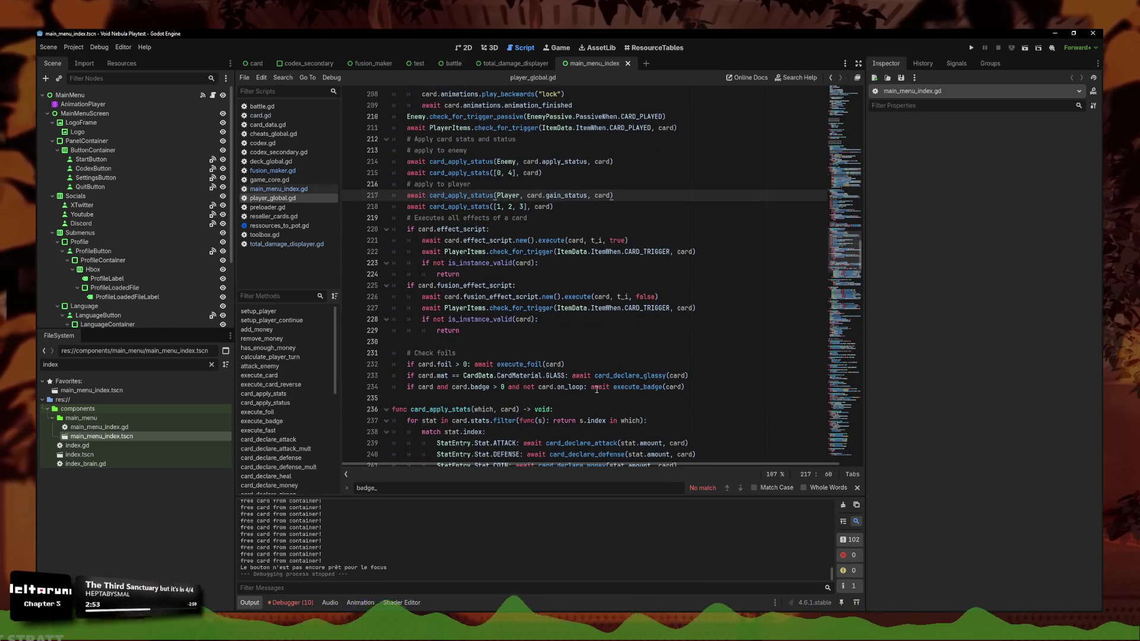
{"action": "left_click", "coordinate": [705, 386]}
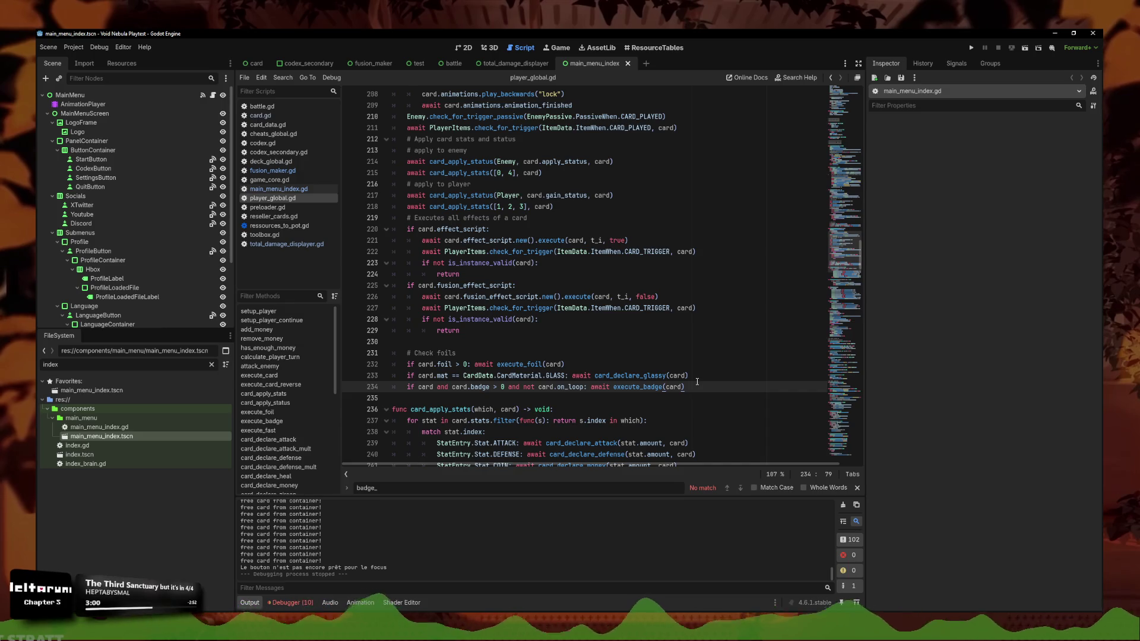
{"action": "scroll", "coordinate": [697, 382], "scroll_direction": "up", "scroll_amount": 3}
{"action": "mouse_move", "coordinate": [460, 431]}
{"action": "left_mouse_down"}
{"action": "mouse_move", "coordinate": [317, 378]}
{"action": "mouse_move", "coordinate": [368, 387]}
{"action": "left_mouse_up"}
{"action": "scroll", "coordinate": [585, 403], "scroll_direction": "up", "scroll_amount": 1}
{"action": "key", "text": "alt+Up"}
{"action": "key", "text": "alt+Up"}
{"action": "key", "text": "alt+Up"}
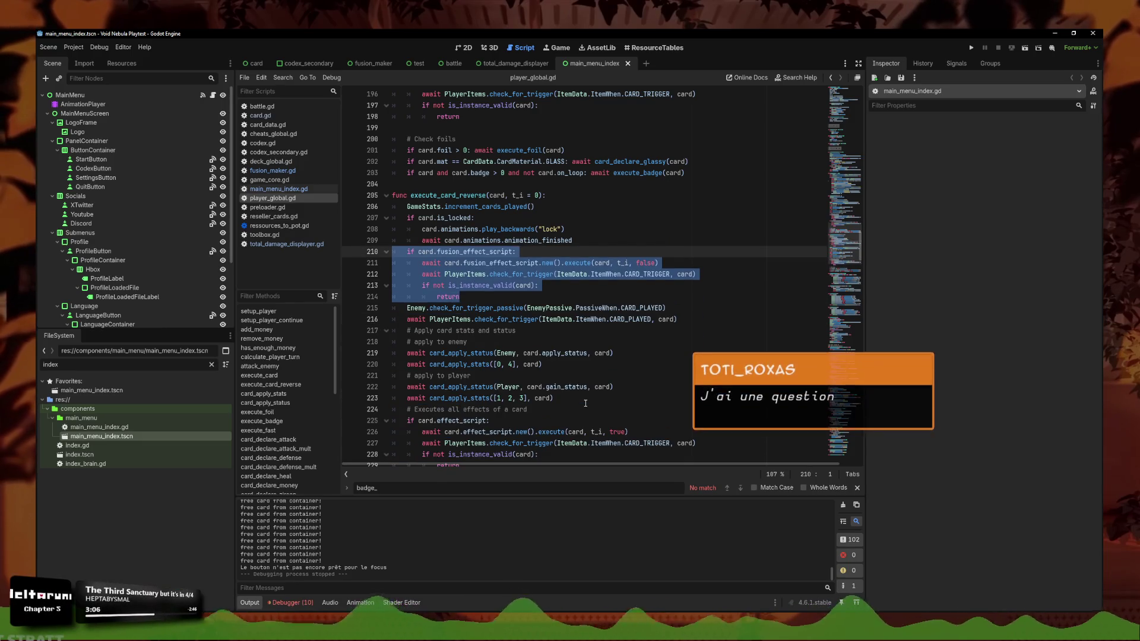
{"action": "key", "text": "alt+Down"}
{"action": "key", "text": "alt+Down"}
{"action": "key", "text": "alt+Down"}
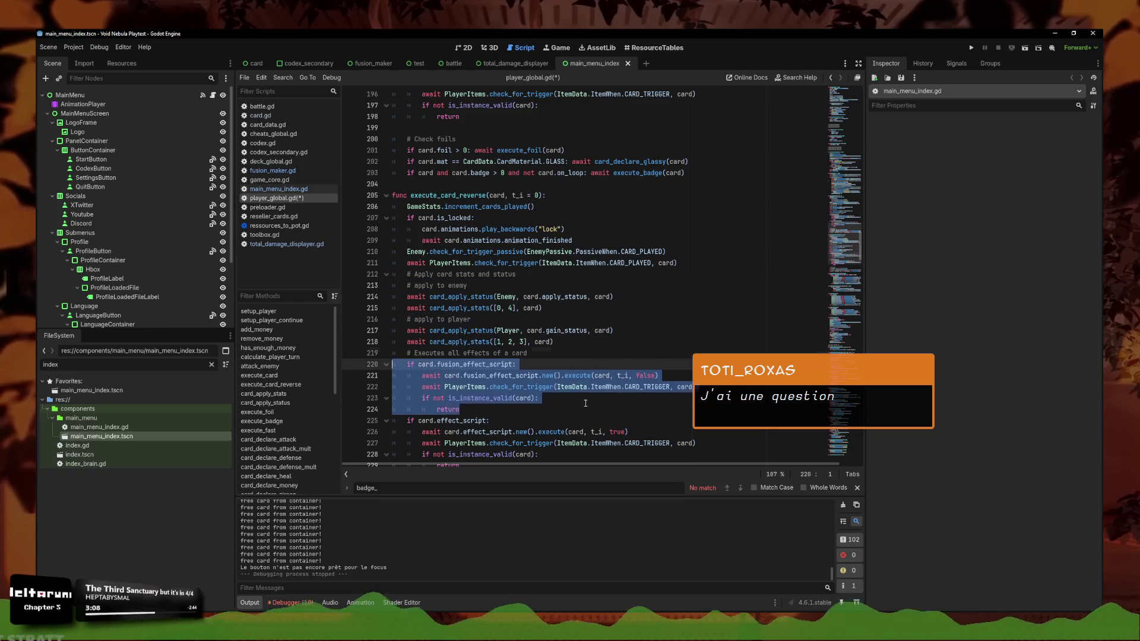
{"action": "key", "text": "alt+Down"}
{"action": "key", "text": "alt+Down"}
{"action": "key", "text": "alt+Down"}
{"action": "left_click", "coordinate": [556, 375]}
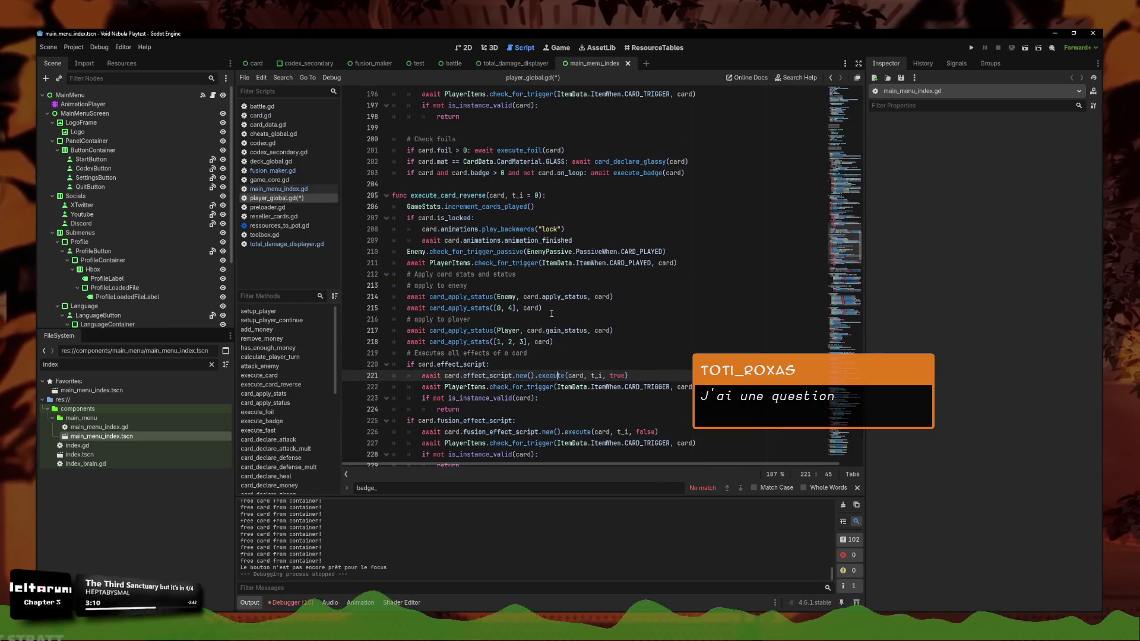
{"action": "key", "text": "ctrl+s"}
{"action": "left_click", "coordinate": [551, 208]}
{"action": "left_click", "coordinate": [538, 216]}
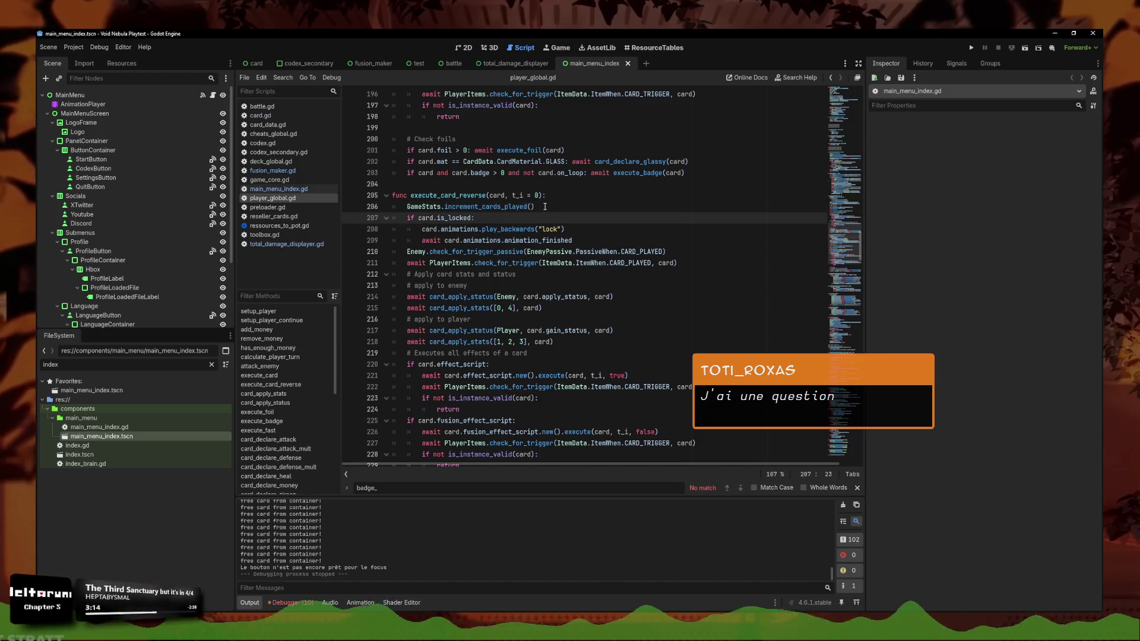
{"action": "triple_click", "coordinate": [516, 206]}
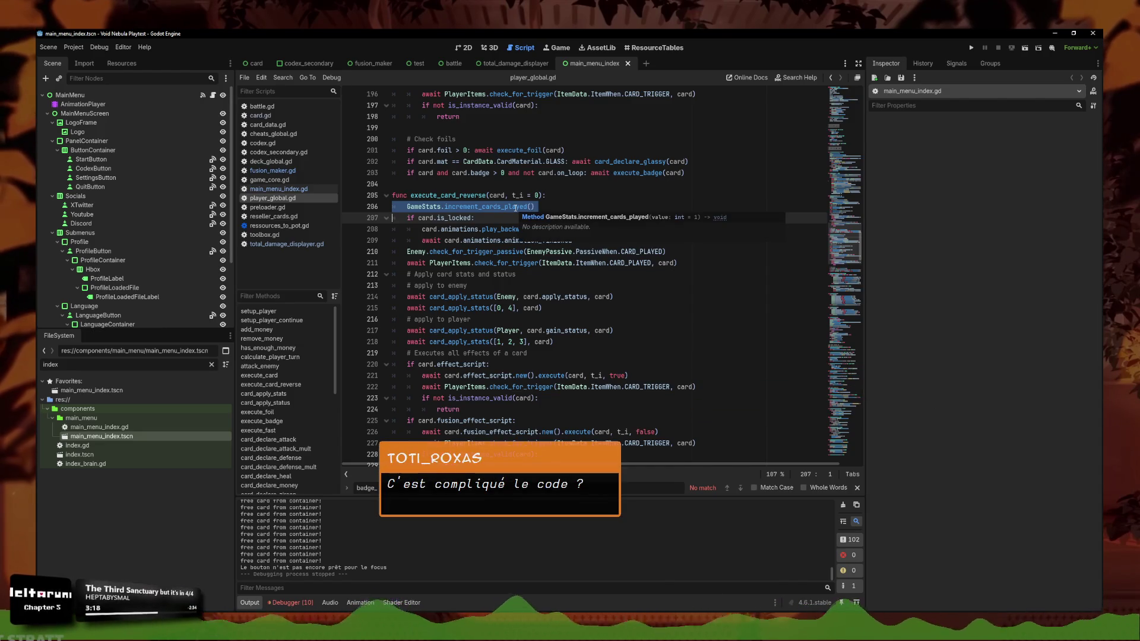
{"action": "left_click", "coordinate": [578, 204]}
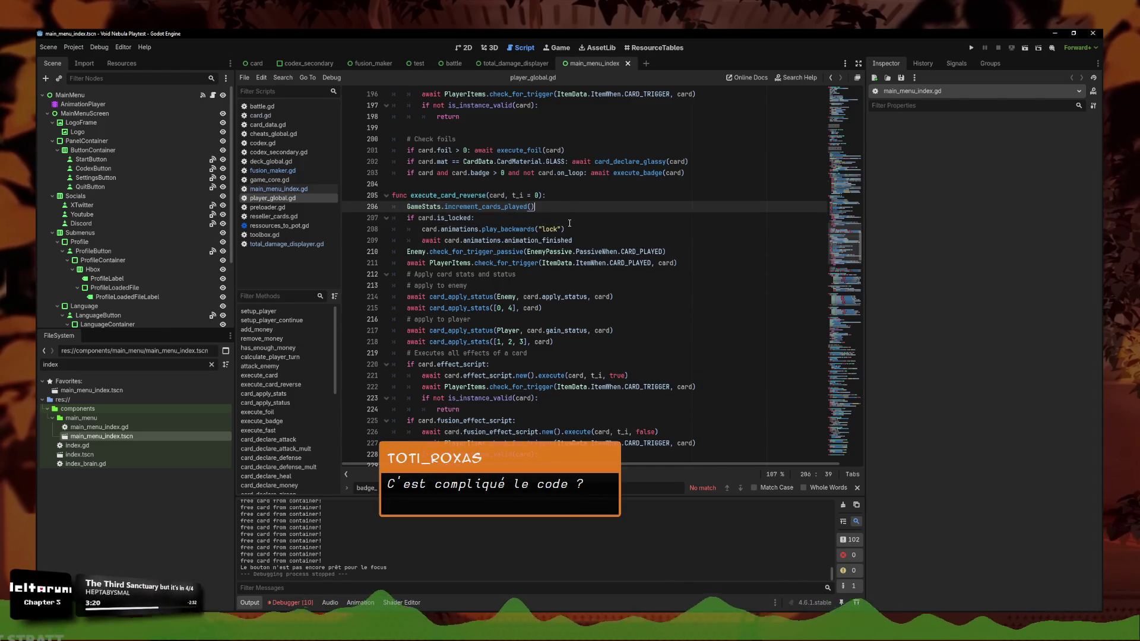
{"action": "left_click", "coordinate": [565, 219]}
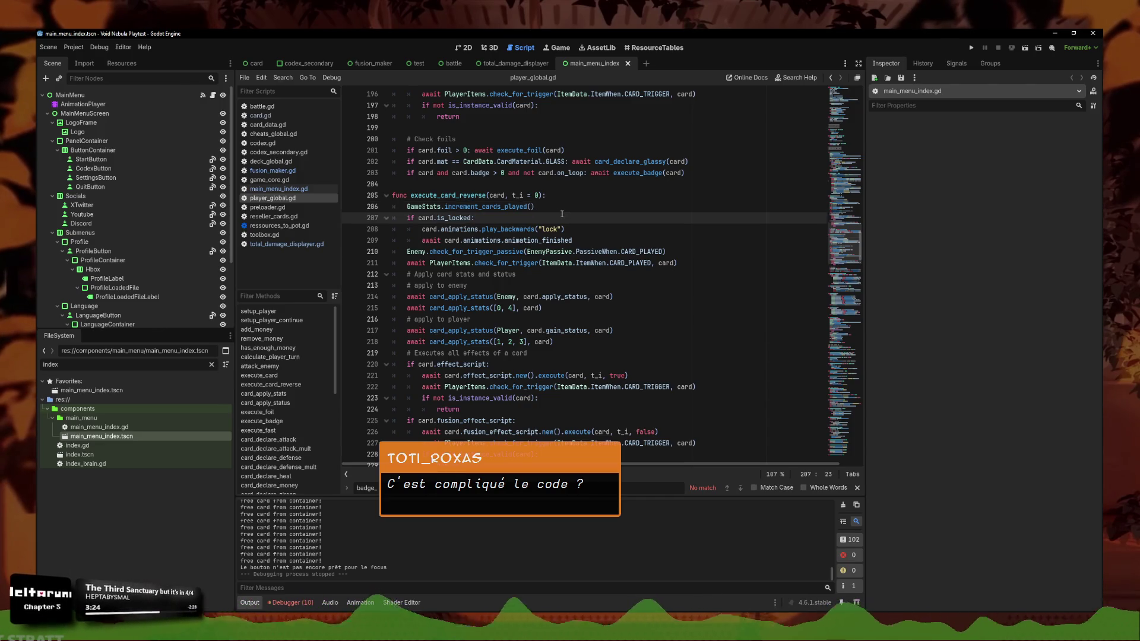
{"action": "left_click", "coordinate": [569, 206]}
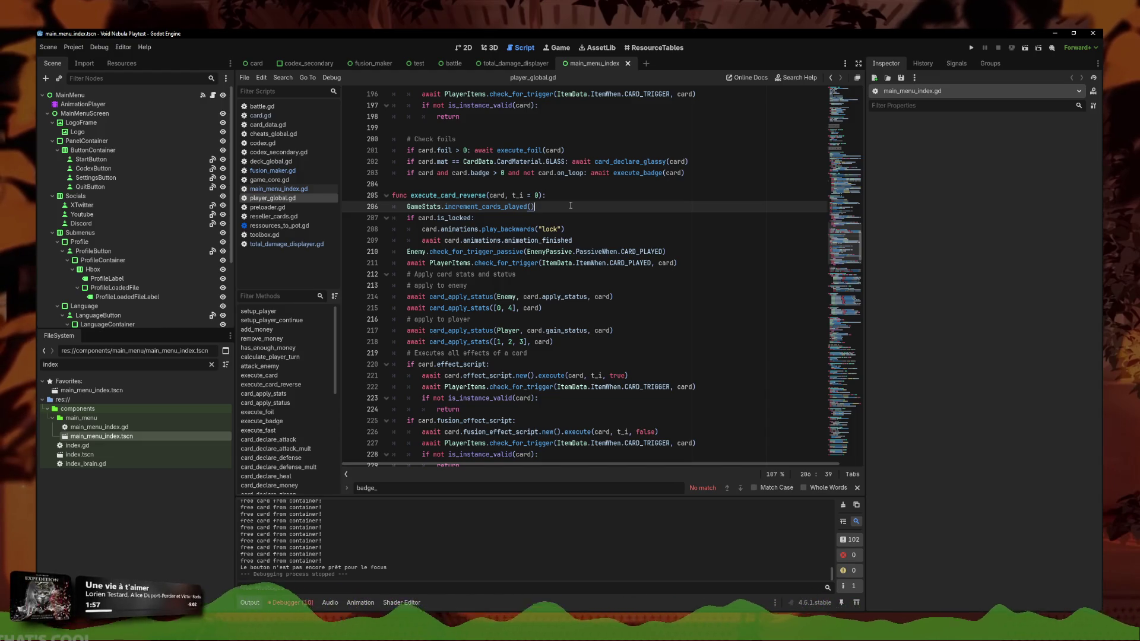
Move the fusion_effect_script block in execute_card_reverse up above the stats and status section
{"action": "left_click", "coordinate": [580, 229]}
{"action": "scroll", "coordinate": [580, 229], "scroll_direction": "down", "scroll_amount": 2}
{"action": "left_click", "coordinate": [524, 396]}
{"action": "left_click_drag", "start_coordinate": [525, 396], "coordinate": [407, 352]}
{"action": "scroll", "coordinate": [574, 321], "scroll_direction": "up", "scroll_amount": 1}
{"action": "key", "text": "alt+Up"}
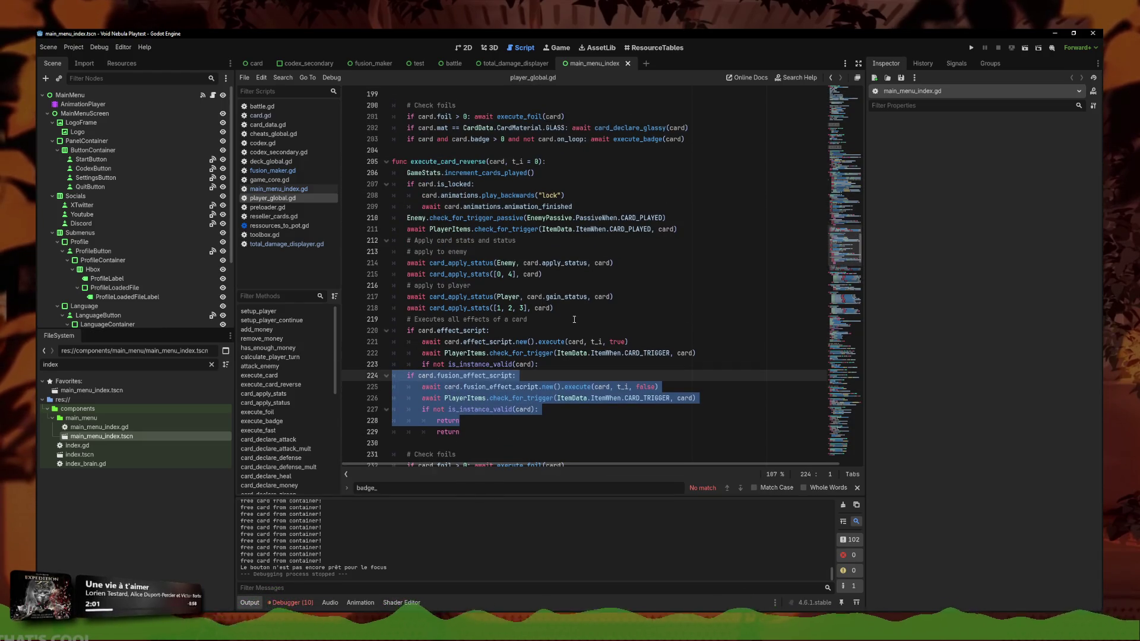
{"action": "key", "text": "alt+Up"}
{"action": "key", "text": "alt+Up"}
{"action": "key", "text": "alt+Up"}
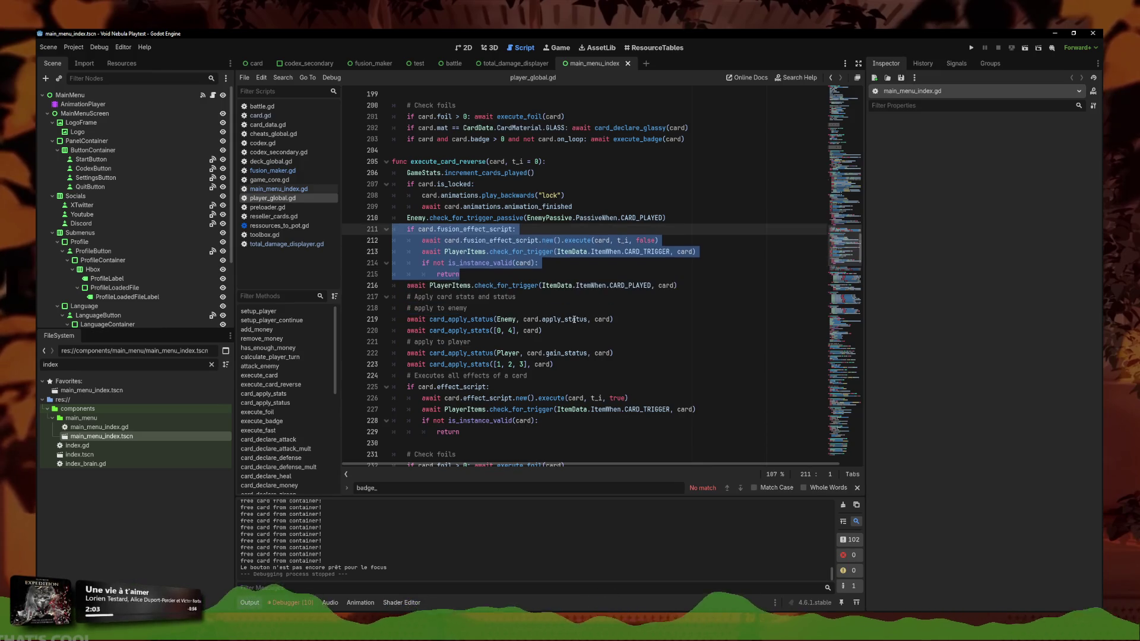
{"action": "key", "text": "alt+Up"}
{"action": "key", "text": "alt+Down"}
{"action": "key", "text": "alt+Down"}
{"action": "key", "text": "alt+Down"}
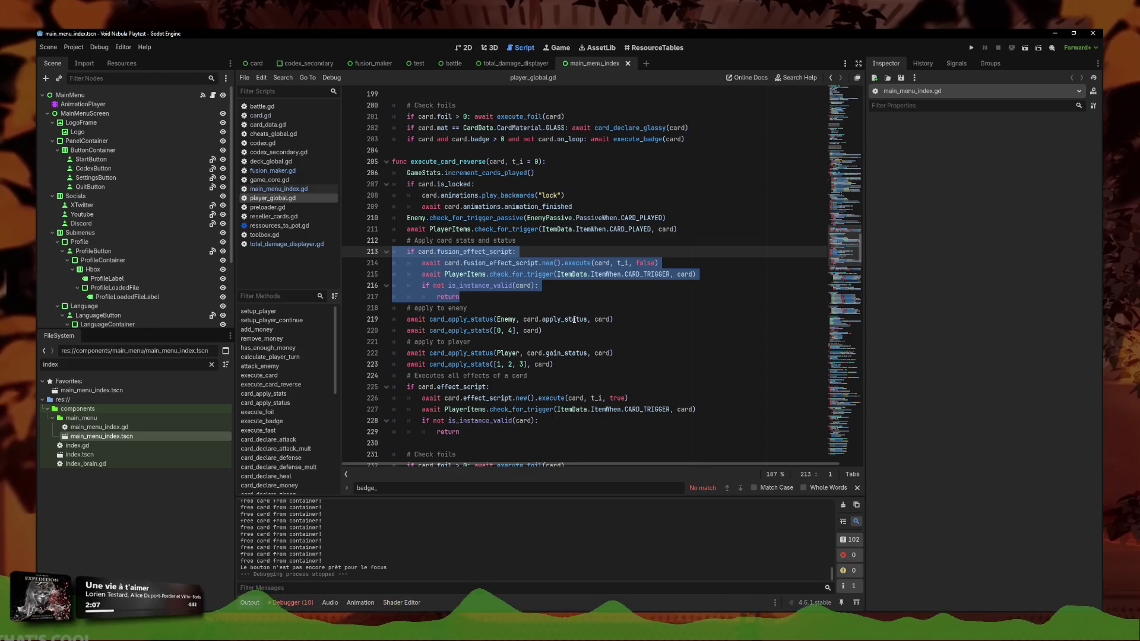
{"action": "key", "text": "alt+Up"}
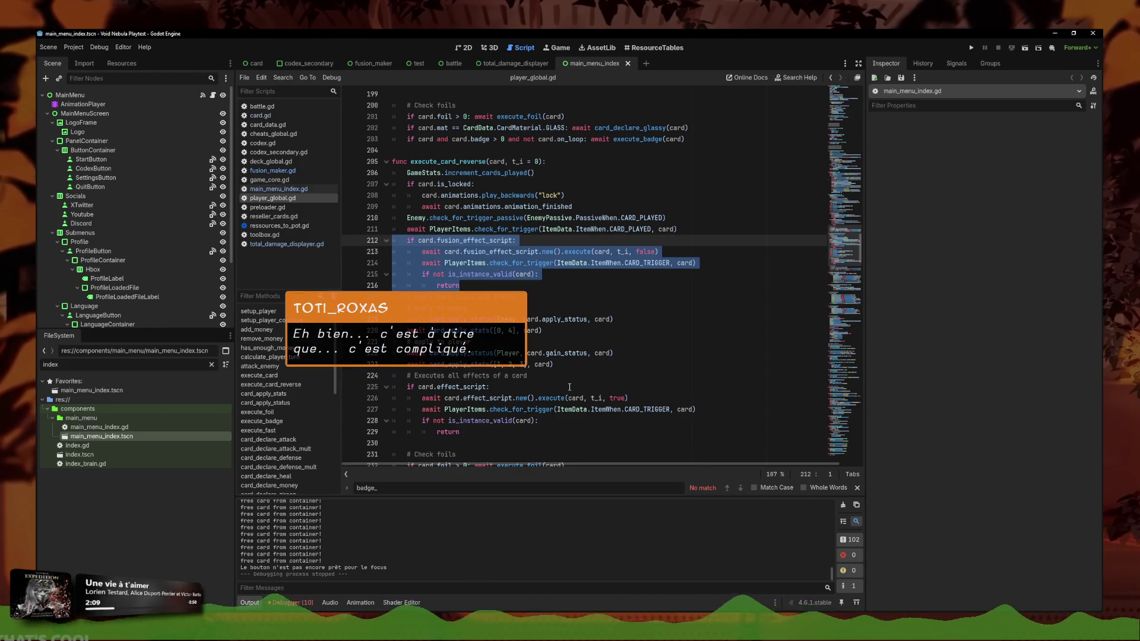
Move the effects comment and effect_script block right under the fusion block, with blank lines around them
{"action": "mouse_move", "coordinate": [460, 432]}
{"action": "left_mouse_down"}
{"action": "mouse_move", "coordinate": [452, 404]}
{"action": "mouse_move", "coordinate": [349, 374]}
{"action": "left_mouse_up"}
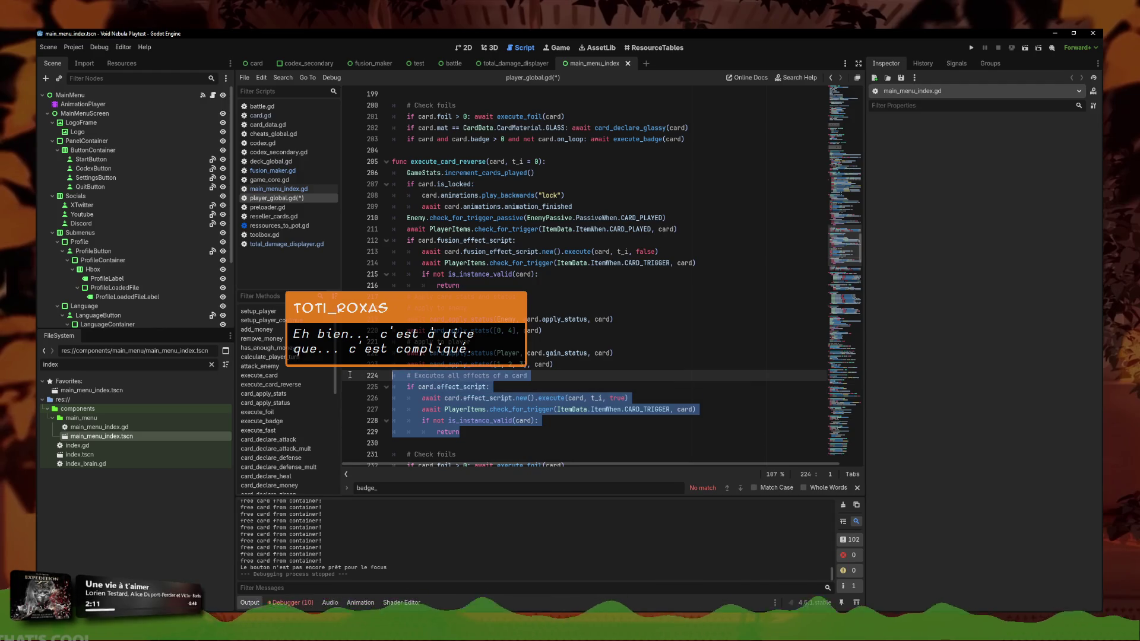
{"action": "key", "text": "alt+Up"}
{"action": "key", "text": "alt+Up"}
{"action": "key", "text": "alt+Up"}
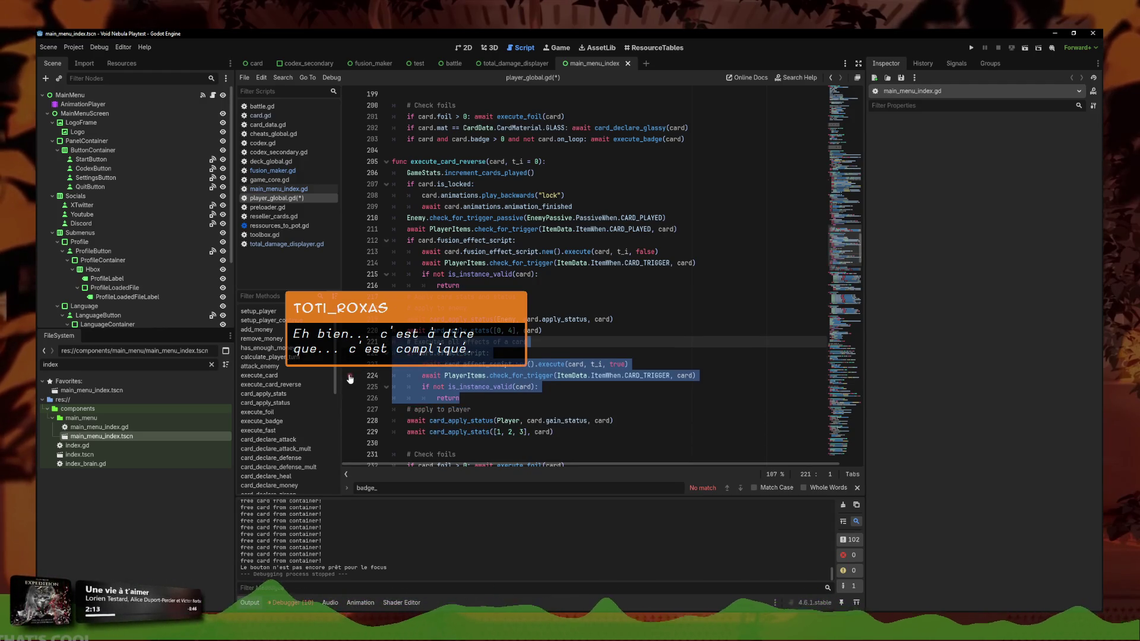
{"action": "key", "text": "alt+Up"}
{"action": "key", "text": "alt+Up"}
{"action": "key", "text": "alt+Up"}
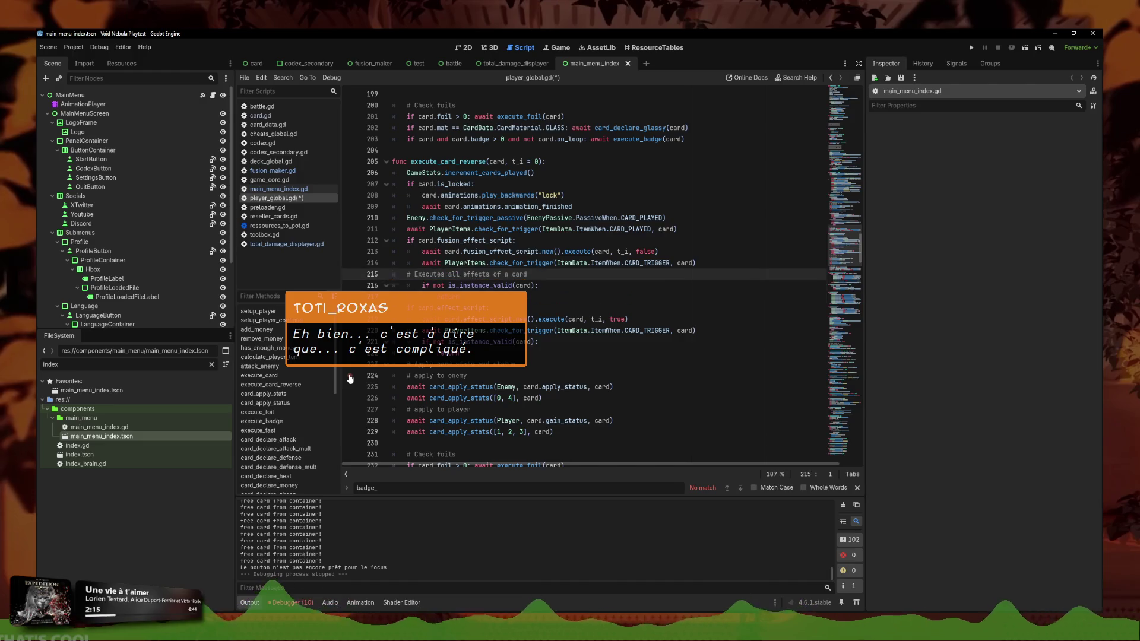
{"action": "key", "text": "Return"}
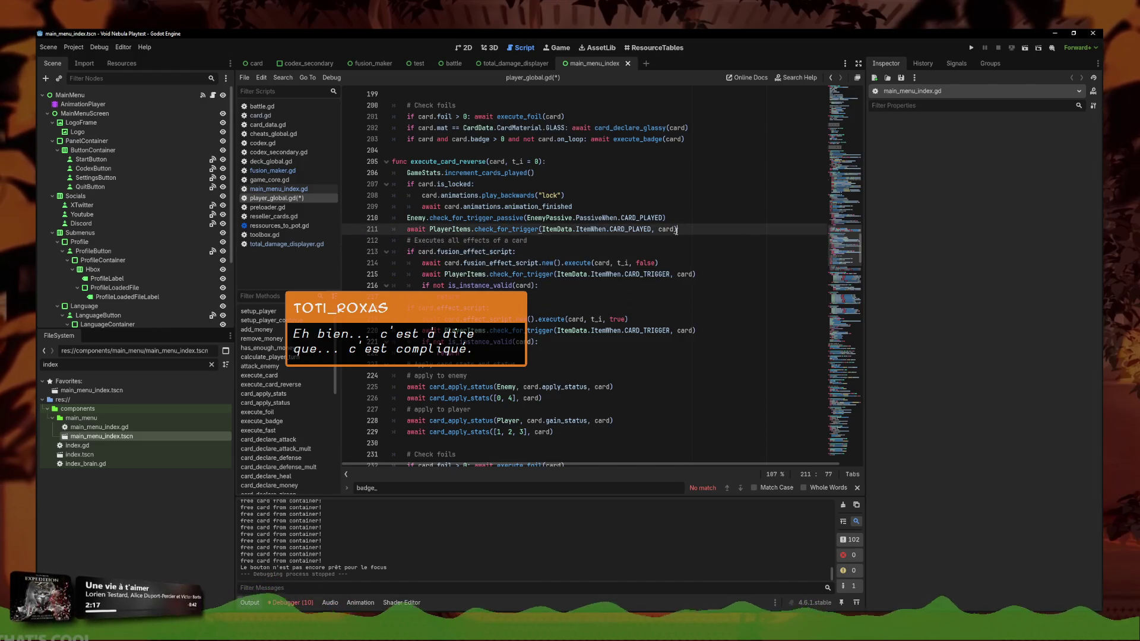
{"action": "left_click", "coordinate": [508, 365]}
{"action": "key", "text": "Return"}
{"action": "key", "text": "BackSpace"}
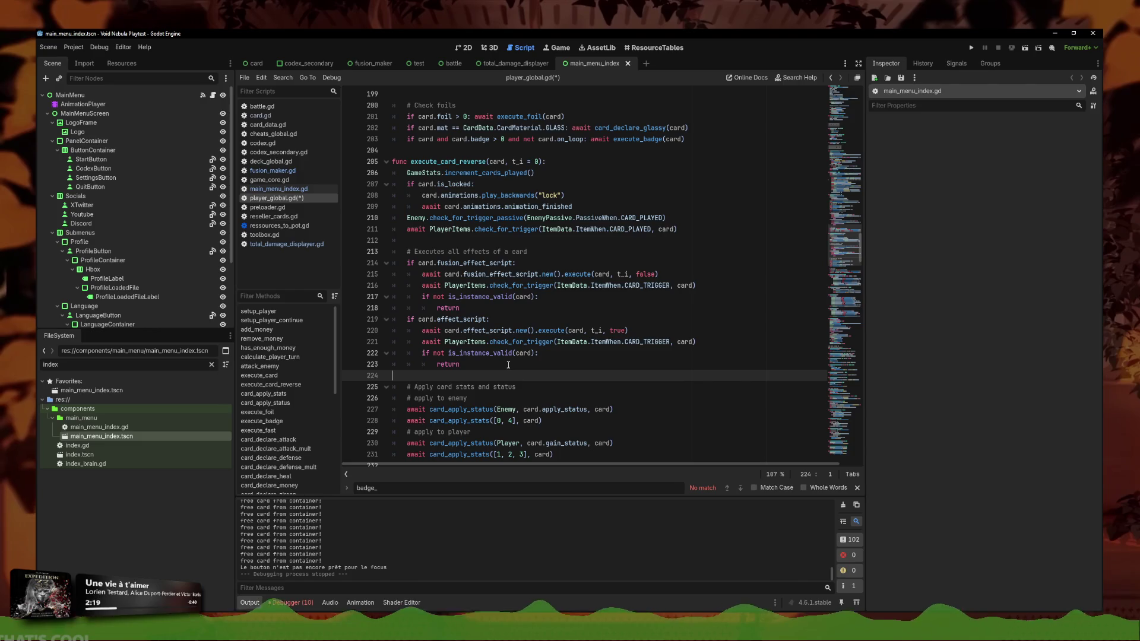
{"action": "scroll", "coordinate": [442, 354], "scroll_direction": "down", "scroll_amount": 1}
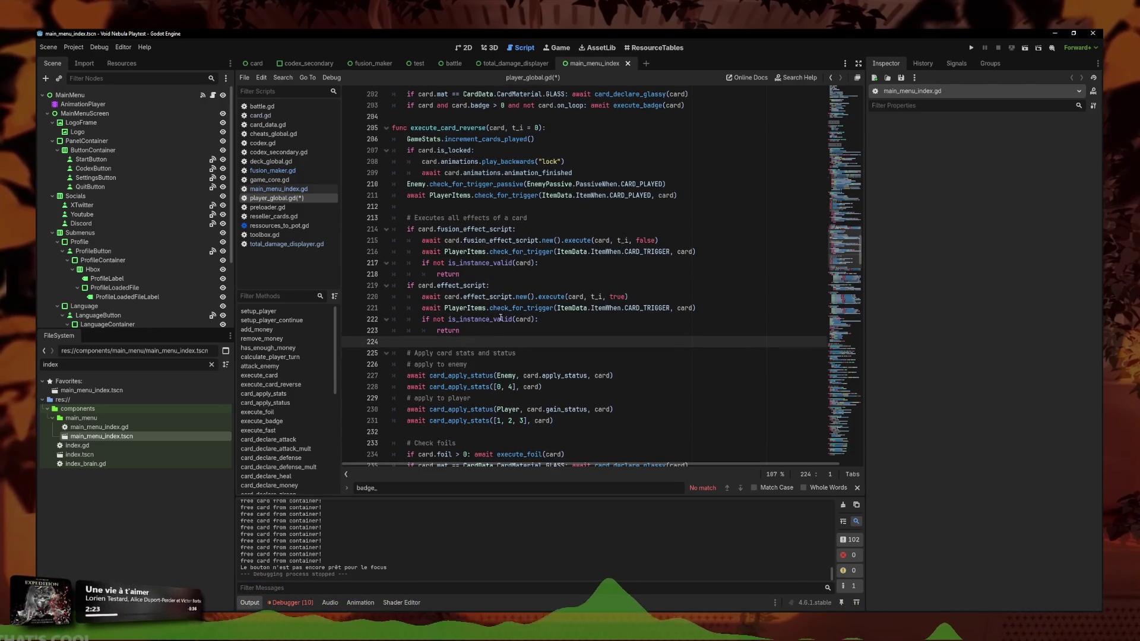
Move the '# apply to player' block above the '# apply to enemy' block in execute_card_reverse
{"action": "mouse_move", "coordinate": [553, 421]}
{"action": "left_mouse_down"}
{"action": "mouse_move", "coordinate": [321, 392]}
{"action": "mouse_move", "coordinate": [472, 409]}
{"action": "mouse_move", "coordinate": [315, 406]}
{"action": "left_mouse_up"}
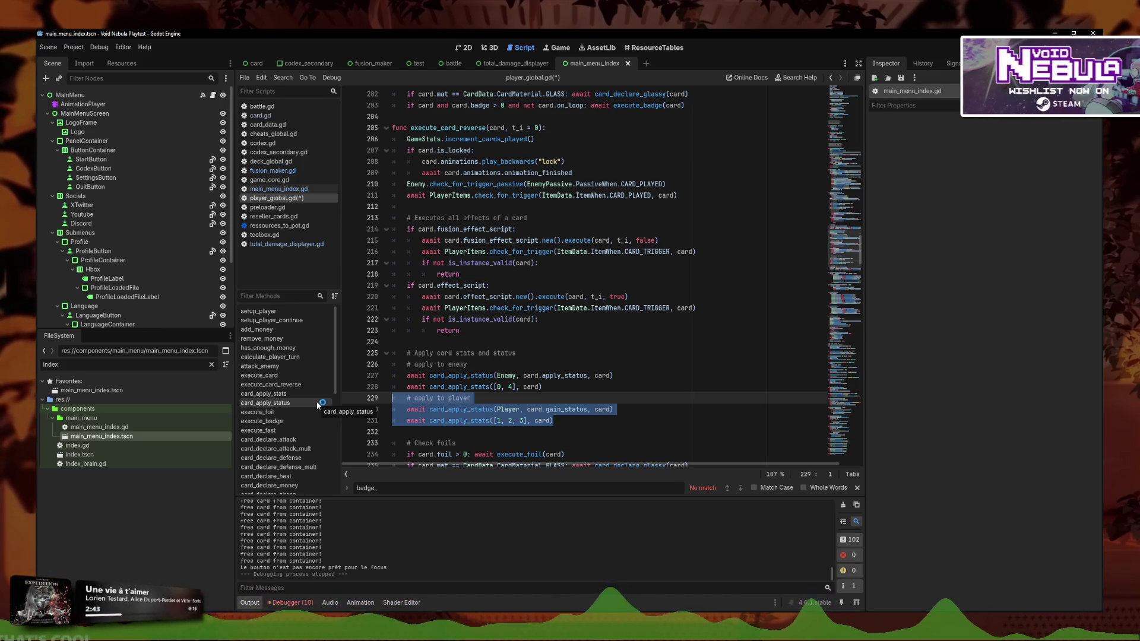
{"action": "key", "text": "alt+Up"}
{"action": "key", "text": "alt+Up"}
{"action": "key", "text": "alt+Up"}
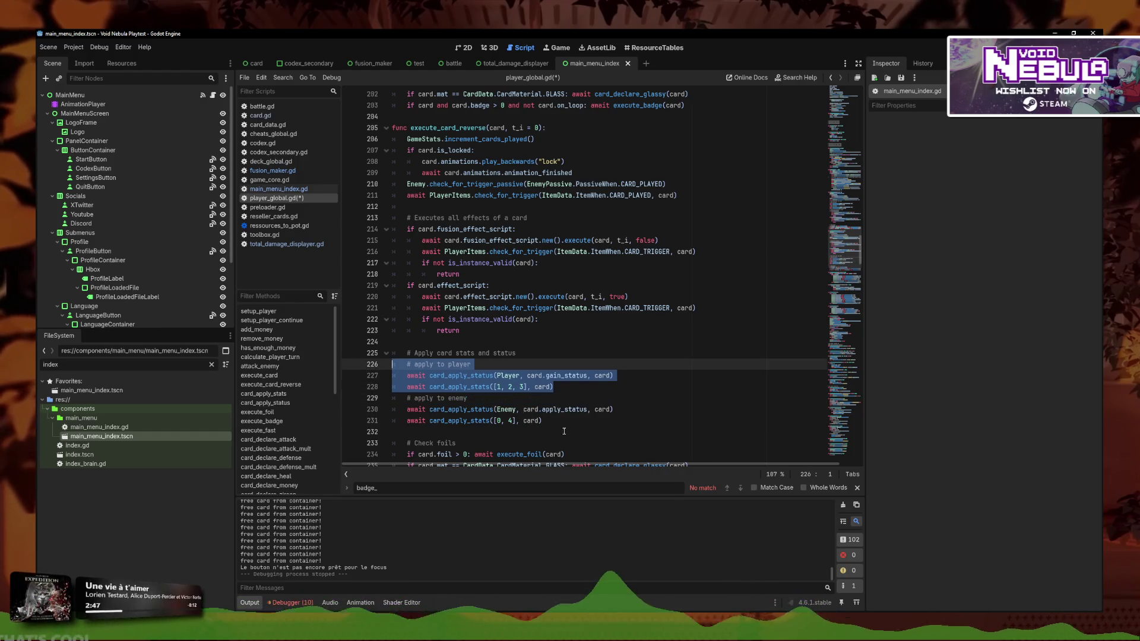
{"action": "left_click", "coordinate": [562, 420]}
{"action": "scroll", "coordinate": [559, 416], "scroll_direction": "down", "scroll_amount": 2}
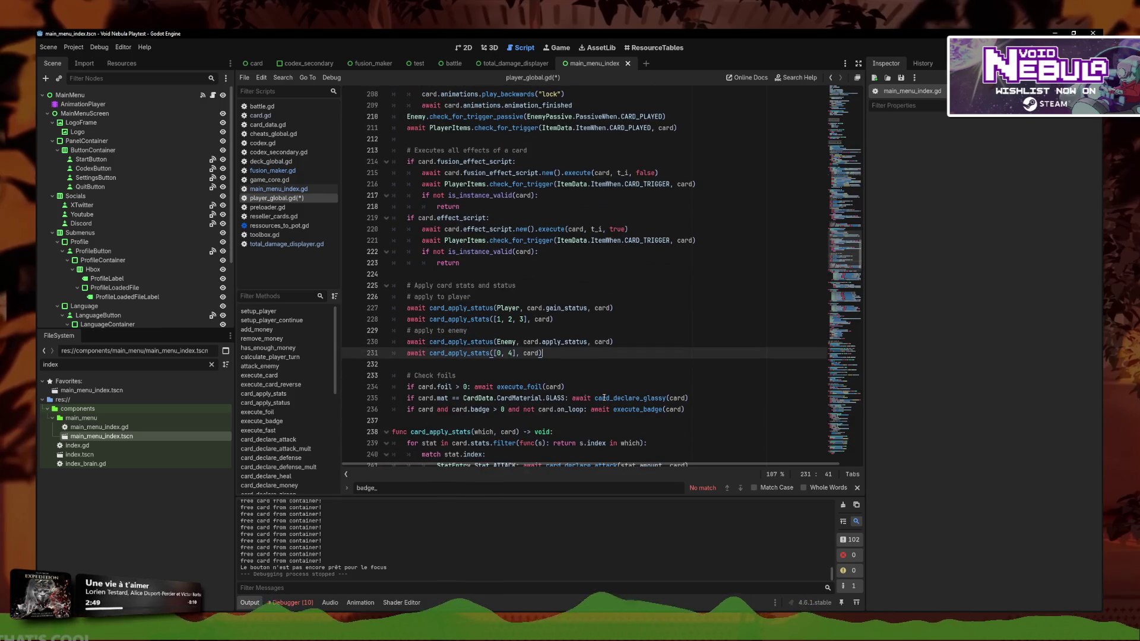
{"action": "left_click_drag", "start_coordinate": [604, 387], "coordinate": [393, 375]}
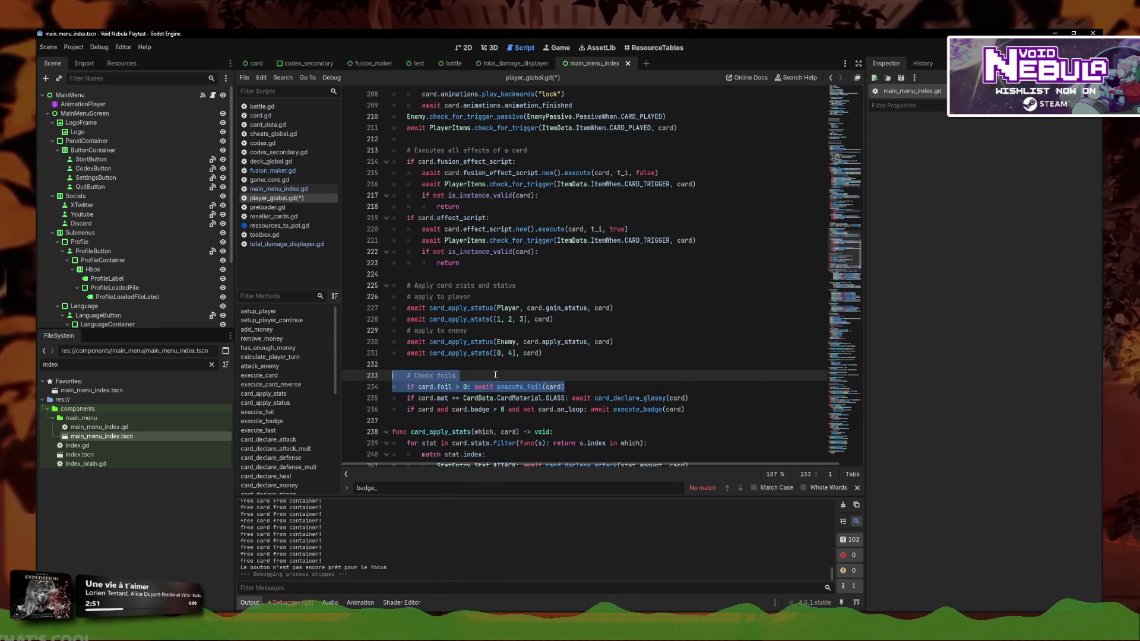
Tidy the Check foils section by deleting the stray execute_badge line text
{"action": "scroll", "coordinate": [495, 376], "scroll_direction": "up", "scroll_amount": 1}
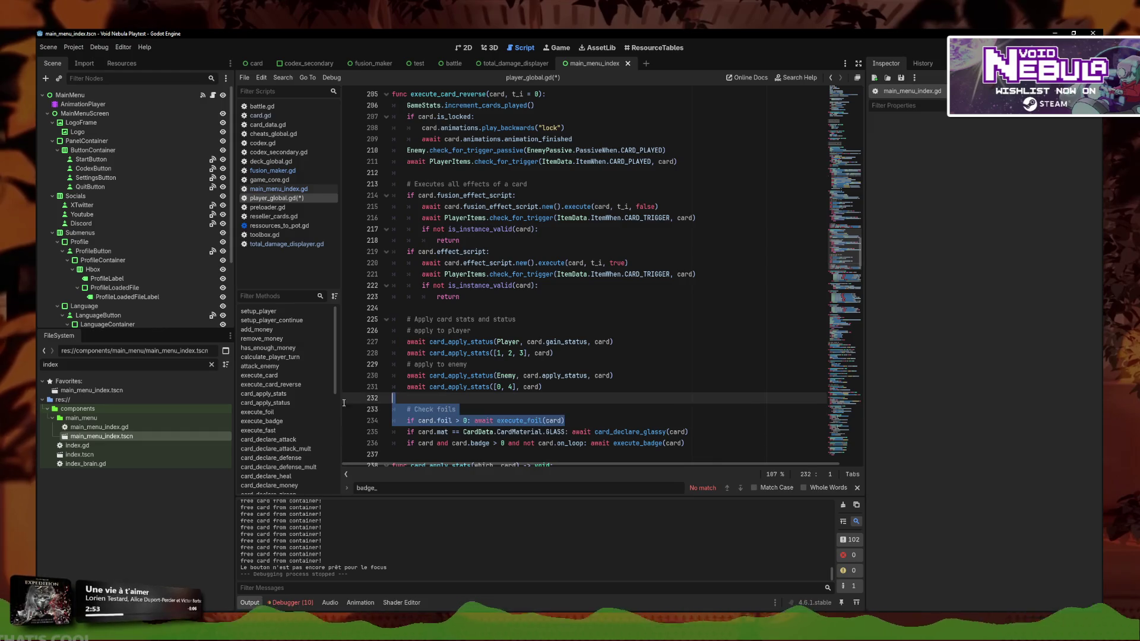
{"action": "left_click", "coordinate": [624, 425]}
{"action": "left_click_drag", "start_coordinate": [623, 425], "coordinate": [393, 409]}
{"action": "left_click_drag", "start_coordinate": [565, 421], "coordinate": [337, 407]}
{"action": "left_click_drag", "start_coordinate": [565, 422], "coordinate": [325, 406]}
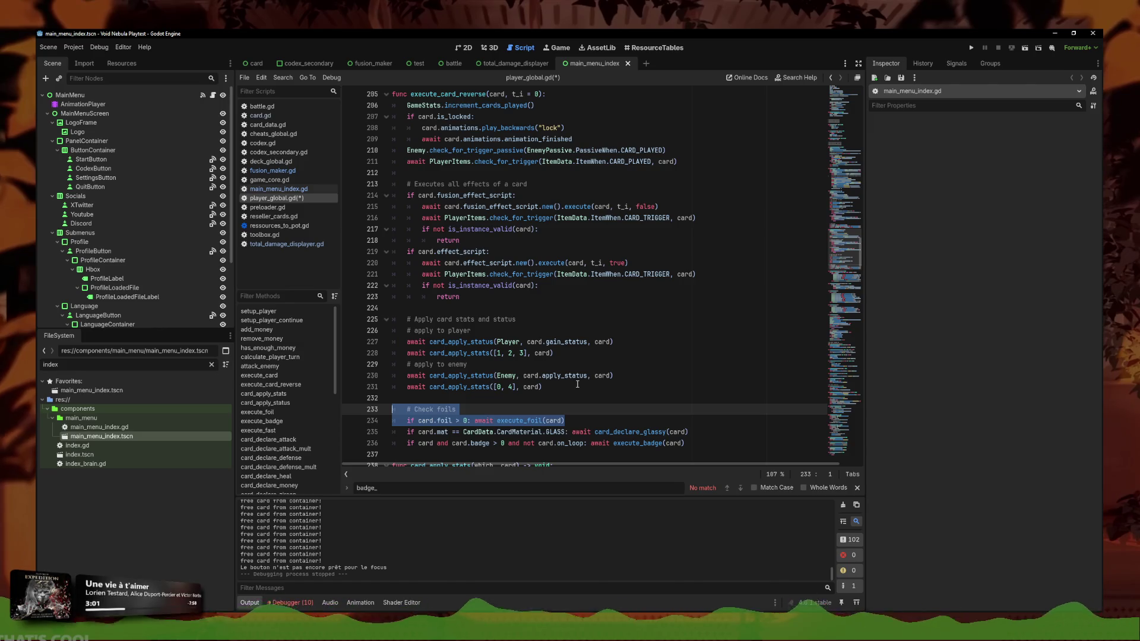
{"action": "left_click", "coordinate": [712, 432]}
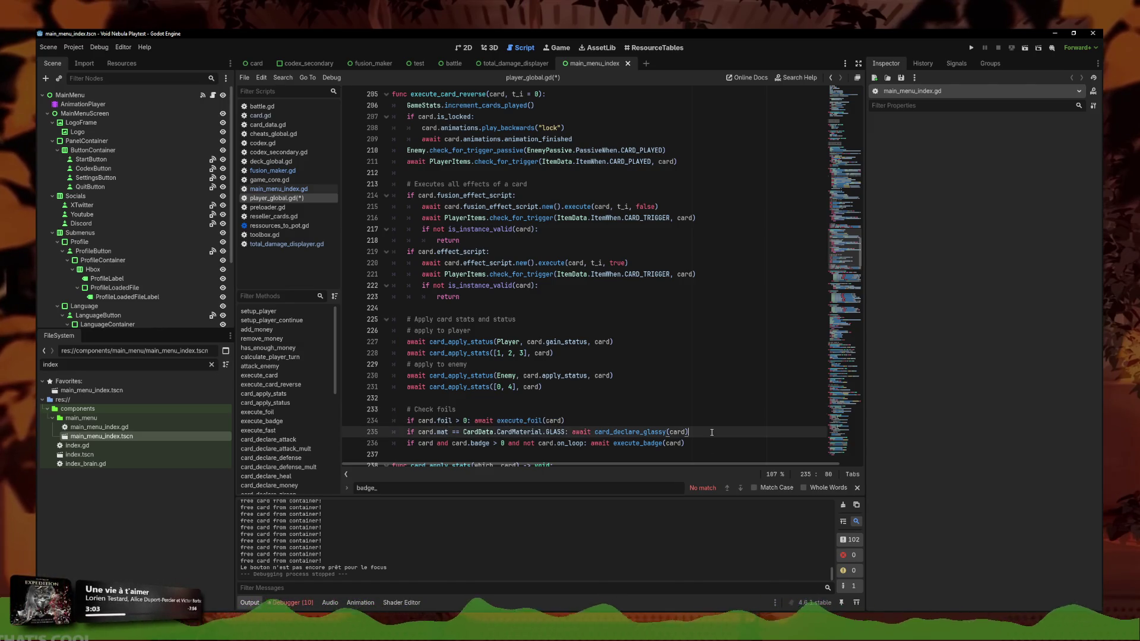
{"action": "left_click_drag", "start_coordinate": [712, 443], "coordinate": [361, 414]}
{"action": "left_click", "coordinate": [715, 444]}
{"action": "left_click", "coordinate": [709, 432]}
{"action": "key", "text": "Down"}
{"action": "scroll", "coordinate": [683, 430], "scroll_direction": "up", "scroll_amount": 1}
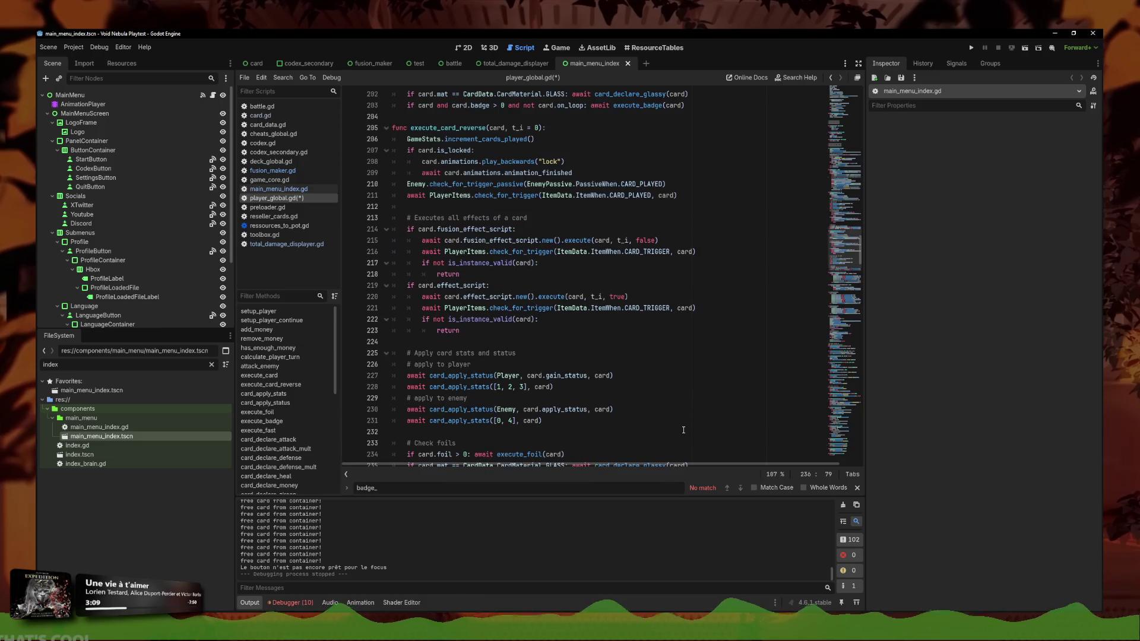
{"action": "scroll", "coordinate": [669, 412], "scroll_direction": "down", "scroll_amount": 1}
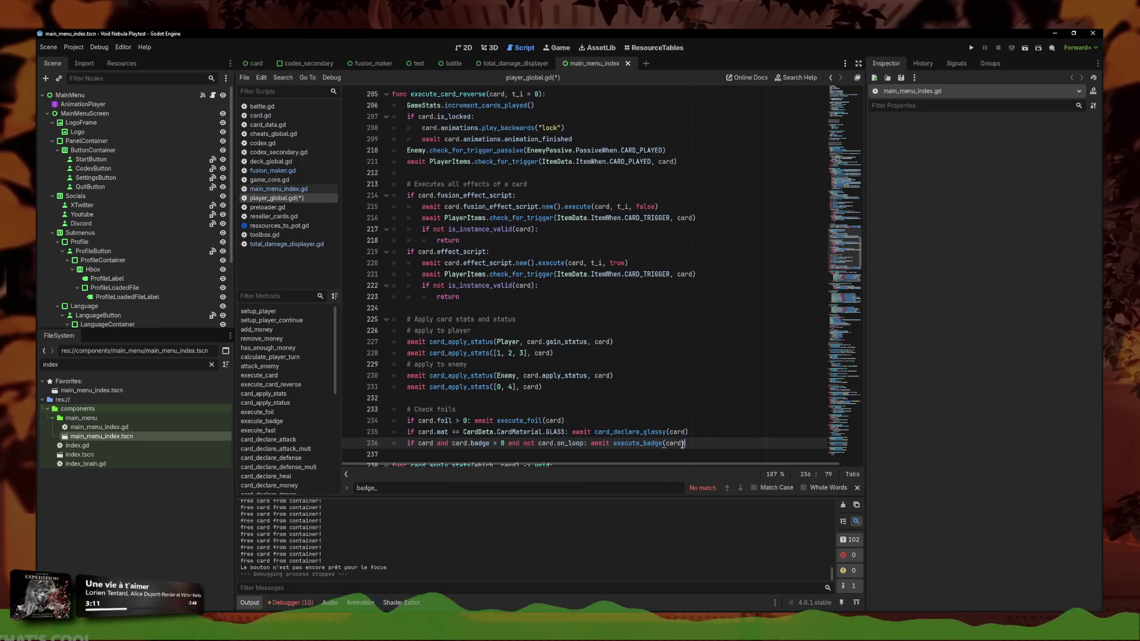
{"action": "triple_click", "coordinate": [702, 447]}
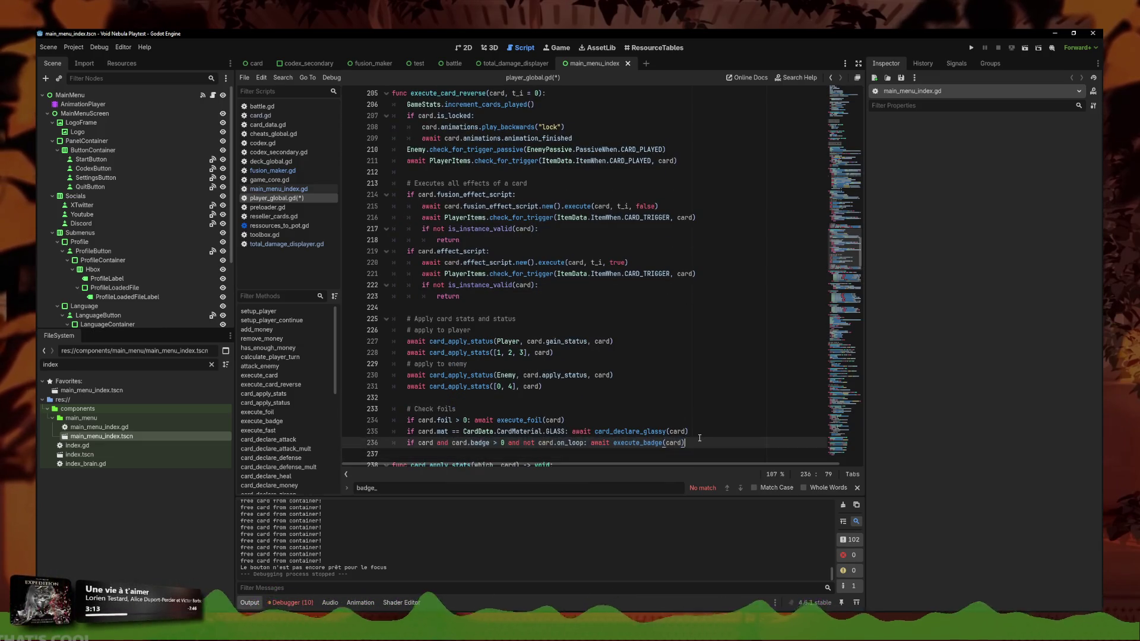
{"action": "mouse_move", "coordinate": [685, 442]}
{"action": "left_mouse_down"}
{"action": "mouse_move", "coordinate": [662, 432]}
{"action": "mouse_move", "coordinate": [259, 432]}
{"action": "mouse_move", "coordinate": [393, 443]}
{"action": "left_mouse_up"}
{"action": "key", "text": "BackSpace"}
{"action": "key", "text": "BackSpace"}
Move the foil check block up above the card effect scripts, separated by blank lines
{"action": "left_click_drag", "start_coordinate": [566, 419], "coordinate": [344, 411]}
{"action": "scroll", "coordinate": [537, 337], "scroll_direction": "up", "scroll_amount": 1}
{"action": "scroll", "coordinate": [538, 338], "scroll_direction": "down", "scroll_amount": 1}
{"action": "key", "text": "alt+Up"}
{"action": "key", "text": "alt+Up"}
{"action": "key", "text": "alt+Up"}
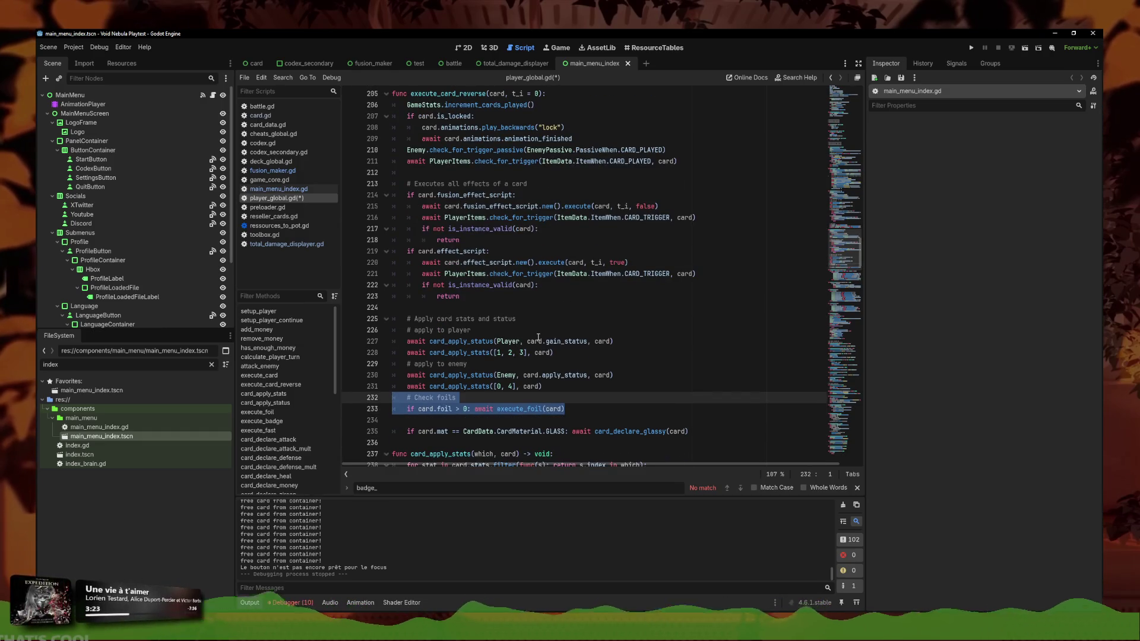
{"action": "key", "text": "Down"}
{"action": "key", "text": "End"}
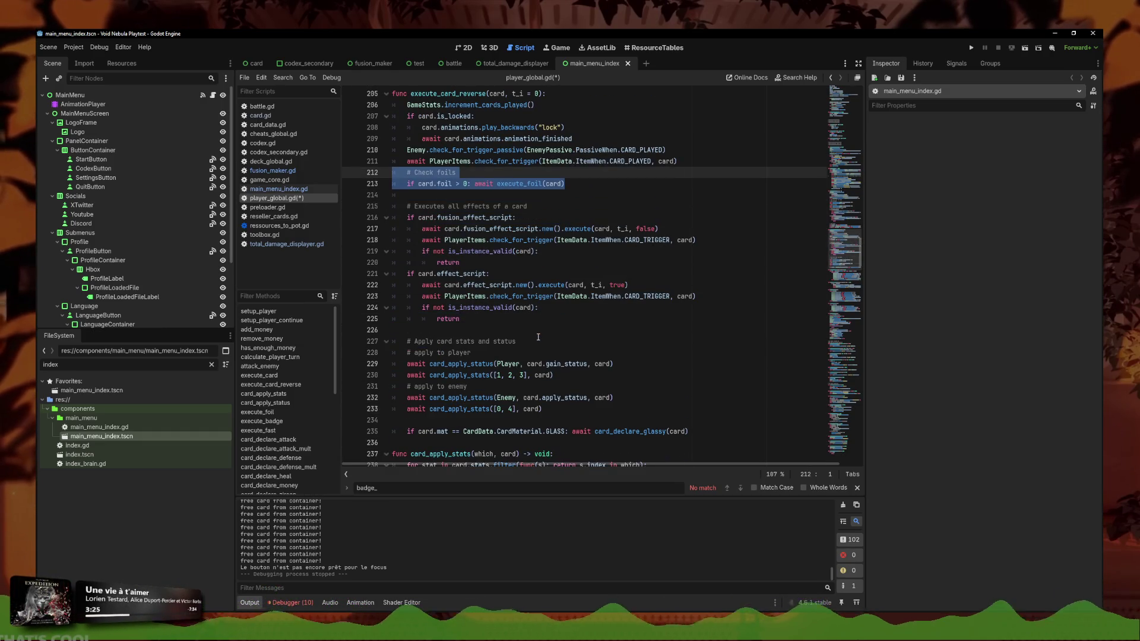
{"action": "key", "text": "Return"}
Move the glass material check up beside the foil check and save player_global.gd
{"action": "left_click", "coordinate": [682, 171]}
{"action": "left_click_drag", "start_coordinate": [719, 440], "coordinate": [344, 443]}
{"action": "key", "text": "alt+Up"}
{"action": "key", "text": "alt+Up"}
{"action": "key", "text": "alt+Up"}
{"action": "key", "text": "alt+Up"}
{"action": "key", "text": "alt+Up"}
{"action": "key", "text": "alt+Up"}
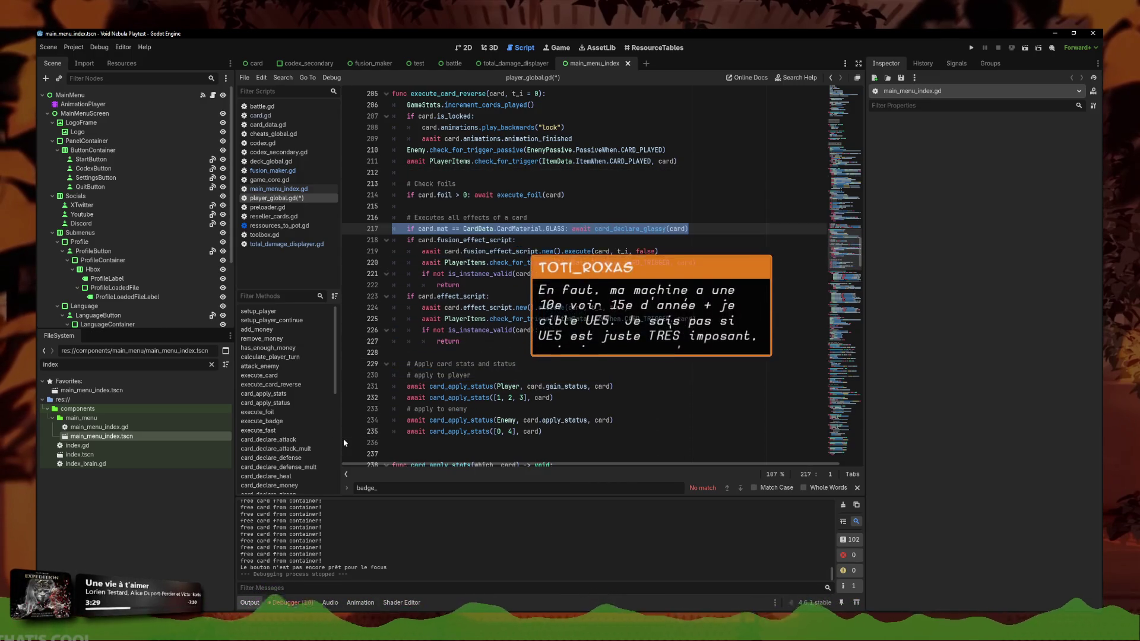
{"action": "left_click", "coordinate": [592, 203]}
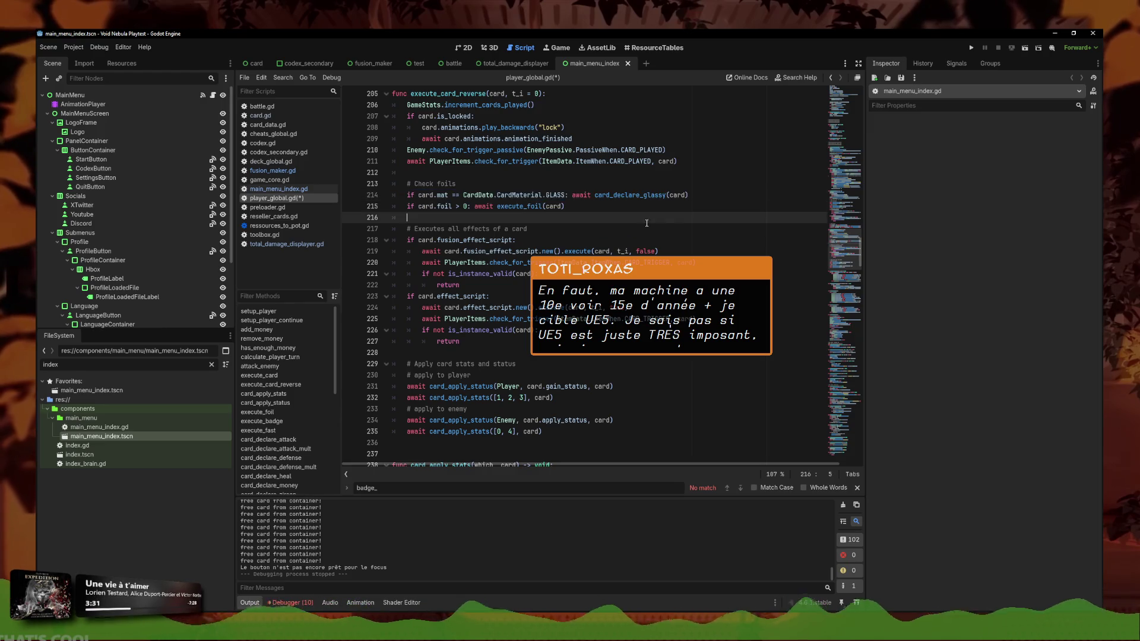
{"action": "key", "text": "ctrl+s"}
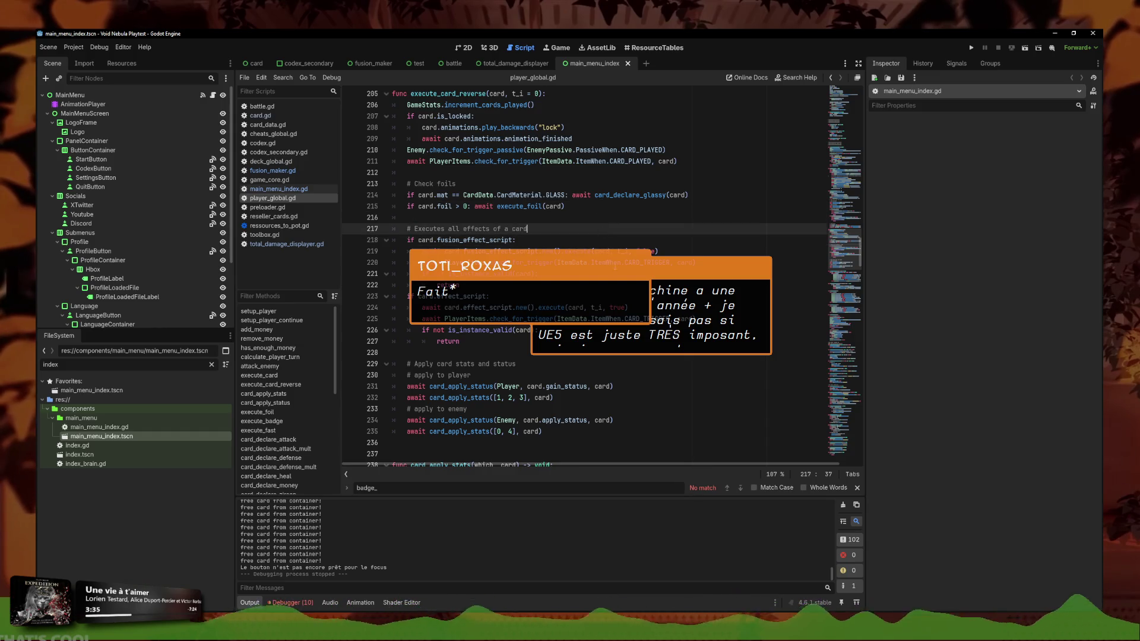
Move the glass material check back after the enemy stats call and save the script again
{"action": "left_click", "coordinate": [592, 437]}
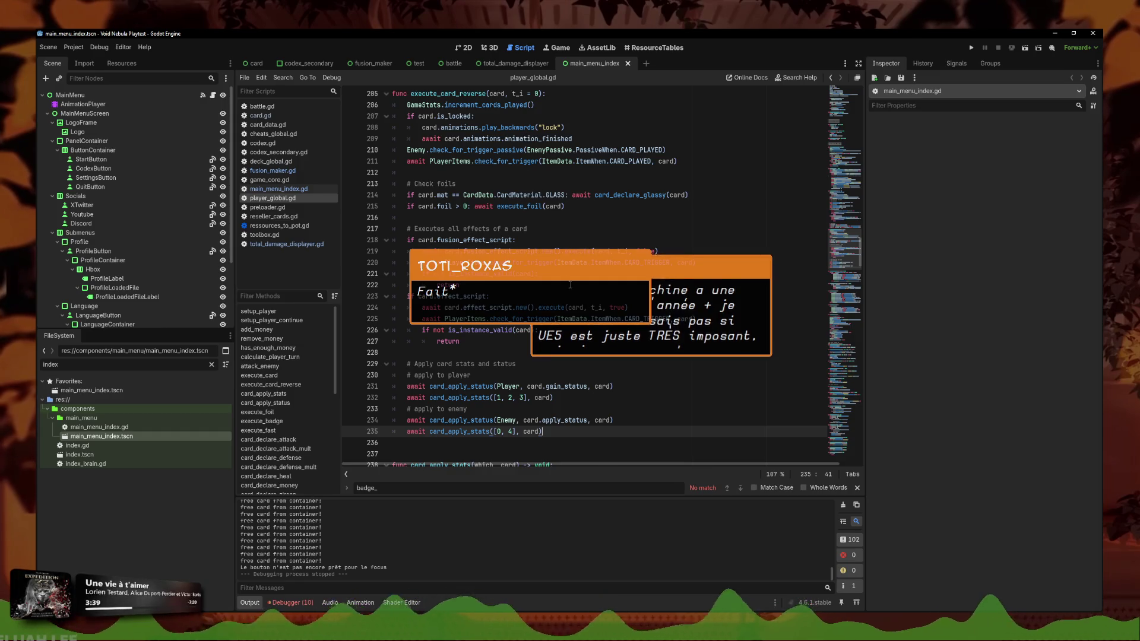
{"action": "key", "text": "alt+Down"}
{"action": "key", "text": "alt+Down"}
{"action": "key", "text": "alt+Down"}
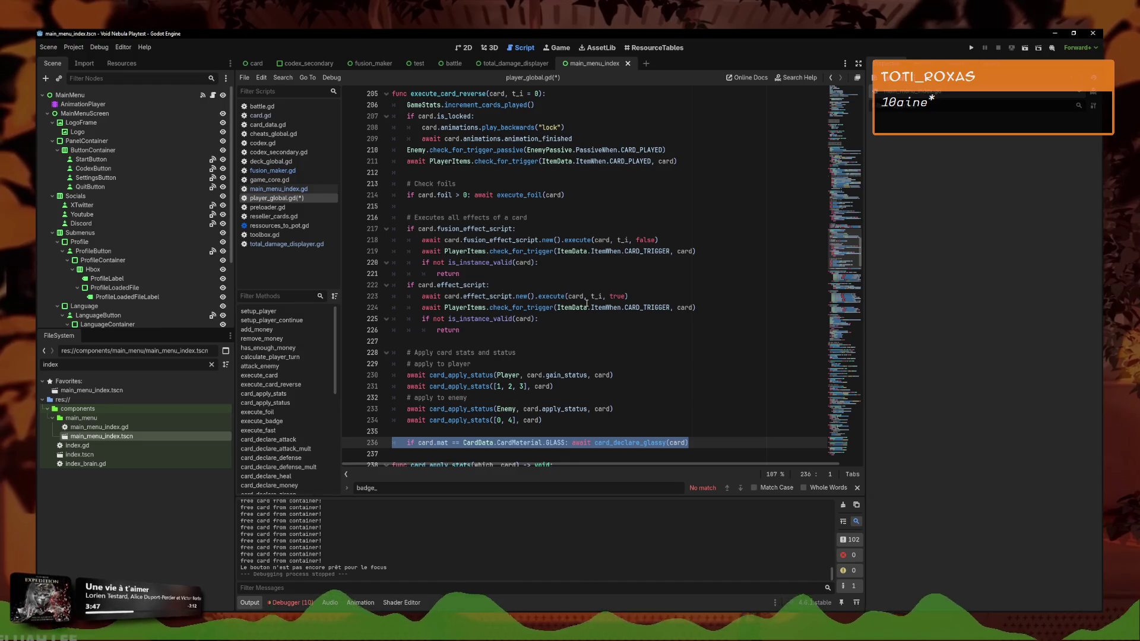
{"action": "left_click", "coordinate": [592, 199]}
{"action": "left_click_drag", "start_coordinate": [592, 198], "coordinate": [393, 196]}
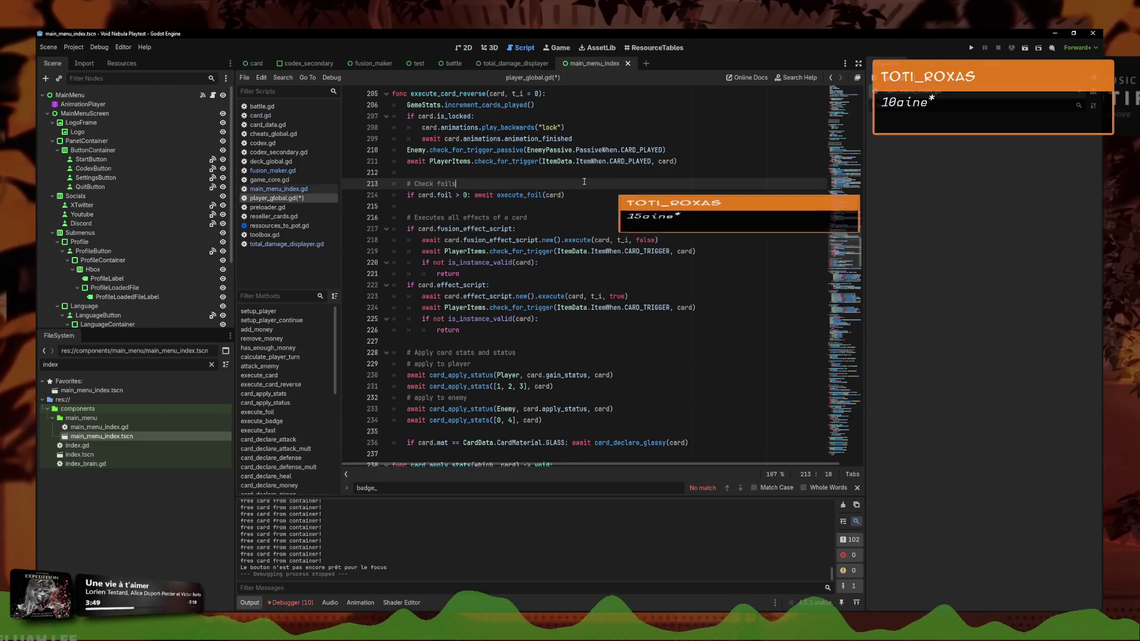
{"action": "key", "text": "ctrl+s"}
{"action": "left_click", "coordinate": [468, 398]}
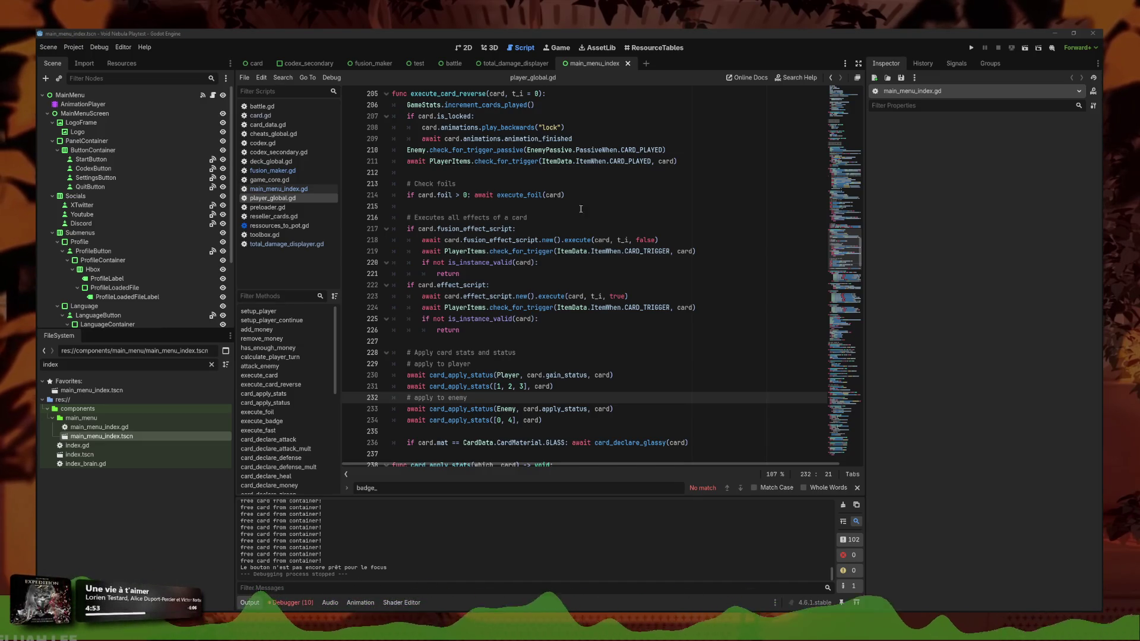
Review execute_card against the reordered execute_card_reverse
{"action": "left_click", "coordinate": [572, 318]}
{"action": "scroll", "coordinate": [573, 323], "scroll_direction": "down", "scroll_amount": 1}
{"action": "left_click", "coordinate": [572, 324]}
{"action": "scroll", "coordinate": [572, 323], "scroll_direction": "up", "scroll_amount": 2}
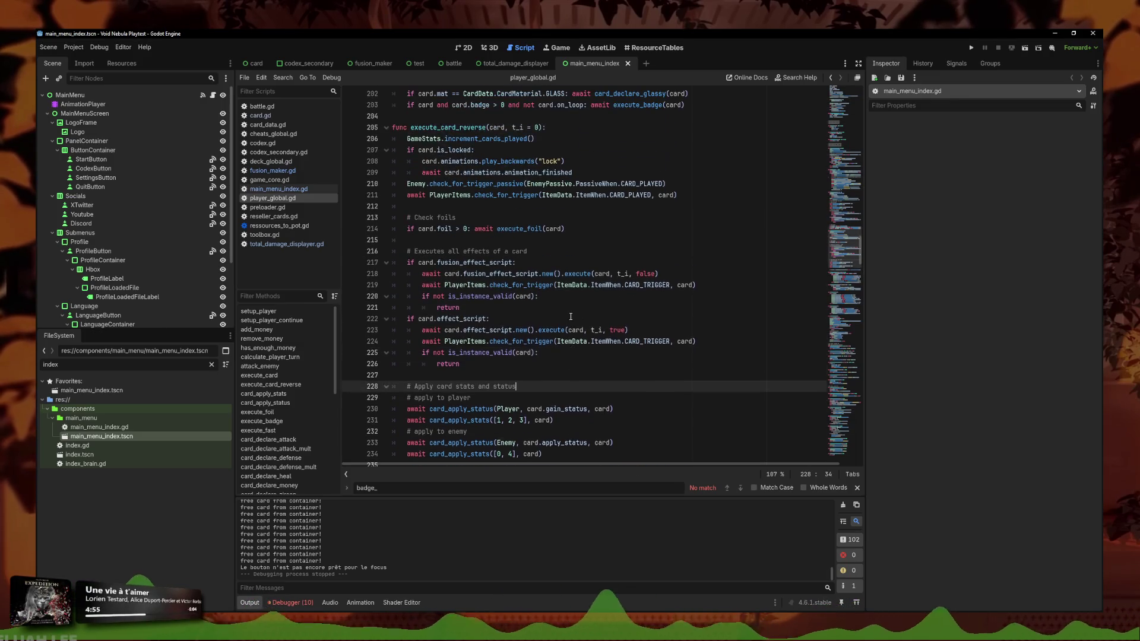
{"action": "left_click", "coordinate": [527, 183]}
{"action": "left_click", "coordinate": [528, 251]}
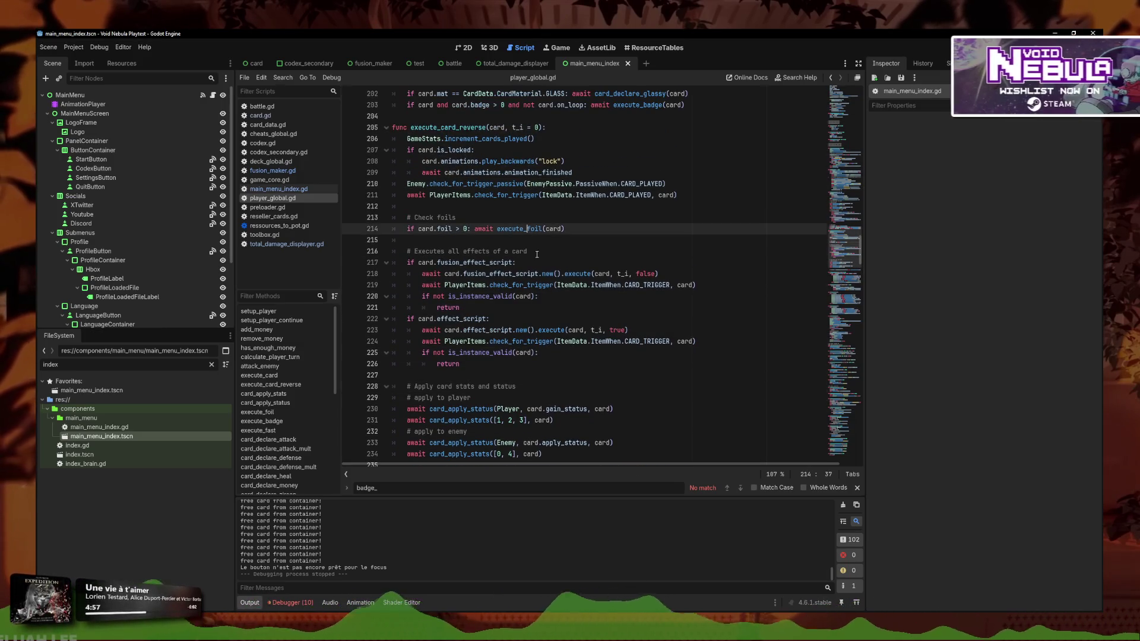
{"action": "scroll", "coordinate": [705, 307], "scroll_direction": "up", "scroll_amount": 6}
{"action": "mouse_move", "coordinate": [705, 307]}
{"action": "left_mouse_down"}
{"action": "mouse_move", "coordinate": [380, 267]}
{"action": "mouse_move", "coordinate": [369, 222]}
{"action": "left_mouse_up"}
{"action": "left_click", "coordinate": [533, 295]}
Check the foils section and select the execute_card_reverse function name
{"action": "scroll", "coordinate": [458, 452], "scroll_direction": "down", "scroll_amount": 6}
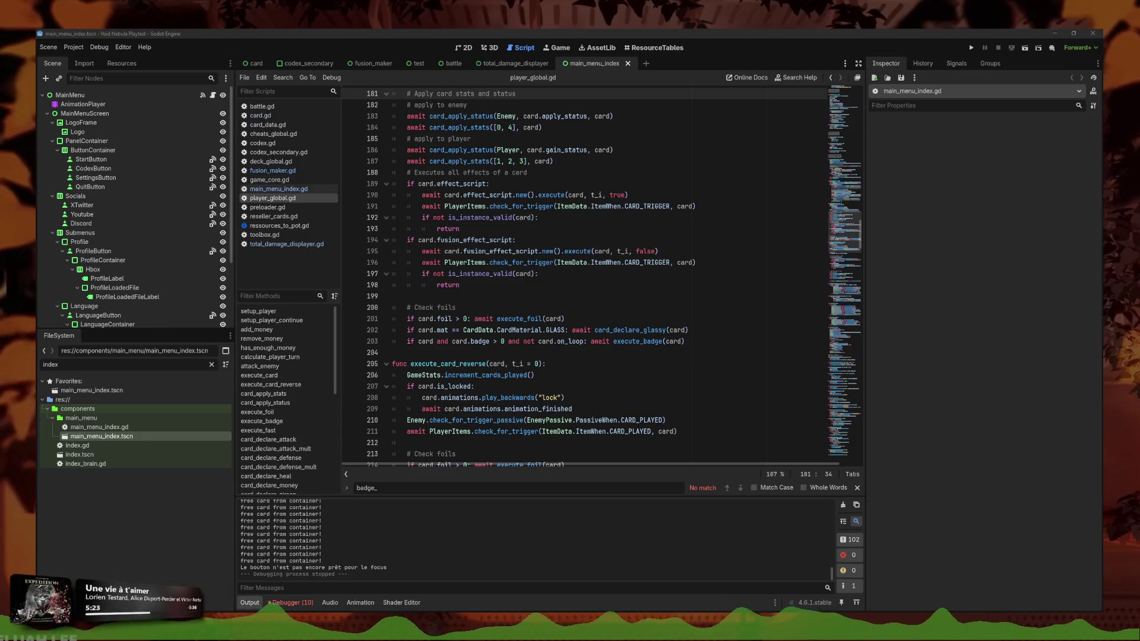
{"action": "left_click", "coordinate": [501, 307]}
{"action": "scroll", "coordinate": [503, 329], "scroll_direction": "down", "scroll_amount": 6}
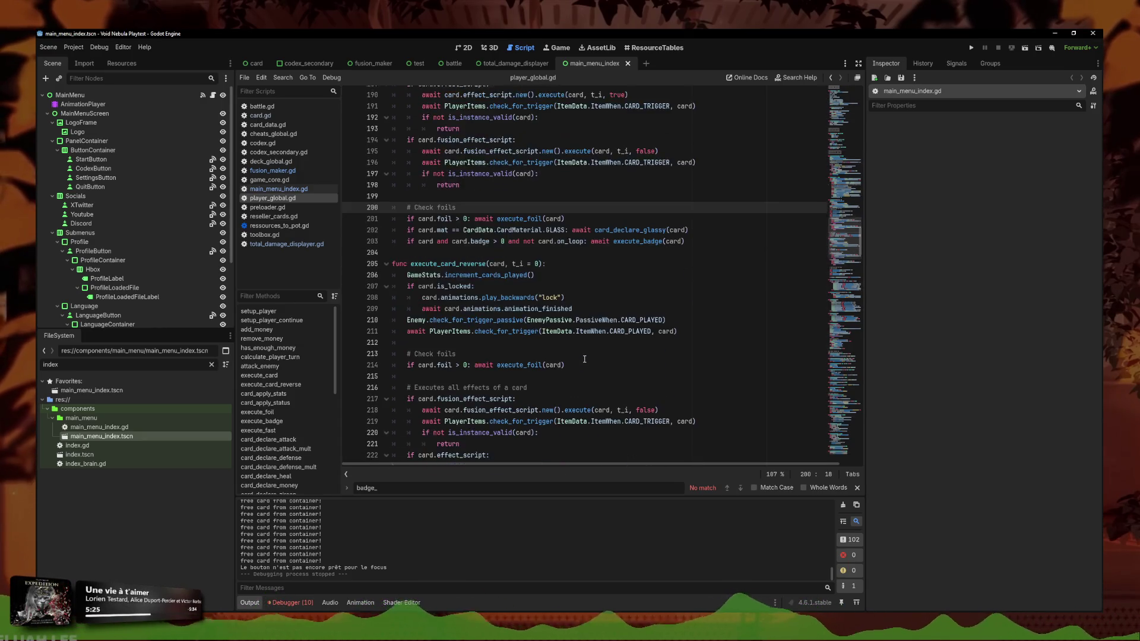
{"action": "scroll", "coordinate": [514, 304], "scroll_direction": "up", "scroll_amount": 2}
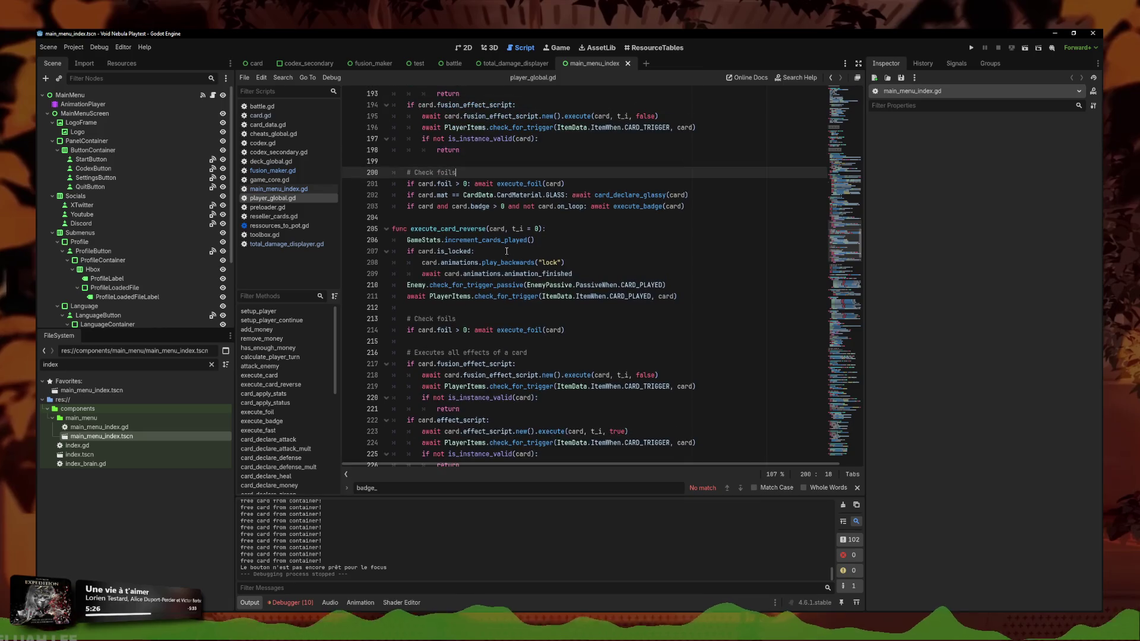
{"action": "double_click", "coordinate": [478, 229]}
Open a new line below the FRACTAL badge case in execute_badge
{"action": "scroll", "coordinate": [522, 263], "scroll_direction": "down", "scroll_amount": 1}
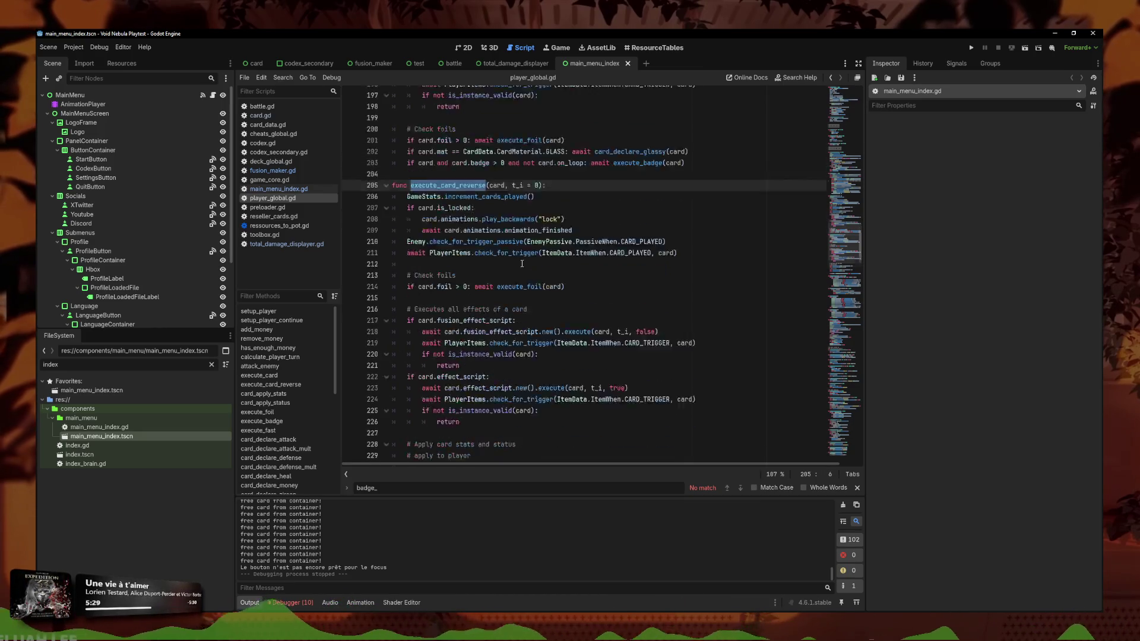
{"action": "scroll", "coordinate": [521, 264], "scroll_direction": "down", "scroll_amount": 9}
{"action": "scroll", "coordinate": [591, 248], "scroll_direction": "down", "scroll_amount": 9}
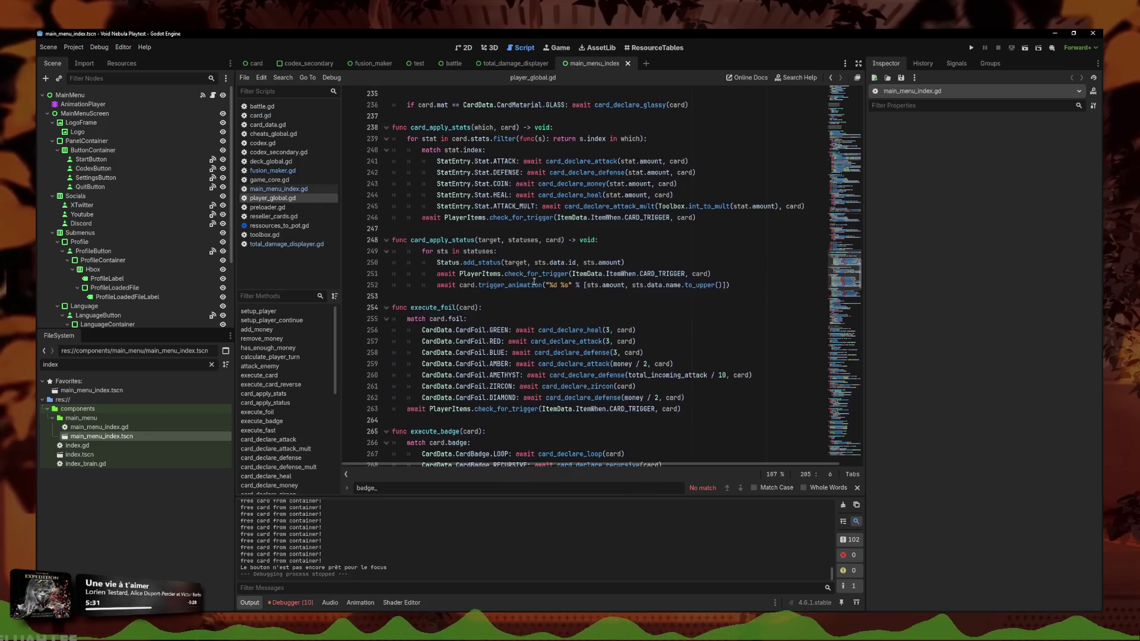
{"action": "left_click", "coordinate": [687, 317]}
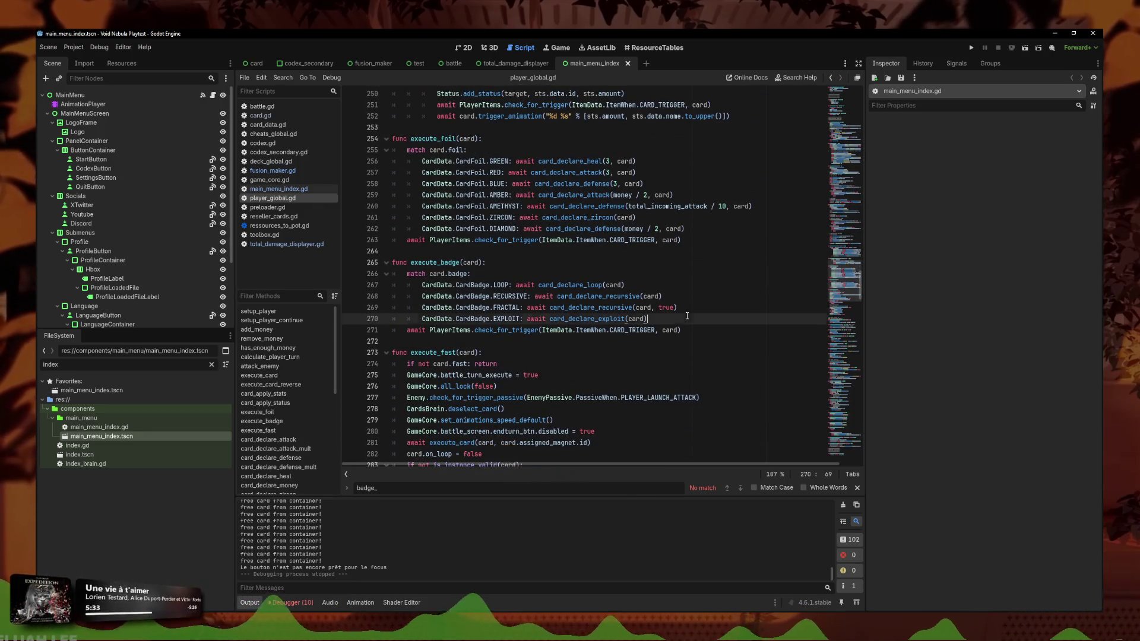
{"action": "scroll", "coordinate": [719, 300], "scroll_direction": "down", "scroll_amount": 1}
{"action": "left_click", "coordinate": [719, 270]}
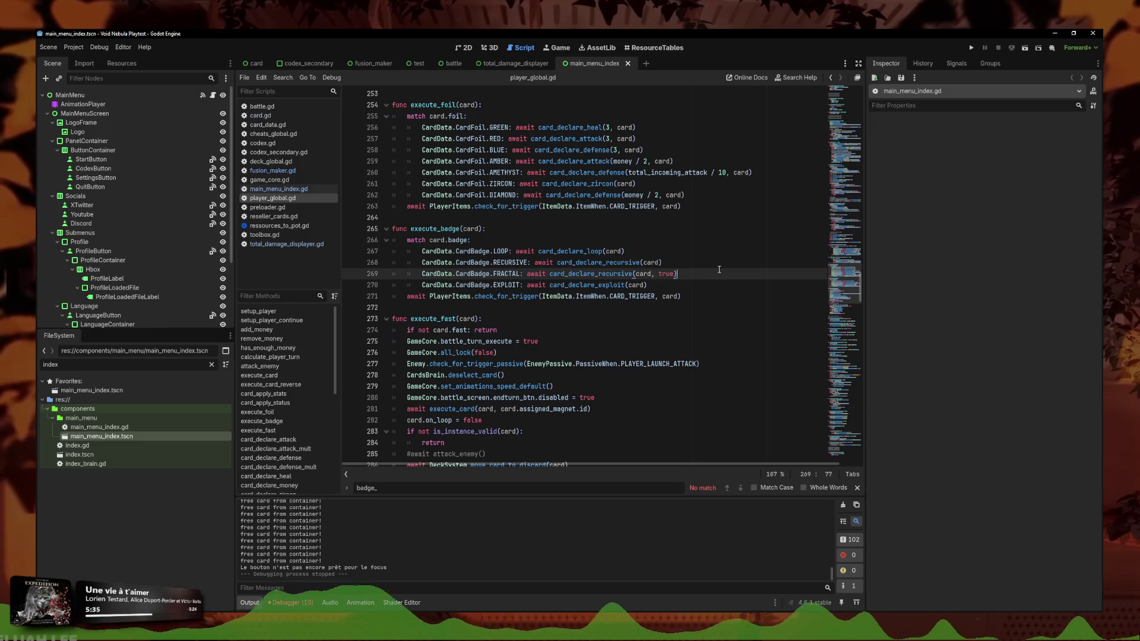
{"action": "key", "text": "Return"}
Enter 'CardData.CardBadge.POOL: await card_declare_loop_reverse(card)' on line 270 of execute_badge
{"action": "type", "text": "C"}
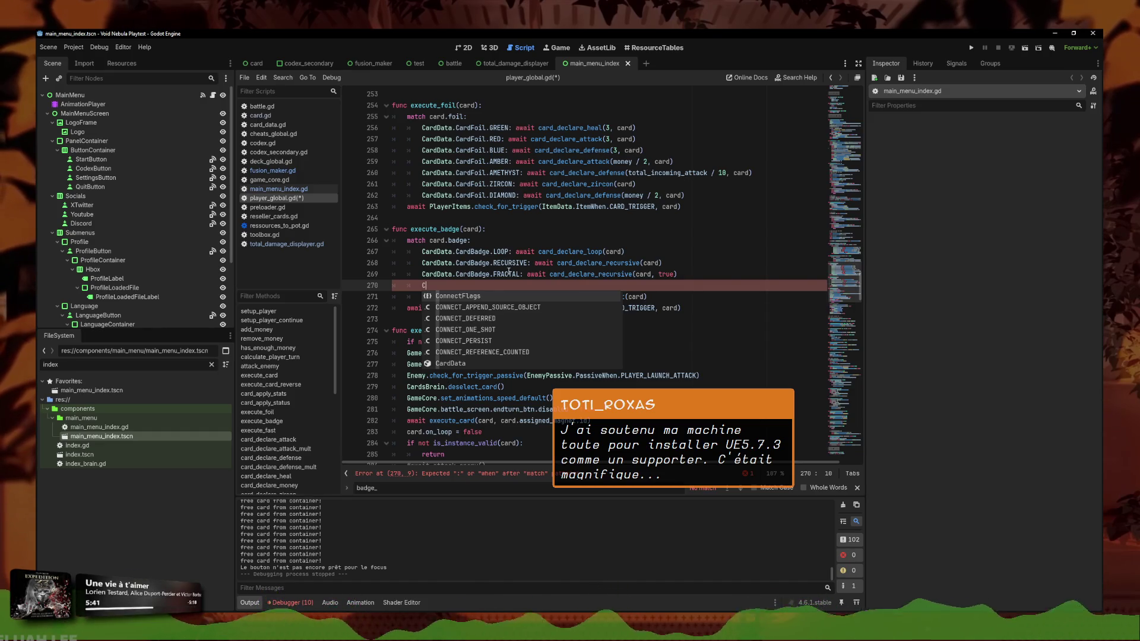
{"action": "key", "text": "Escape"}
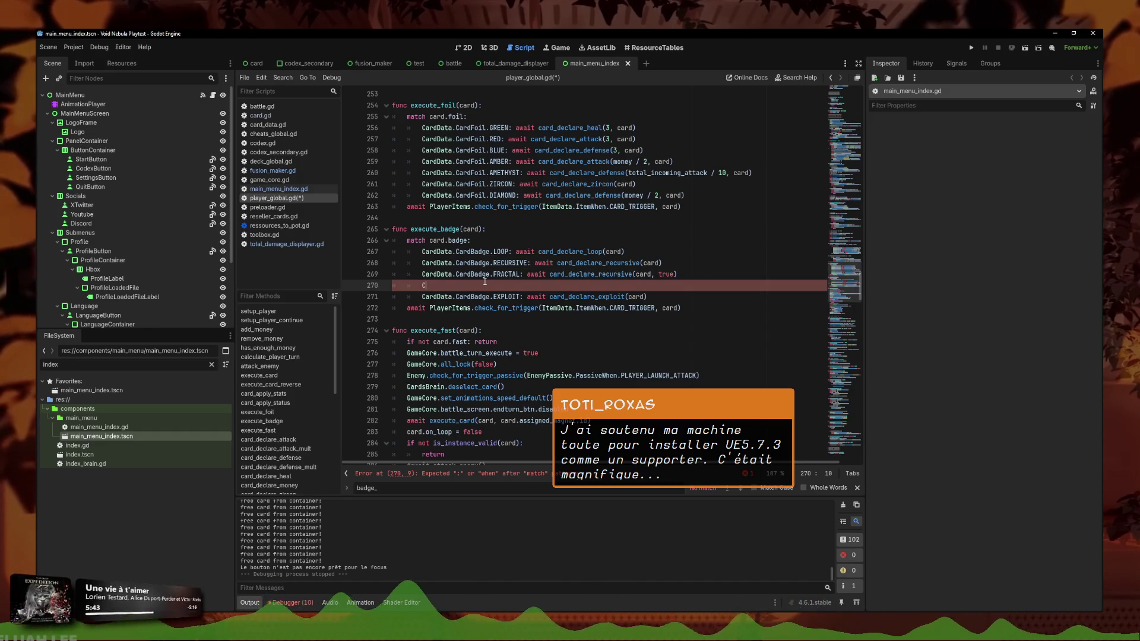
{"action": "type", "text": "ardData."}
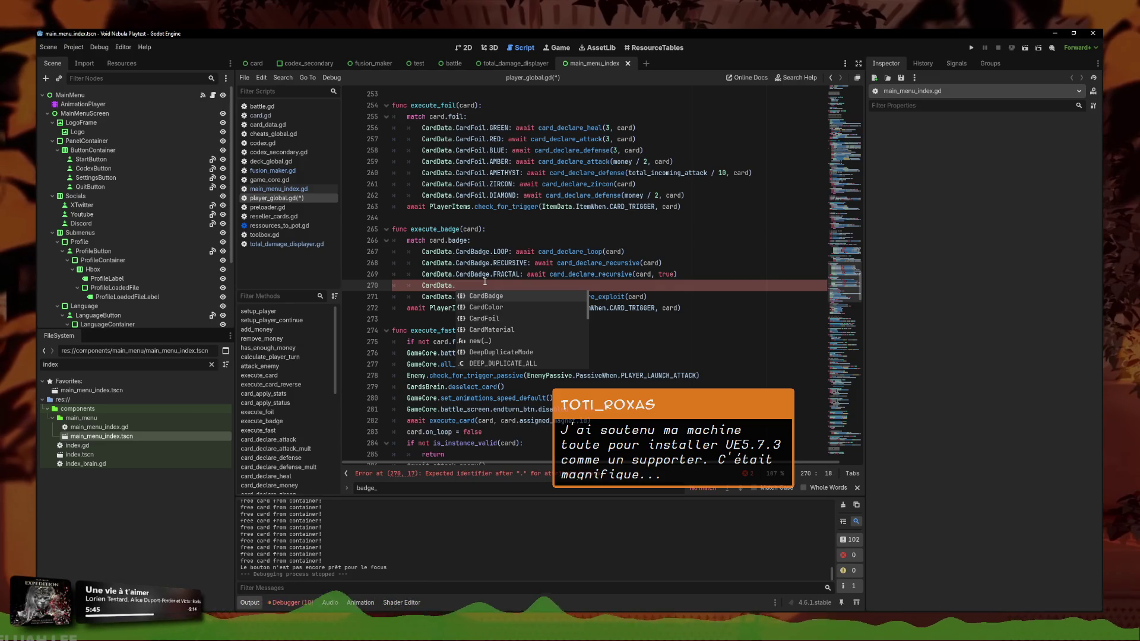
{"action": "type", "text": "CardBadge."}
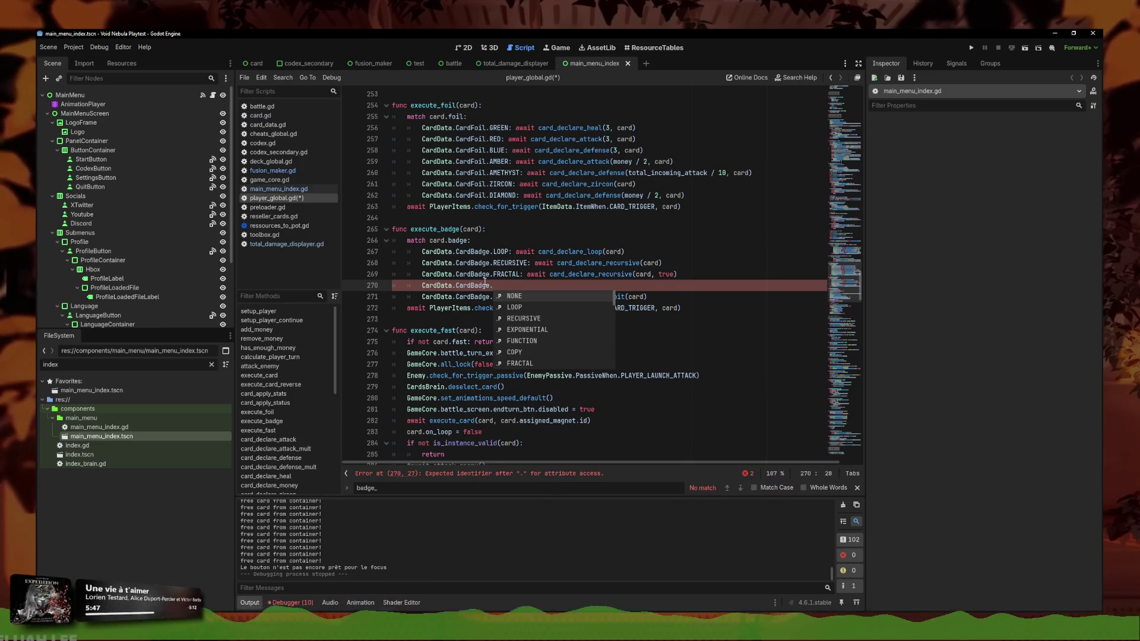
{"action": "type", "text": "POOL: await card_declare_loop_reverse(card)"}
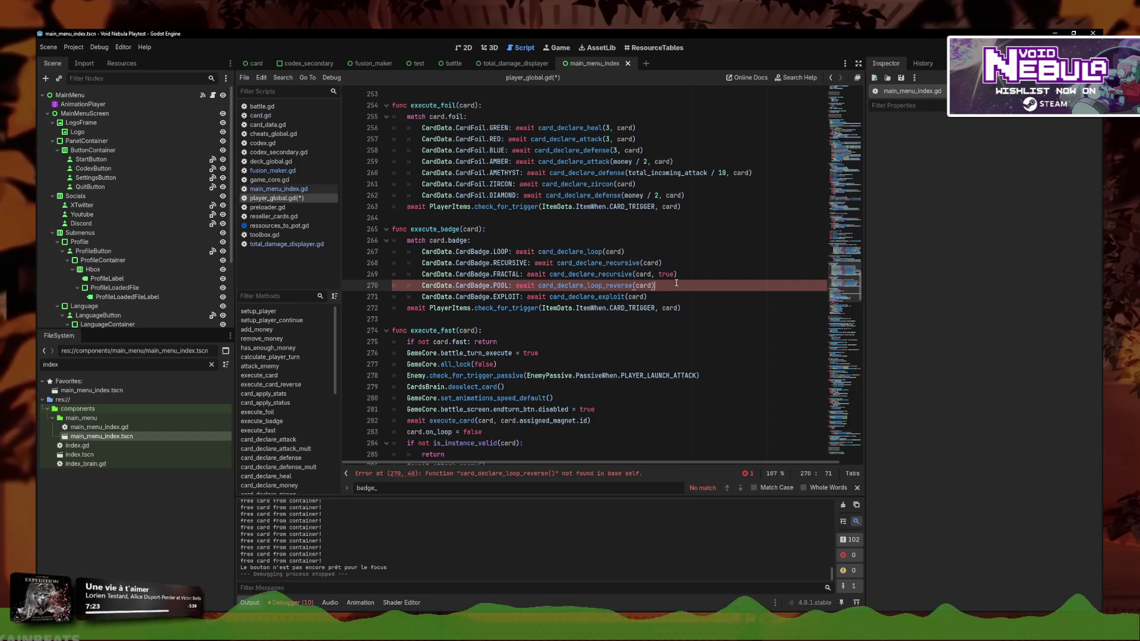
Duplicate card_declare_loop and rename the copy card_declare_loop_reverse
{"action": "left_click", "coordinate": [567, 252], "text": "ctrl"}
{"action": "mouse_move", "coordinate": [590, 309]}
{"action": "left_mouse_down"}
{"action": "mouse_move", "coordinate": [333, 308]}
{"action": "mouse_move", "coordinate": [298, 278]}
{"action": "left_mouse_up"}
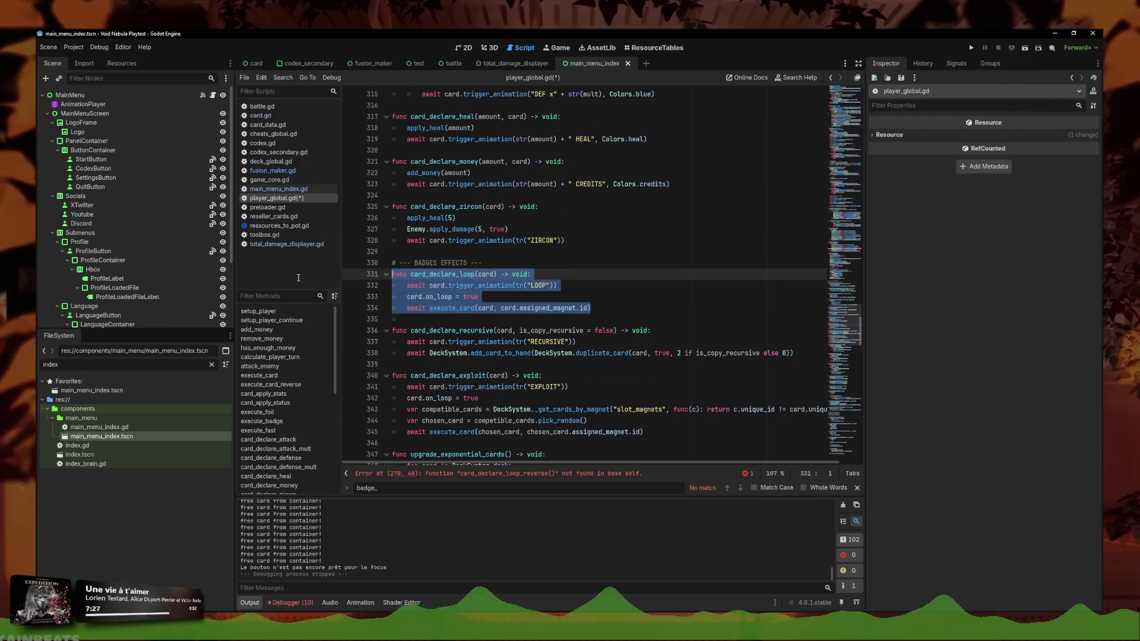
{"action": "key", "text": "ctrl+c"}
{"action": "left_click", "coordinate": [605, 308]}
{"action": "key", "text": "Return"}
{"action": "key", "text": "Return"}
{"action": "key", "text": "ctrl+v"}
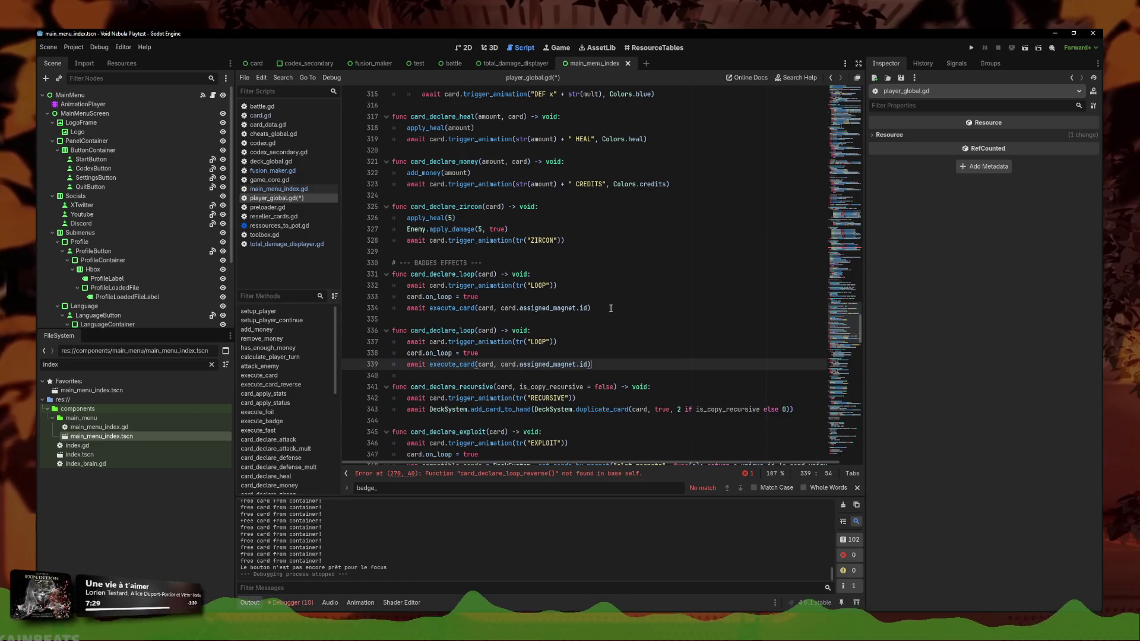
{"action": "left_click", "coordinate": [473, 330]}
{"action": "type", "text": "_reverse"}
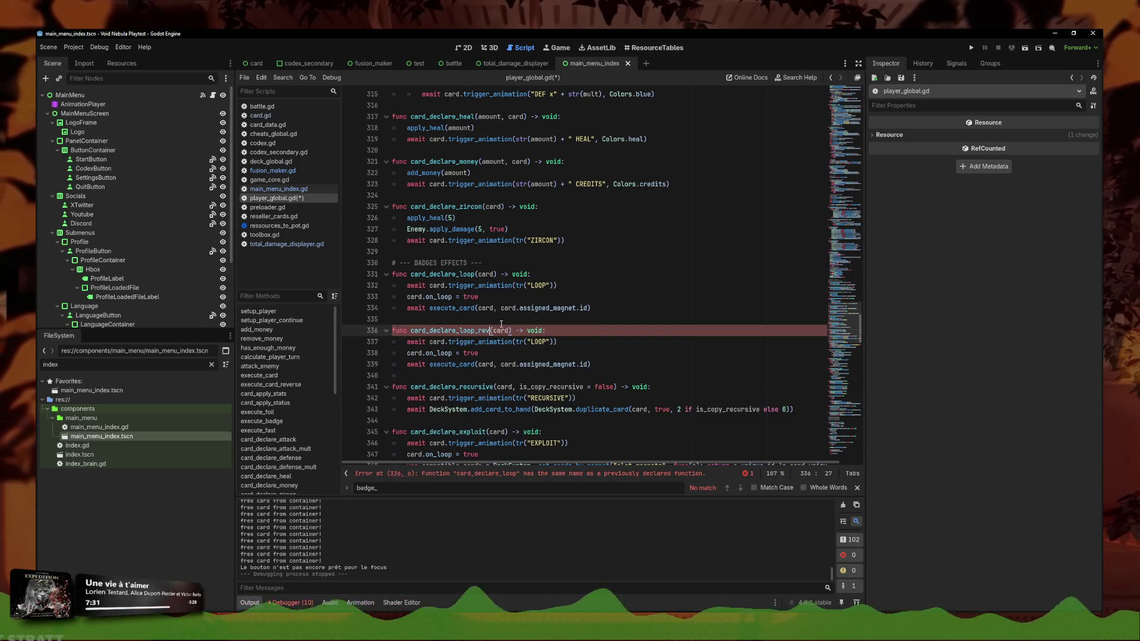
Change the copy's LOOP animation label to POOL
{"action": "left_click", "coordinate": [548, 341]}
{"action": "left_click_drag", "start_coordinate": [547, 345], "coordinate": [532, 344]}
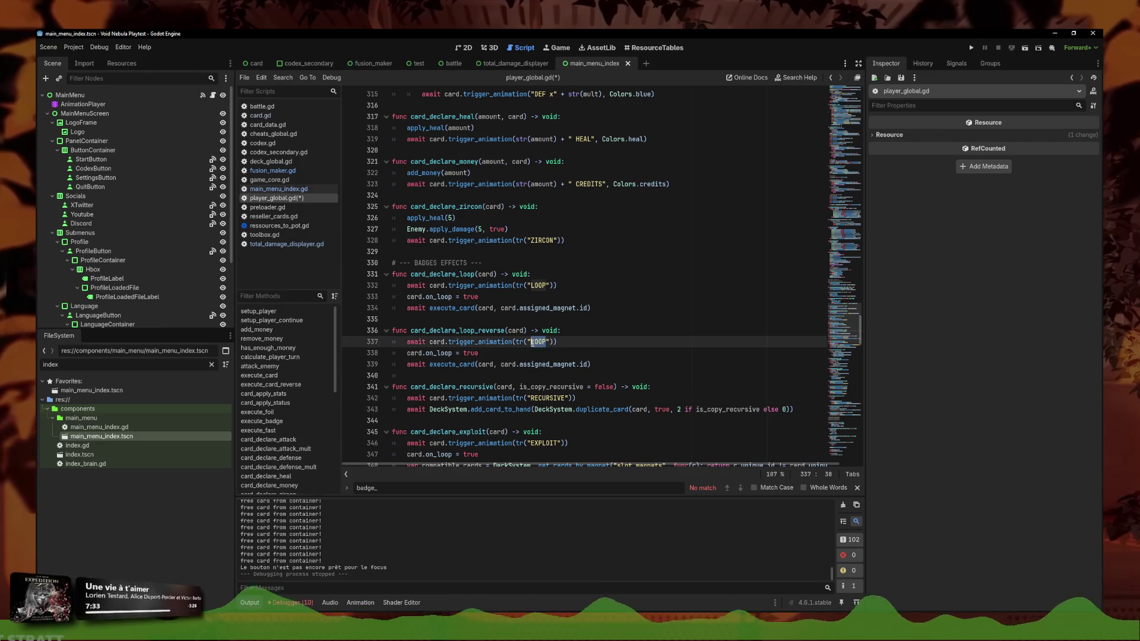
{"action": "type", "text": "POOL"}
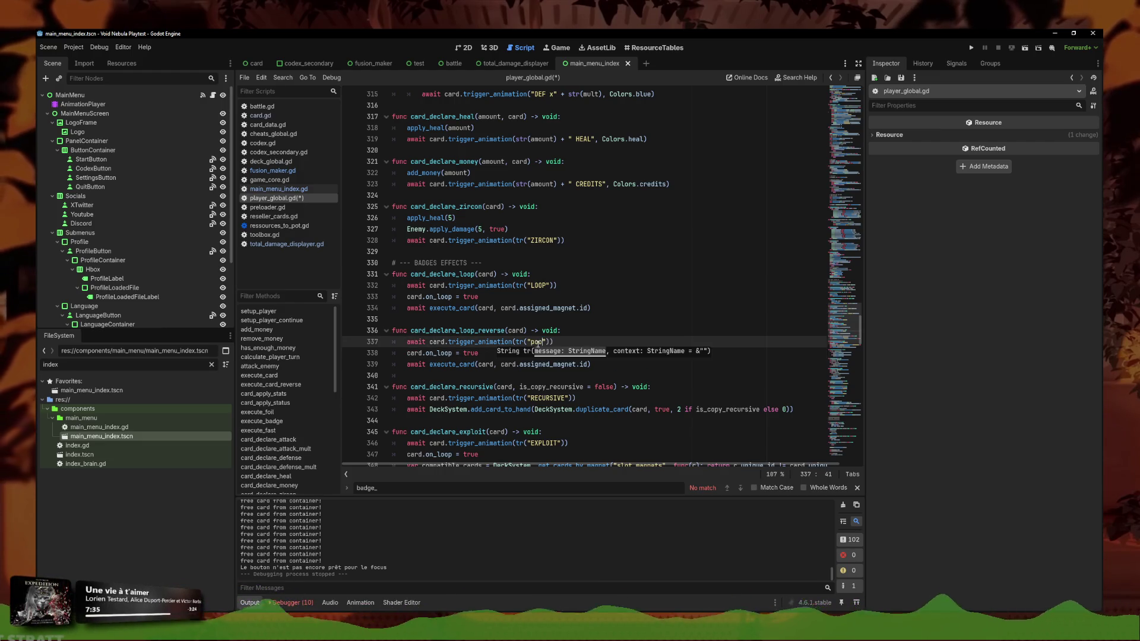
{"action": "key", "text": "Escape"}
{"action": "key", "text": "Down"}
{"action": "key", "text": "Down"}
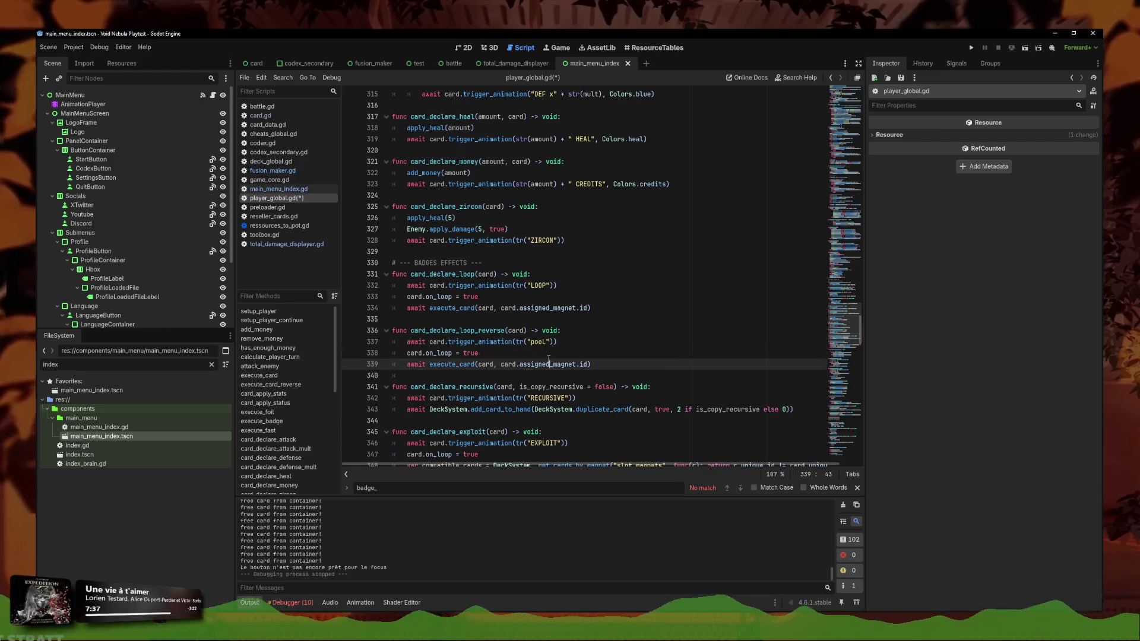
{"action": "key", "text": "Up"}
{"action": "left_click_drag", "start_coordinate": [544, 343], "coordinate": [531, 343]}
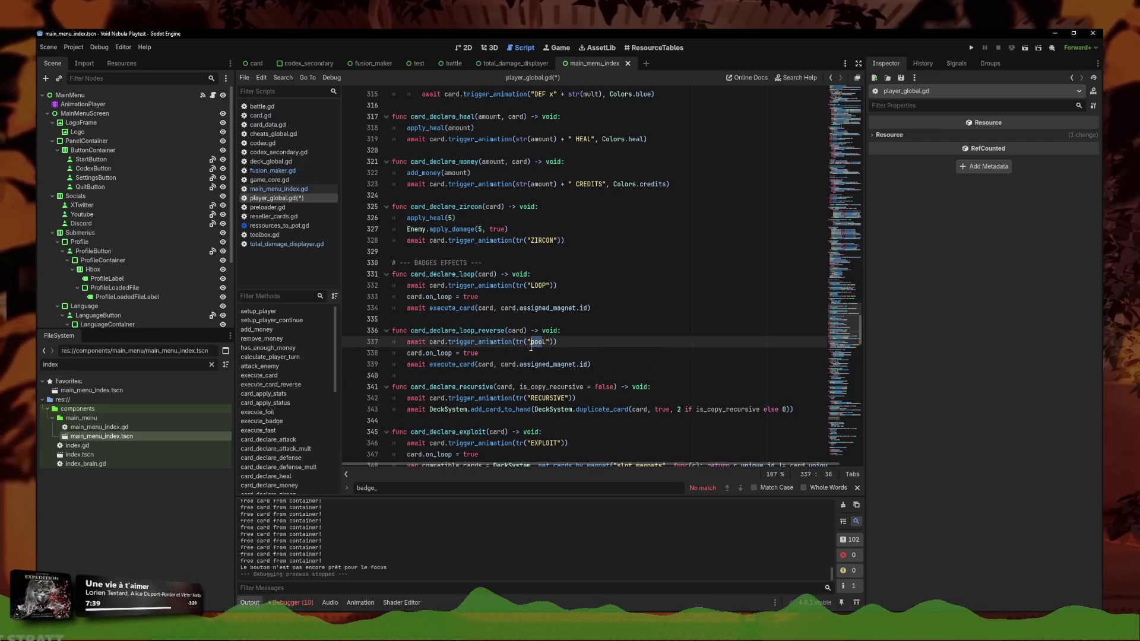
{"action": "type", "text": "POOL"}
{"action": "key", "text": "Escape"}
Make card_declare_loop_reverse call execute_card_reverse() and save player_global.gd
{"action": "left_click", "coordinate": [578, 364]}
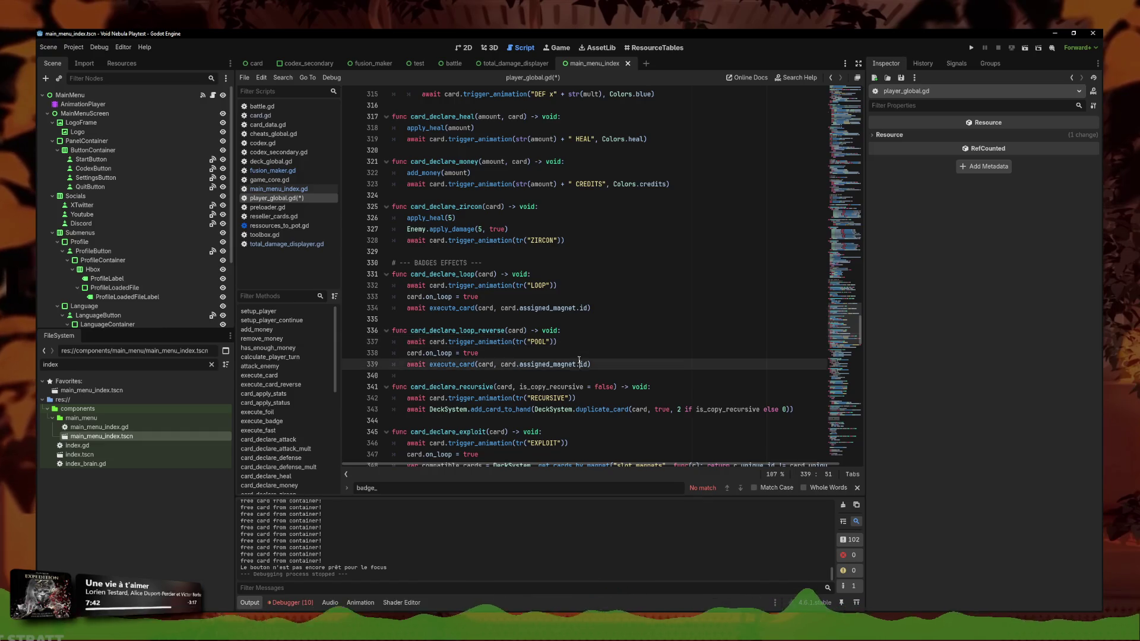
{"action": "left_click", "coordinate": [493, 364]}
{"action": "key", "text": "Up"}
{"action": "key", "text": "Up"}
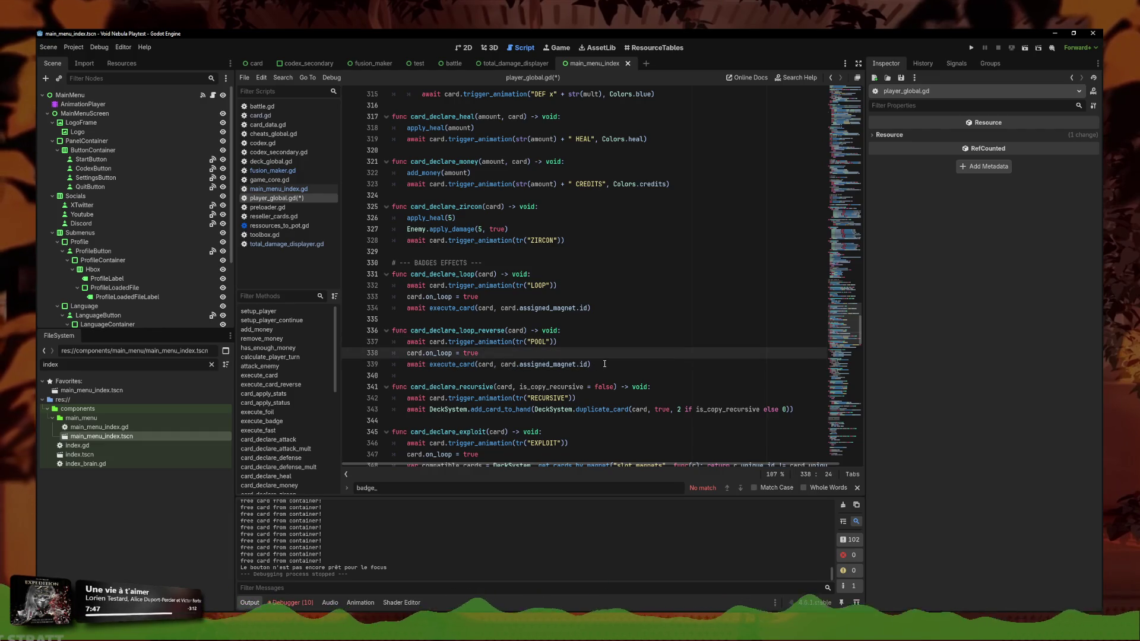
{"action": "left_click_drag", "start_coordinate": [604, 364], "coordinate": [407, 364]}
{"action": "left_click", "coordinate": [476, 363]}
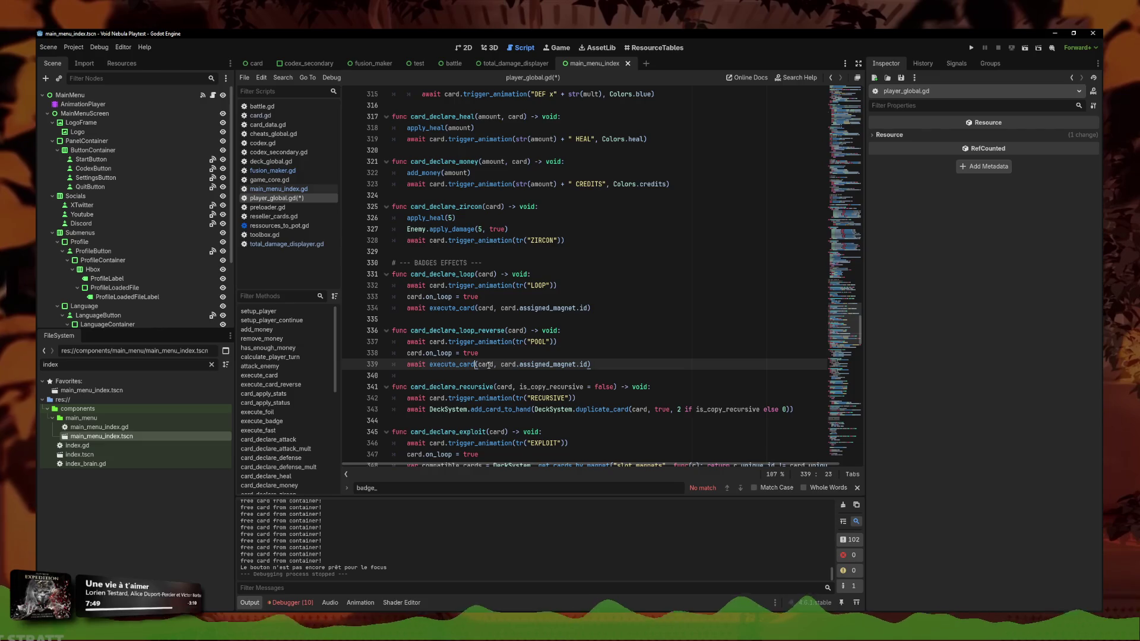
{"action": "type", "text": "_reverse("}
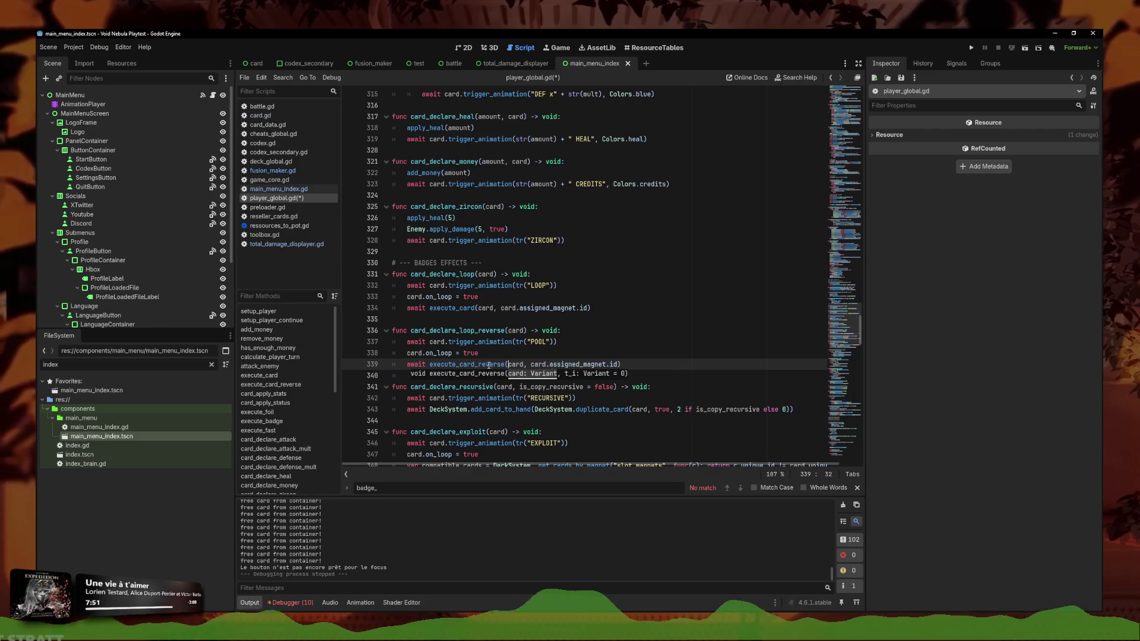
{"action": "key", "text": "ctrl+s"}
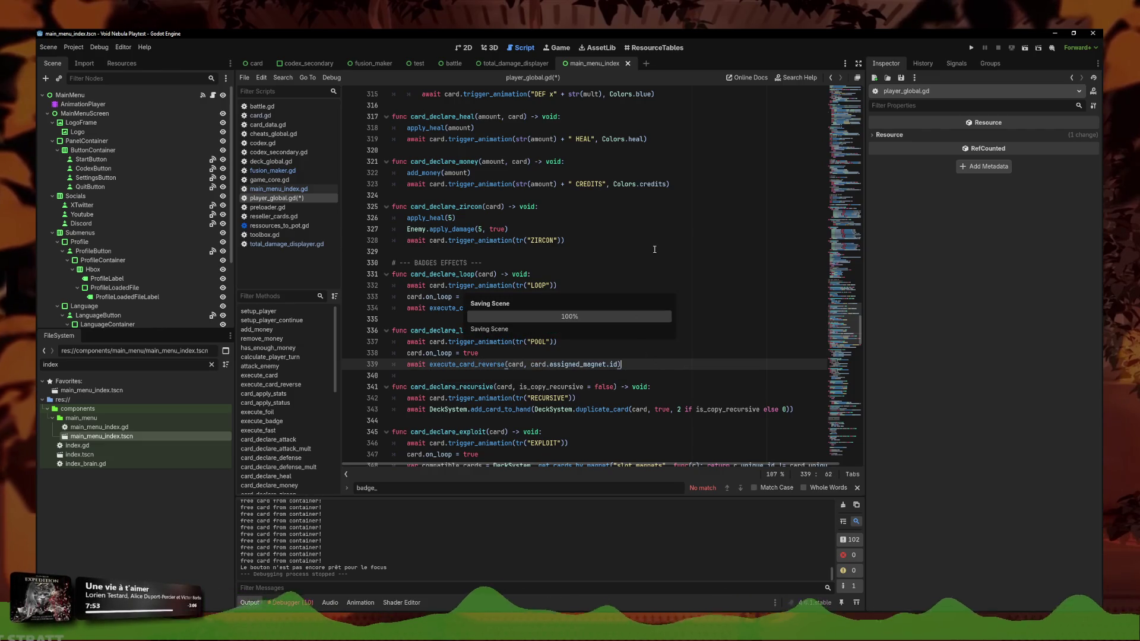
{"action": "left_click", "coordinate": [474, 364], "text": "ctrl"}
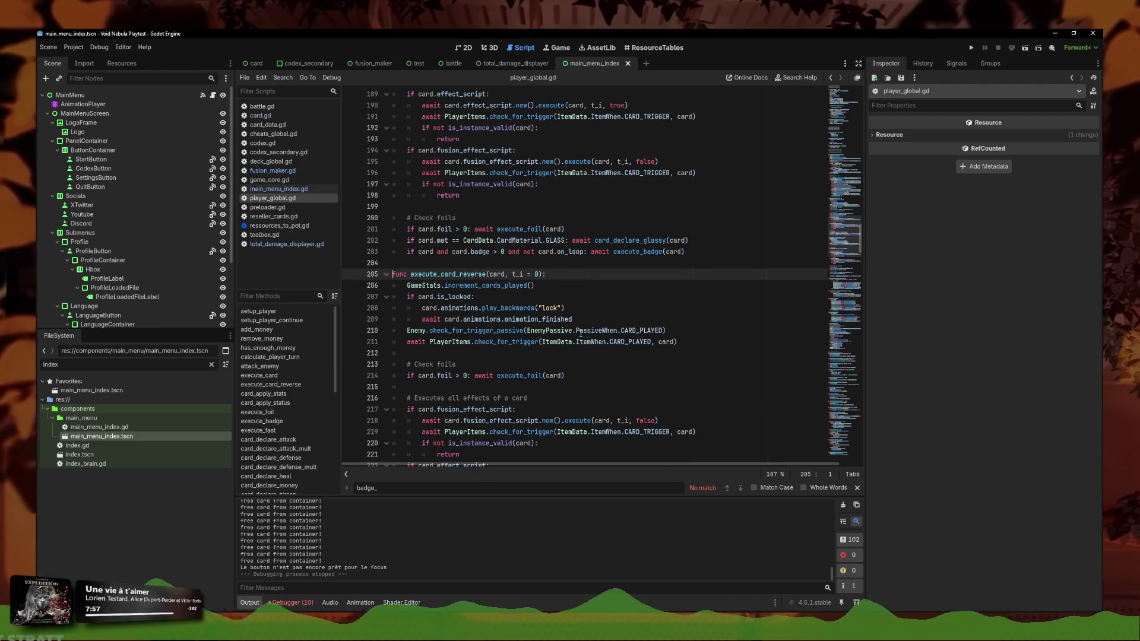
{"action": "scroll", "coordinate": [549, 310], "scroll_direction": "down", "scroll_amount": 2}
Filter the FileSystem for 'faceless' and open faceless.tres
{"action": "left_click", "coordinate": [550, 310]}
{"action": "key", "text": "Up"}
{"action": "key", "text": "Up"}
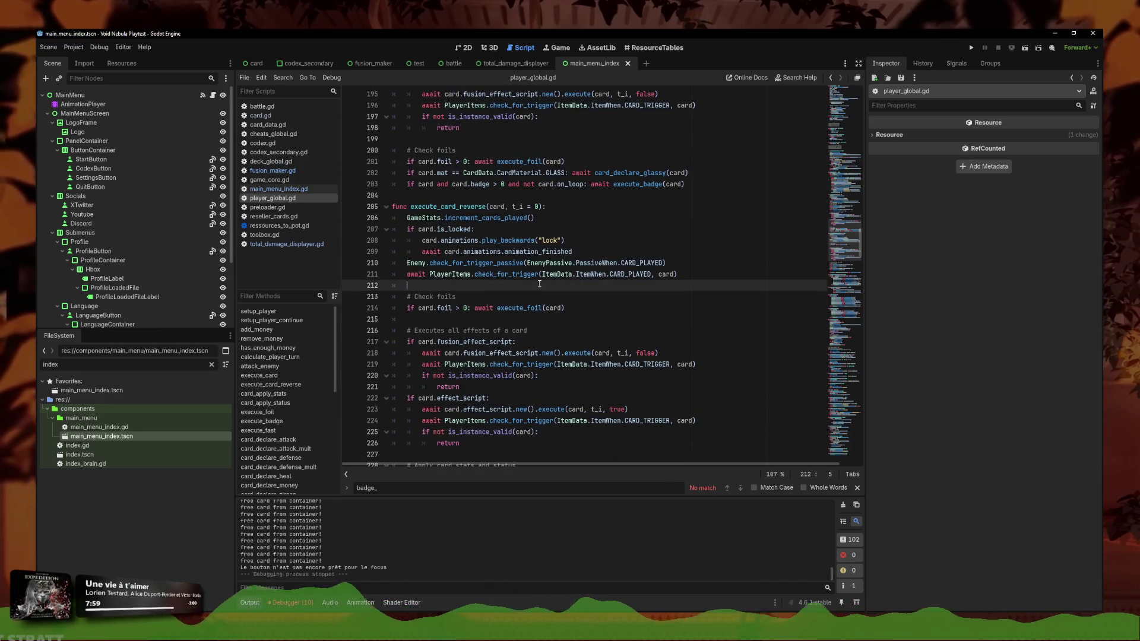
{"action": "double_click", "coordinate": [51, 364]}
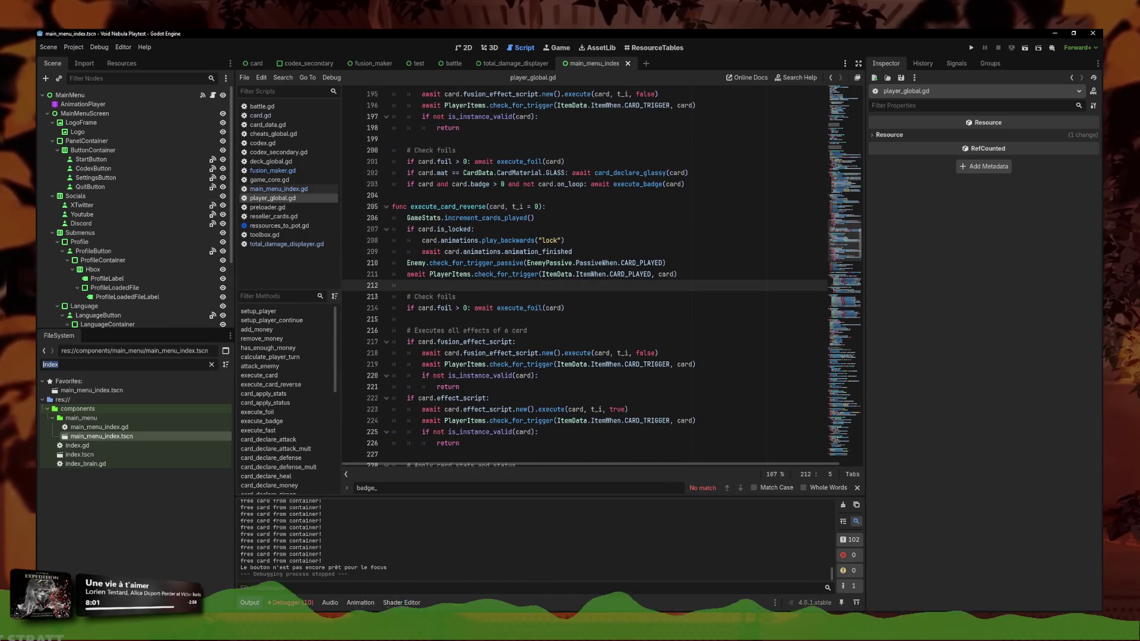
{"action": "type", "text": "faceless"}
{"action": "left_click", "coordinate": [87, 445]}
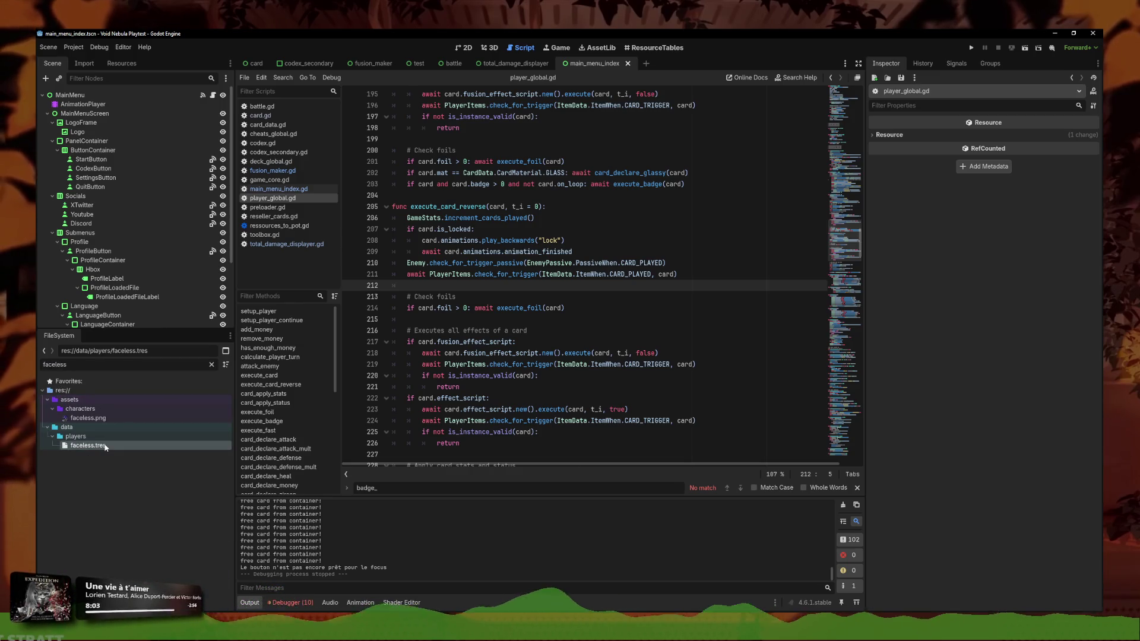
Add the green_again card to the Starting Deck via Quick Load
{"action": "left_click", "coordinate": [1004, 371]}
{"action": "left_click", "coordinate": [1080, 371]}
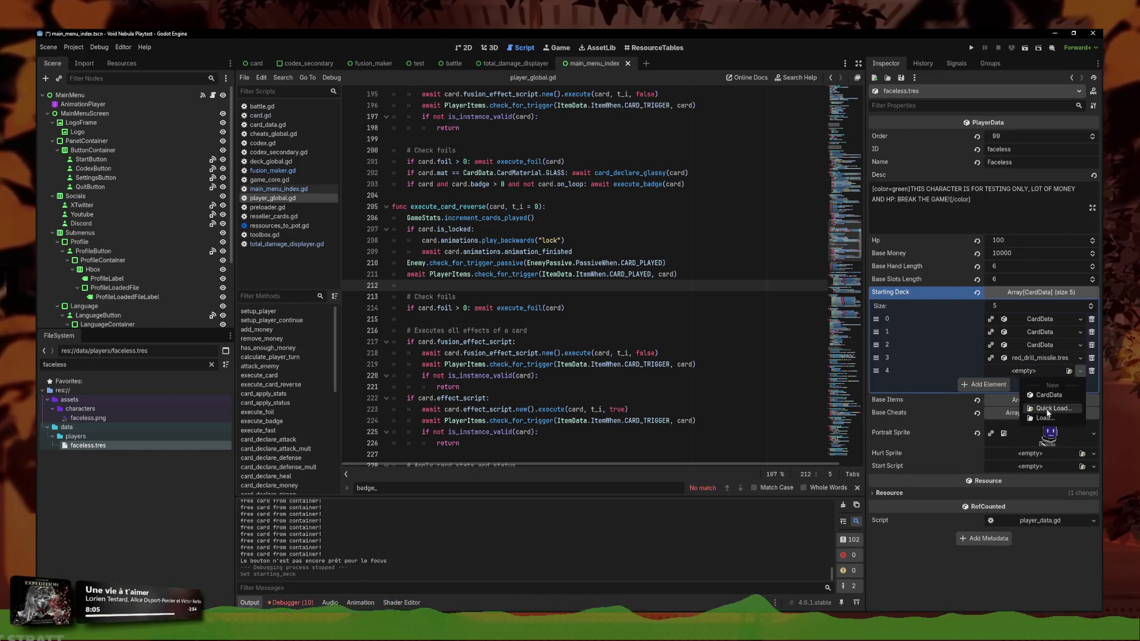
{"action": "left_click", "coordinate": [1053, 410]}
{"action": "type", "text": "aga"}
{"action": "double_click", "coordinate": [517, 226]}
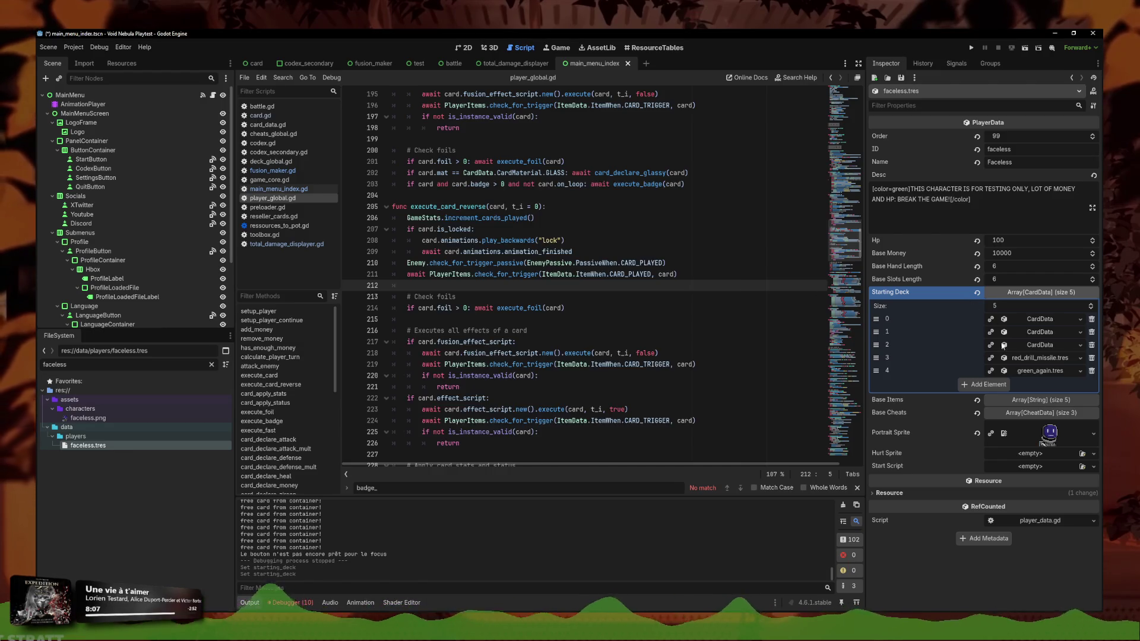
{"action": "left_click", "coordinate": [1048, 345]}
{"action": "left_click", "coordinate": [1048, 345]}
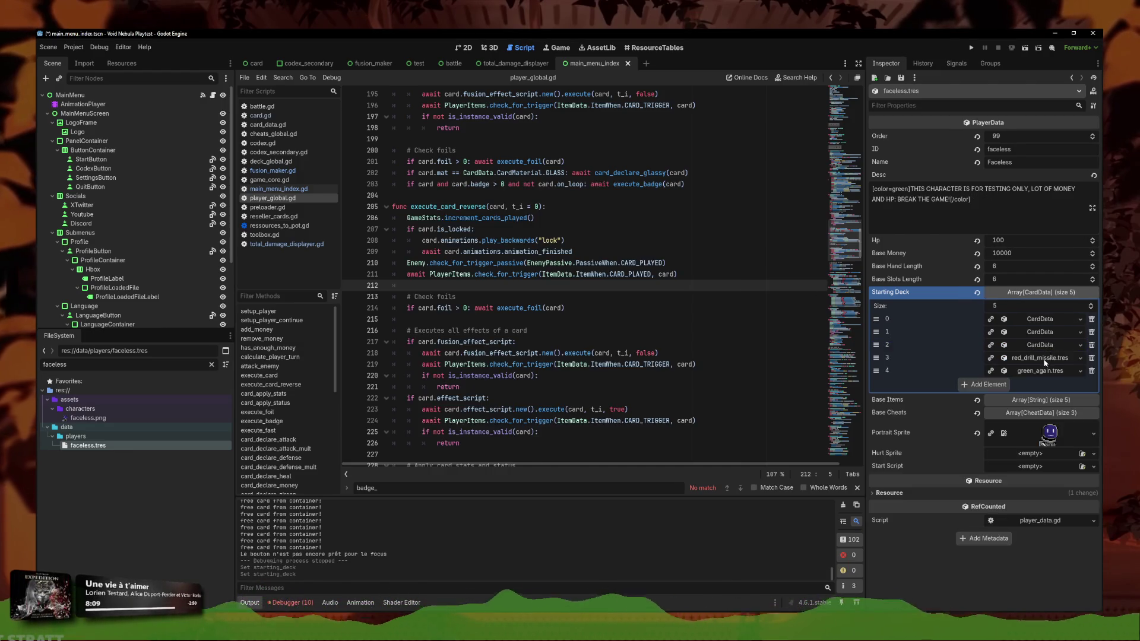
{"action": "left_click", "coordinate": [1080, 358]}
{"action": "left_click", "coordinate": [979, 384]}
Add green_plurality to the Starting Deck and make it a unique built-in copy
{"action": "left_click", "coordinate": [985, 384]}
{"action": "left_click", "coordinate": [1080, 383]}
{"action": "left_click", "coordinate": [1057, 421]}
{"action": "type", "text": "plurality"}
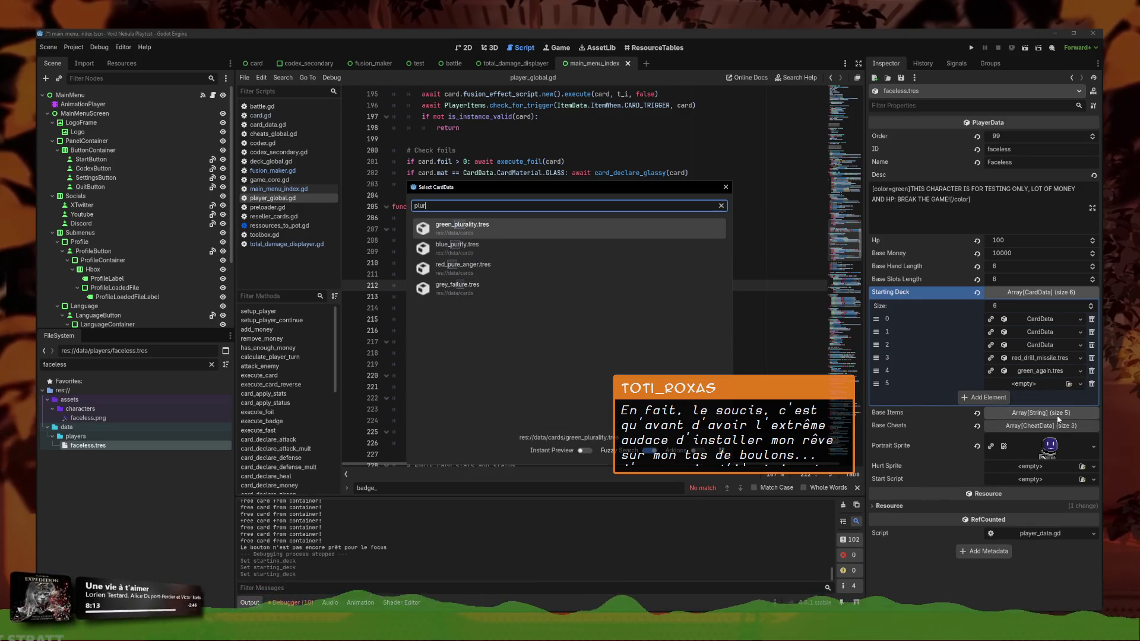
{"action": "key", "text": "Return"}
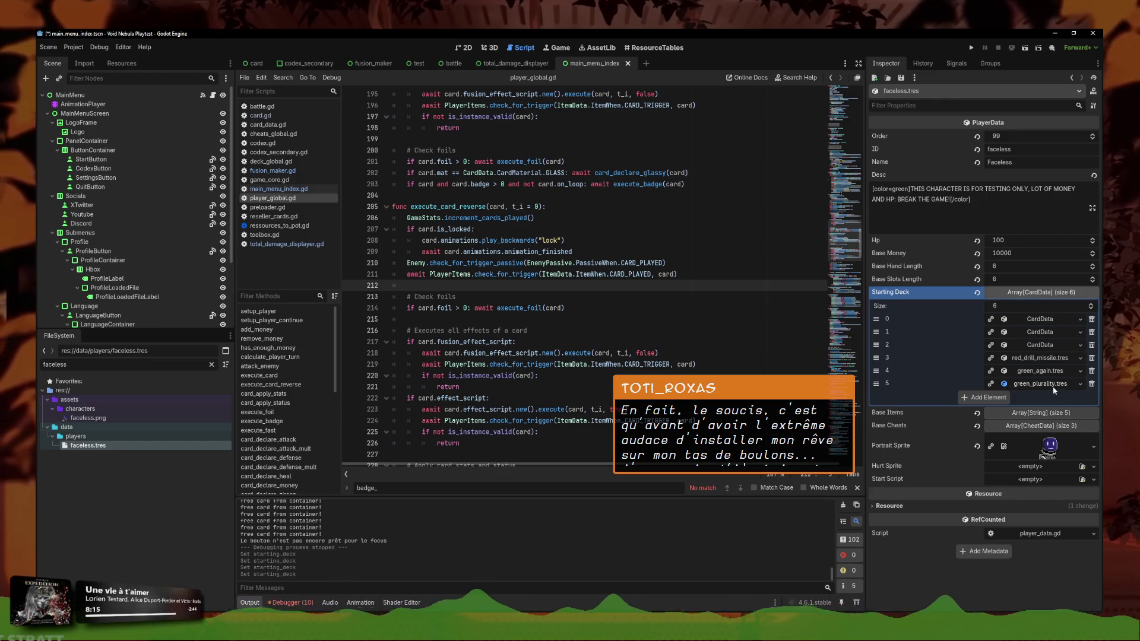
{"action": "left_click", "coordinate": [1059, 385]}
{"action": "scroll", "coordinate": [1047, 412], "scroll_direction": "down", "scroll_amount": 3}
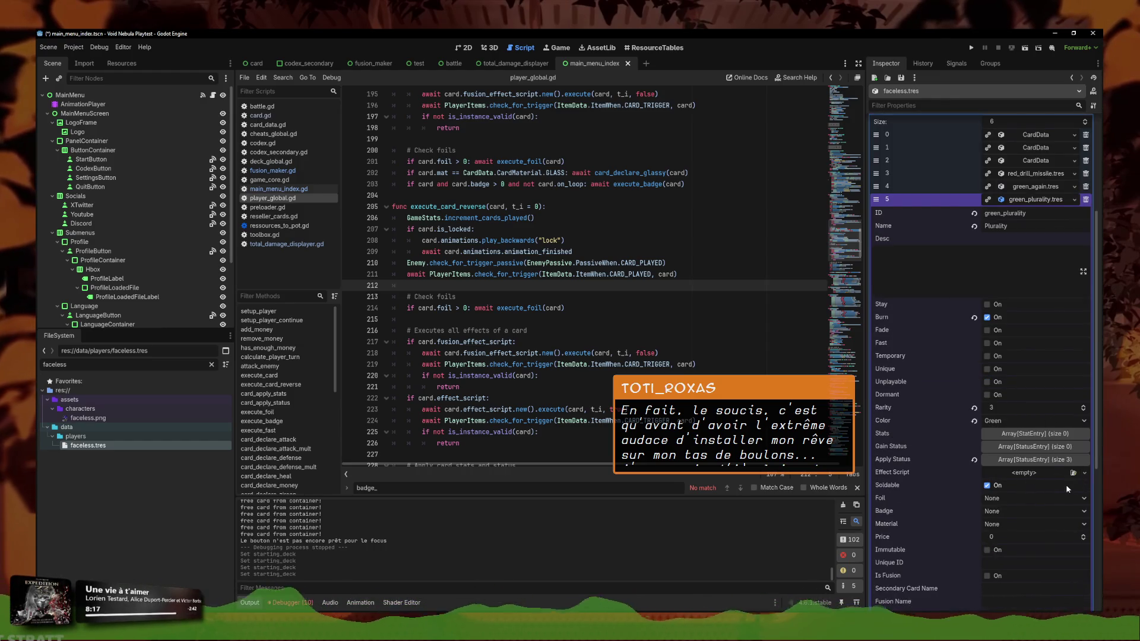
{"action": "scroll", "coordinate": [1022, 475], "scroll_direction": "down", "scroll_amount": 2}
{"action": "left_click", "coordinate": [1073, 137]}
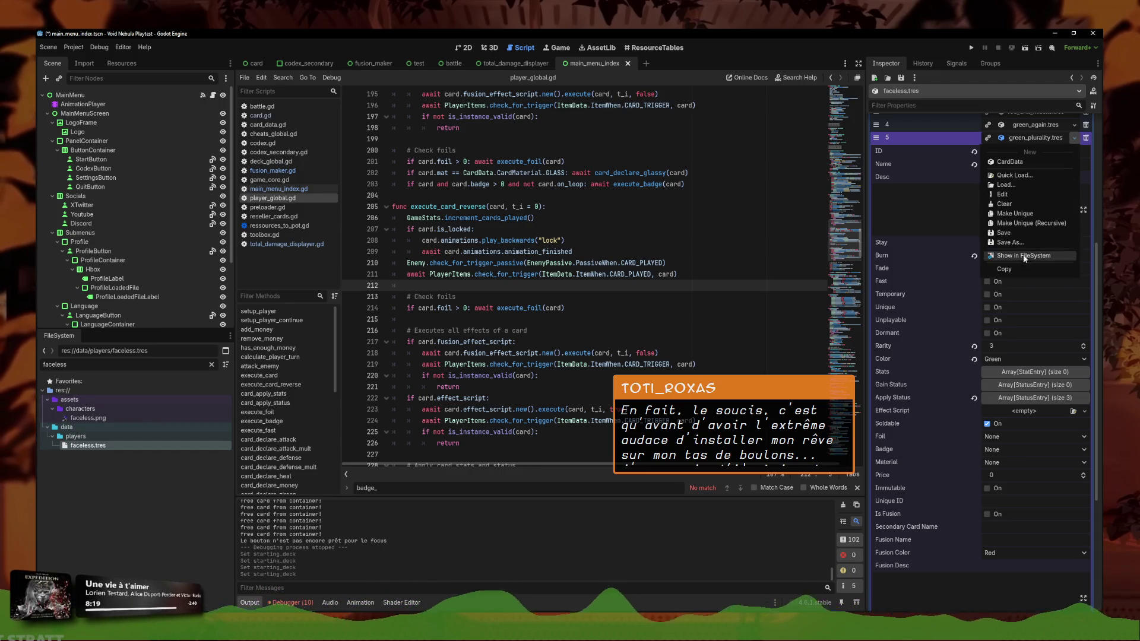
{"action": "left_click", "coordinate": [1010, 221]}
Remove a surplus deck card, give Plurality the Pool badge, and save faceless.tres
{"action": "left_click", "coordinate": [1086, 148]}
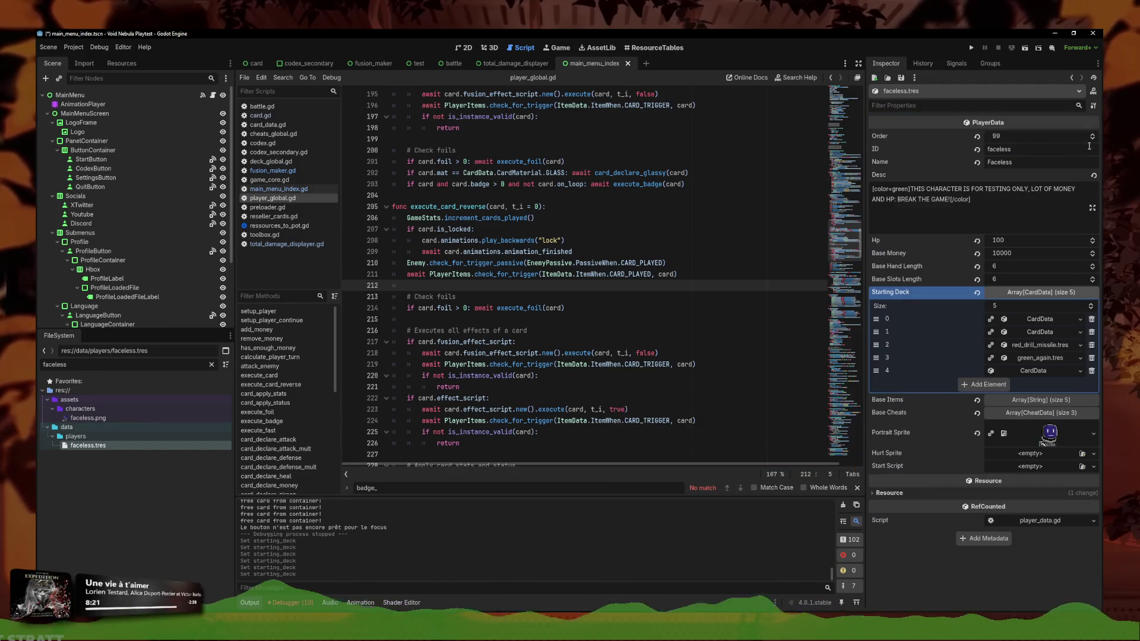
{"action": "left_click", "coordinate": [1045, 372]}
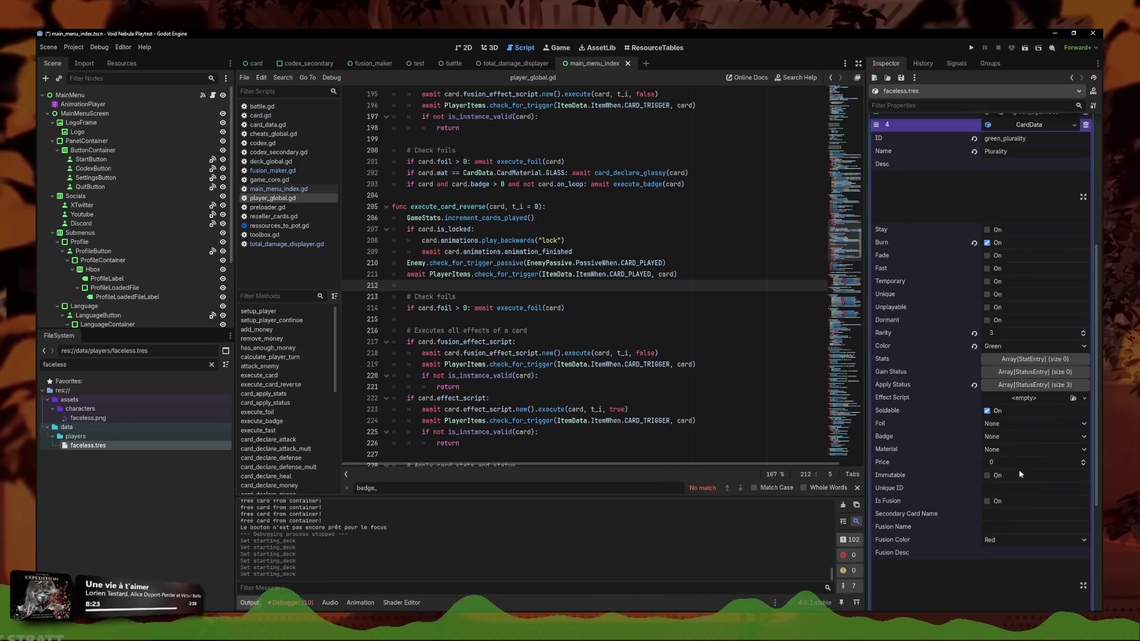
{"action": "left_click", "coordinate": [999, 437]}
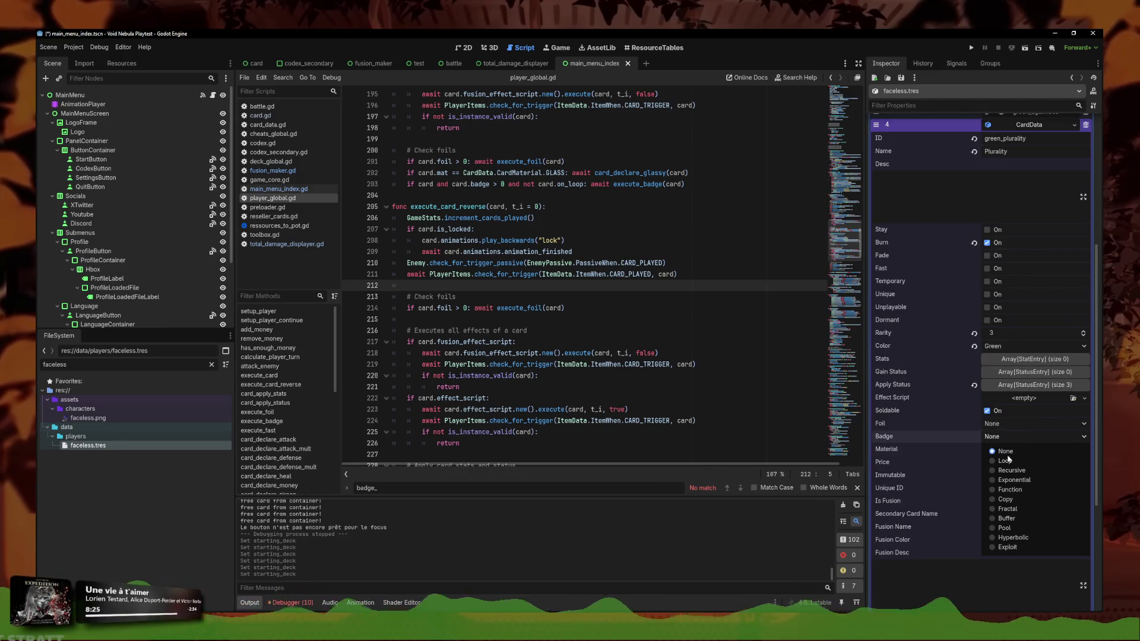
{"action": "left_click", "coordinate": [1003, 528]}
{"action": "key", "text": "ctrl+s"}
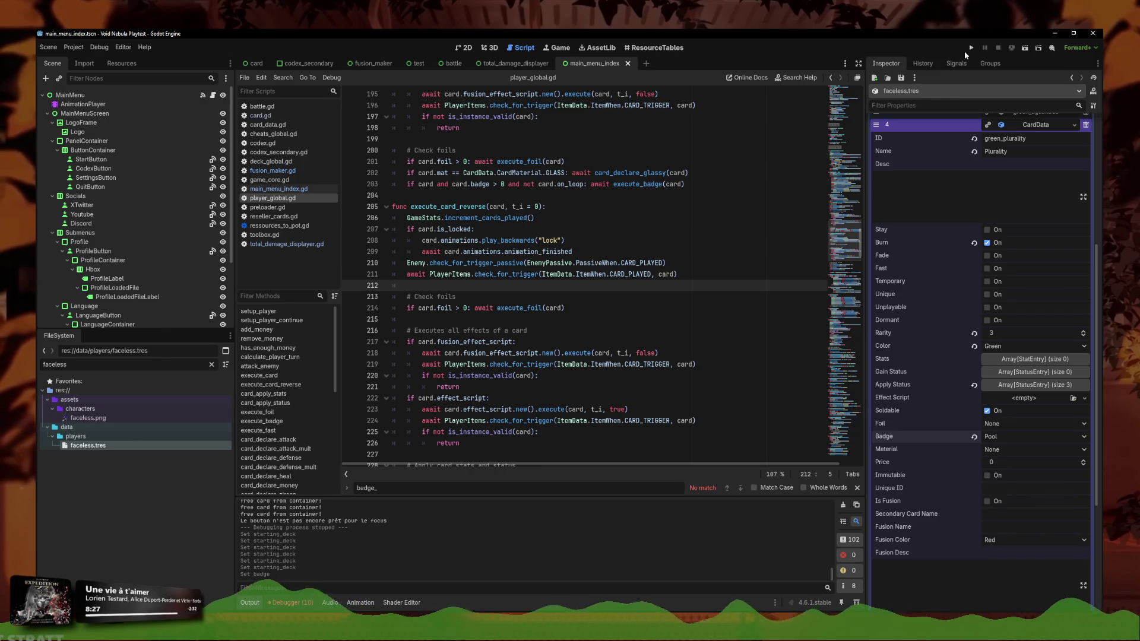
{"action": "left_click", "coordinate": [971, 47]}
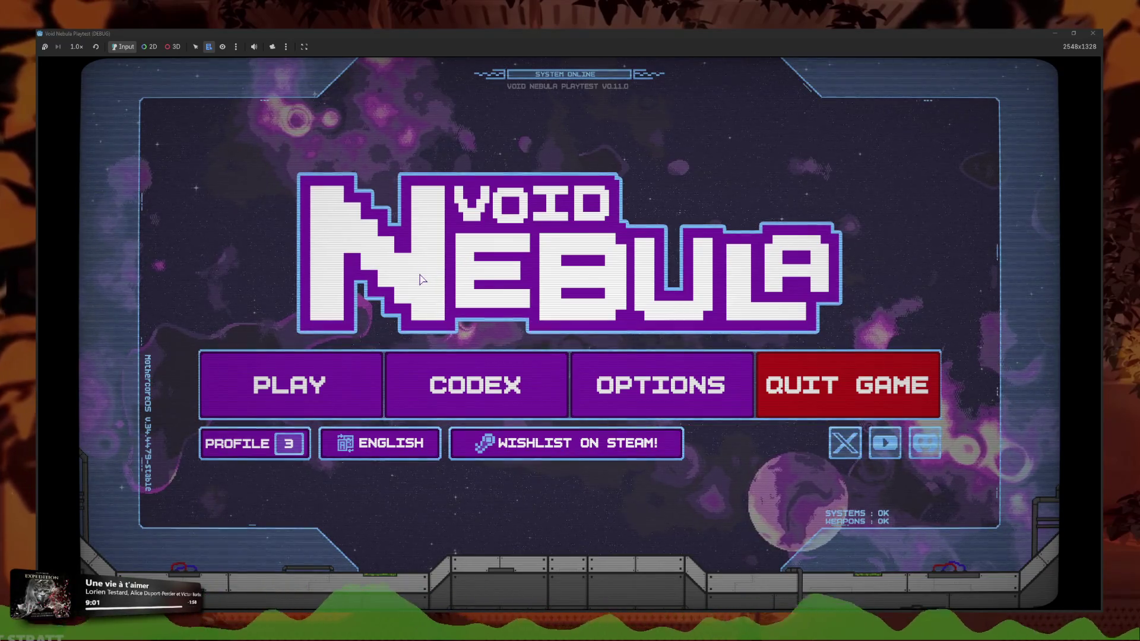
Start a new Faceless run on Normal difficulty after previewing the starting deck
{"action": "left_click", "coordinate": [344, 395]}
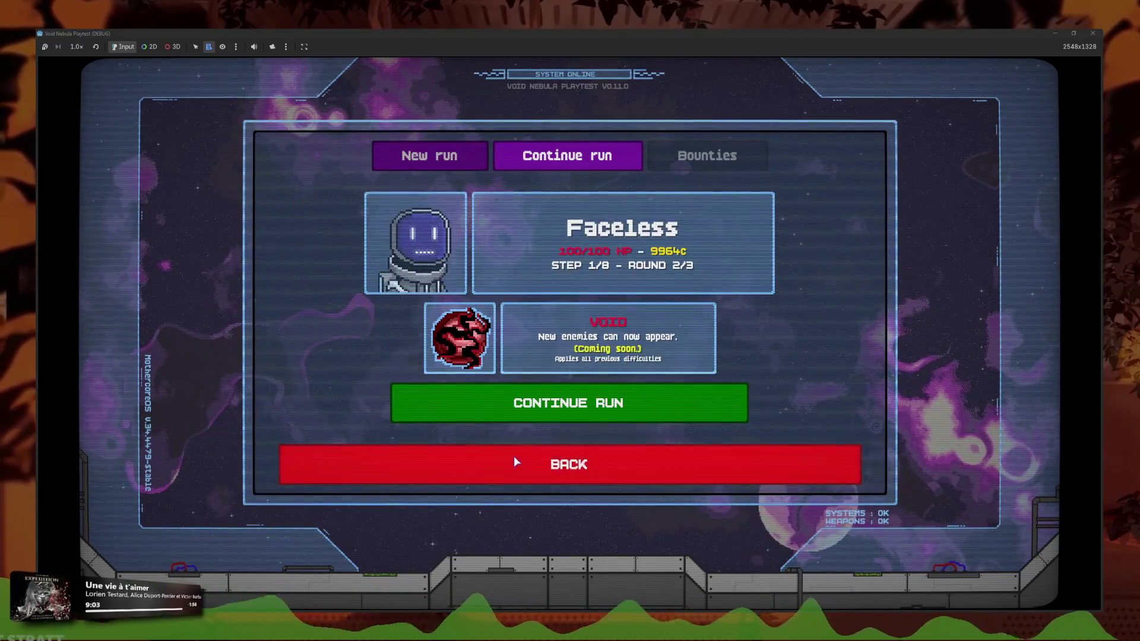
{"action": "left_click", "coordinate": [514, 462]}
{"action": "left_click", "coordinate": [344, 394]}
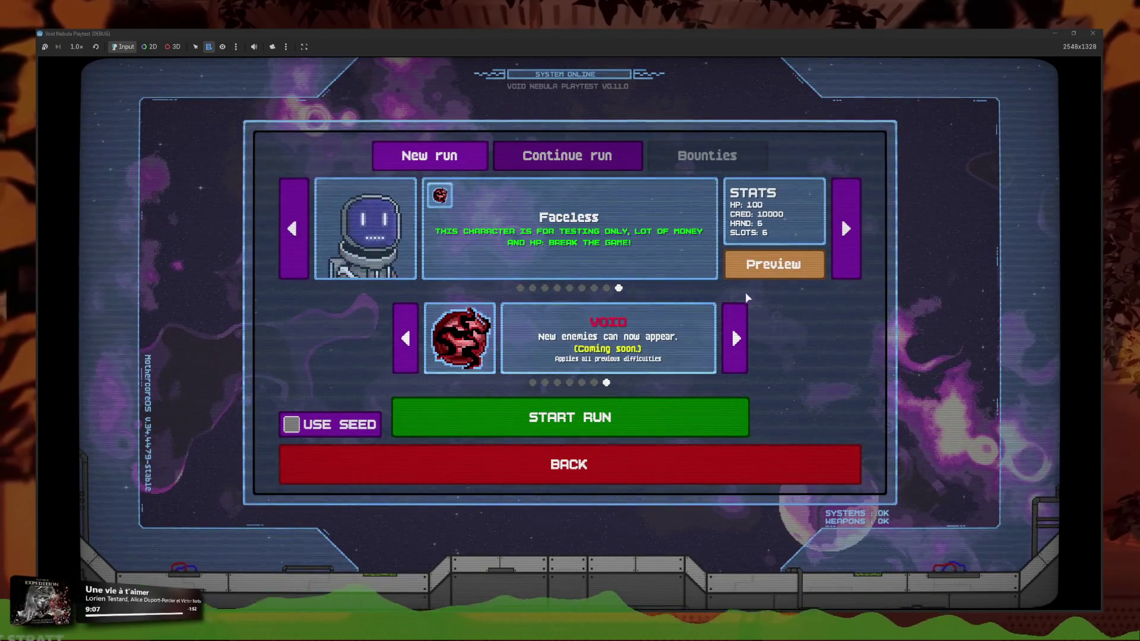
{"action": "left_click", "coordinate": [533, 382]}
{"action": "left_click", "coordinate": [774, 264]}
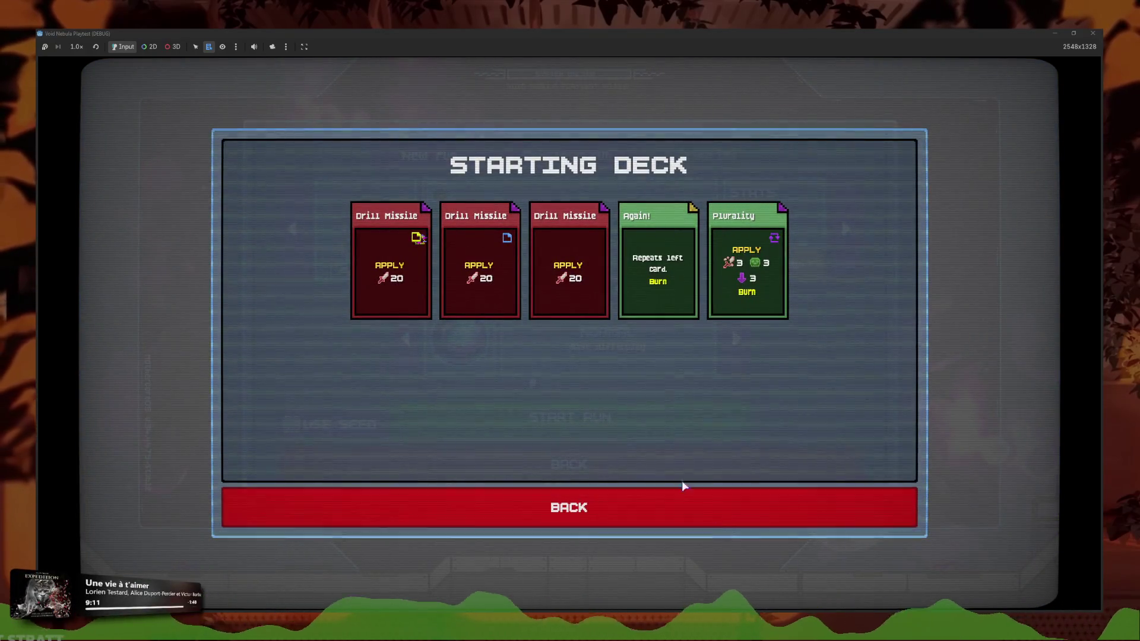
{"action": "left_click", "coordinate": [682, 489]}
{"action": "left_click", "coordinate": [638, 415]}
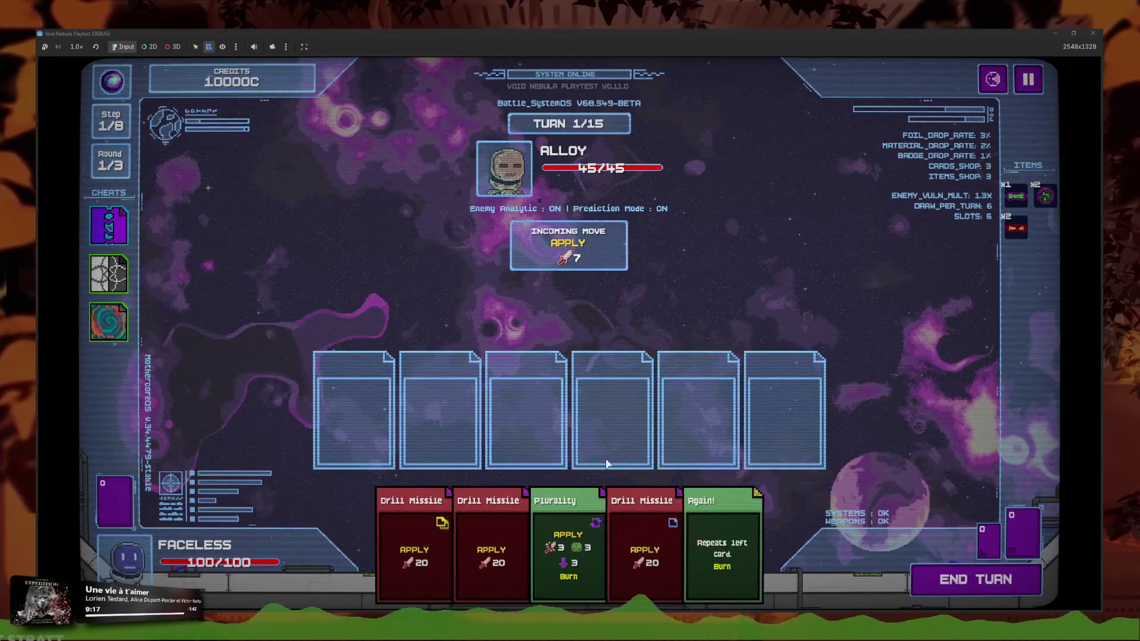
Play Plurality from the opening hand into the third slot against Alloy
{"action": "left_click", "coordinate": [568, 546]}
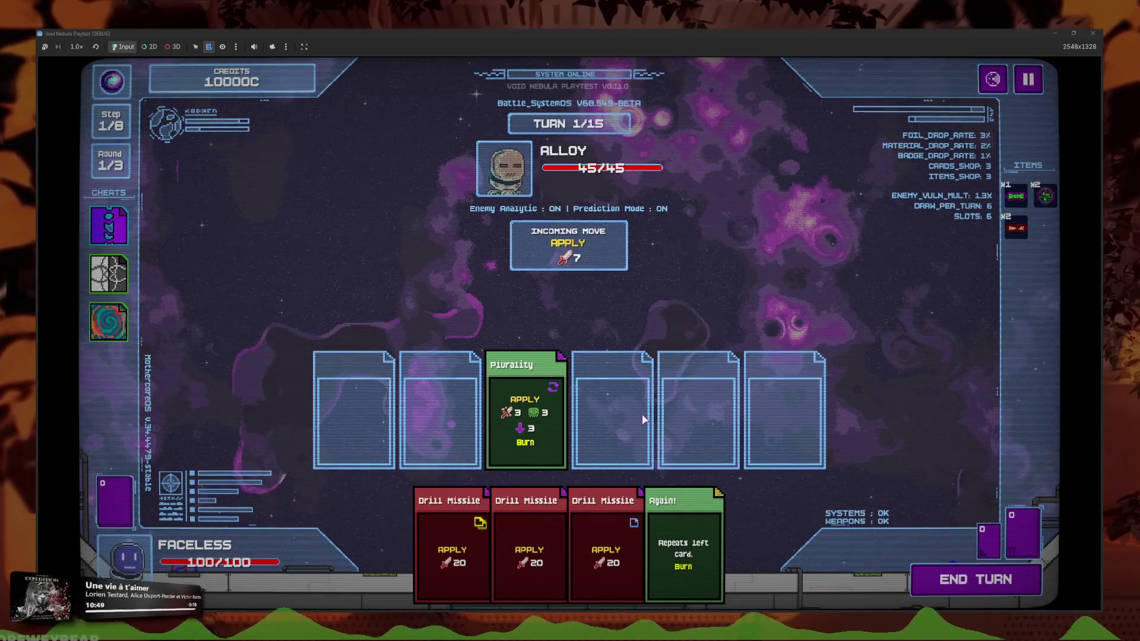
Drag Again! toward the slots, end turn 1 so Alloy drops to 39/45, and pause
{"action": "mouse_move", "coordinate": [683, 540]}
{"action": "left_mouse_down"}
{"action": "mouse_move", "coordinate": [602, 544]}
{"action": "mouse_move", "coordinate": [361, 228]}
{"action": "mouse_move", "coordinate": [686, 283]}
{"action": "mouse_move", "coordinate": [265, 290]}
{"action": "mouse_move", "coordinate": [408, 255]}
{"action": "mouse_move", "coordinate": [267, 247]}
{"action": "mouse_move", "coordinate": [247, 257]}
{"action": "mouse_move", "coordinate": [377, 245]}
{"action": "mouse_move", "coordinate": [327, 256]}
{"action": "mouse_move", "coordinate": [356, 247]}
{"action": "mouse_move", "coordinate": [350, 263]}
{"action": "left_mouse_up"}
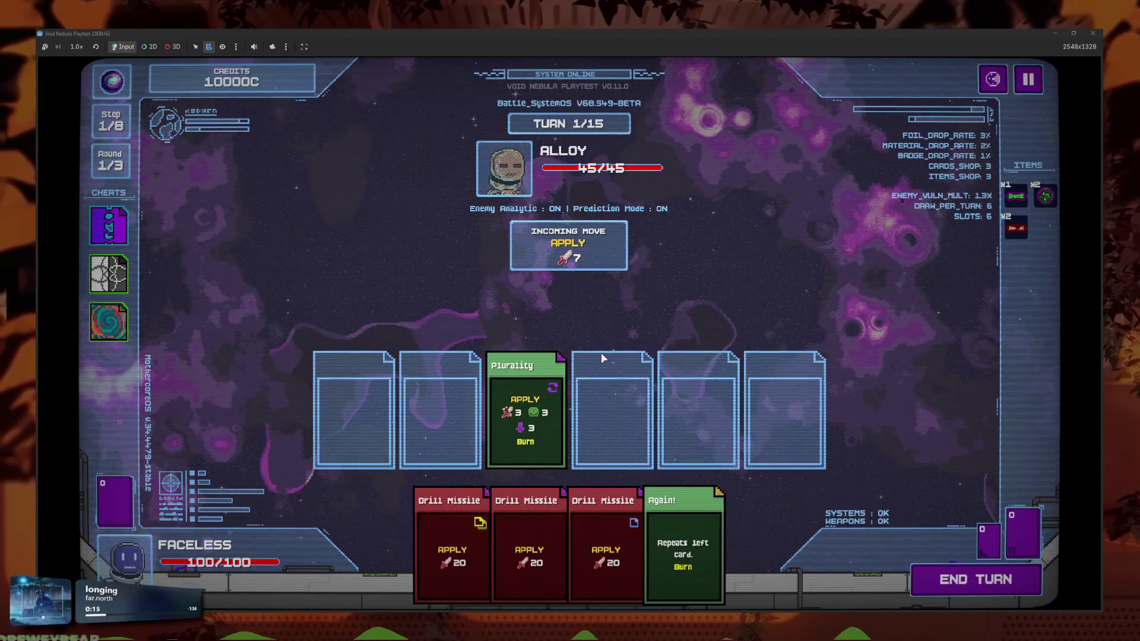
{"action": "mouse_move", "coordinate": [540, 395]}
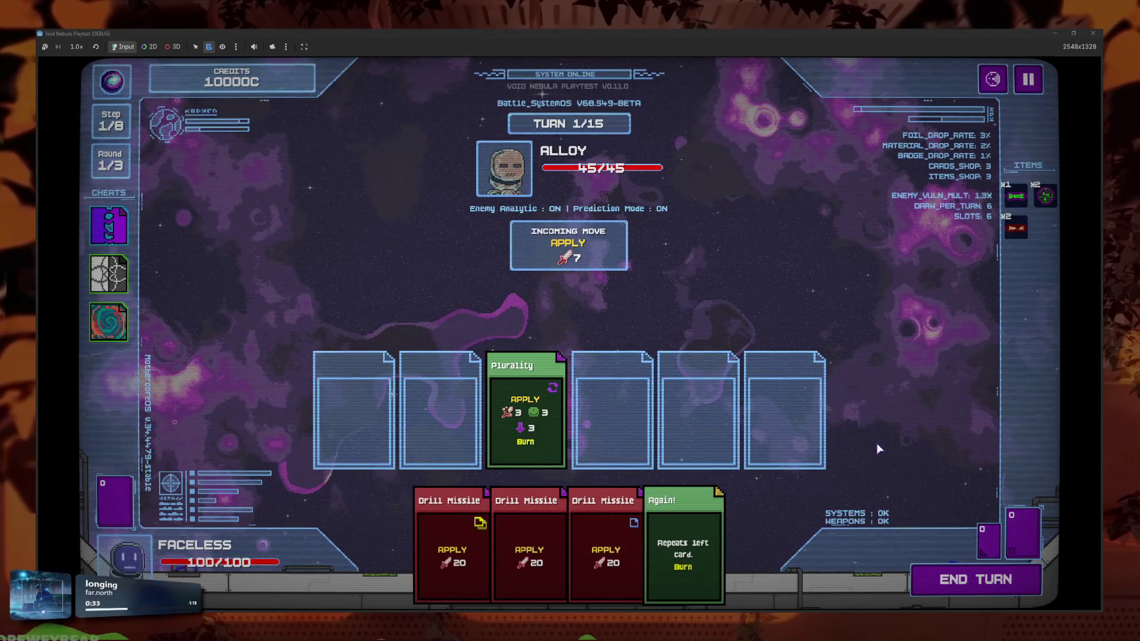
{"action": "left_click", "coordinate": [1022, 585]}
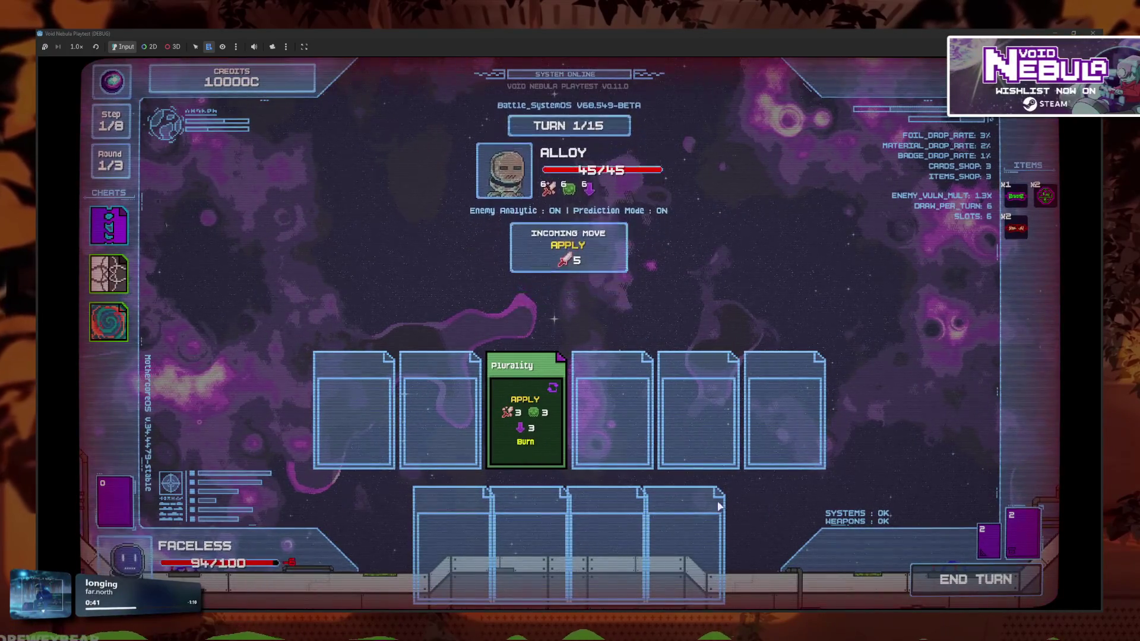
{"action": "key", "text": "Escape"}
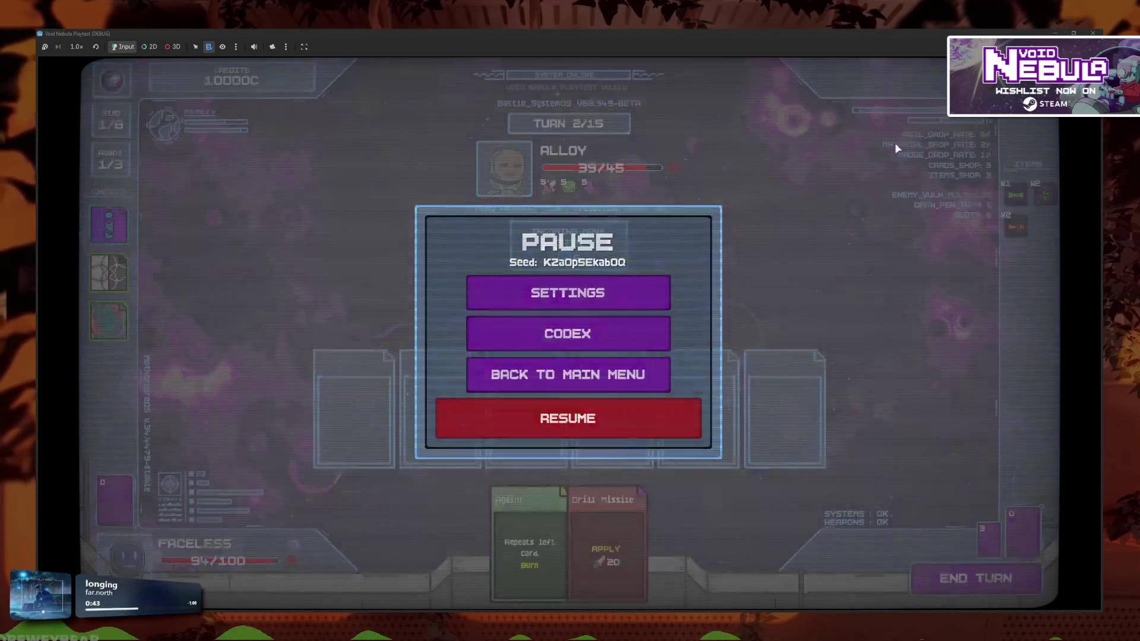
Set card speed to Normal in the gameplay settings and resume the battle
{"action": "left_click", "coordinate": [573, 291]}
{"action": "left_click", "coordinate": [565, 254]}
{"action": "left_click", "coordinate": [653, 255]}
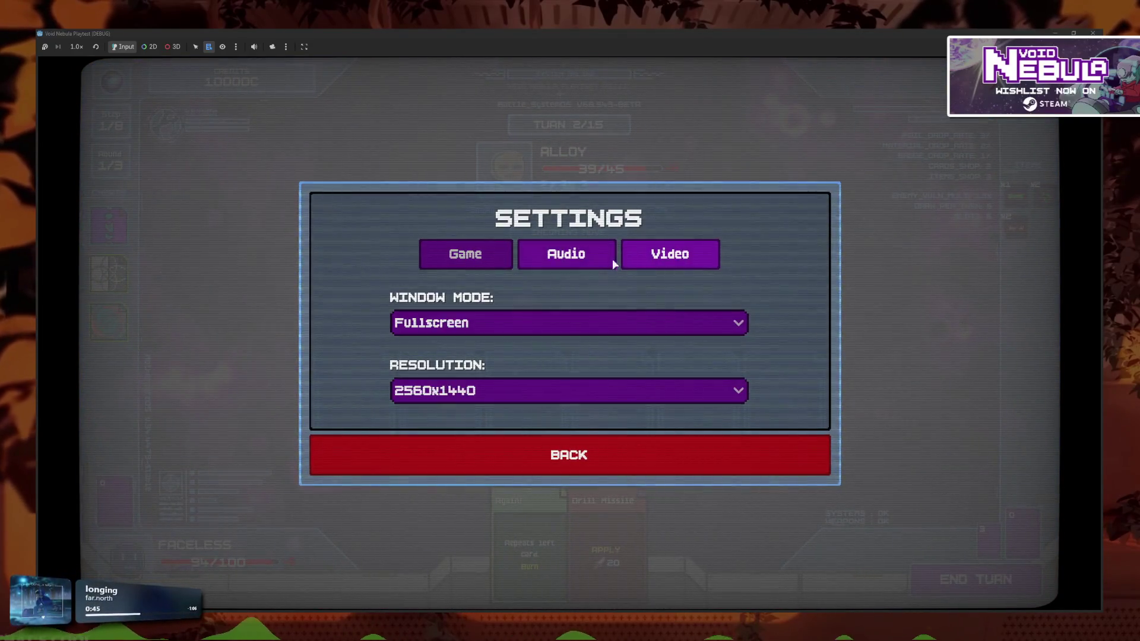
{"action": "left_click", "coordinate": [566, 254]}
{"action": "left_click", "coordinate": [465, 254]}
{"action": "left_click", "coordinate": [375, 311]}
{"action": "left_click", "coordinate": [569, 454]}
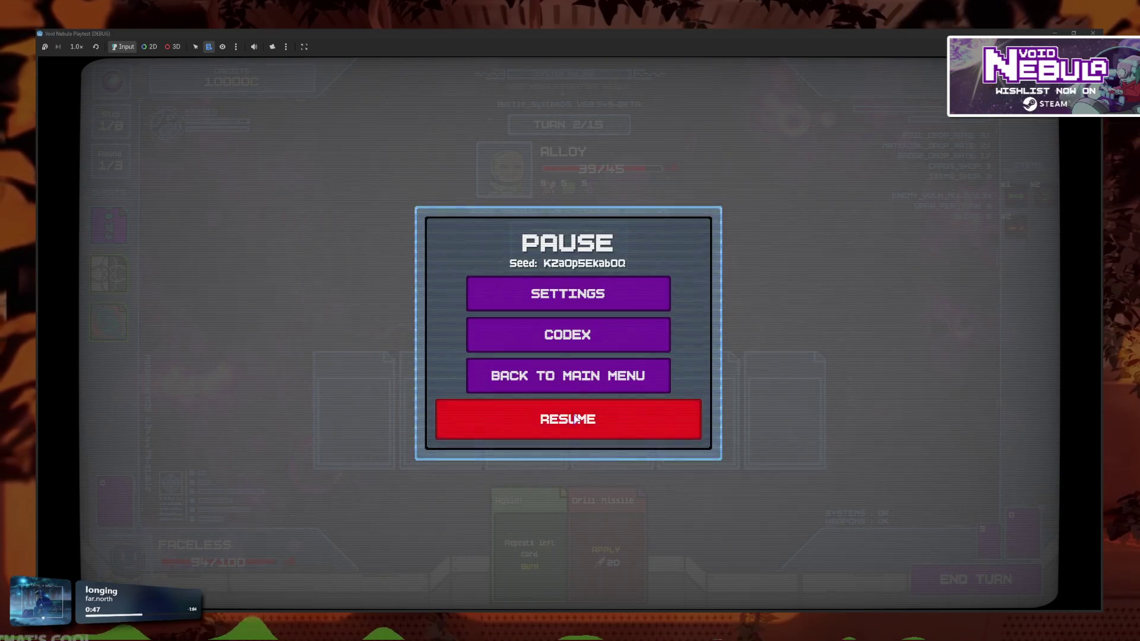
{"action": "left_click", "coordinate": [576, 418]}
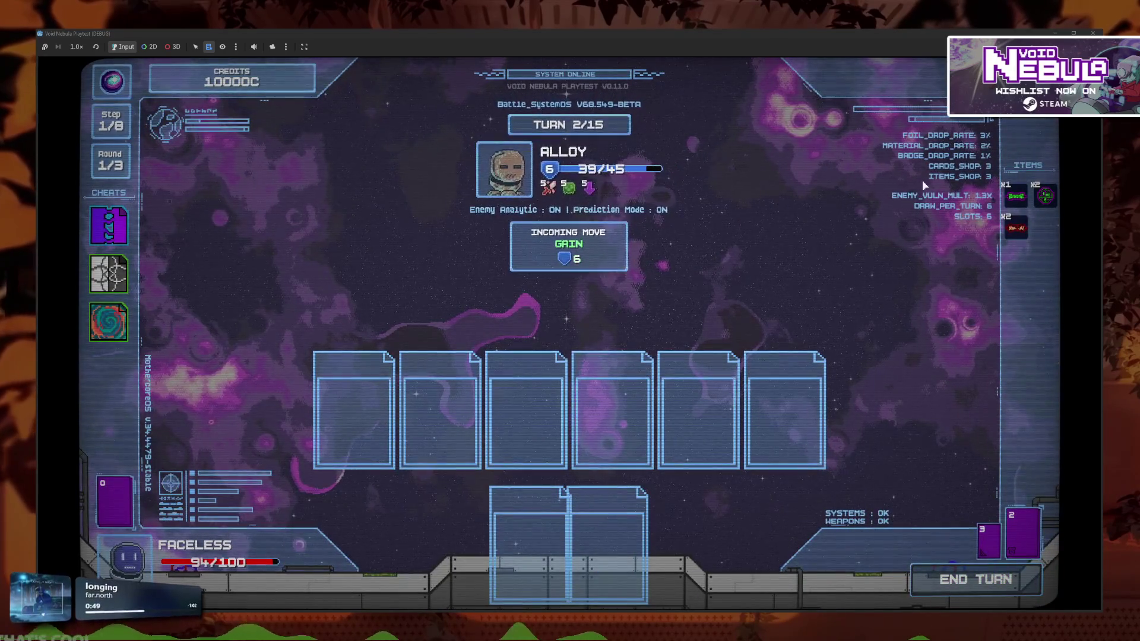
Return to the main menu, continue the saved Faceless run, and restart the Alloy battle
{"action": "key", "text": "Escape"}
{"action": "left_click", "coordinate": [519, 379]}
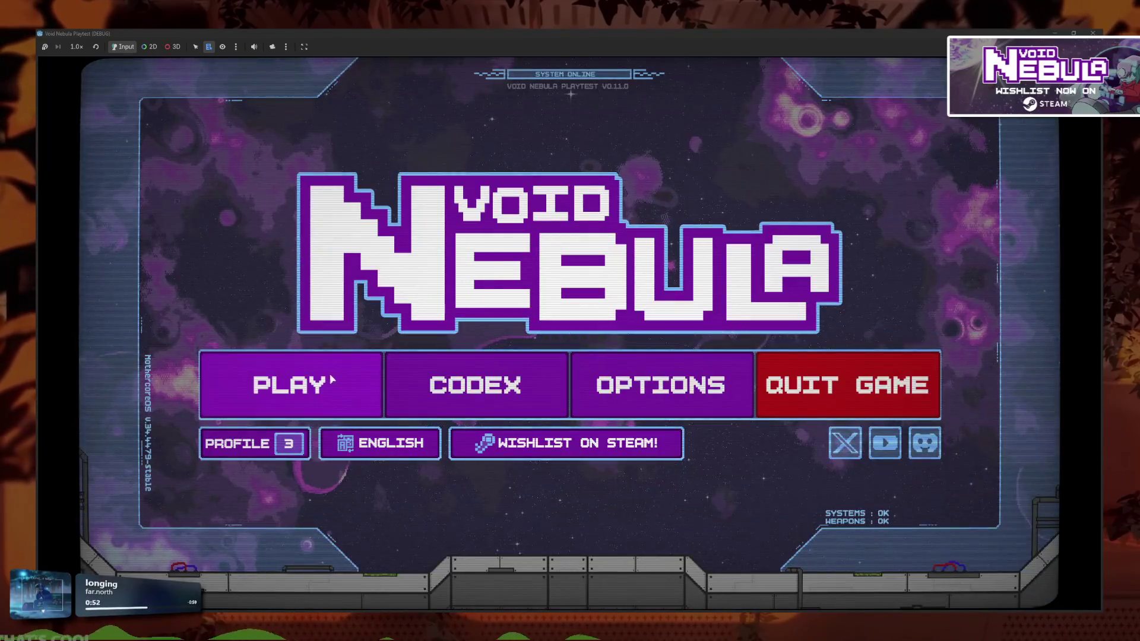
{"action": "left_click", "coordinate": [332, 386]}
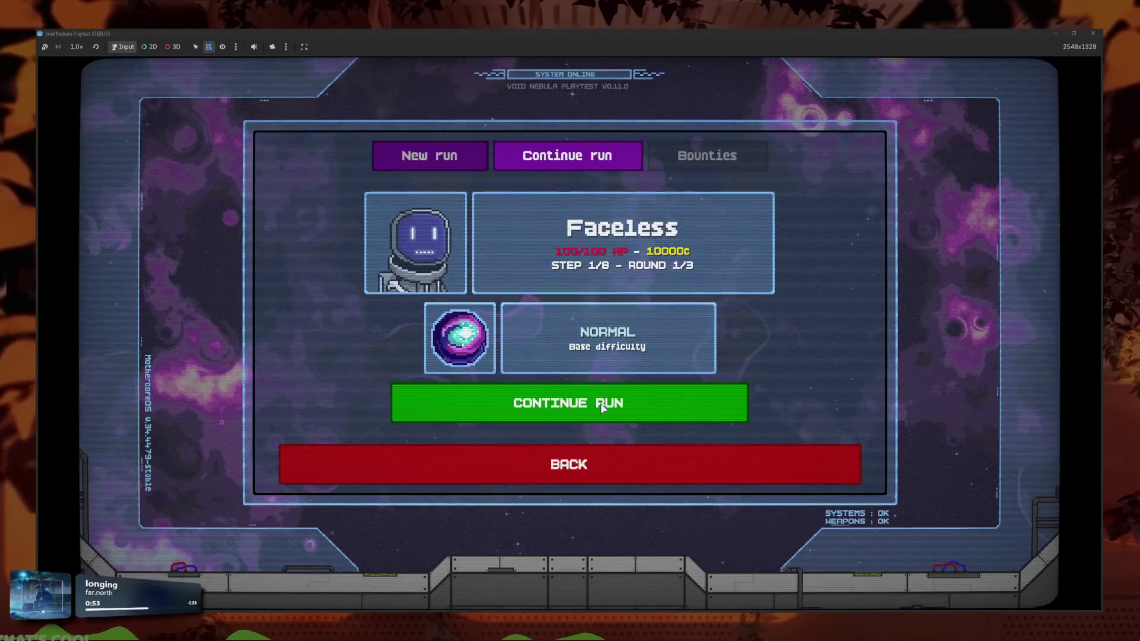
{"action": "left_click", "coordinate": [602, 407]}
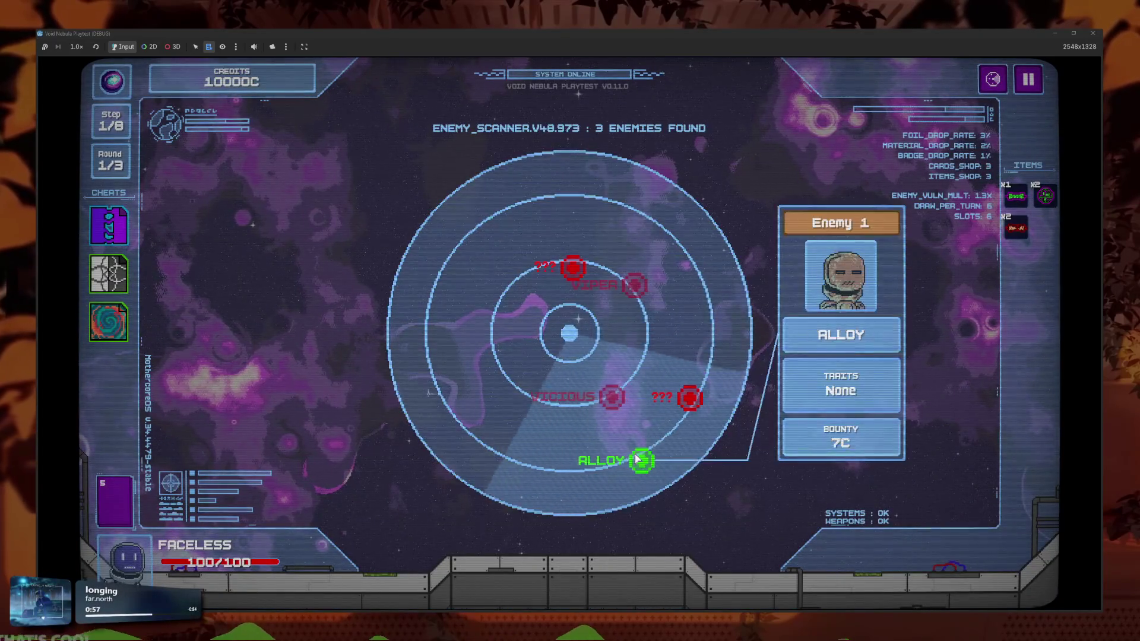
{"action": "left_click", "coordinate": [637, 458]}
Place Plurality in slot 3 and Again! in slot 4, end the turn, then stop the test
{"action": "left_click_drag", "start_coordinate": [475, 534], "coordinate": [525, 409]}
{"action": "mouse_move", "coordinate": [605, 540]}
{"action": "left_mouse_down"}
{"action": "mouse_move", "coordinate": [612, 416]}
{"action": "mouse_move", "coordinate": [614, 505]}
{"action": "mouse_move", "coordinate": [617, 418]}
{"action": "mouse_move", "coordinate": [682, 534]}
{"action": "left_mouse_up"}
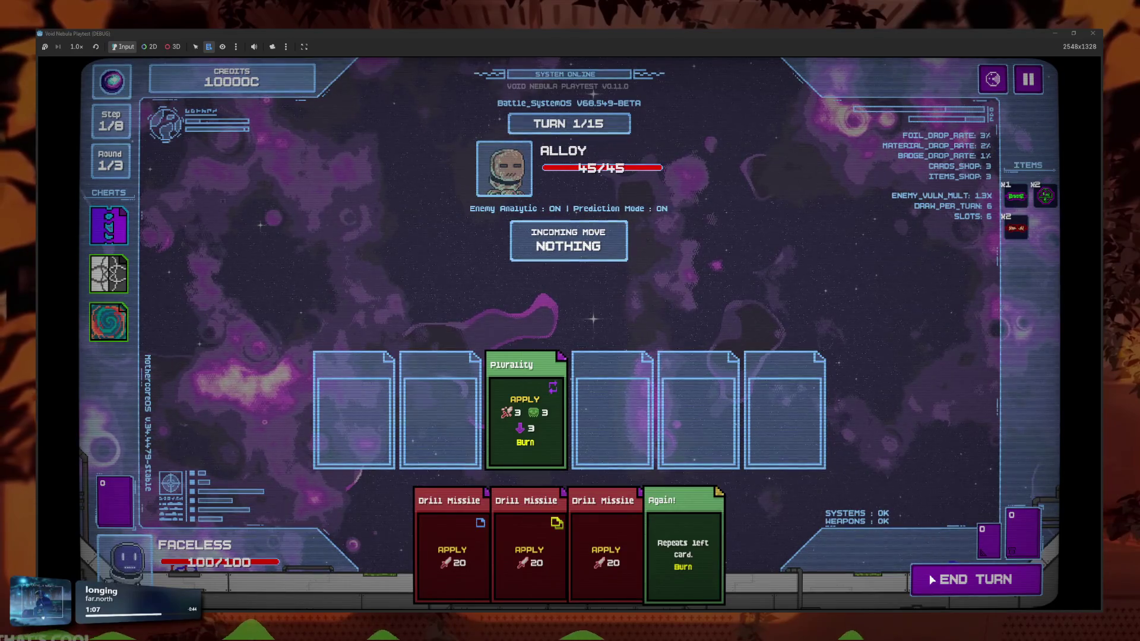
{"action": "left_click", "coordinate": [931, 579]}
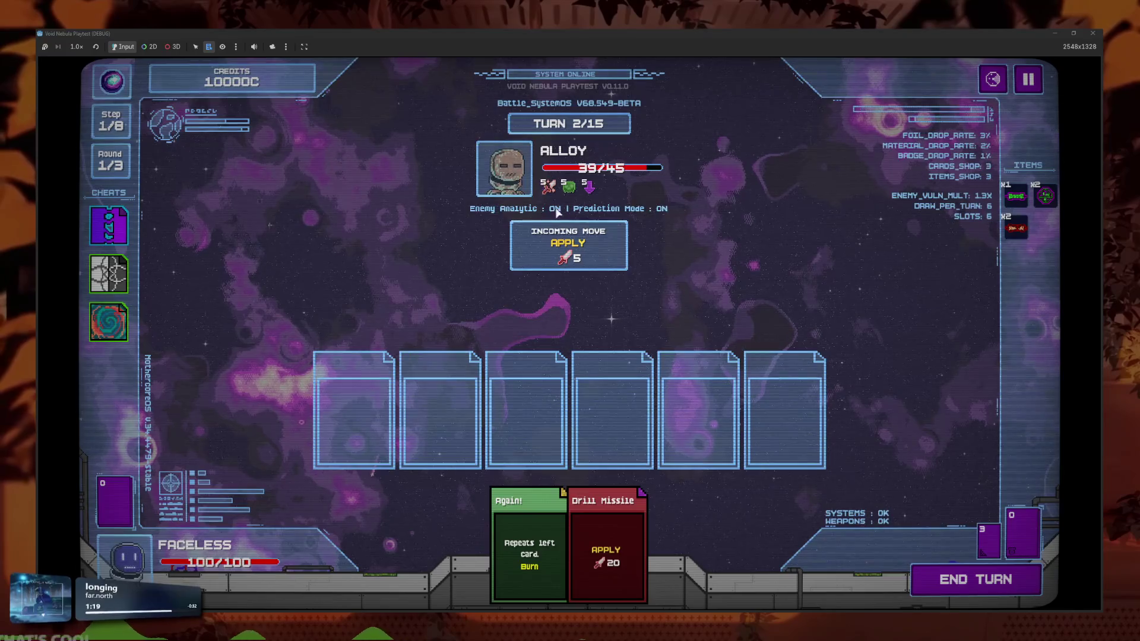
{"action": "key", "text": "F8"}
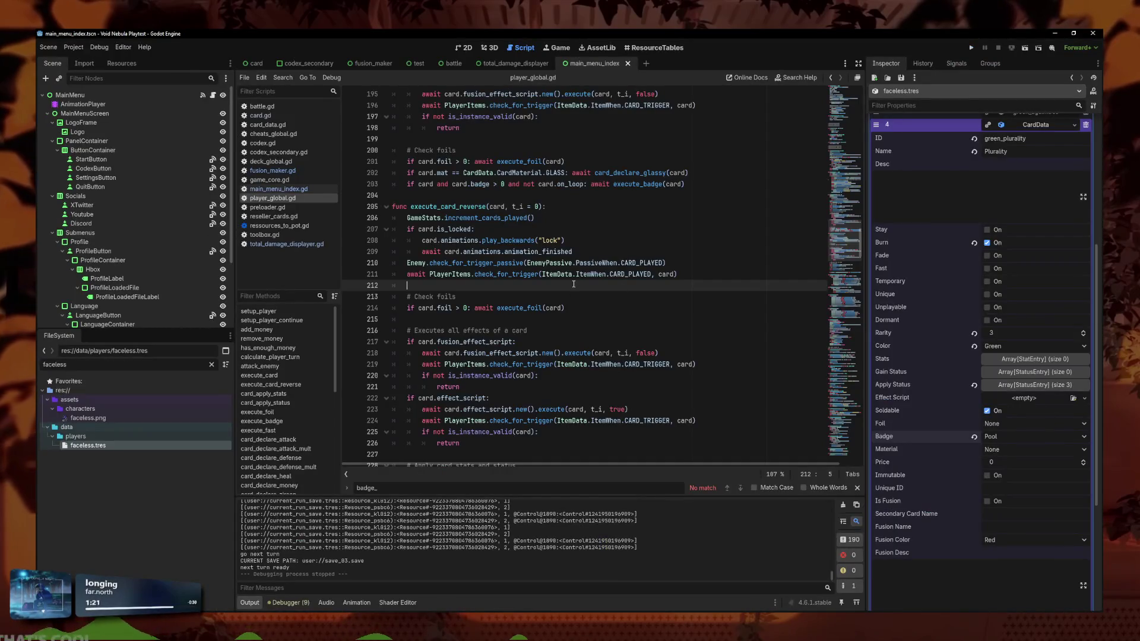
Return to player_global.gd and collapse the Plurality card's details in the Inspector
{"action": "scroll", "coordinate": [573, 284], "scroll_direction": "up", "scroll_amount": 1}
{"action": "scroll", "coordinate": [577, 309], "scroll_direction": "down", "scroll_amount": 2}
{"action": "left_click", "coordinate": [582, 312]}
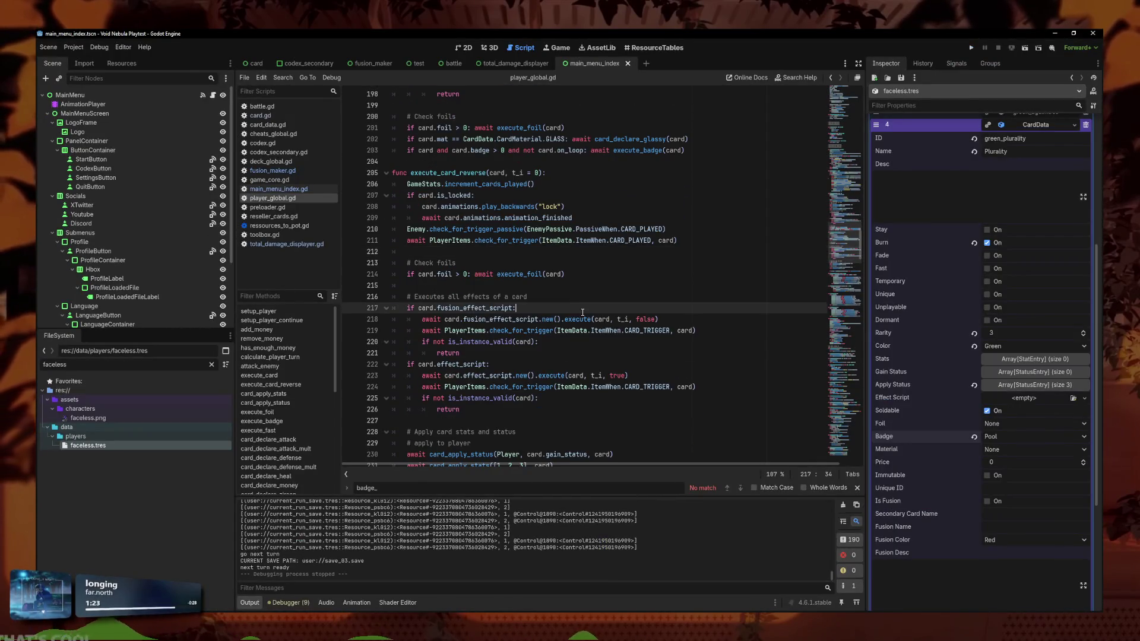
{"action": "left_click", "coordinate": [1027, 125]}
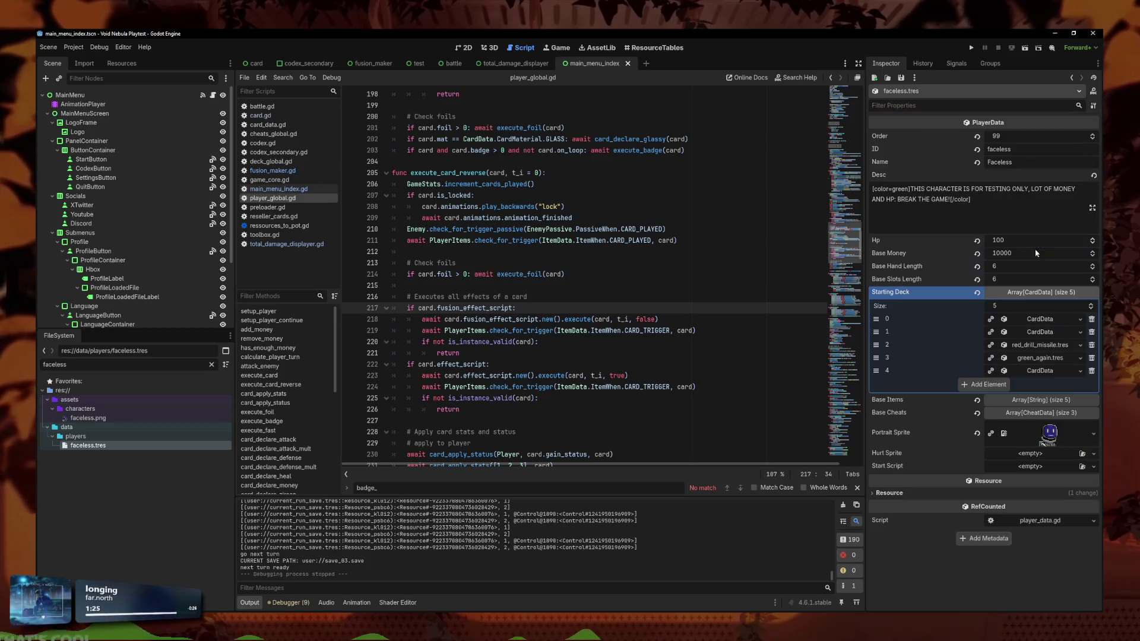
Place carets at the ends of the four card_apply_stats/status calls in execute_card_reverse
{"action": "scroll", "coordinate": [617, 397], "scroll_direction": "down", "scroll_amount": 4}
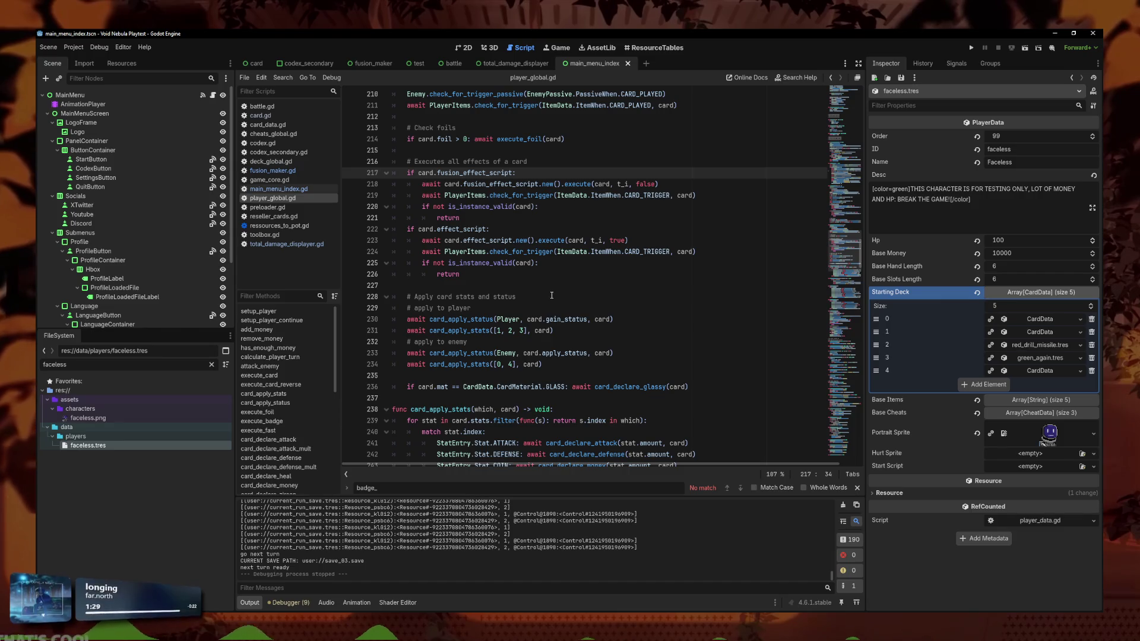
{"action": "left_click", "coordinate": [483, 330]}
{"action": "key", "text": "Down"}
{"action": "key", "text": "Down"}
{"action": "key", "text": "Down"}
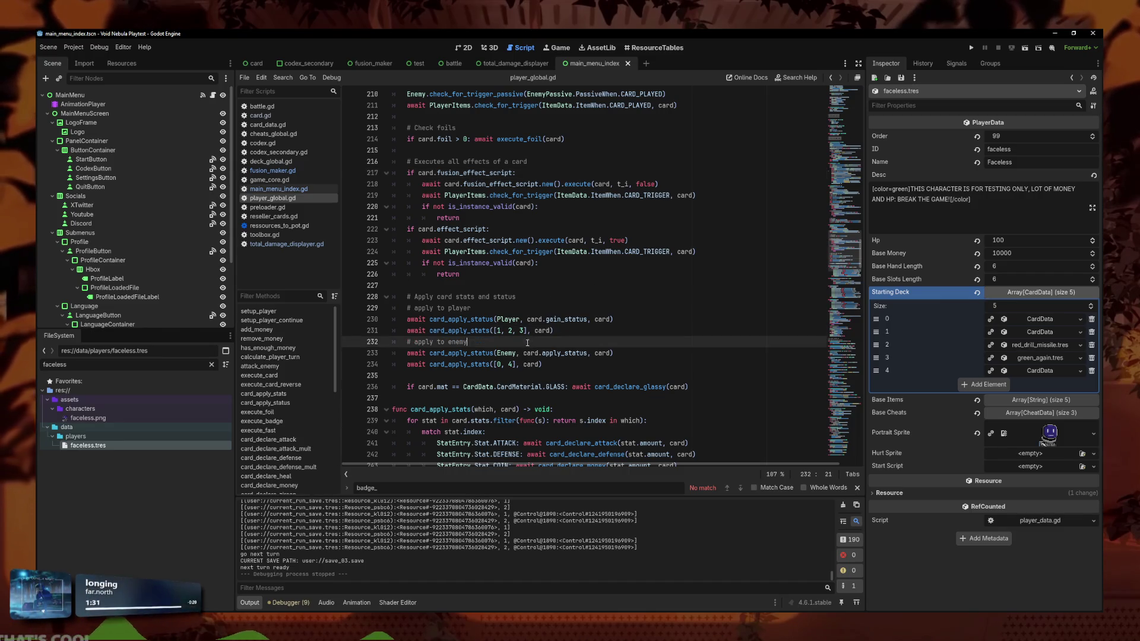
{"action": "left_click", "coordinate": [543, 364]}
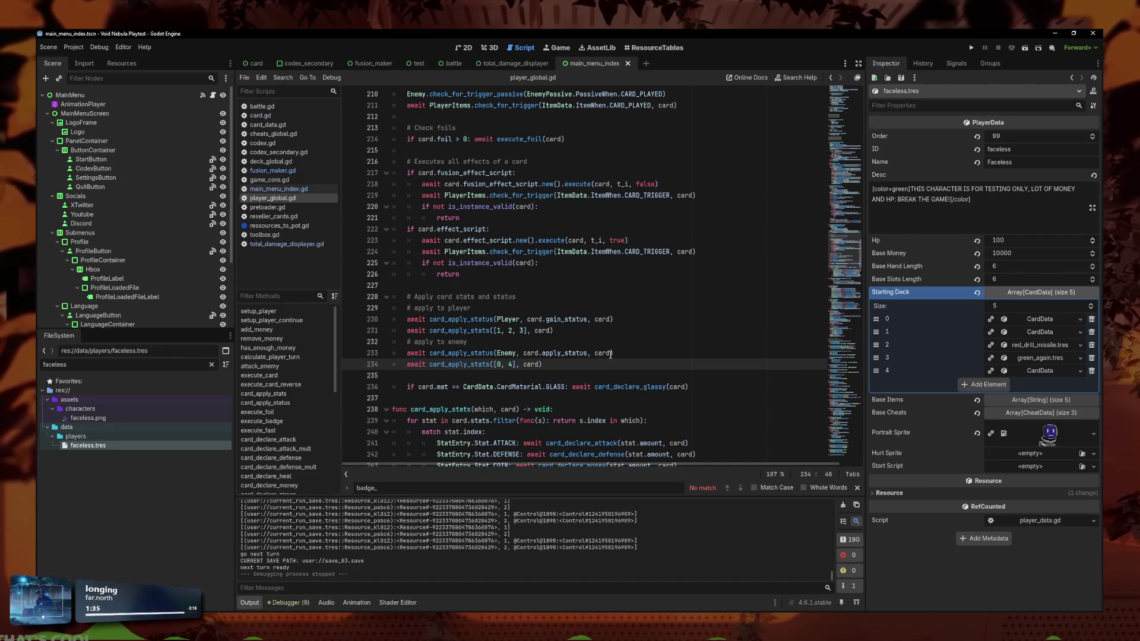
{"action": "left_click", "coordinate": [550, 331]}
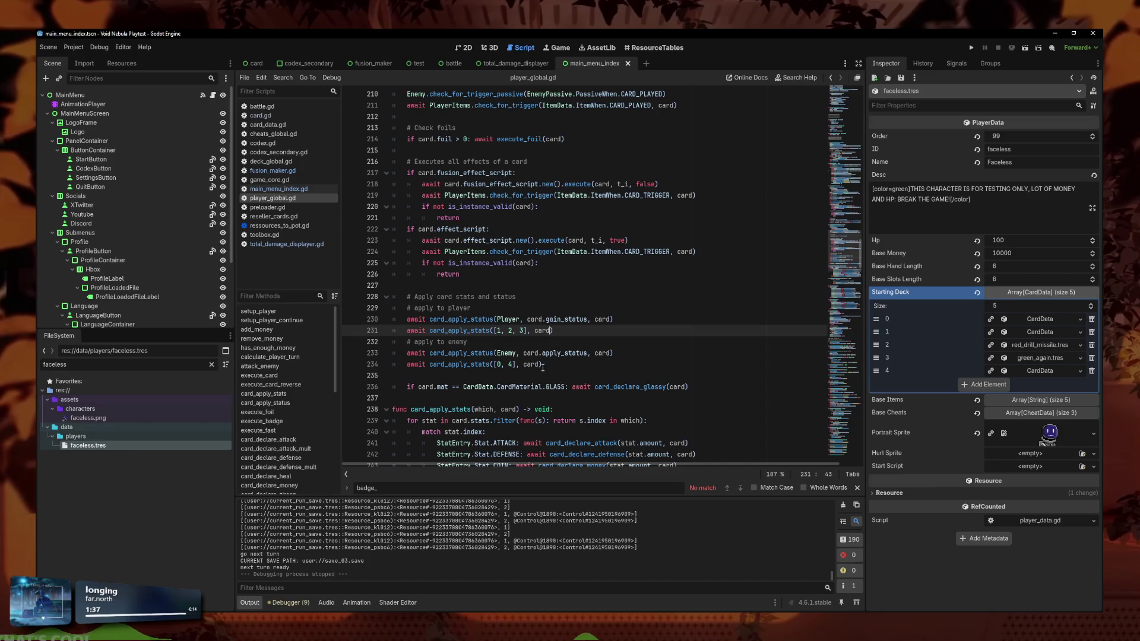
{"action": "left_click", "coordinate": [537, 365]}
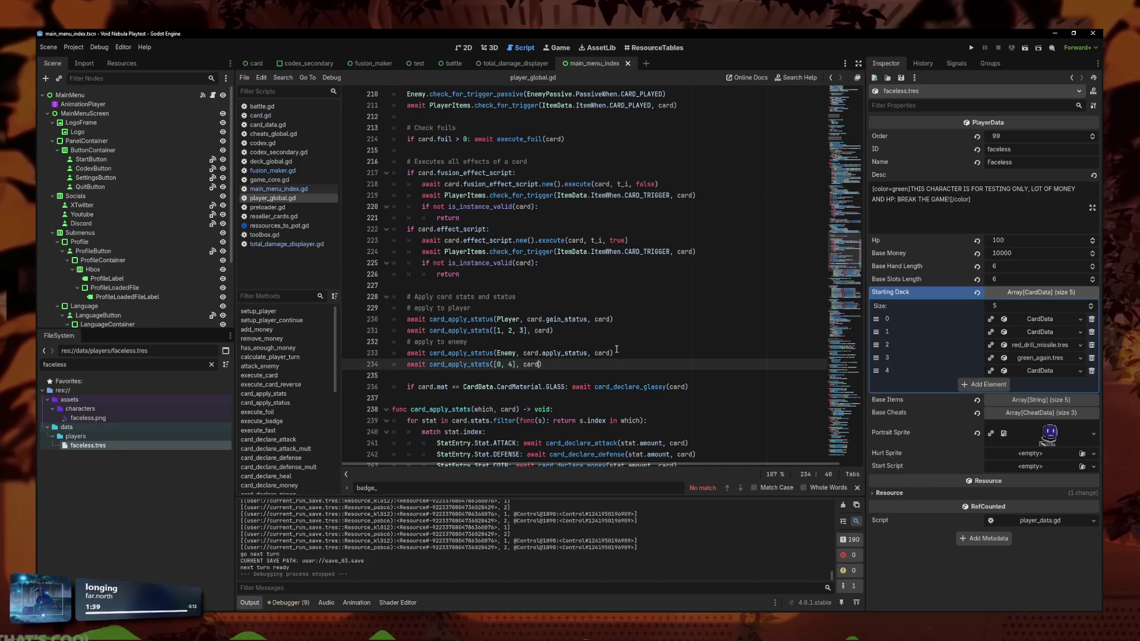
{"action": "left_click", "coordinate": [549, 331], "text": "alt"}
{"action": "left_click", "coordinate": [610, 320], "text": "alt"}
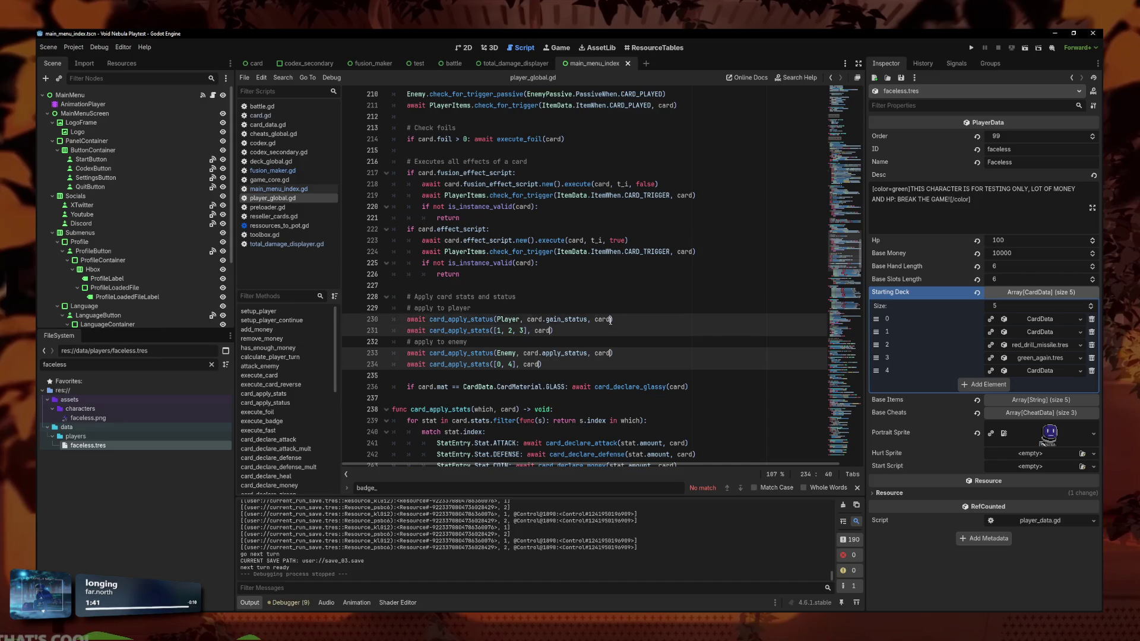
Add a ', reverse' argument to all four apply calls at once
{"action": "type", "text": ", reverse"}
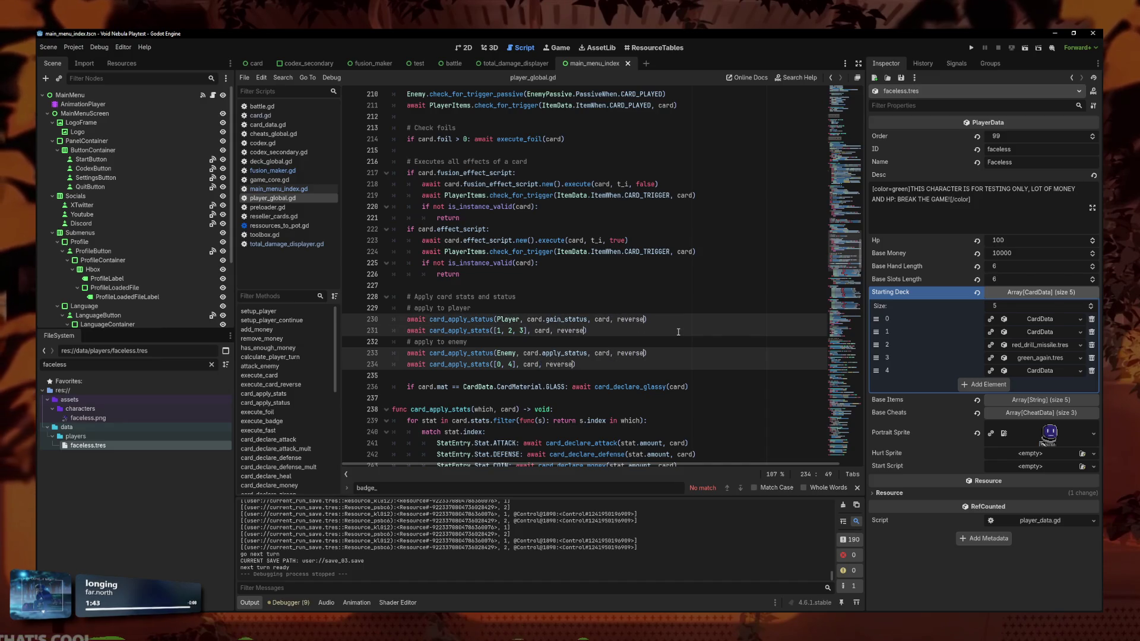
{"action": "left_click", "coordinate": [477, 339]}
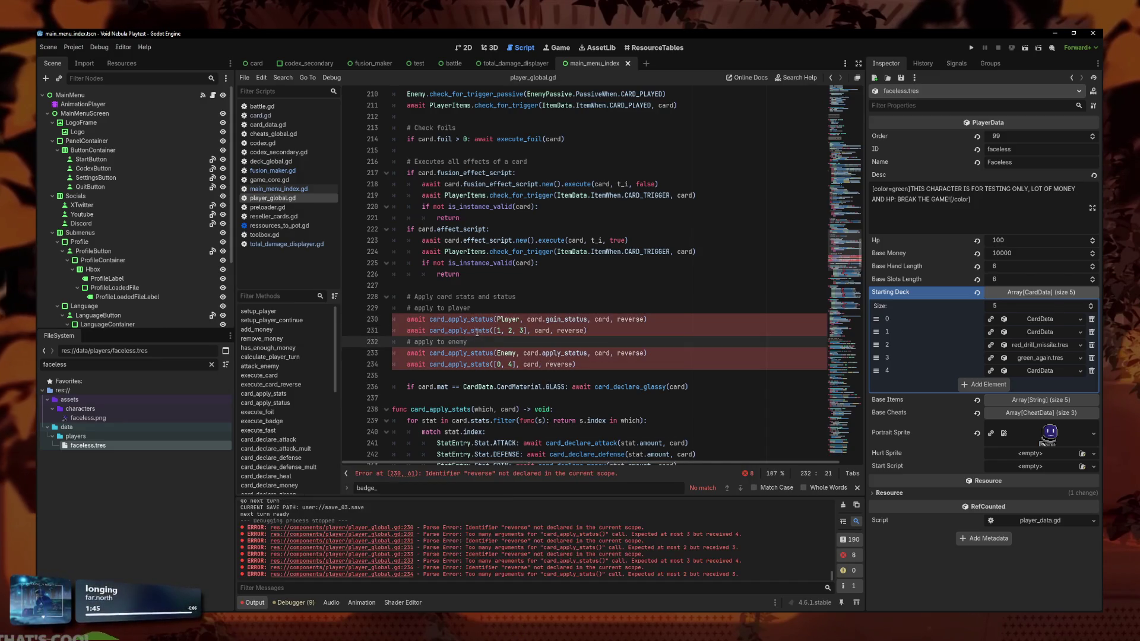
{"action": "key", "text": "Up"}
{"action": "key", "text": "Up"}
{"action": "key", "text": "End"}
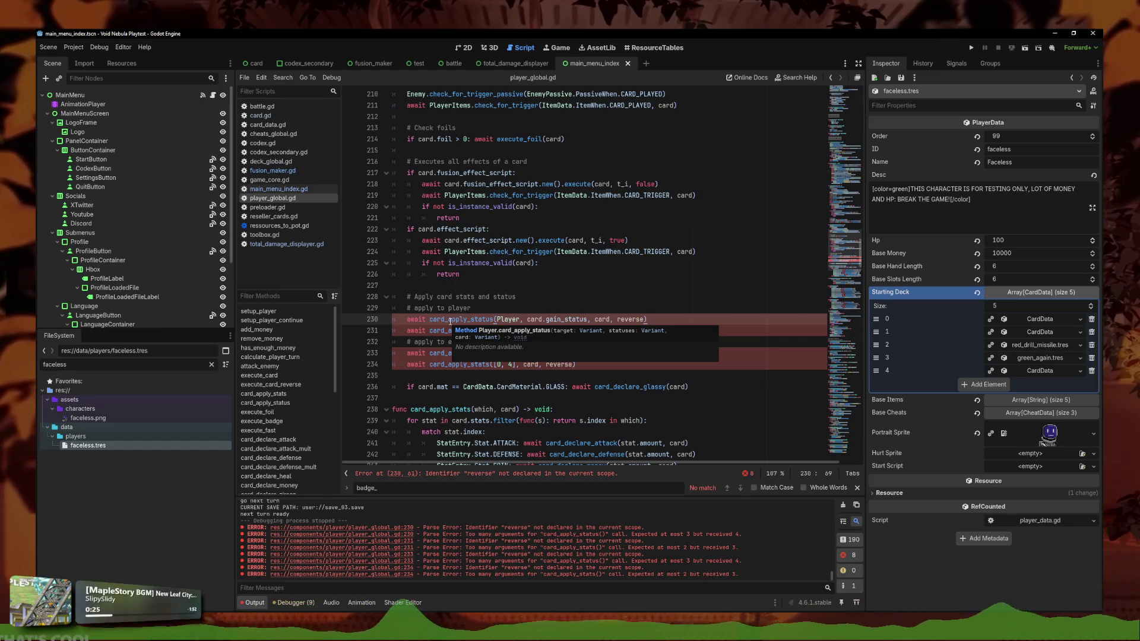
{"action": "key", "text": "Up"}
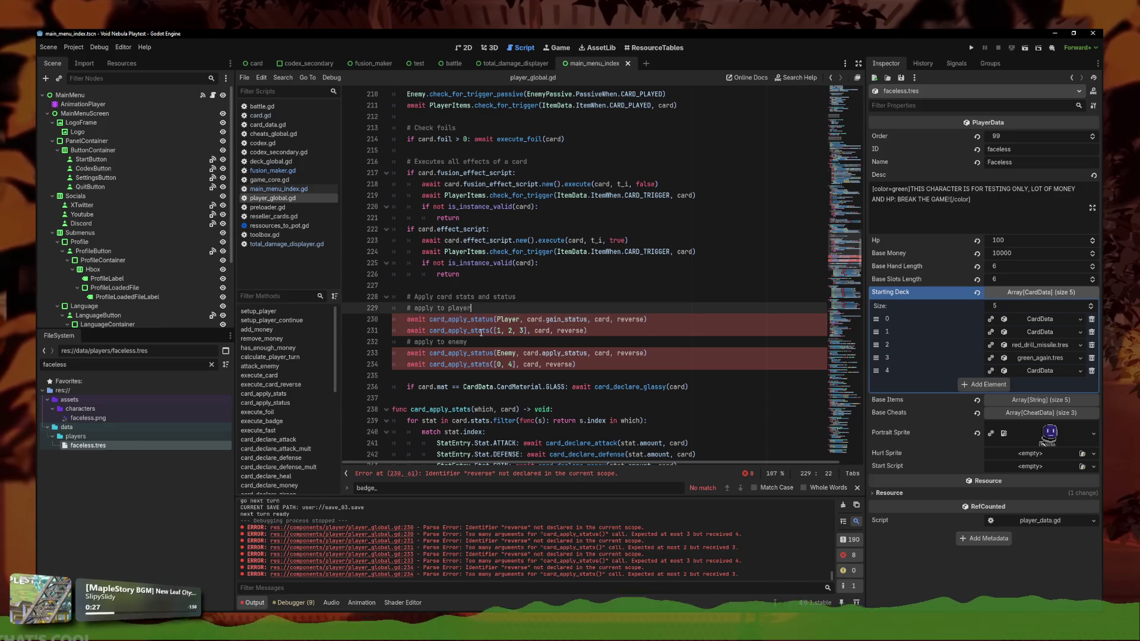
Jump to card_apply_status and add 'reverse = false' to both its signature and card_apply_stats's
{"action": "left_click", "coordinate": [487, 324], "text": "ctrl"}
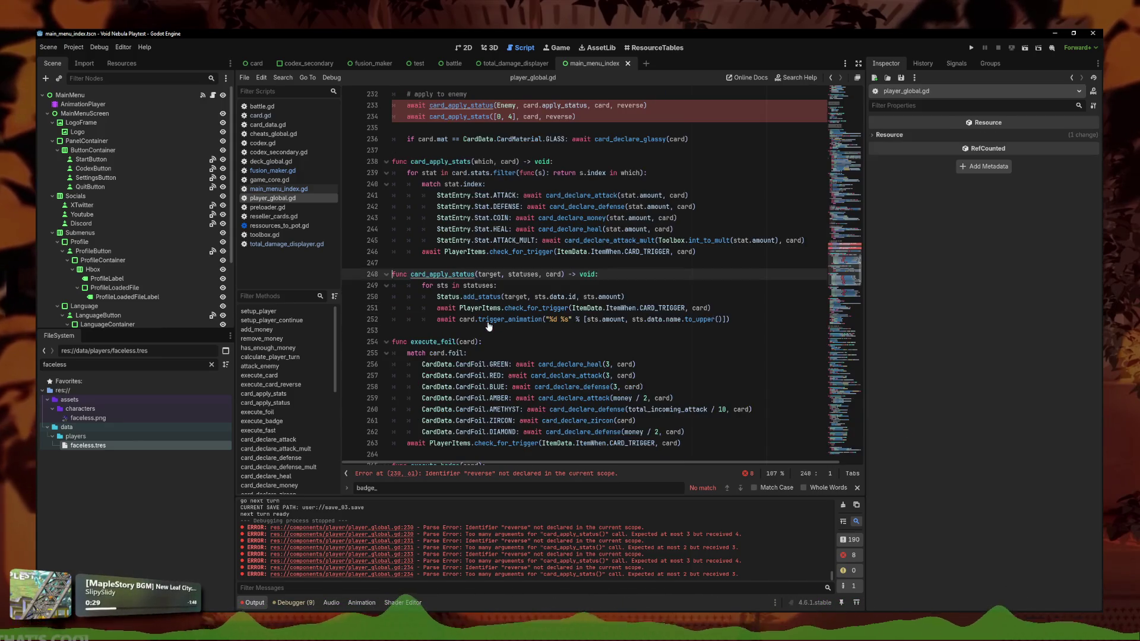
{"action": "scroll", "coordinate": [558, 173], "scroll_direction": "up", "scroll_amount": 3}
{"action": "scroll", "coordinate": [514, 240], "scroll_direction": "down", "scroll_amount": 3}
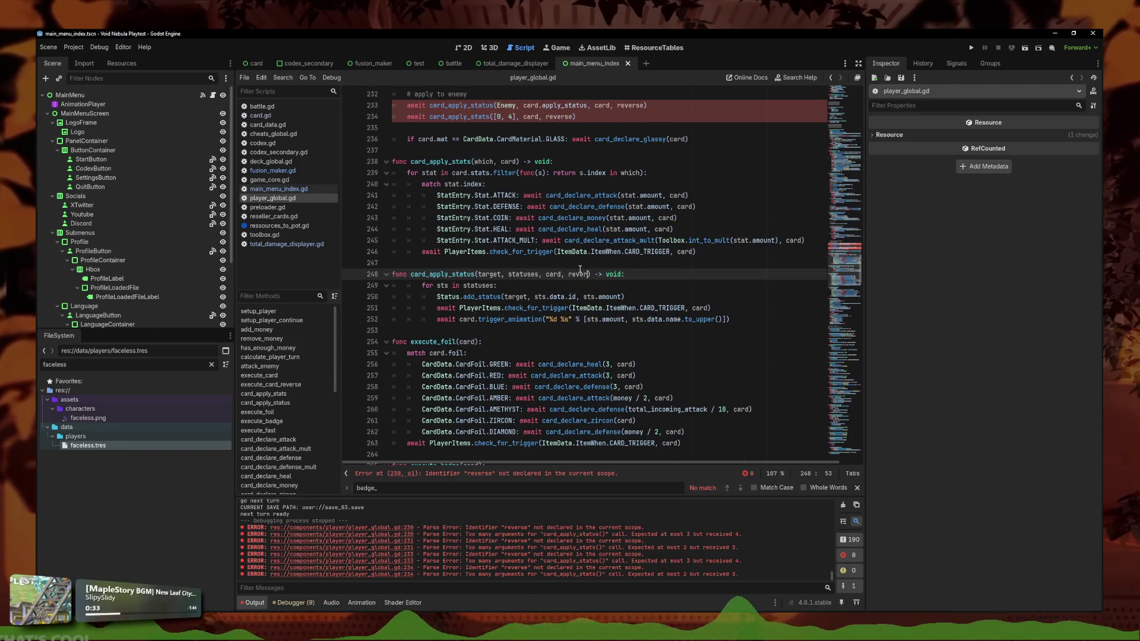
{"action": "key", "text": "BackSpace"}
{"action": "type", "text": "= false"}
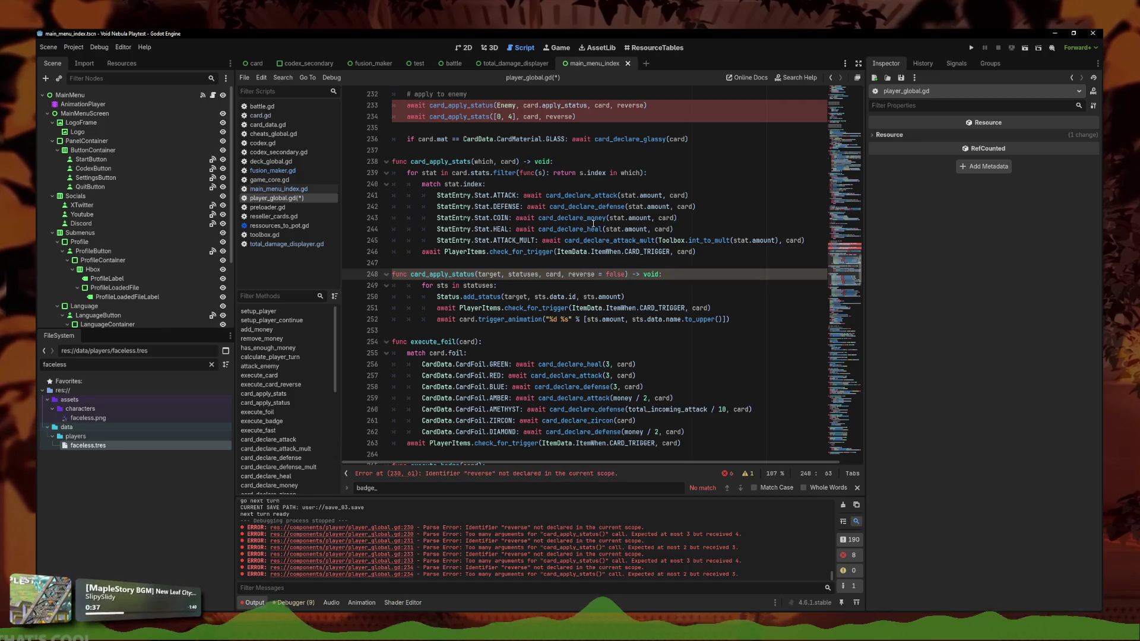
{"action": "left_click", "coordinate": [516, 162]}
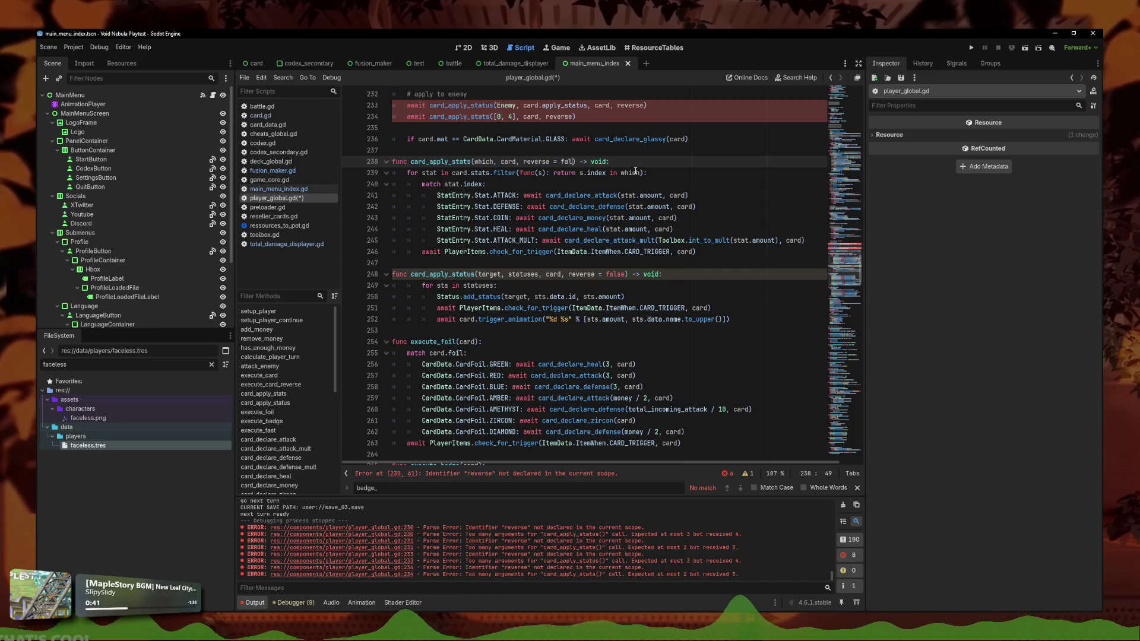
{"action": "type", "text": "se"}
{"action": "left_click", "coordinate": [664, 172]}
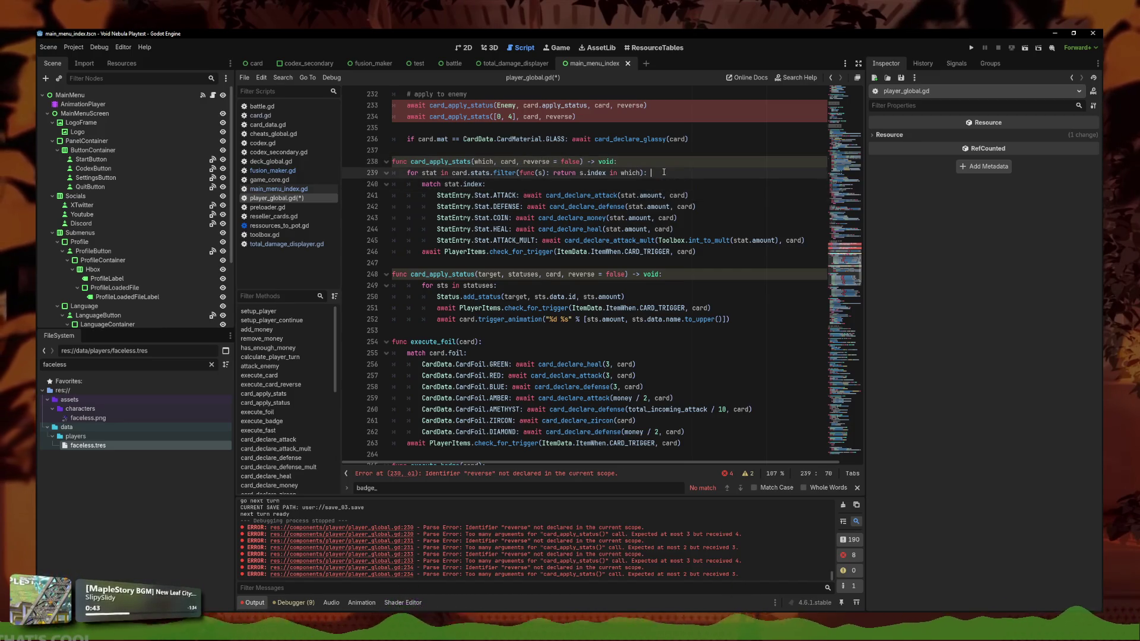
{"action": "left_click", "coordinate": [651, 162]}
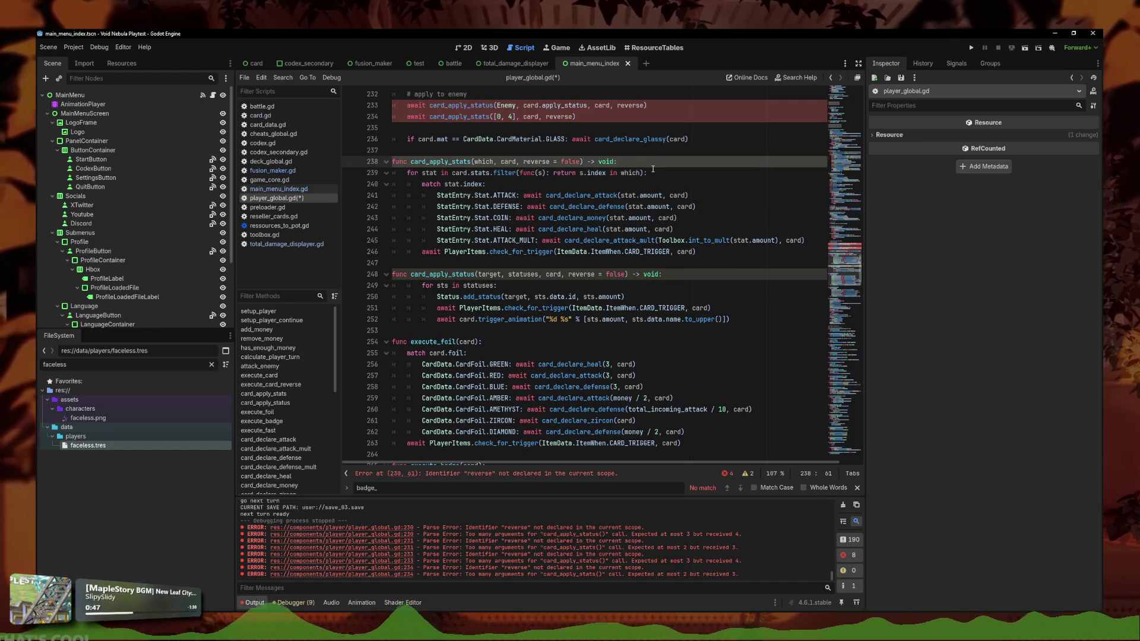
{"action": "left_click", "coordinate": [700, 350]}
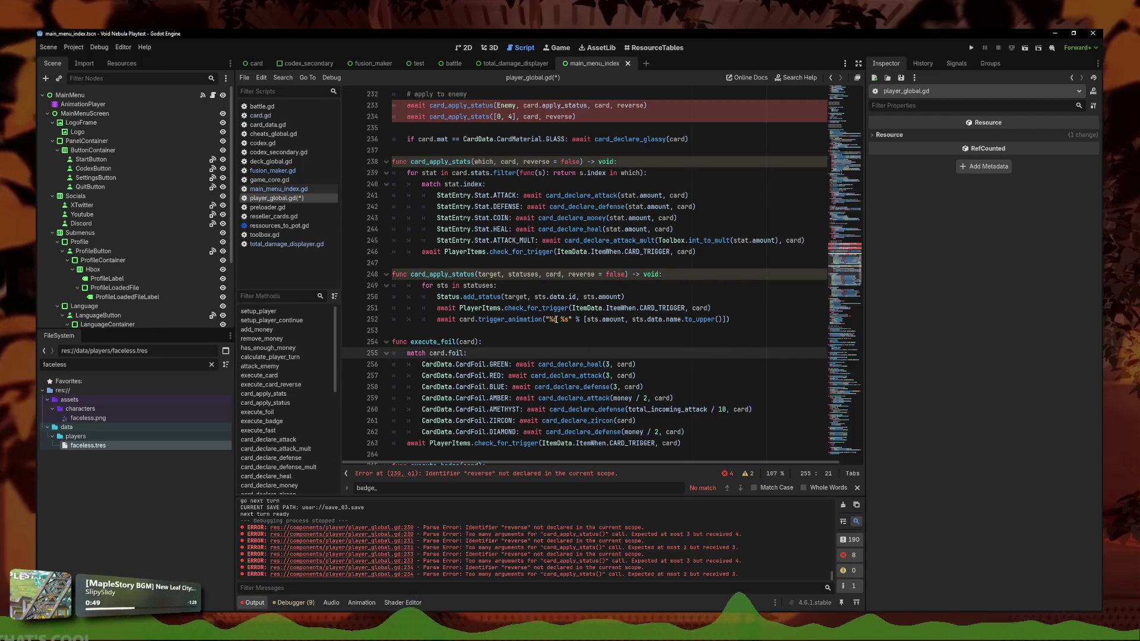
Type-hint the statuses parameter of card_apply_status as ': Array'
{"action": "left_click", "coordinate": [734, 315]}
{"action": "left_click", "coordinate": [574, 308]}
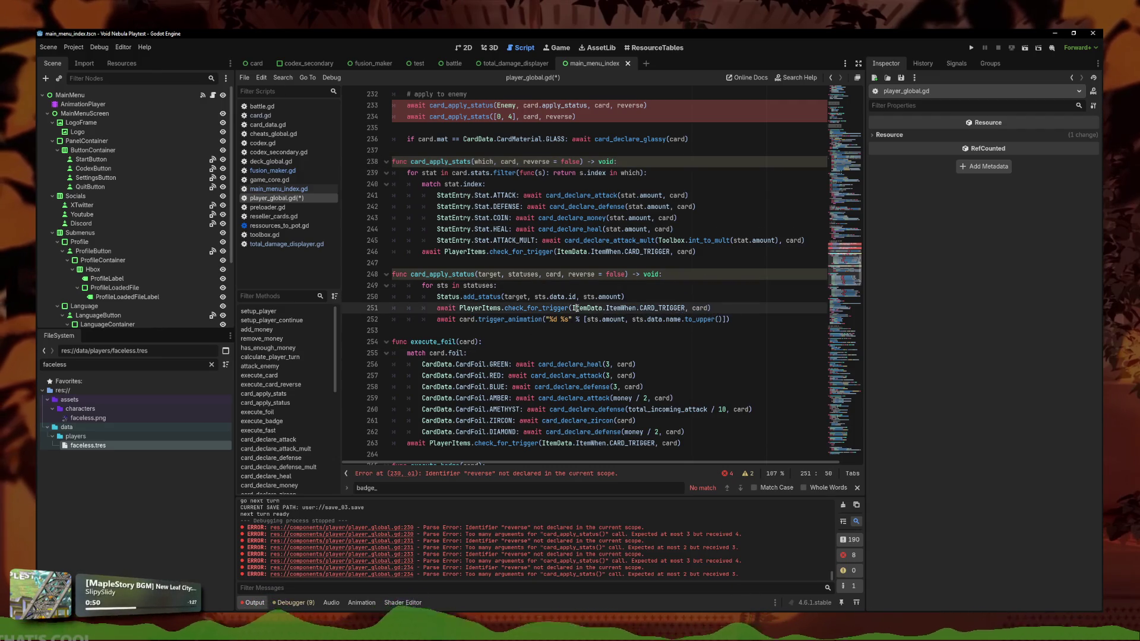
{"action": "left_click", "coordinate": [707, 265]}
{"action": "left_click", "coordinate": [706, 274]}
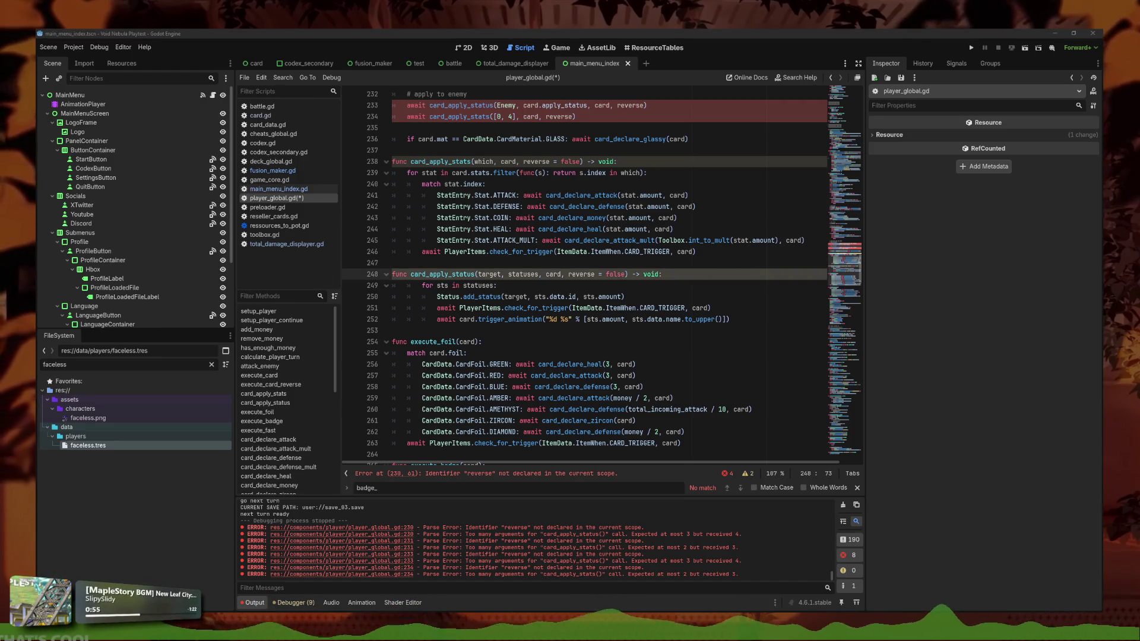
{"action": "key", "text": "Return"}
{"action": "type", "text": "stat"}
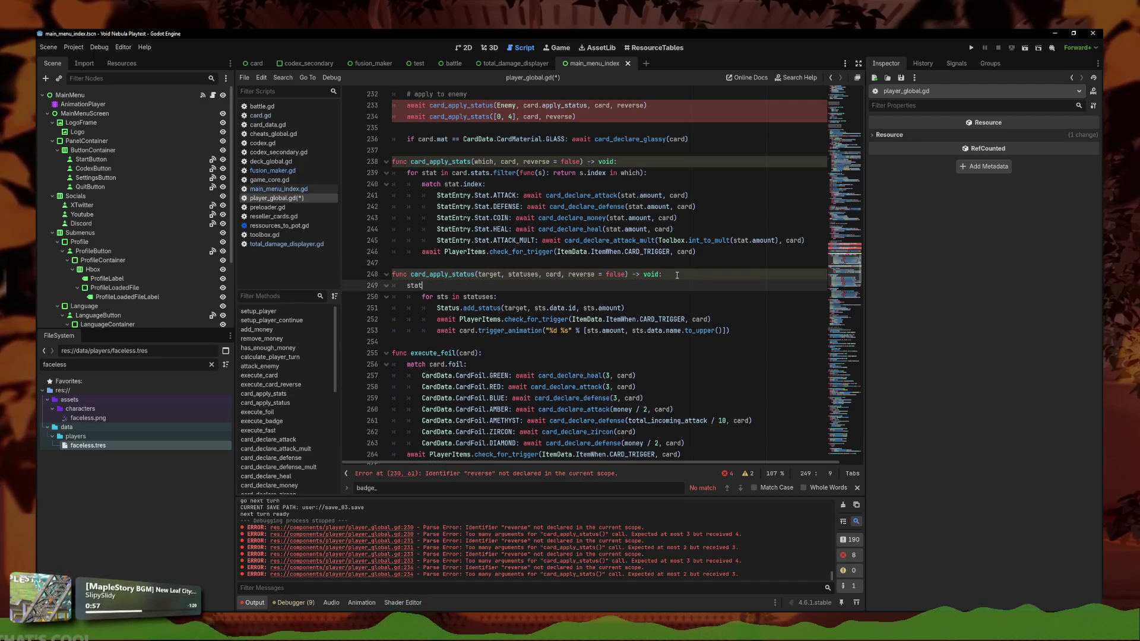
{"action": "key", "text": "Return"}
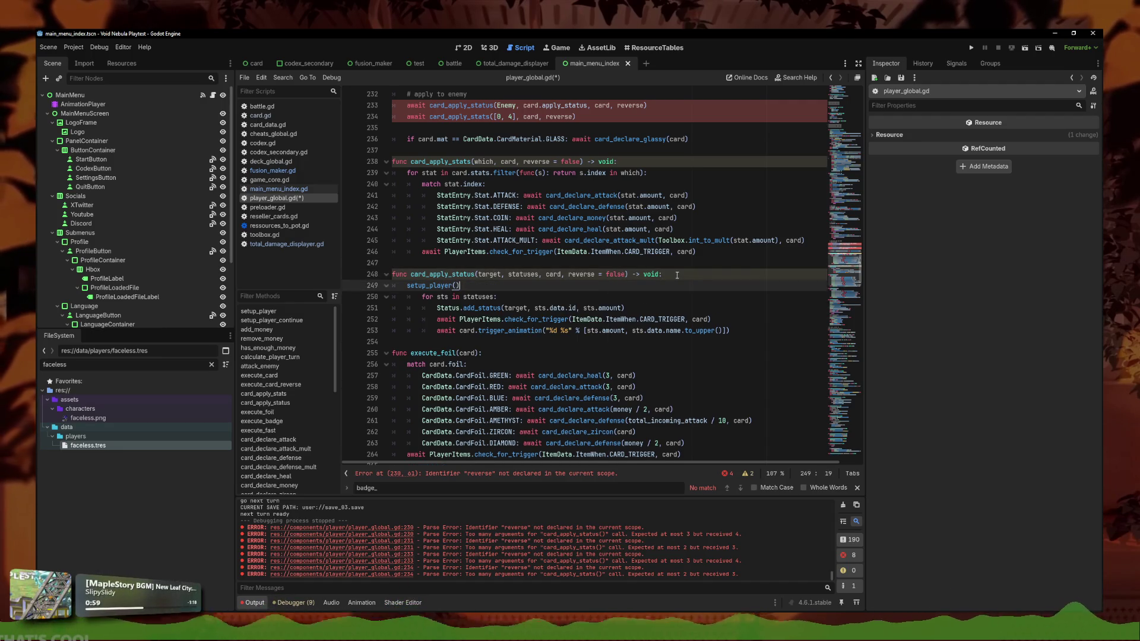
{"action": "key", "text": "BackSpace"}
{"action": "key", "text": "BackSpace"}
{"action": "key", "text": "BackSpace"}
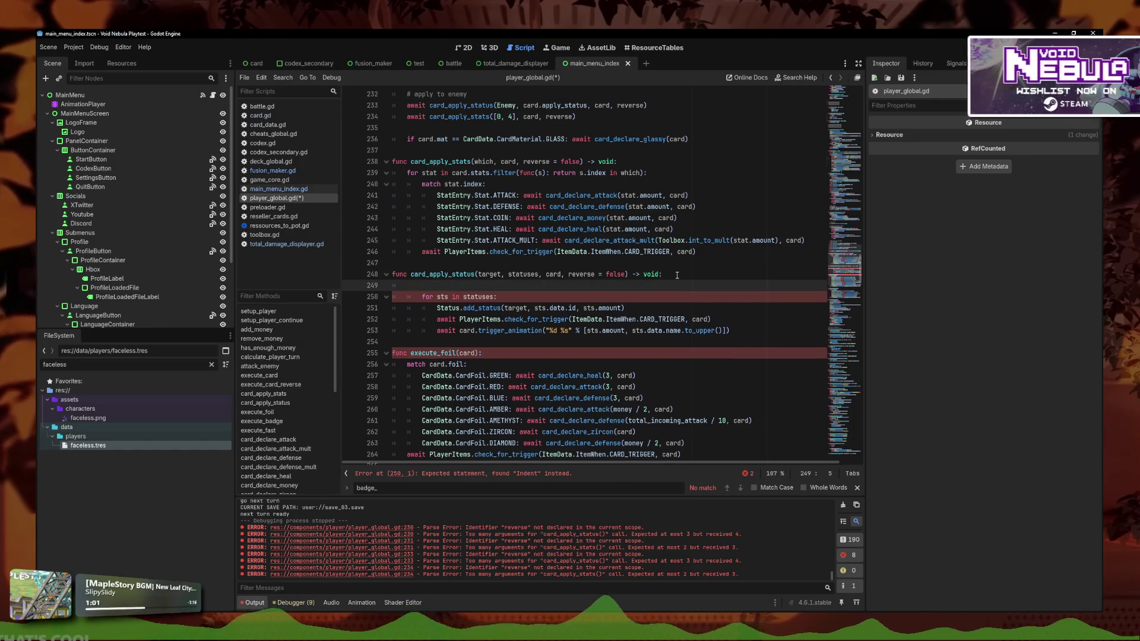
{"action": "type", "text": ": Arr"}
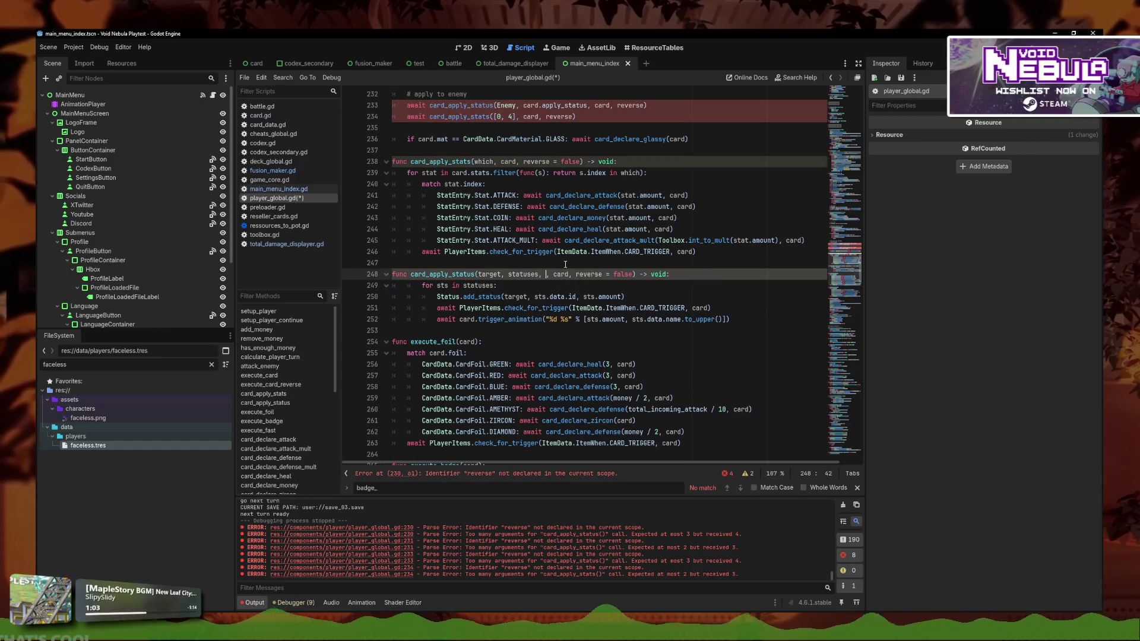
{"action": "type", "text": "ay"}
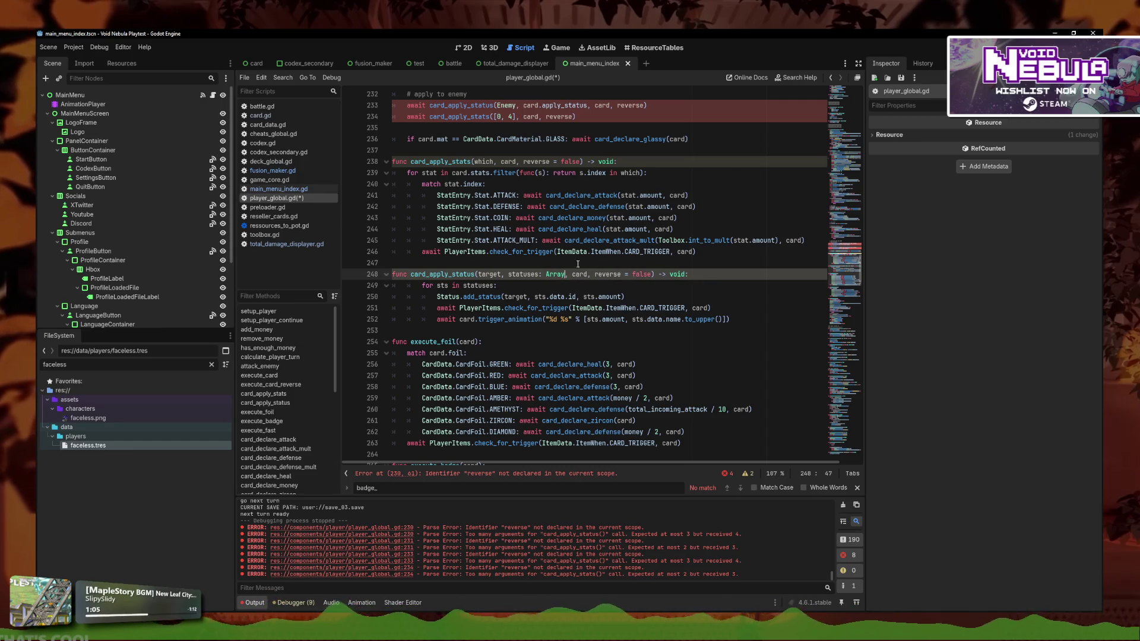
{"action": "left_click", "coordinate": [716, 276]}
Insert statuses.reverse() as the first line of card_apply_status
{"action": "key", "text": "Return"}
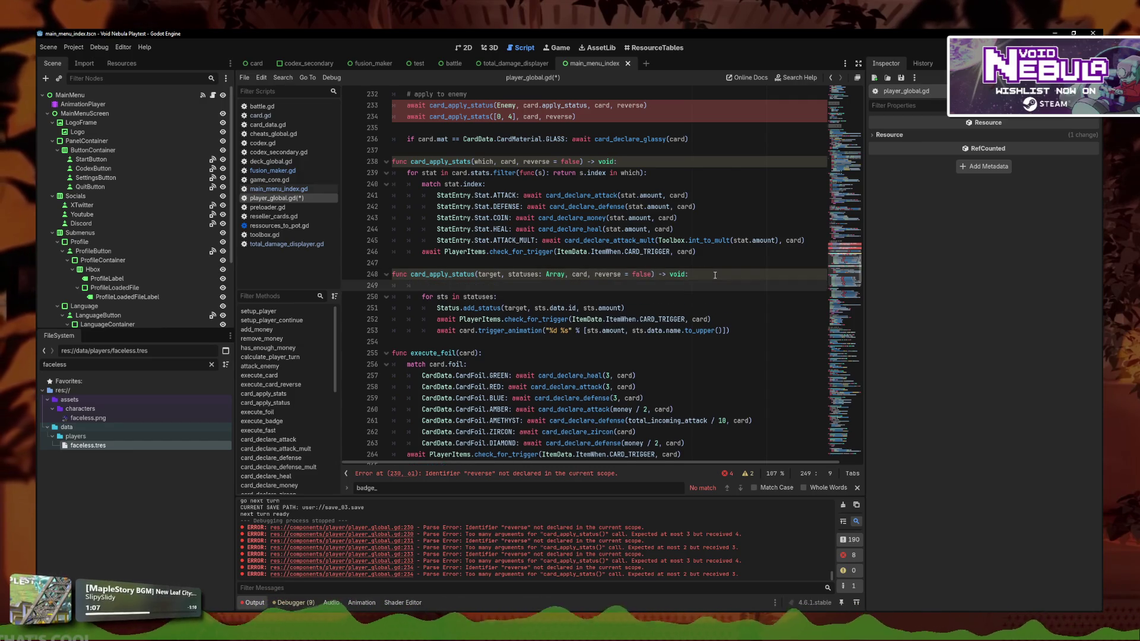
{"action": "type", "text": "statuses."}
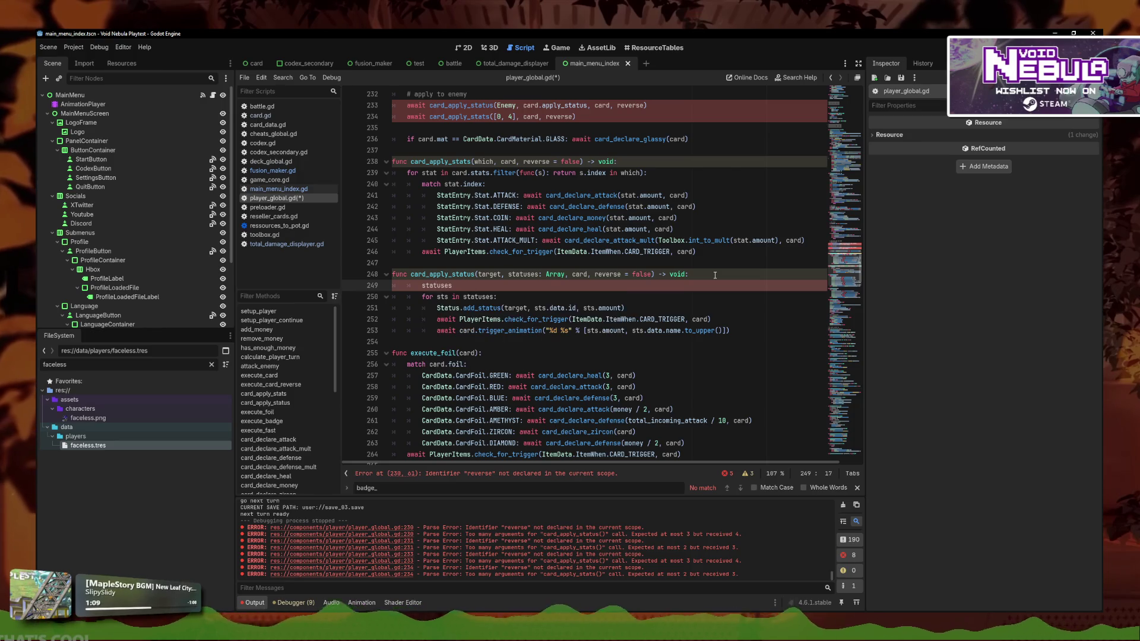
{"action": "type", "text": "rev"}
{"action": "key", "text": "Return"}
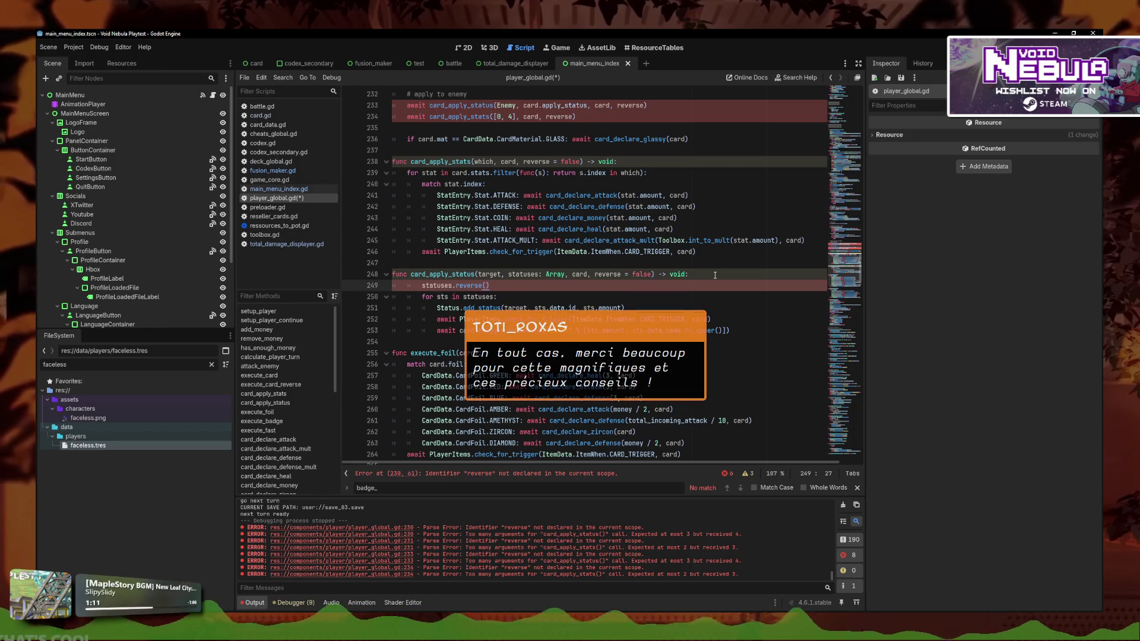
{"action": "mouse_move", "coordinate": [471, 287]}
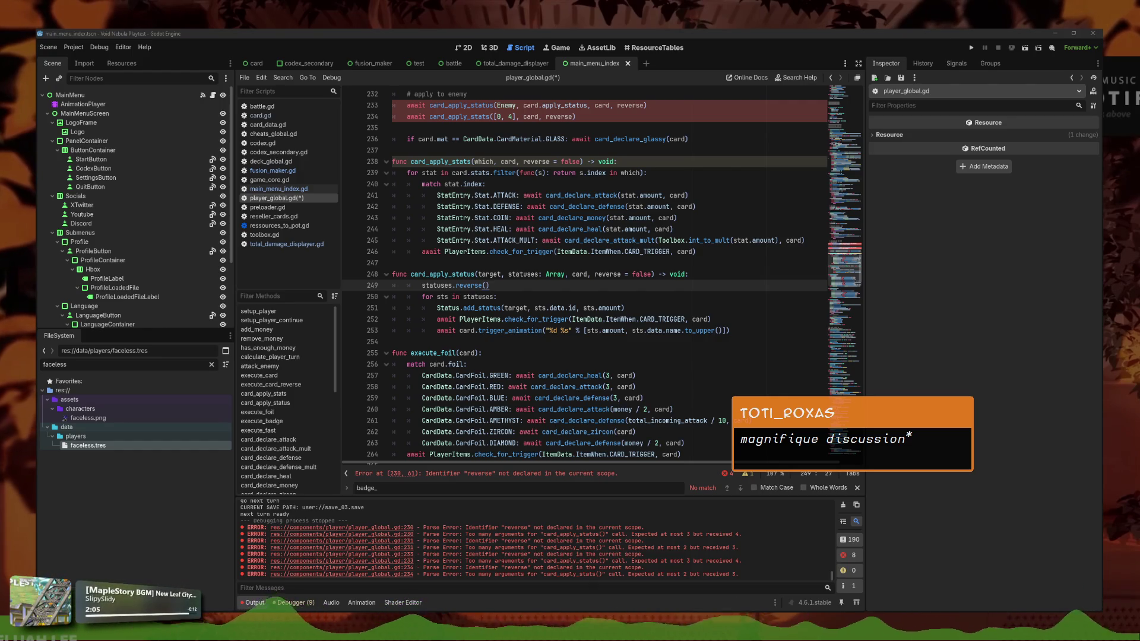
Insert 'var stats = card.stats.duplicate(true)' as the first line of card_apply_stats
{"action": "left_click", "coordinate": [508, 283]}
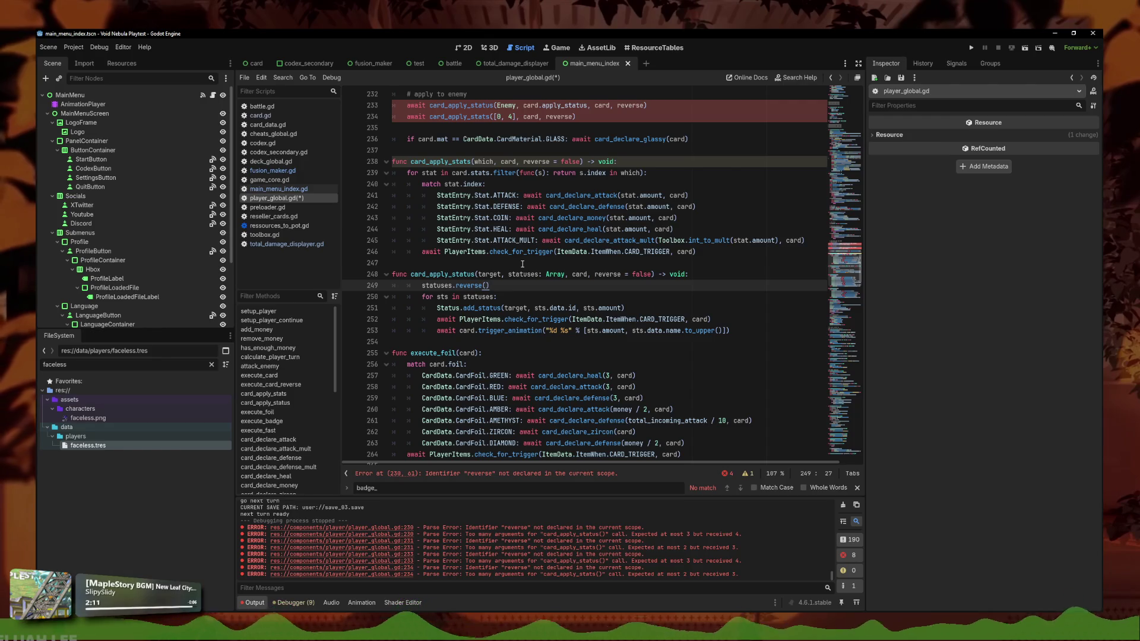
{"action": "scroll", "coordinate": [444, 181], "scroll_direction": "up", "scroll_amount": 1}
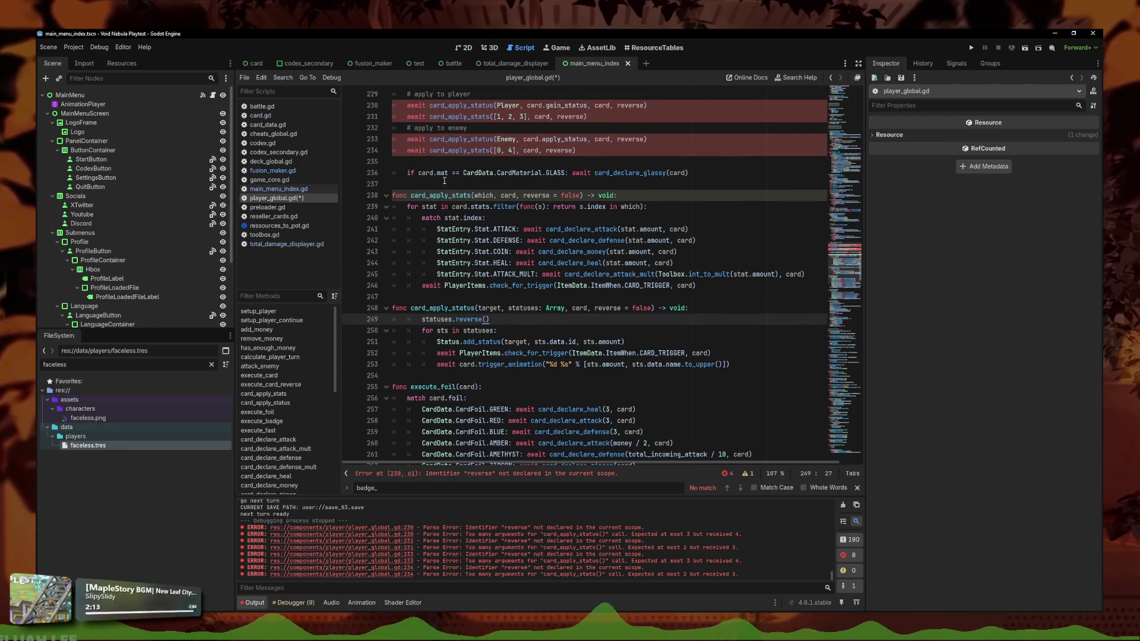
{"action": "left_click", "coordinate": [649, 196]}
{"action": "key", "text": "Return"}
{"action": "type", "text": "var"}
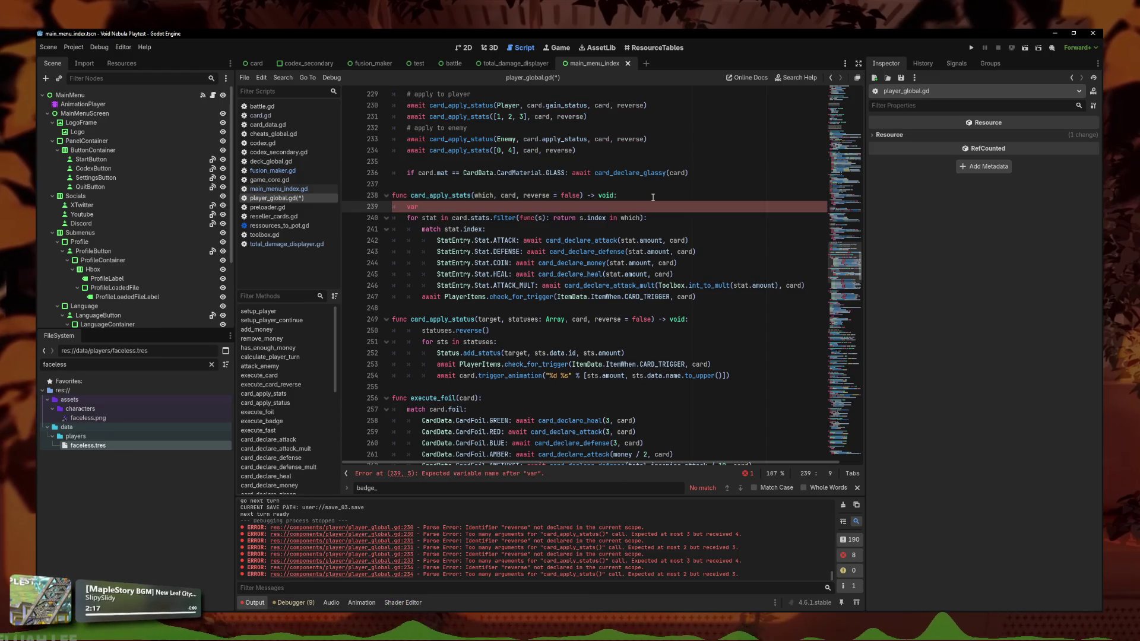
{"action": "scroll", "coordinate": [516, 225], "scroll_direction": "up", "scroll_amount": 1}
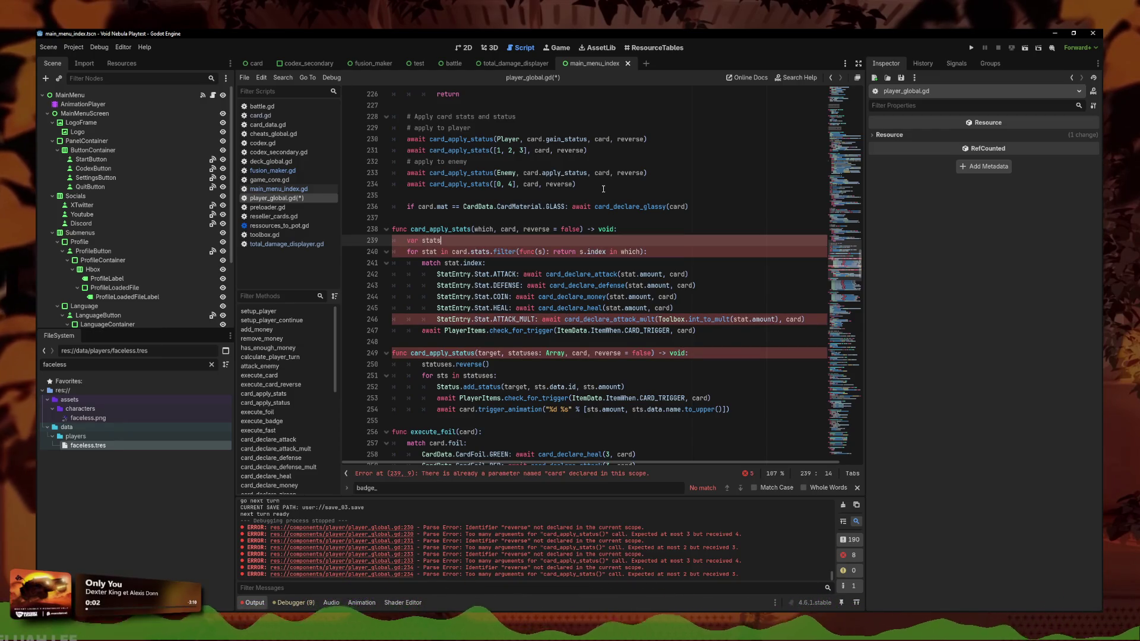
{"action": "type", "text": " = card.stats.dupo"}
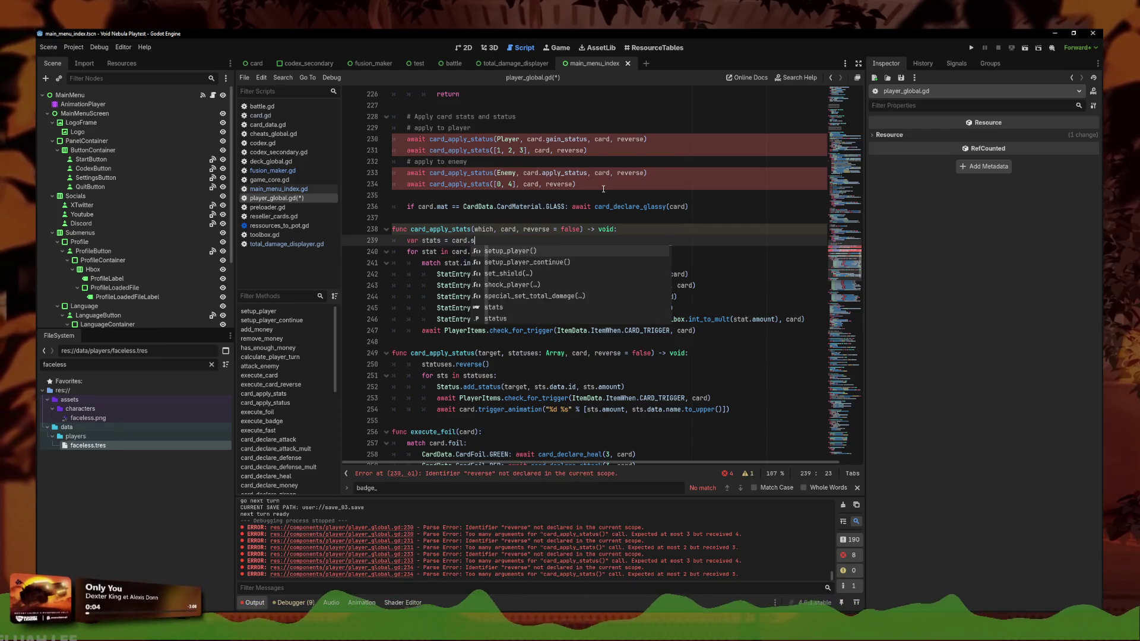
{"action": "key", "text": "BackSpace"}
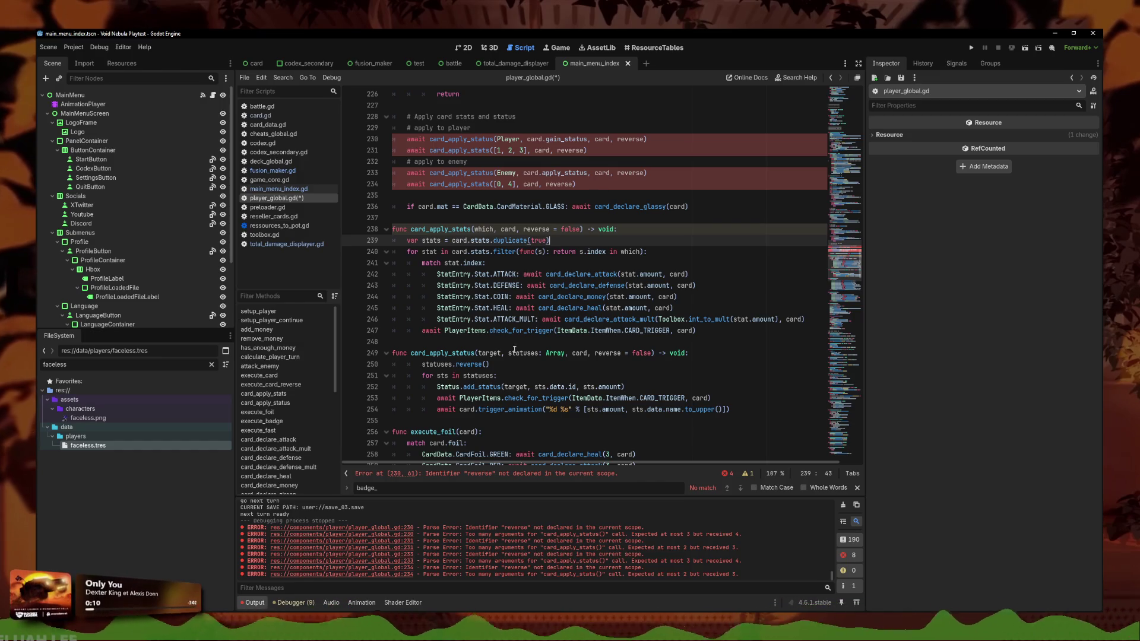
{"action": "left_click", "coordinate": [423, 363]}
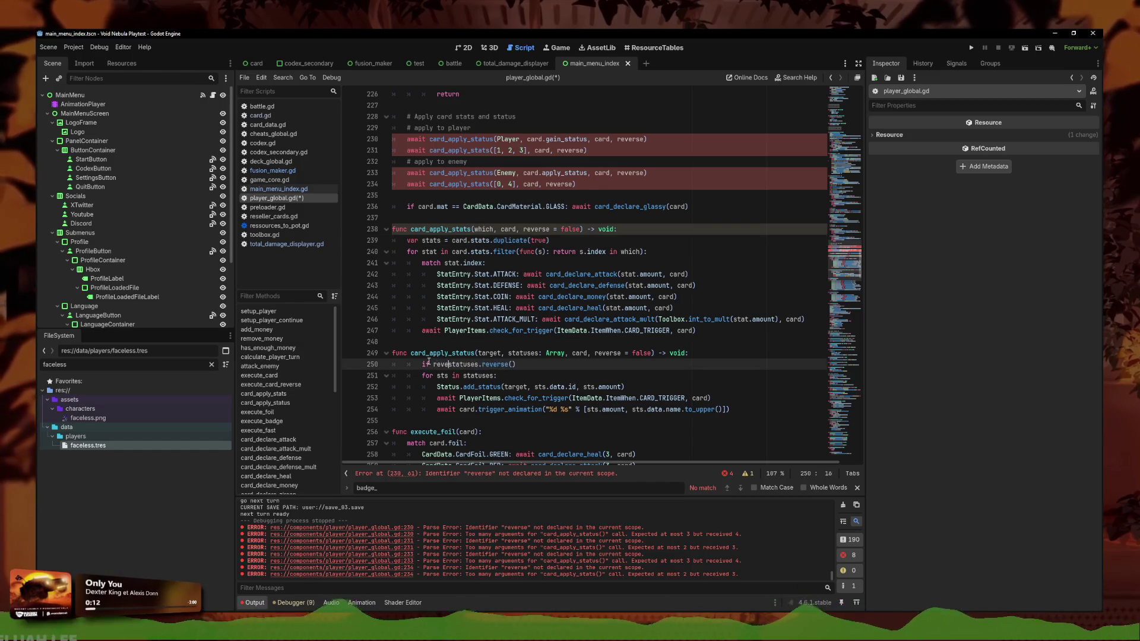
Add a stats.reverse() line below the stats copy in card_apply_stats
{"action": "left_click", "coordinate": [569, 241]}
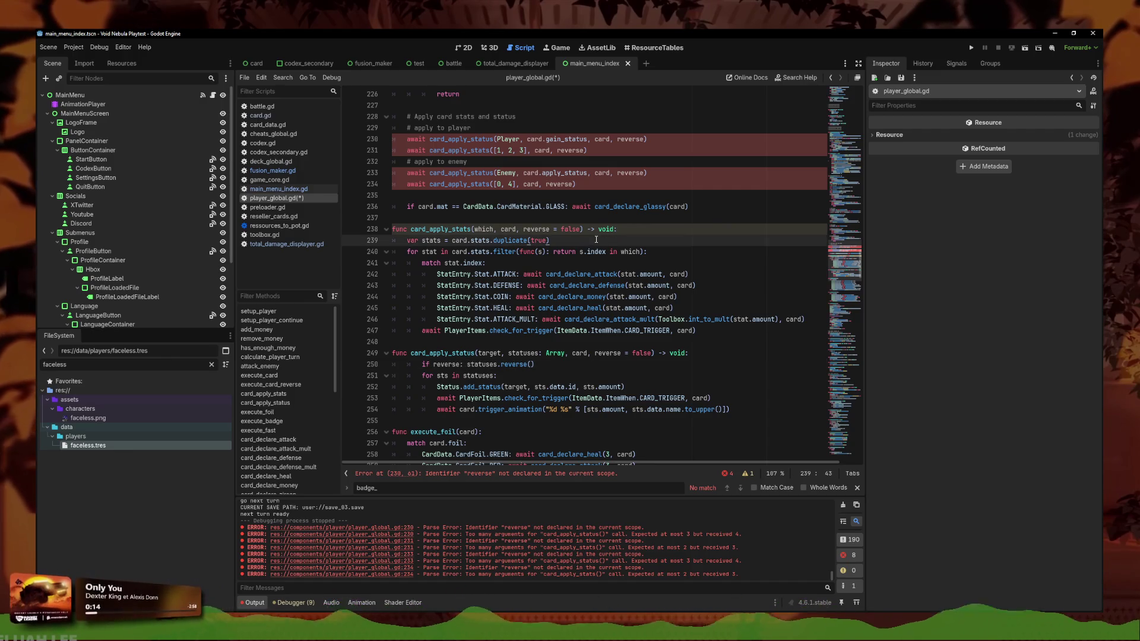
{"action": "key", "text": "Return"}
{"action": "type", "text": "if reverse: stats"}
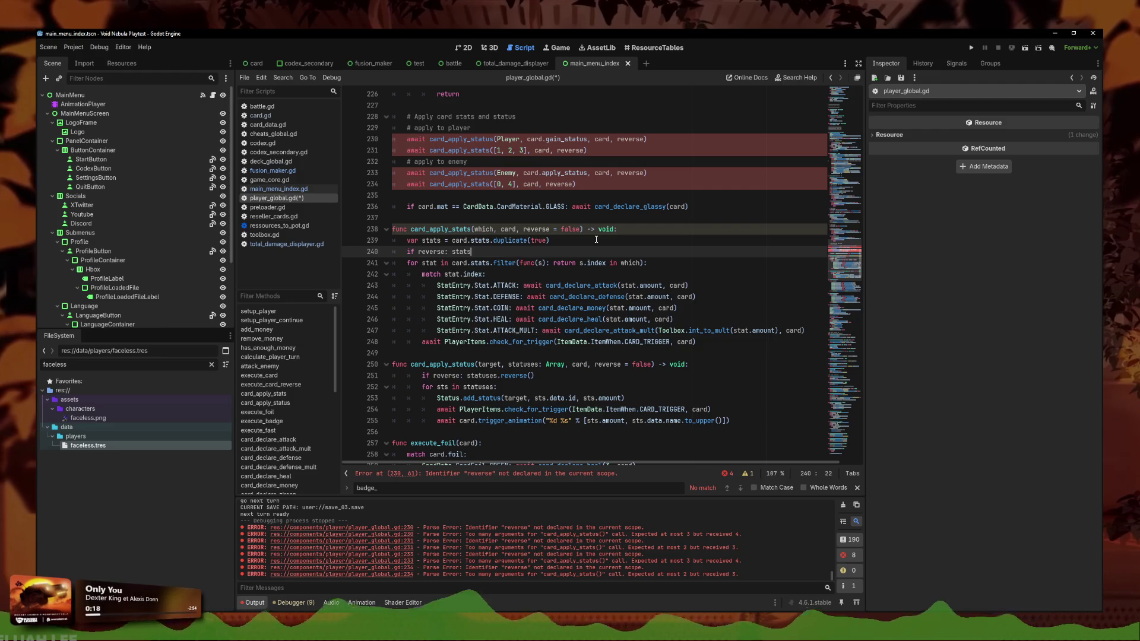
{"action": "type", "text": "=reverse()"}
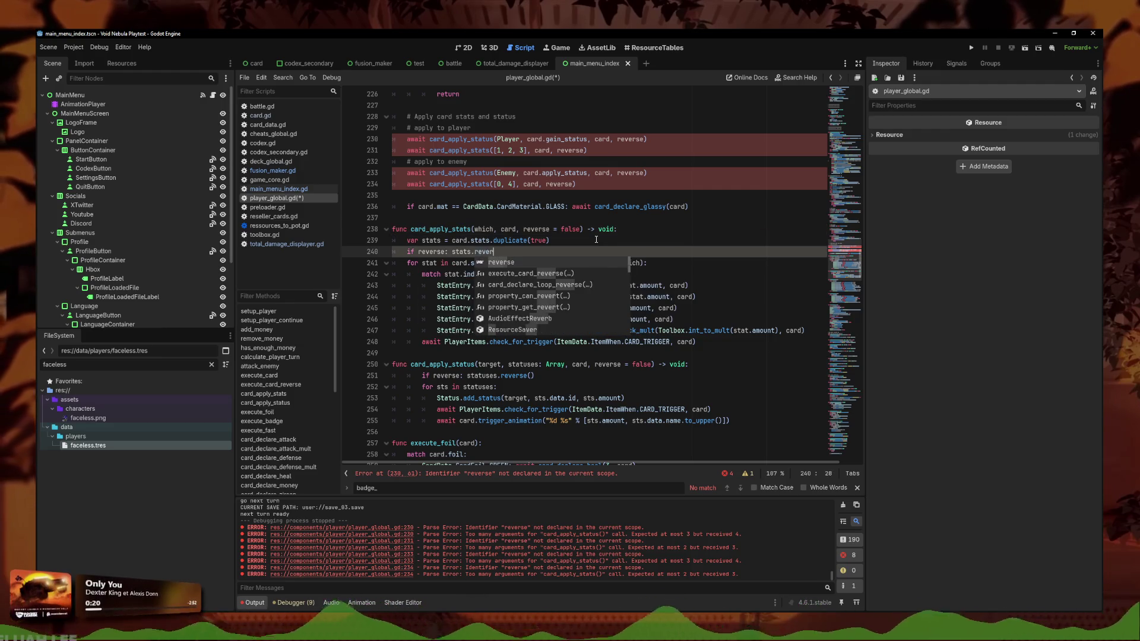
{"action": "left_click", "coordinate": [596, 239]}
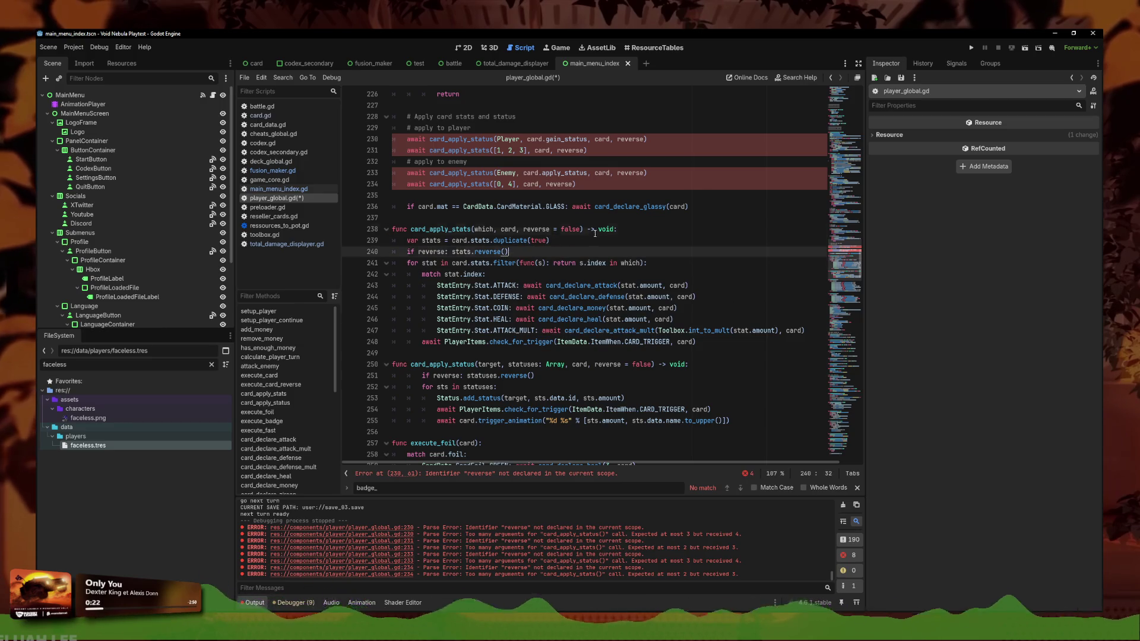
Pass true from the caller, loop over the local stats copy, and save player_global.gd
{"action": "left_click", "coordinate": [575, 184]}
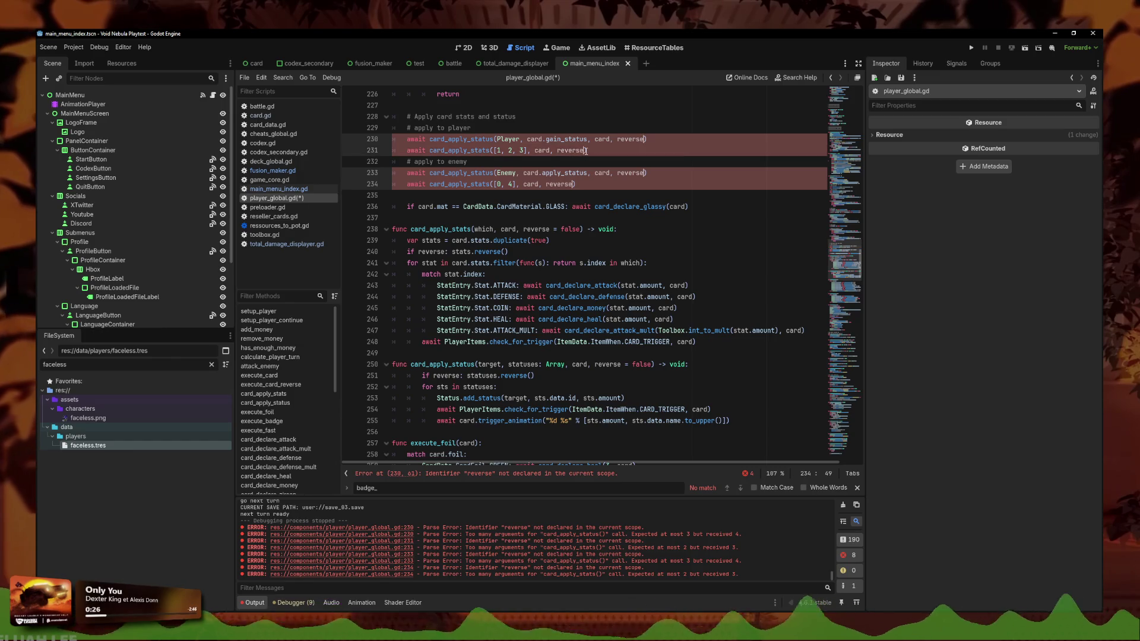
{"action": "type", "text": "true"}
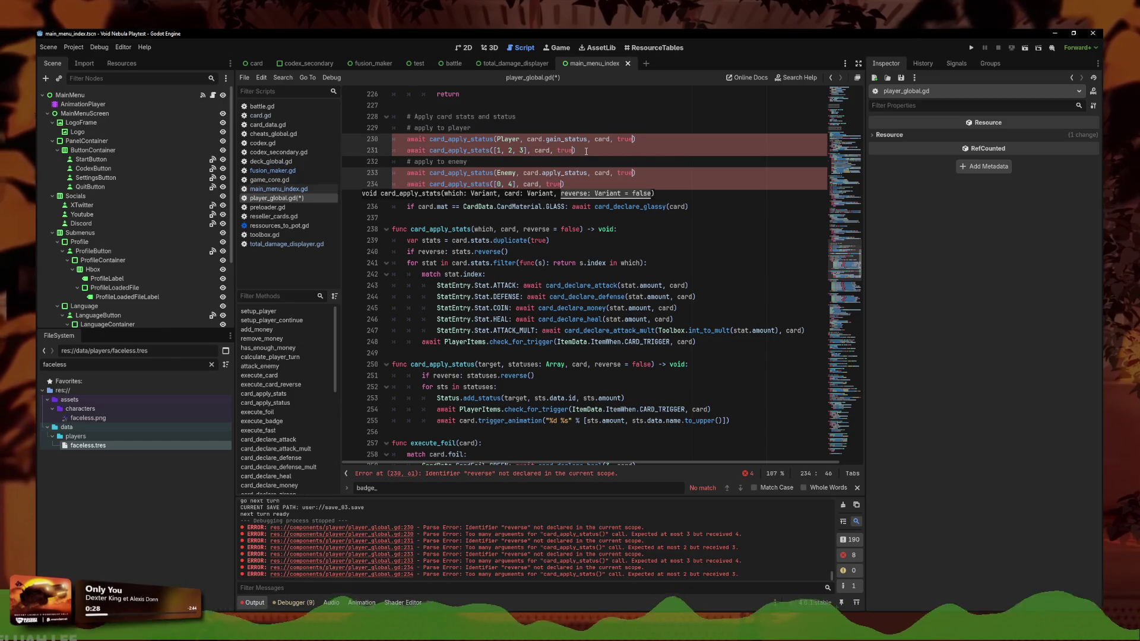
{"action": "left_click", "coordinate": [506, 252]}
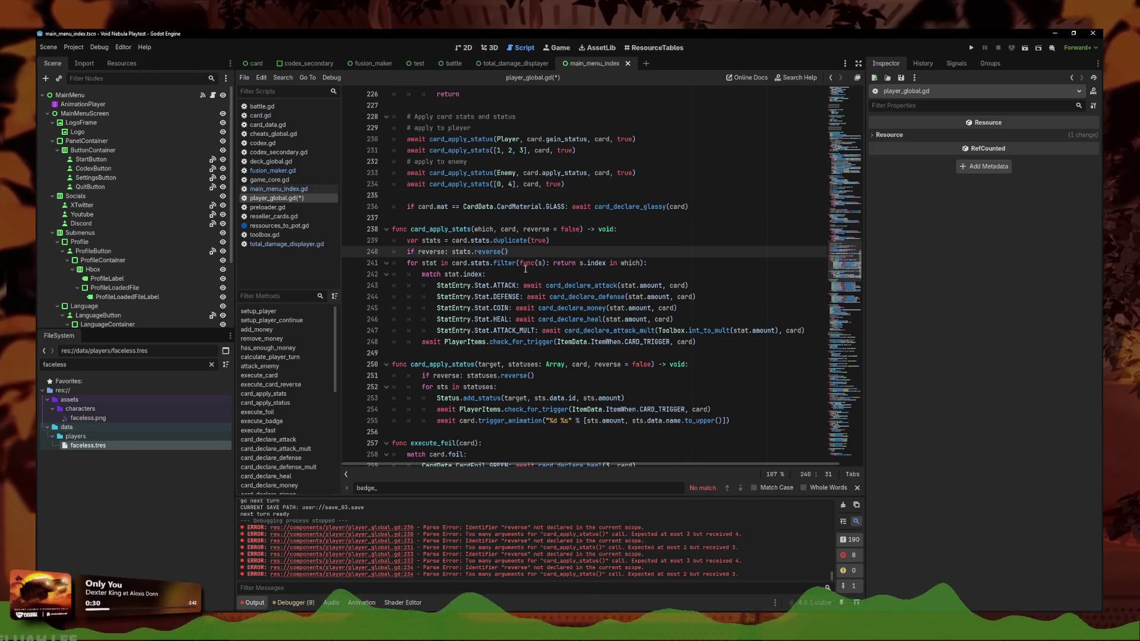
{"action": "left_click", "coordinate": [548, 240]}
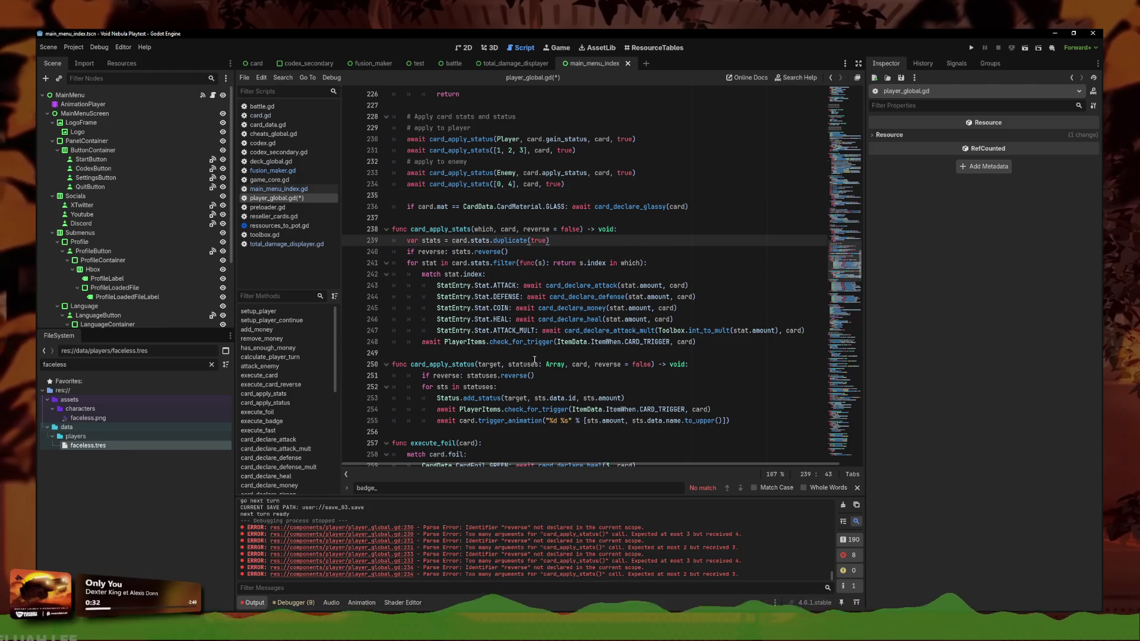
{"action": "left_click", "coordinate": [490, 263]}
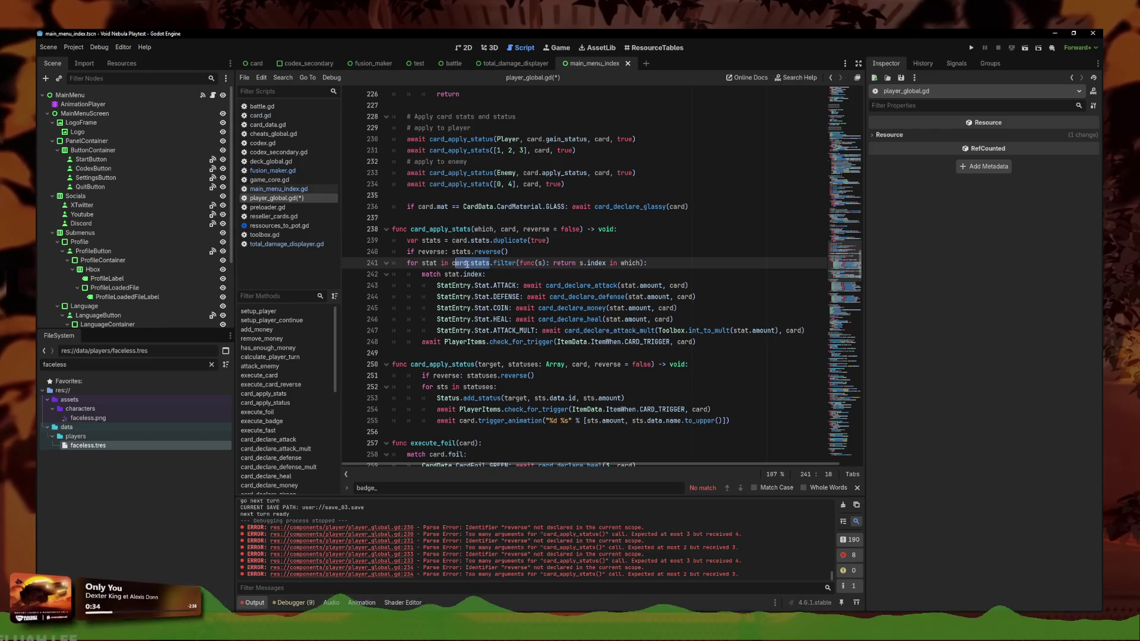
{"action": "type", "text": "s"}
{"action": "key", "text": "End"}
{"action": "key", "text": "ctrl+s"}
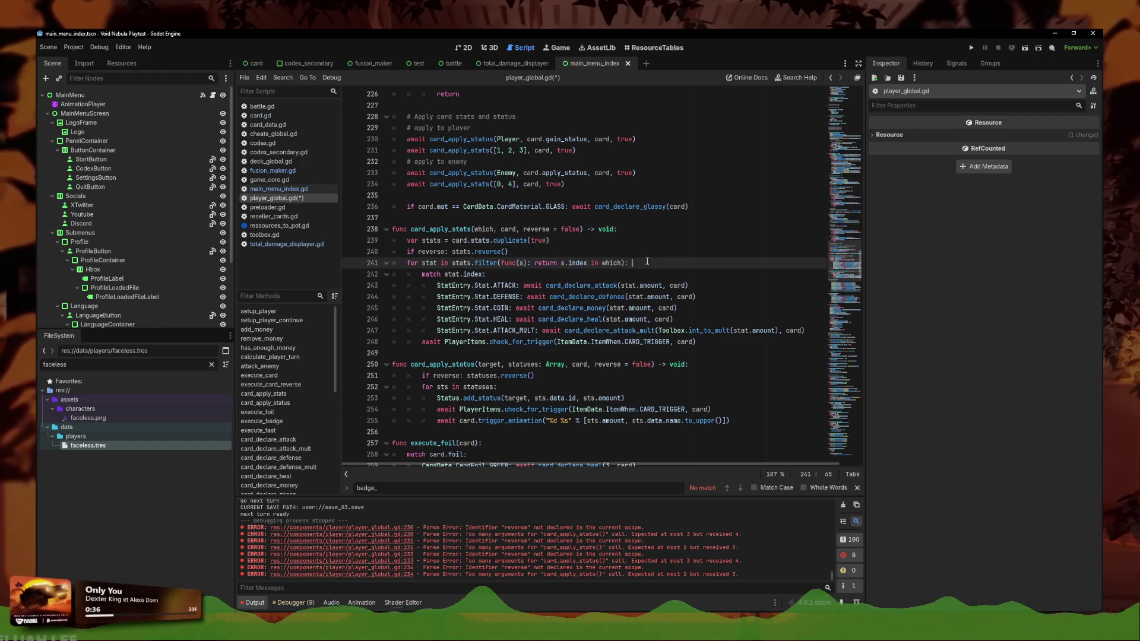
{"action": "key", "text": "Up"}
{"action": "key", "text": "Up"}
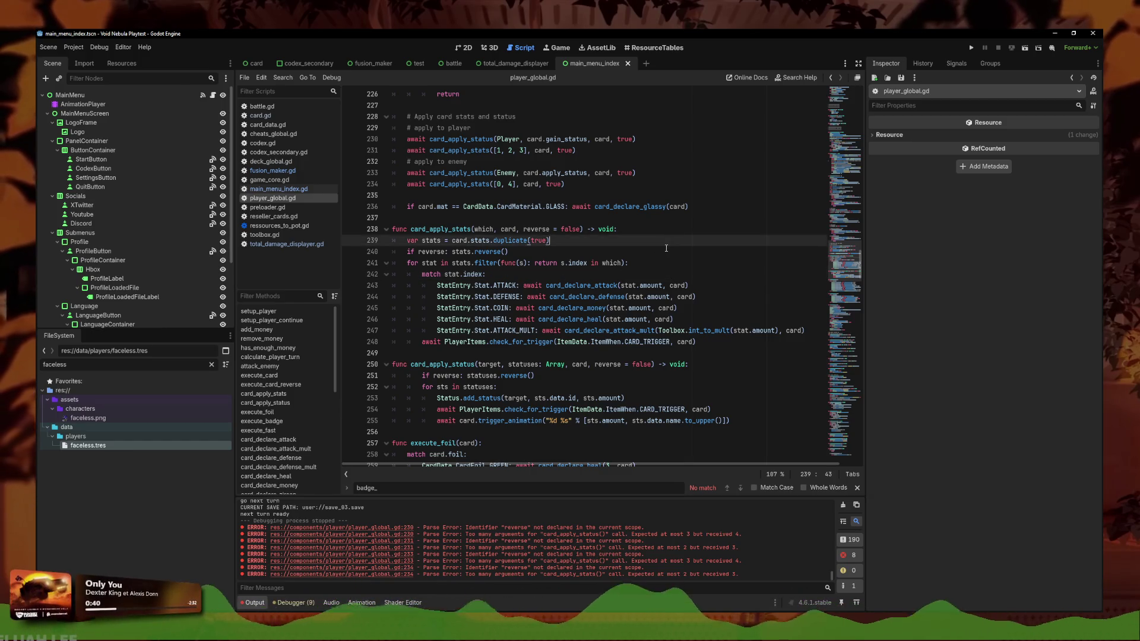
Launch the project and start a new Normal-difficulty run as Faceless
{"action": "left_click", "coordinate": [973, 49]}
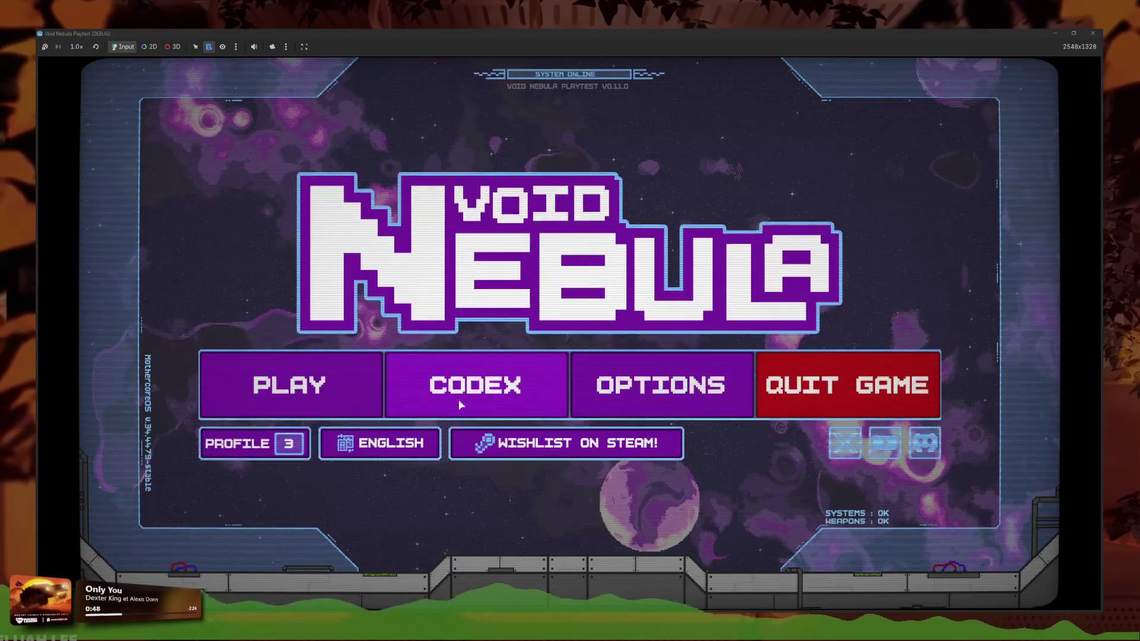
{"action": "left_click", "coordinate": [458, 399]}
{"action": "left_click", "coordinate": [404, 437]}
{"action": "left_click", "coordinate": [429, 156]}
{"action": "left_click", "coordinate": [618, 288]}
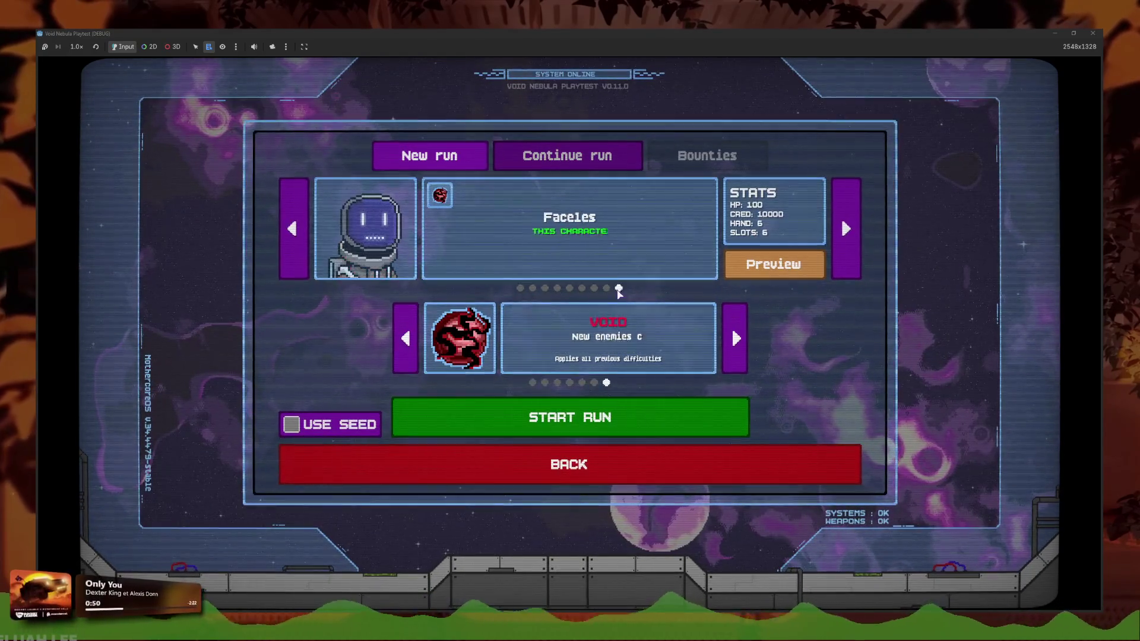
{"action": "left_click", "coordinate": [532, 383]}
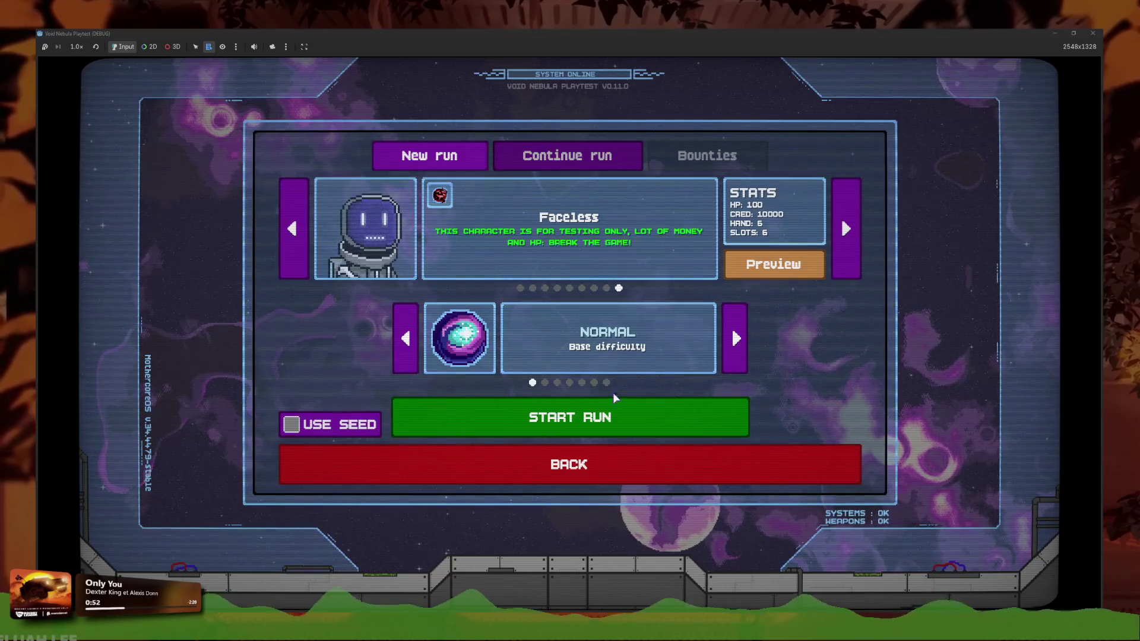
{"action": "left_click", "coordinate": [547, 399]}
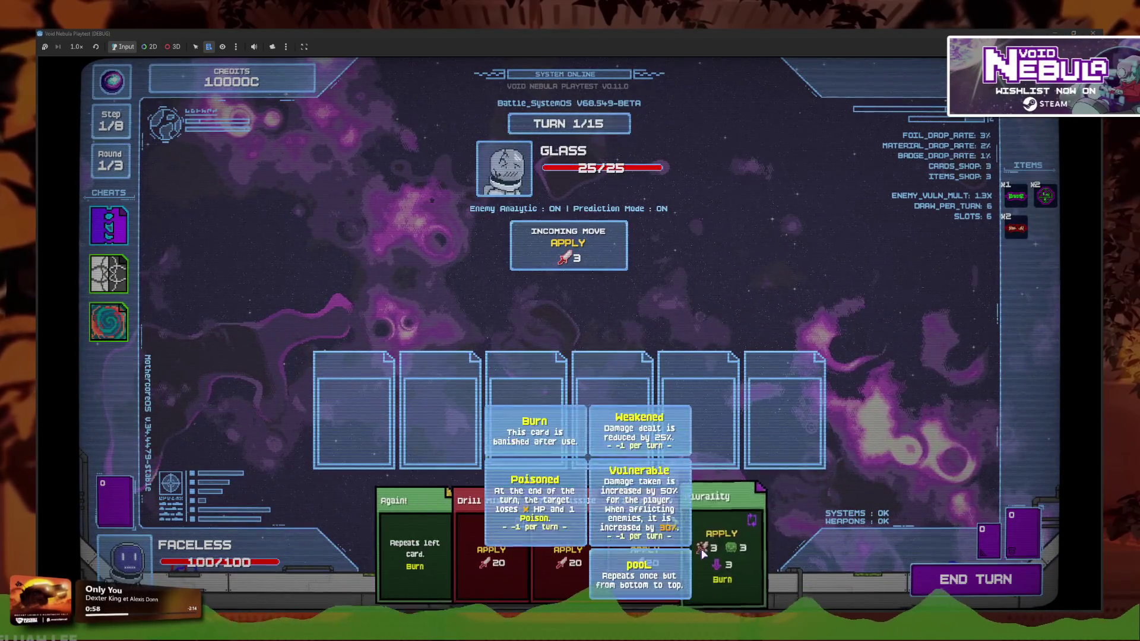
Play Plurality into the third slot, then pick the first Drill Missile card
{"action": "left_click_drag", "start_coordinate": [698, 519], "coordinate": [537, 409]}
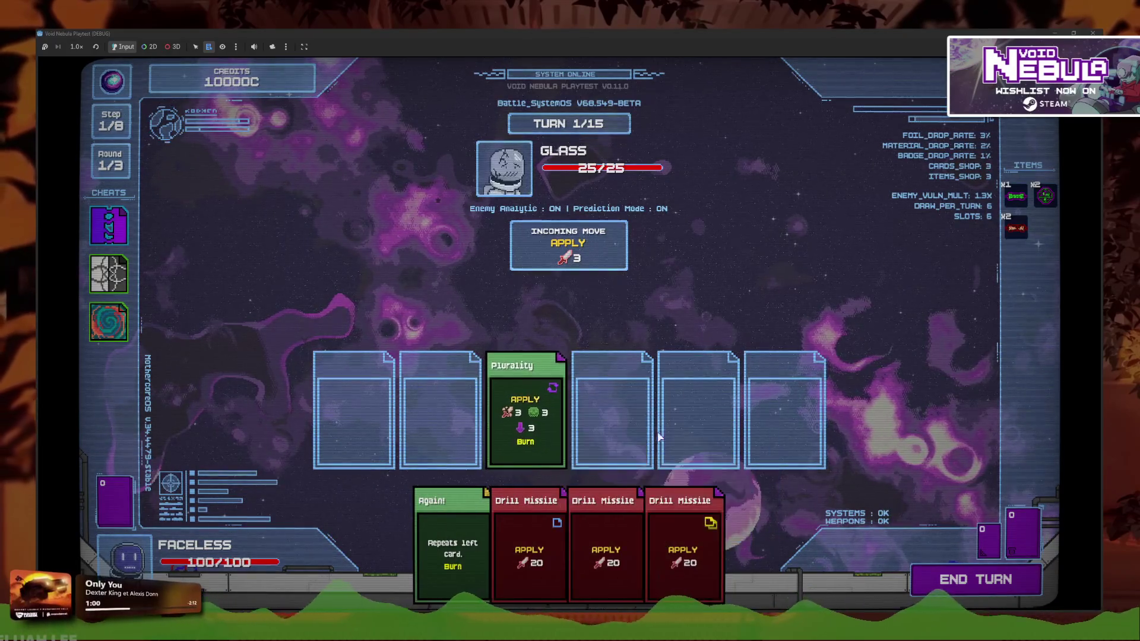
{"action": "mouse_move", "coordinate": [526, 435]}
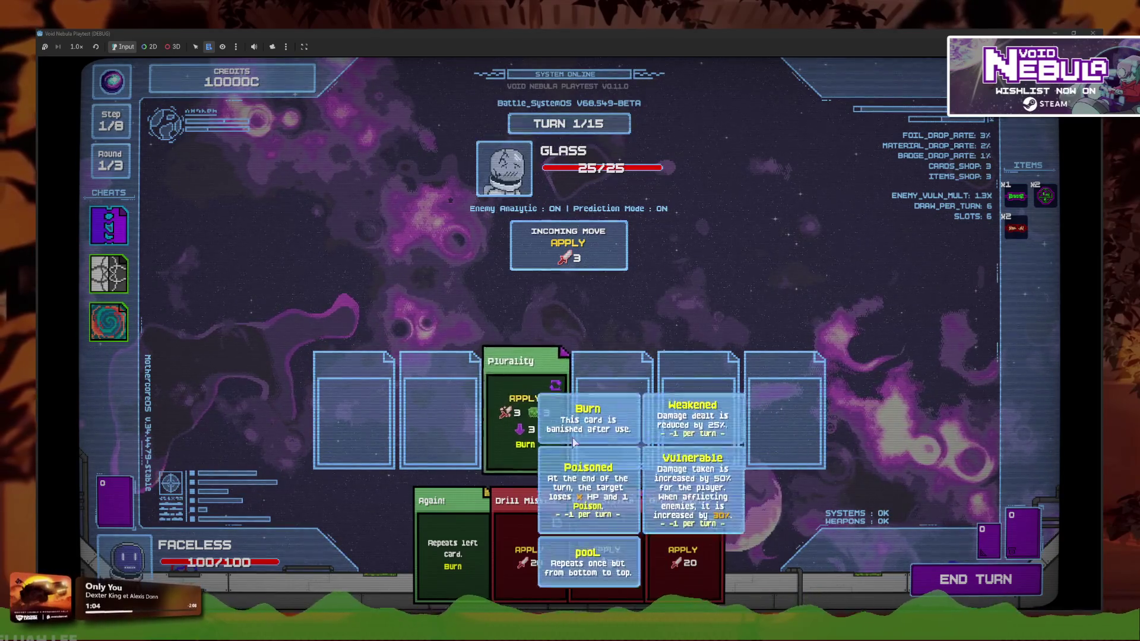
{"action": "left_click", "coordinate": [528, 546]}
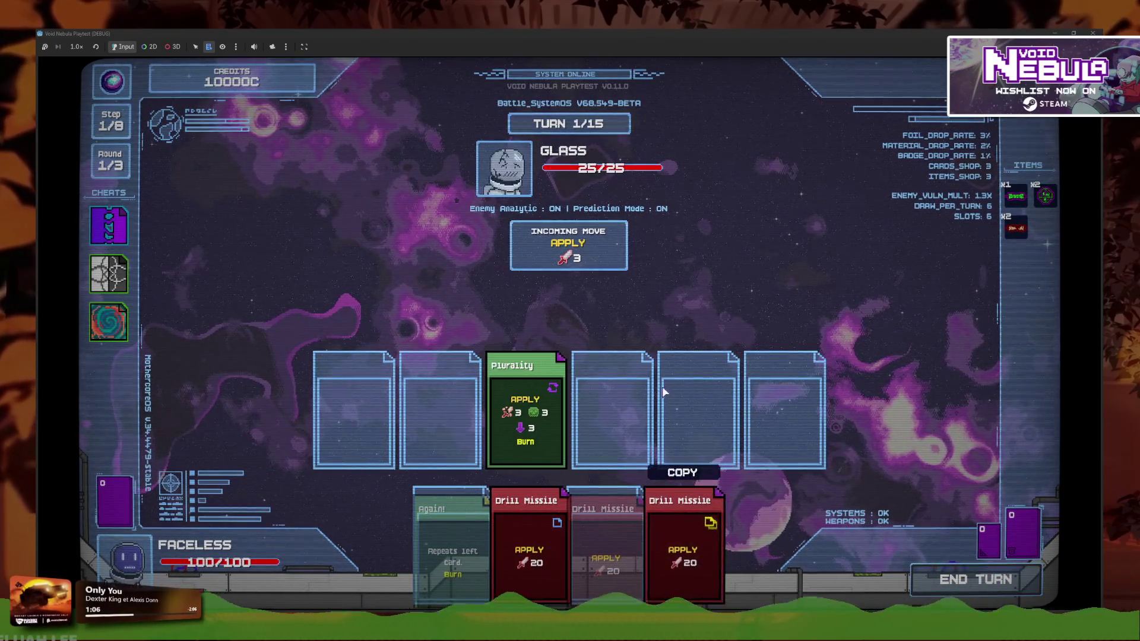
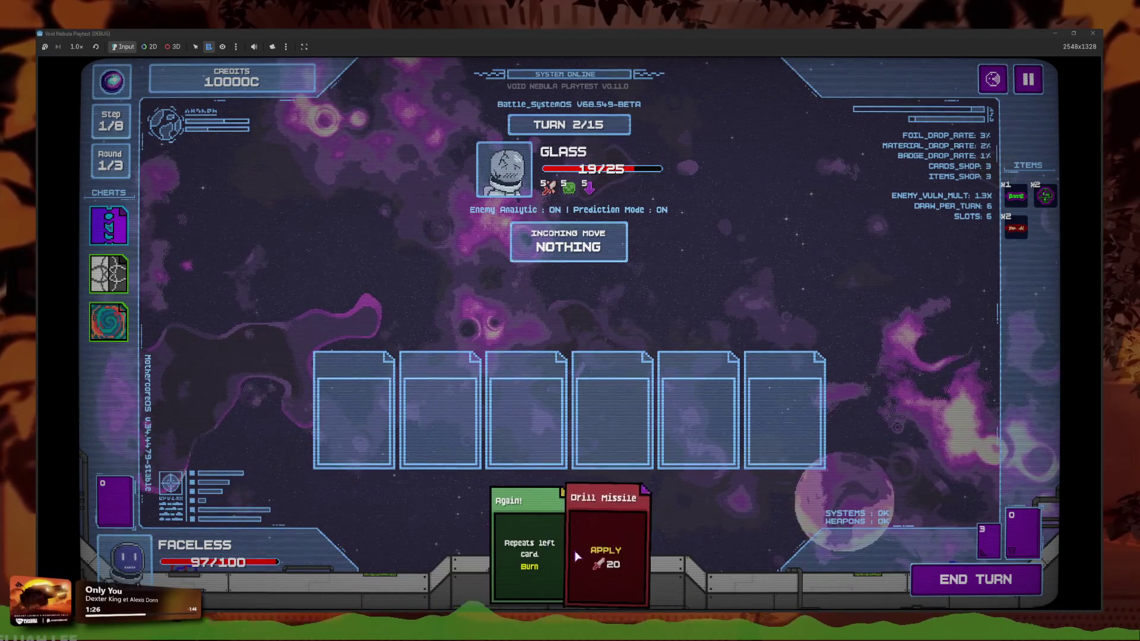
Play Drill Missile then Again! to destroy Glass, and cash out the reward into the shop
{"action": "left_click", "coordinate": [606, 540]}
{"action": "left_click", "coordinate": [547, 541]}
{"action": "left_click", "coordinate": [922, 585]}
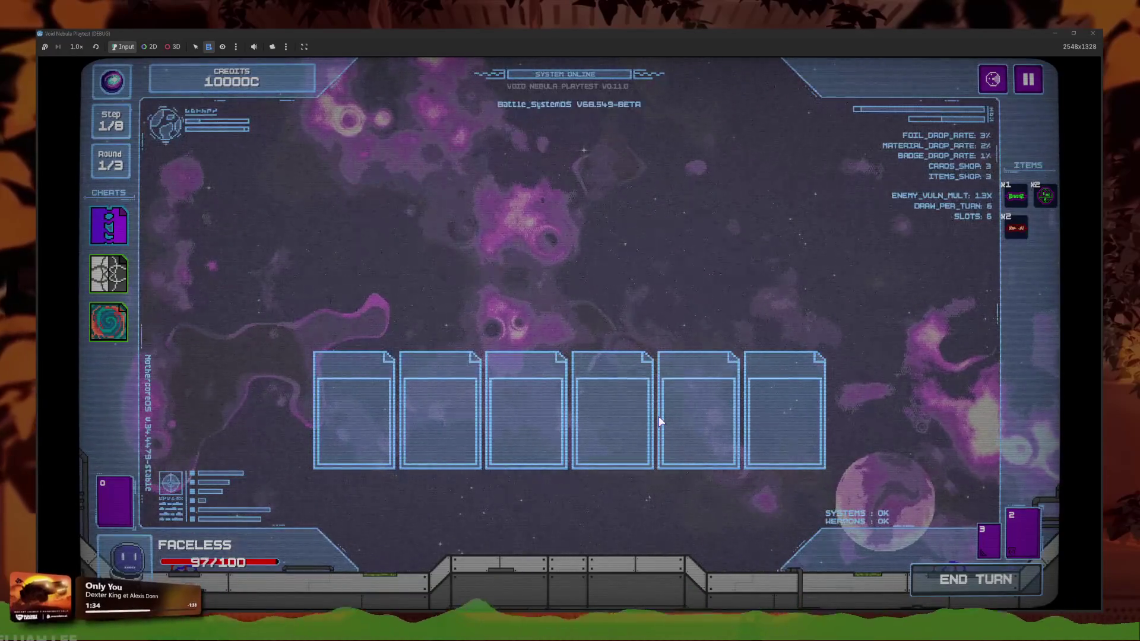
{"action": "left_click", "coordinate": [594, 459]}
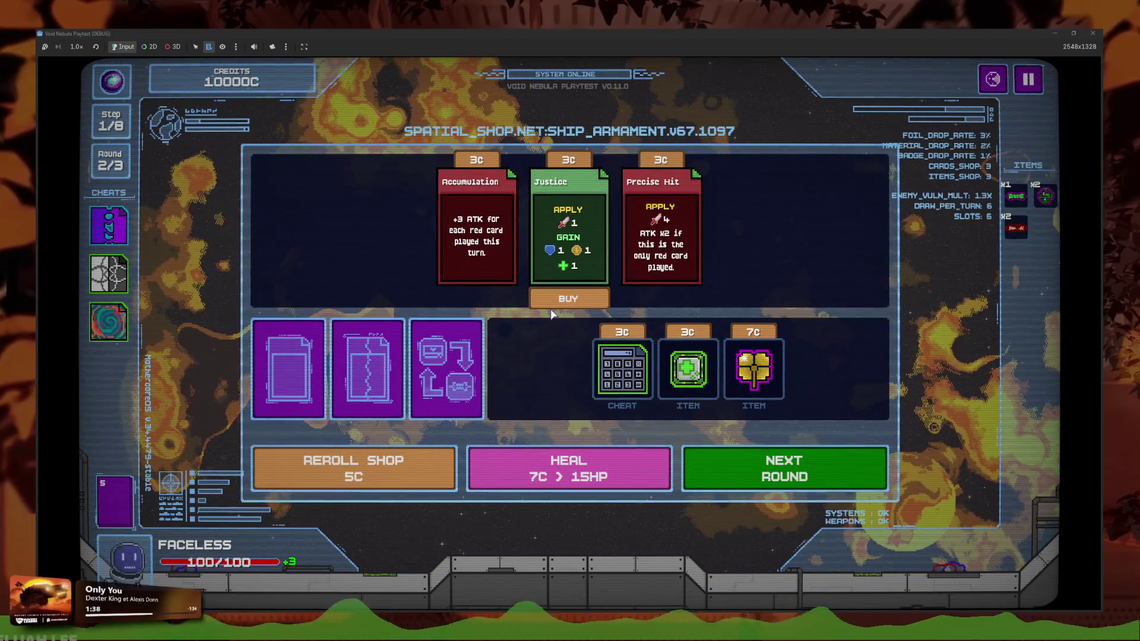
Buy the Justice and Precise Hit cards, then reroll the shop once
{"action": "left_click", "coordinate": [575, 302]}
{"action": "left_click", "coordinate": [615, 302]}
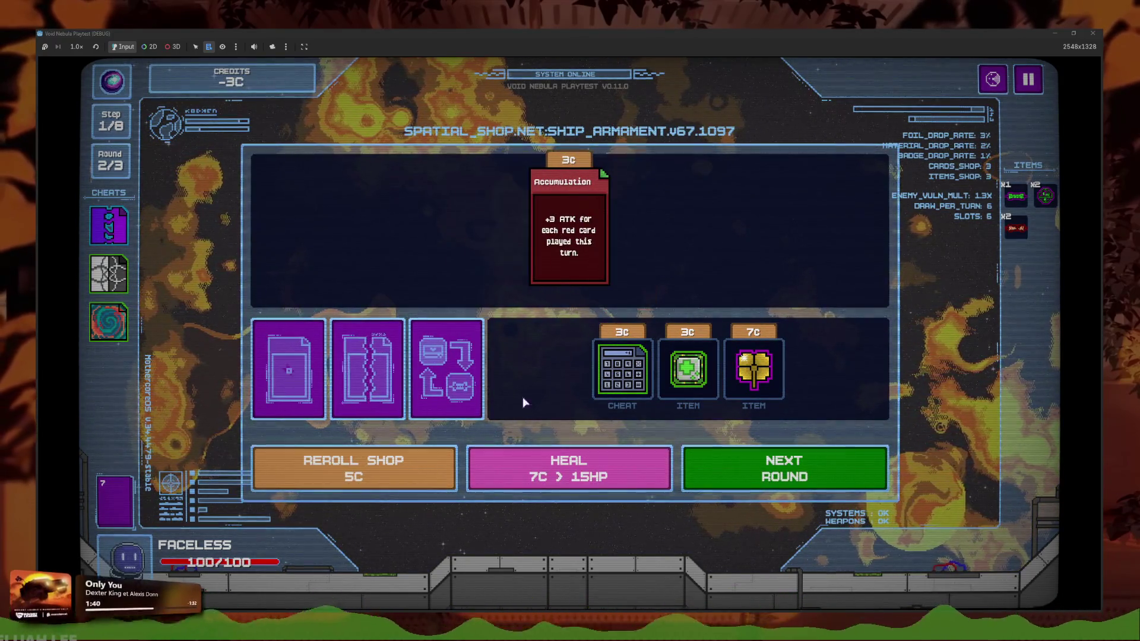
{"action": "left_click", "coordinate": [407, 482]}
Keep rerolling the shop until a reroll costs 27C
{"action": "left_click", "coordinate": [406, 482]}
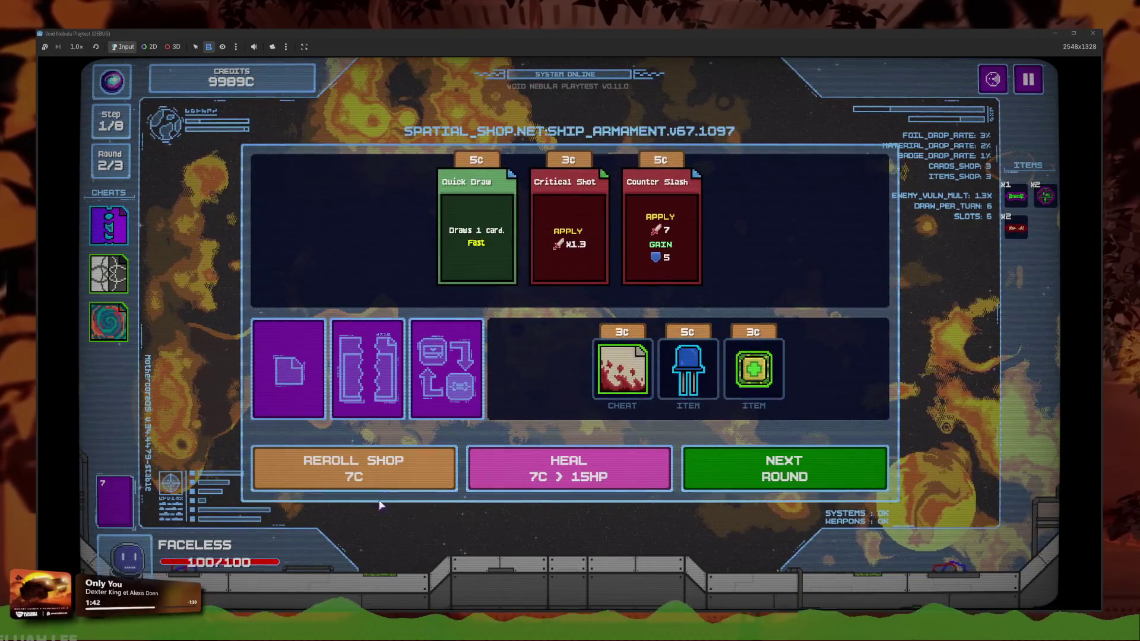
{"action": "left_click", "coordinate": [407, 483]}
{"action": "left_click", "coordinate": [407, 482]}
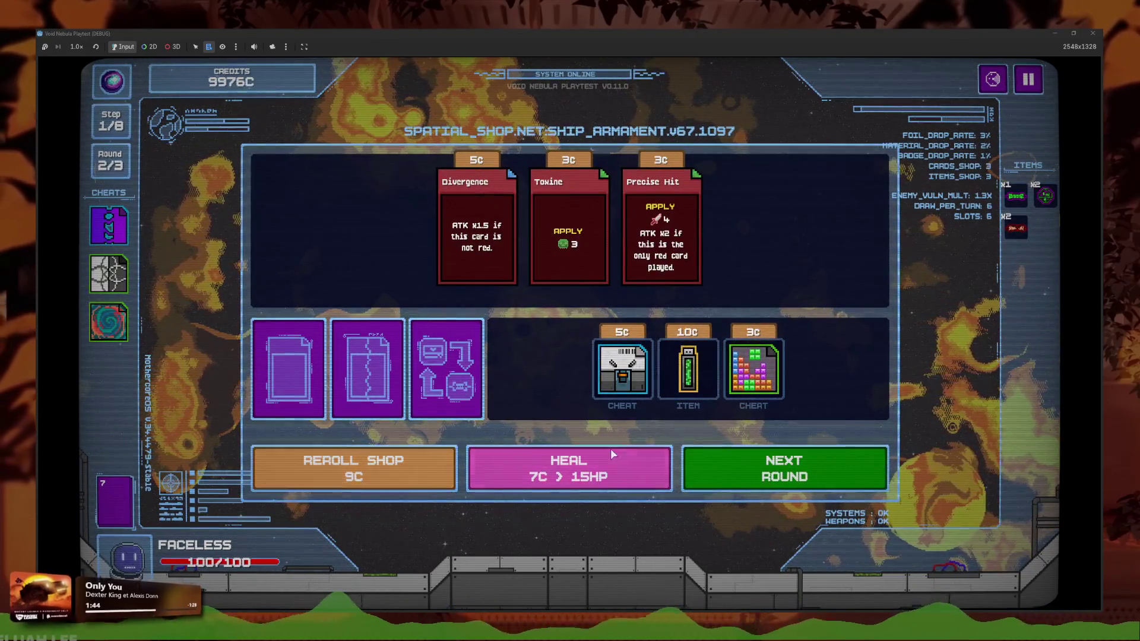
{"action": "left_click", "coordinate": [416, 482]}
{"action": "left_click", "coordinate": [422, 480]}
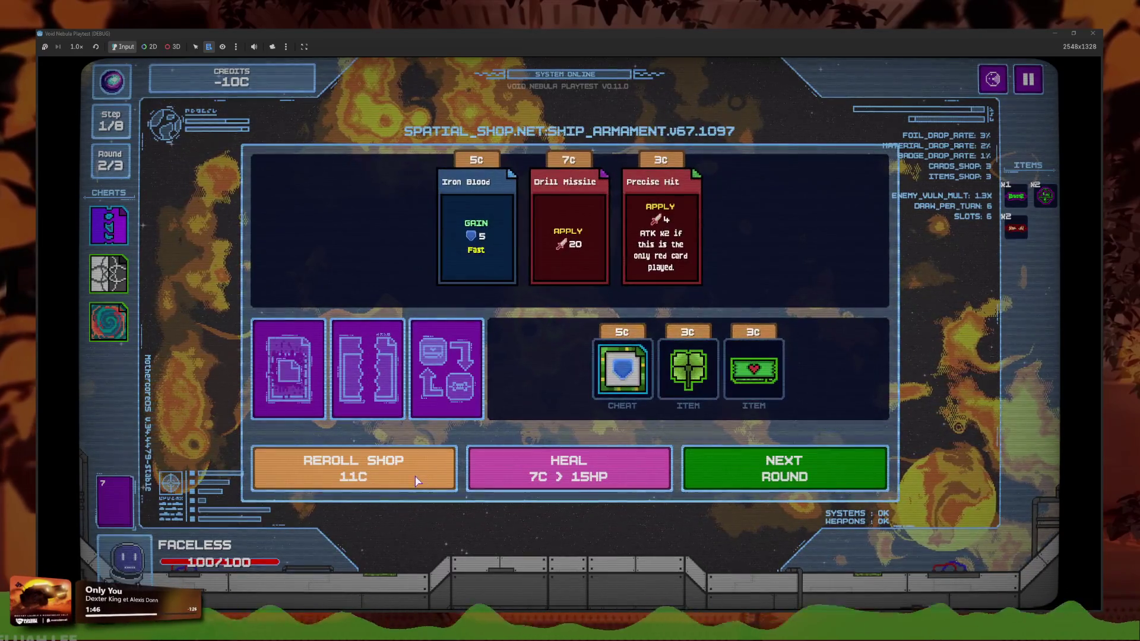
{"action": "left_click", "coordinate": [417, 479]}
{"action": "left_click", "coordinate": [415, 478]}
{"action": "left_click", "coordinate": [414, 478]}
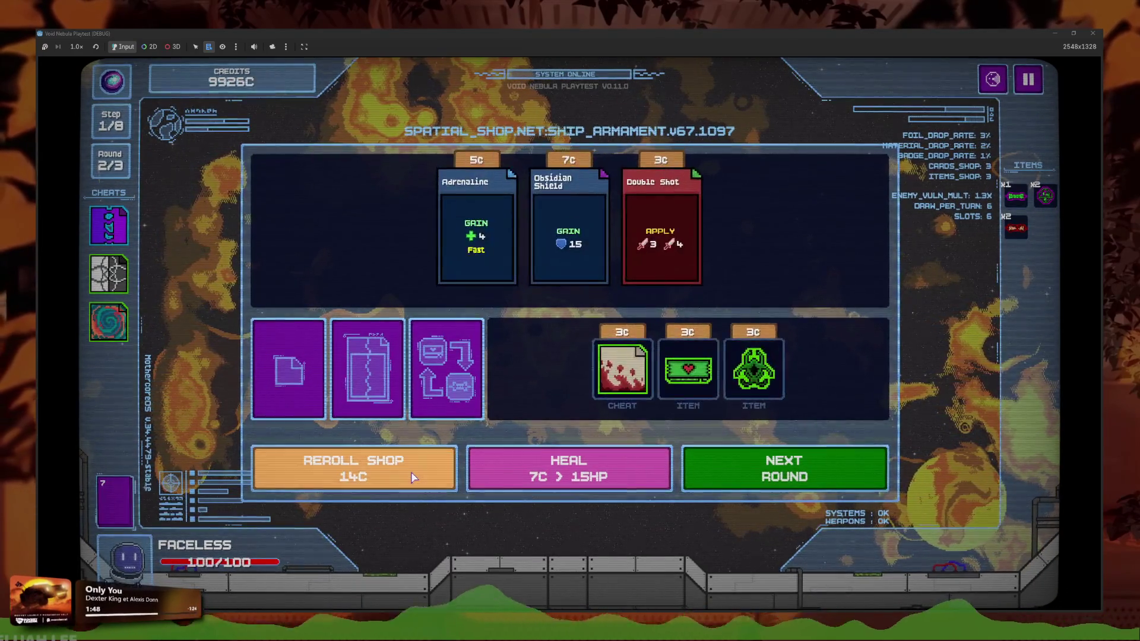
{"action": "left_click", "coordinate": [413, 478]}
{"action": "left_click", "coordinate": [414, 478]}
{"action": "left_click", "coordinate": [414, 477]}
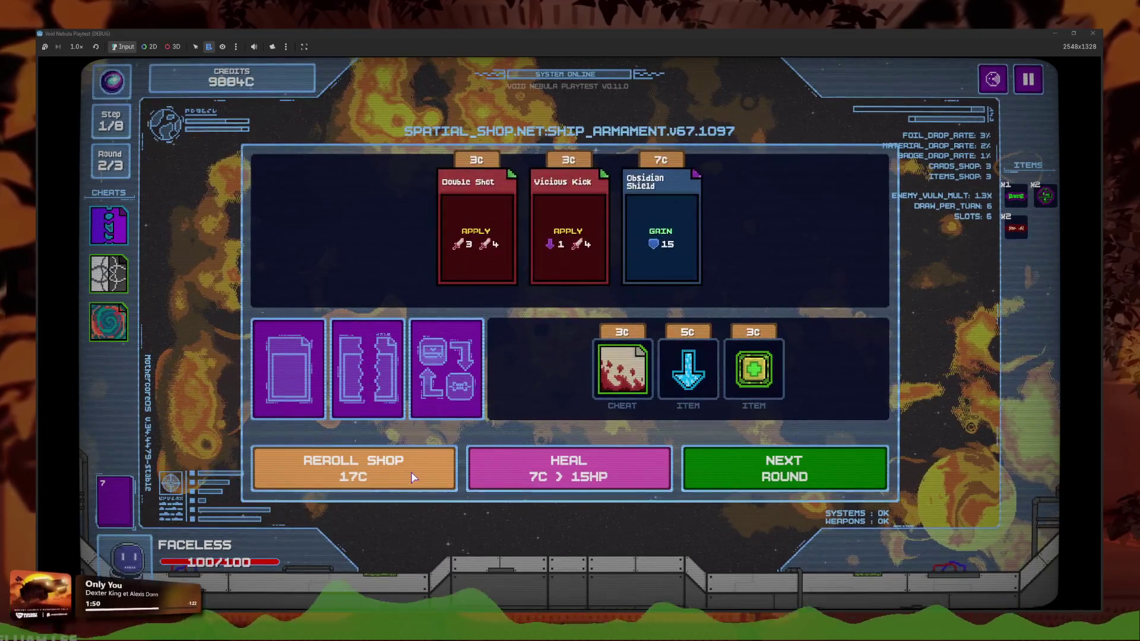
{"action": "left_click", "coordinate": [414, 477]}
{"action": "left_click", "coordinate": [414, 478]}
{"action": "left_click", "coordinate": [414, 478]}
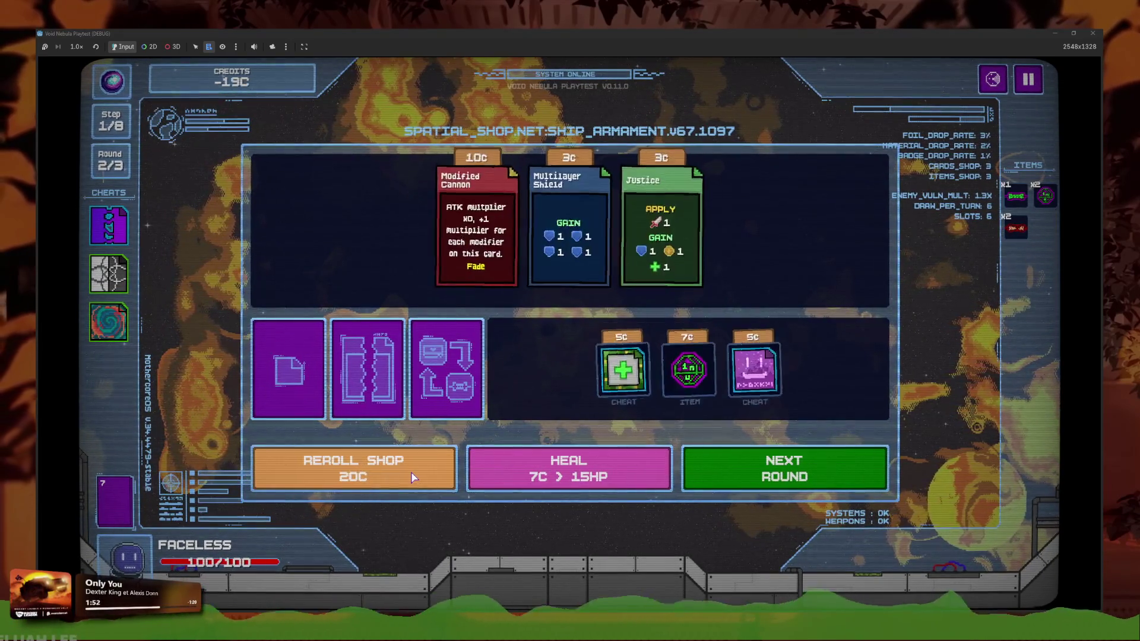
{"action": "left_click", "coordinate": [414, 478]}
{"action": "left_click", "coordinate": [414, 478]}
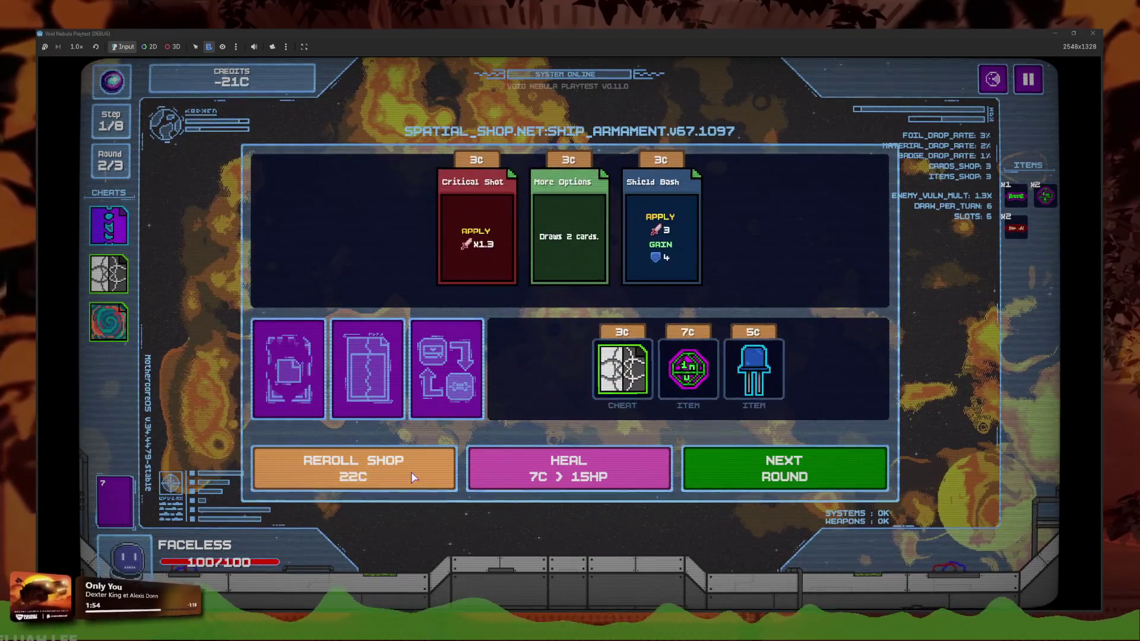
{"action": "left_click", "coordinate": [414, 478]}
{"action": "left_click", "coordinate": [414, 477]}
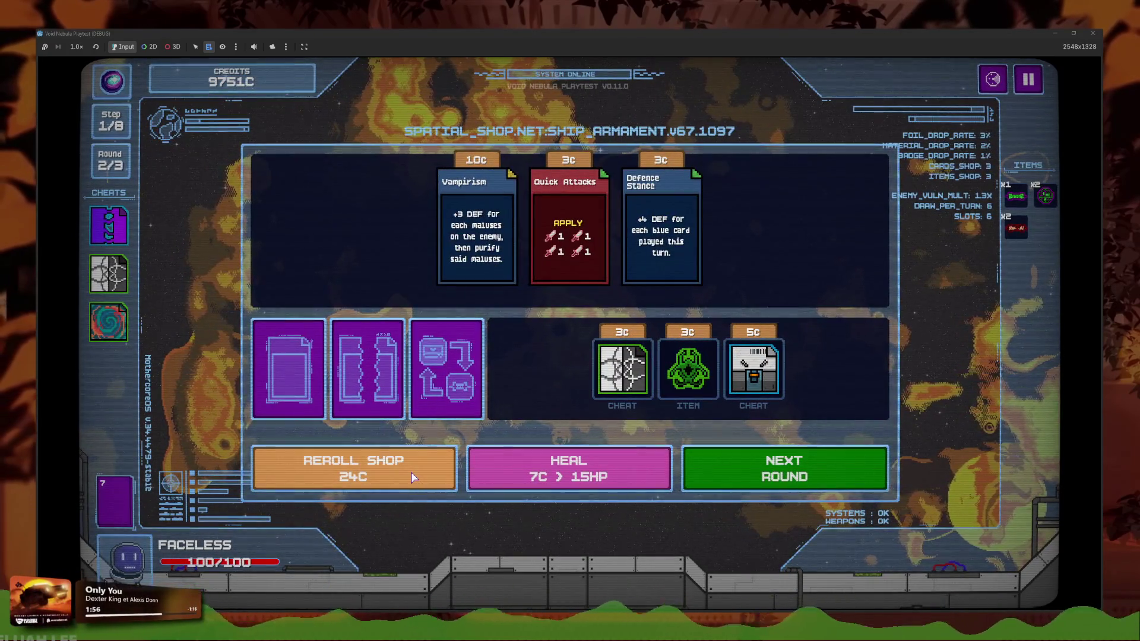
{"action": "left_click", "coordinate": [413, 478]}
{"action": "left_click", "coordinate": [414, 478]}
{"action": "left_click", "coordinate": [414, 478]}
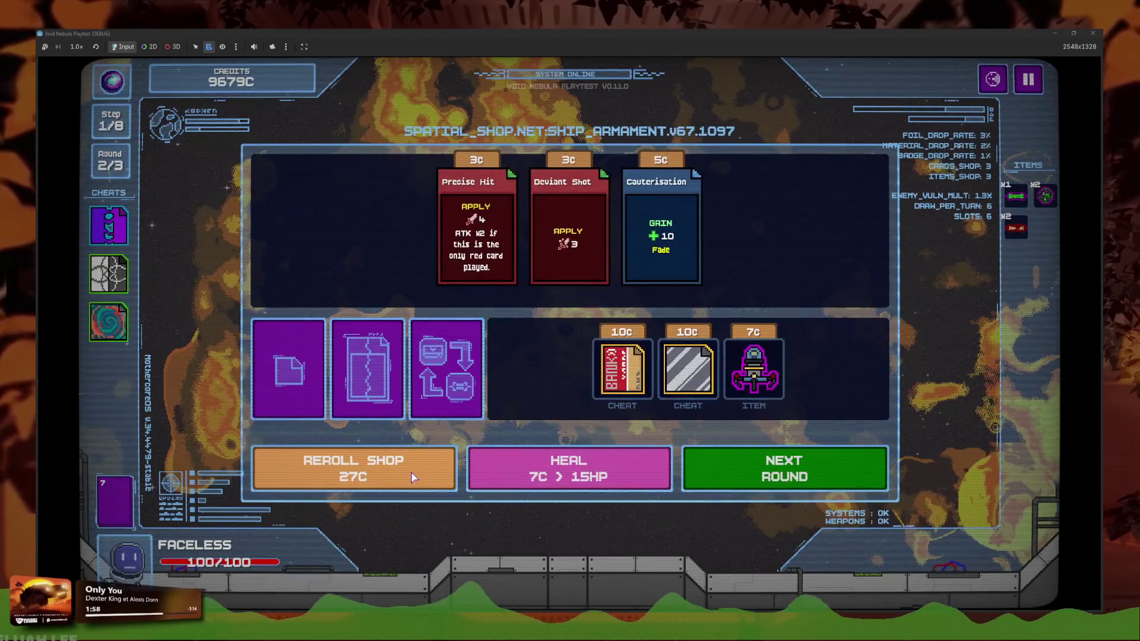
{"action": "mouse_move", "coordinate": [620, 413]}
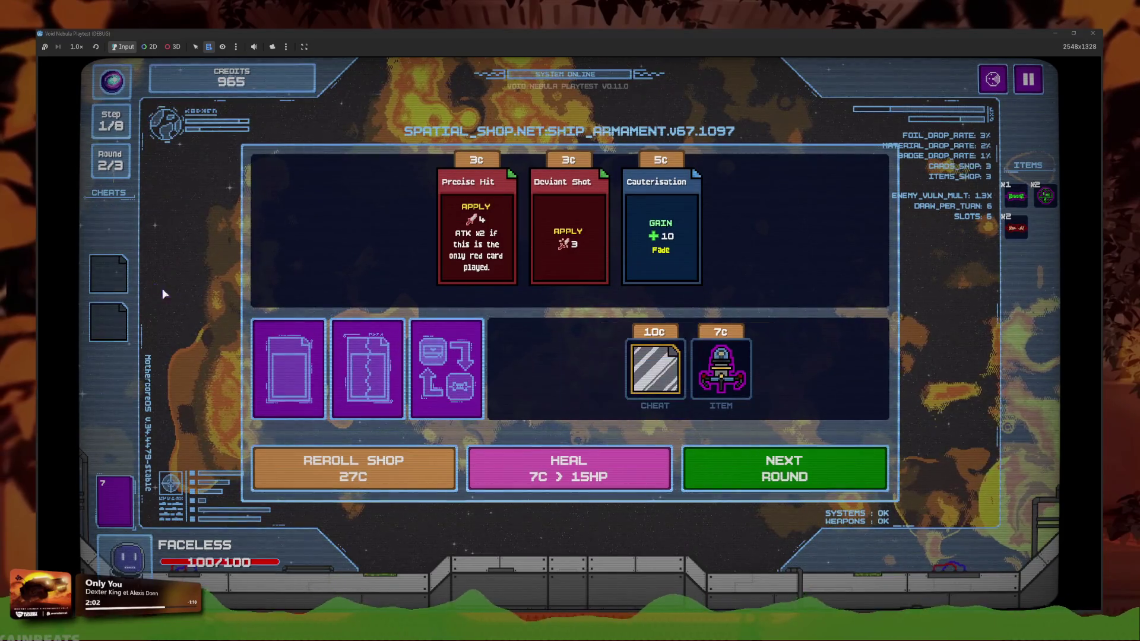
Reroll the shop over twenty more times in search of better offers
{"action": "left_click", "coordinate": [422, 484]}
{"action": "left_click", "coordinate": [423, 484]}
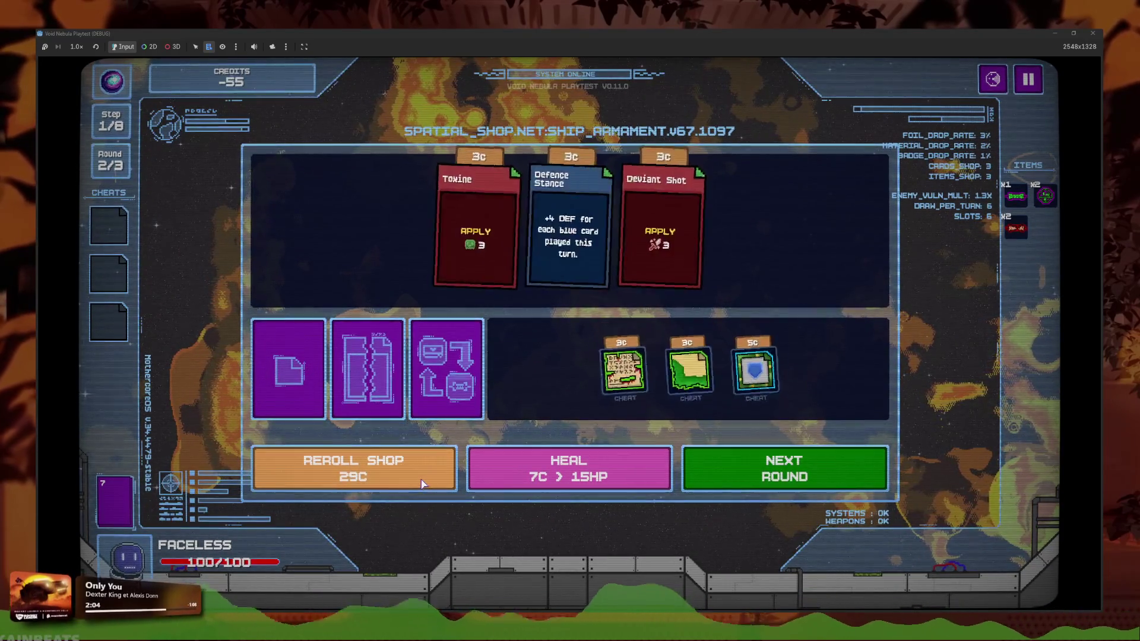
{"action": "left_click", "coordinate": [423, 484]}
{"action": "left_click", "coordinate": [423, 484]}
{"action": "left_click", "coordinate": [423, 484]}
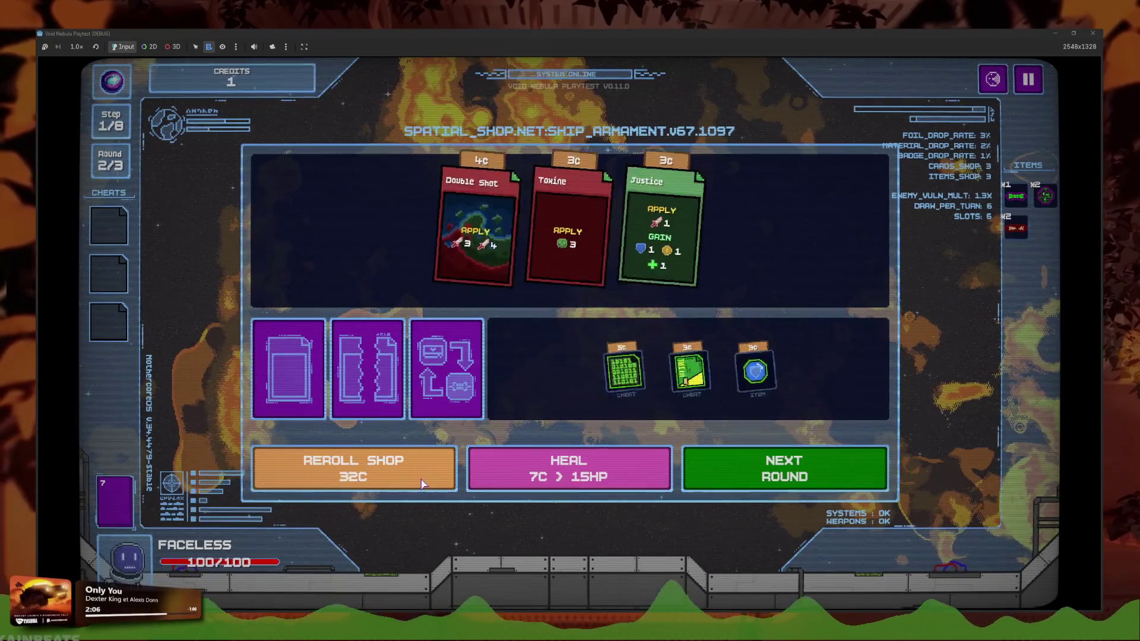
{"action": "left_click", "coordinate": [423, 484]}
{"action": "left_click", "coordinate": [423, 484]}
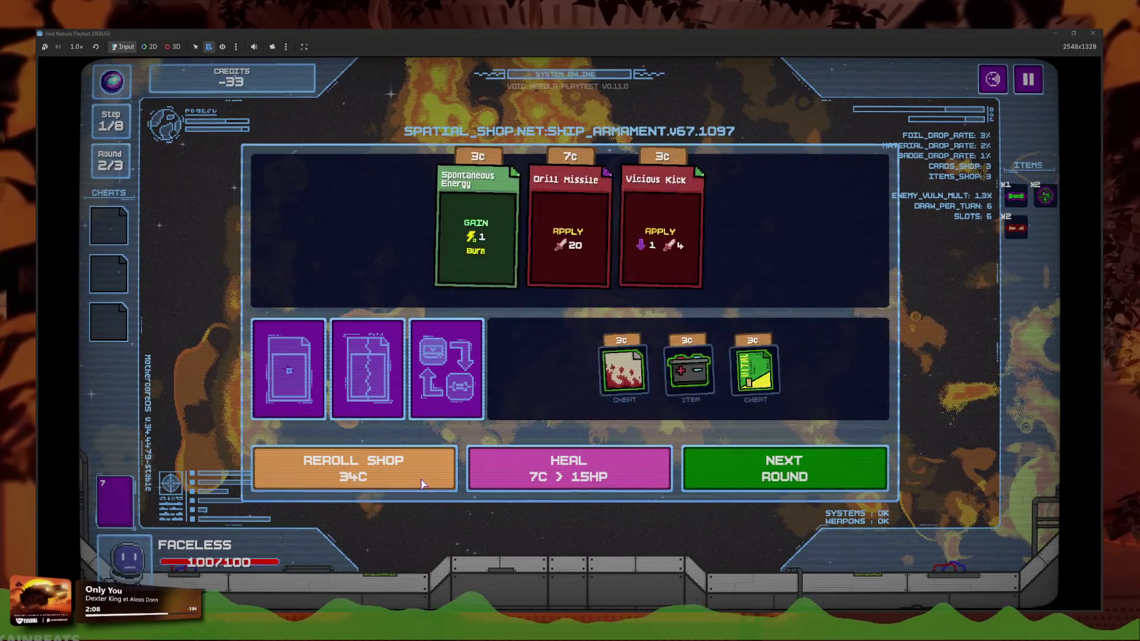
{"action": "left_click", "coordinate": [423, 484]}
{"action": "left_click", "coordinate": [422, 484]}
{"action": "left_click", "coordinate": [422, 484]}
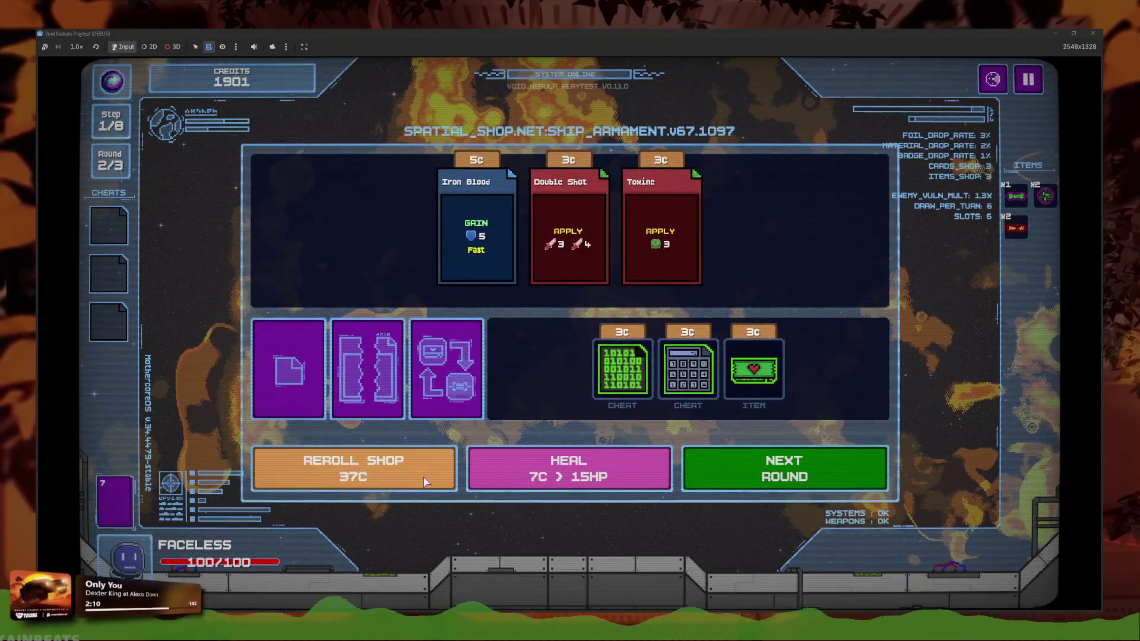
{"action": "left_click", "coordinate": [423, 482]}
{"action": "left_click", "coordinate": [425, 481]}
{"action": "left_click", "coordinate": [425, 481]}
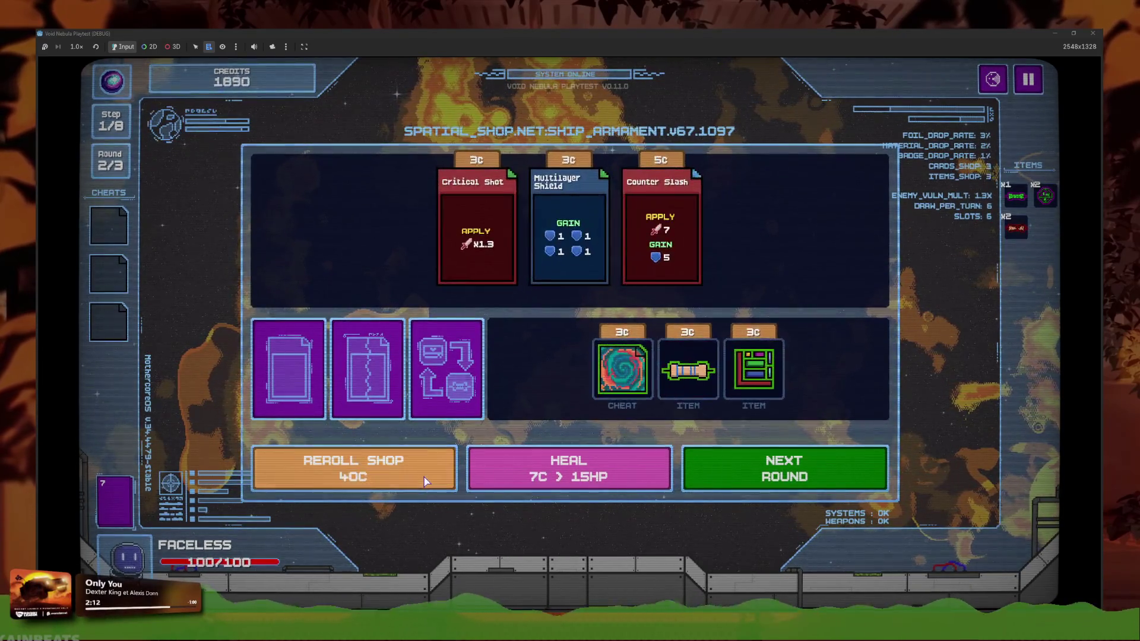
{"action": "left_click", "coordinate": [425, 481]}
{"action": "left_click", "coordinate": [425, 480]}
{"action": "left_click", "coordinate": [425, 481]}
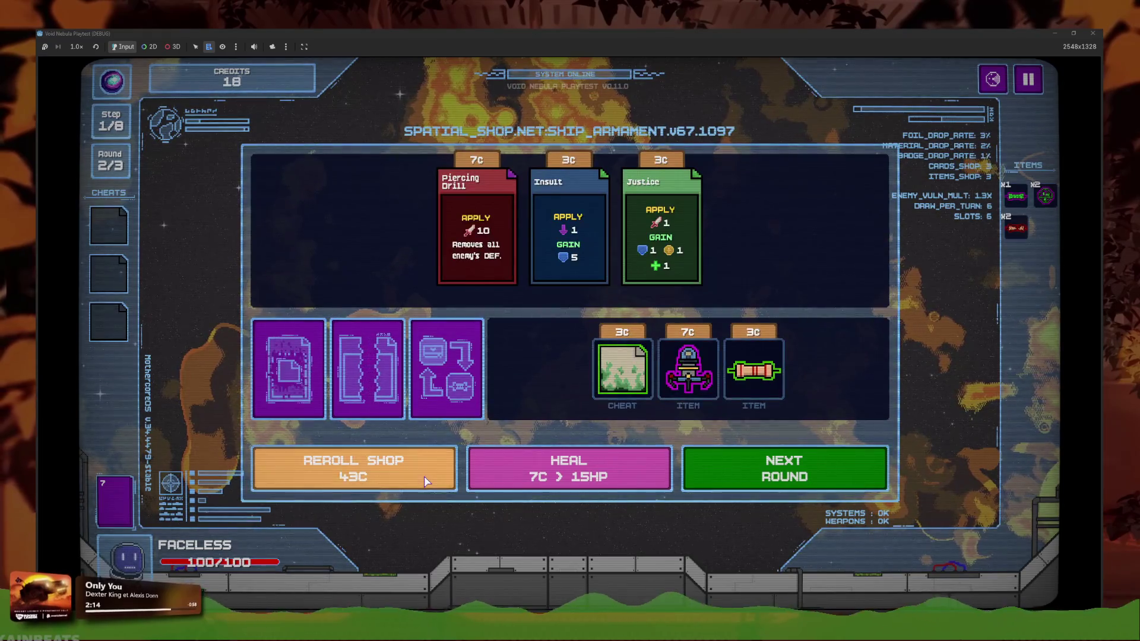
{"action": "left_click", "coordinate": [425, 481]}
{"action": "left_click", "coordinate": [425, 481]}
{"action": "left_click", "coordinate": [425, 481]}
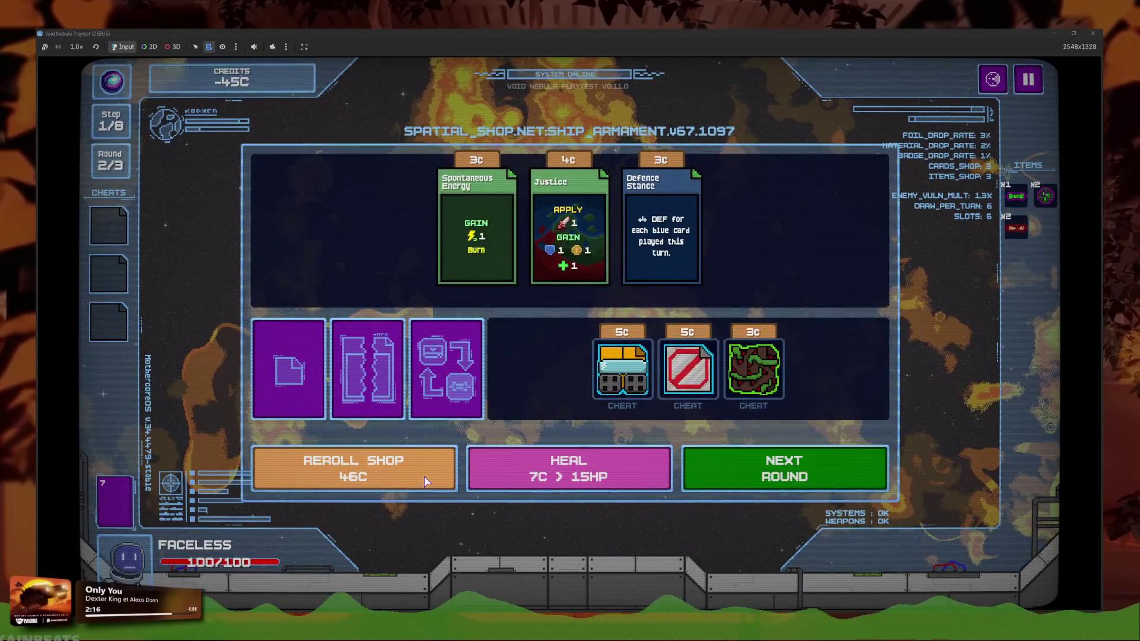
{"action": "left_click", "coordinate": [425, 481]}
{"action": "left_click", "coordinate": [425, 481]}
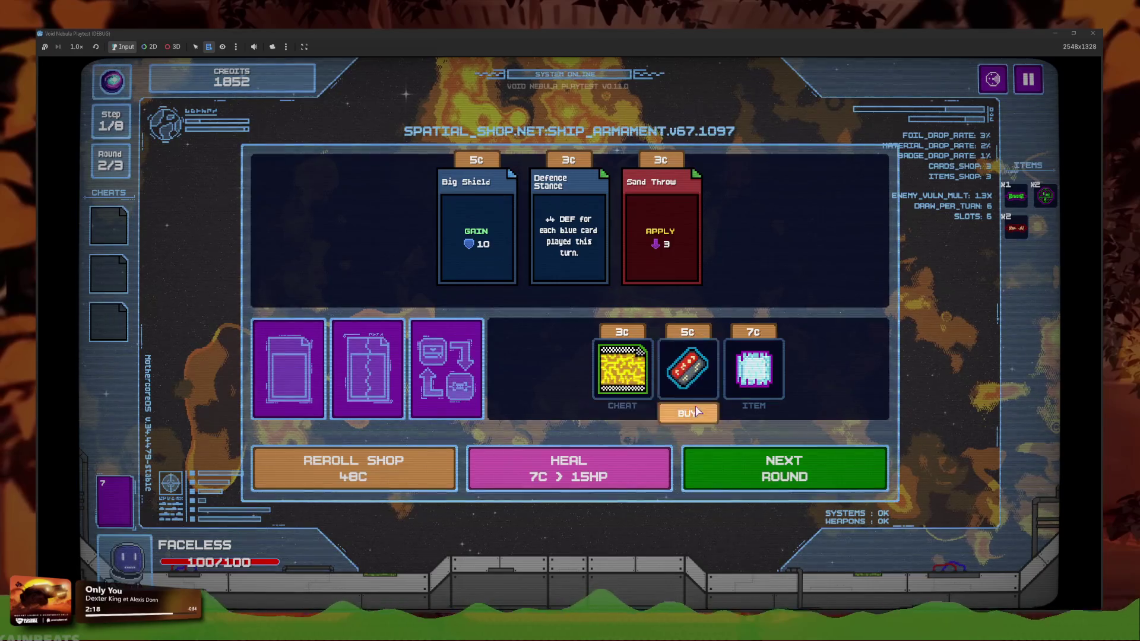
{"action": "left_click", "coordinate": [409, 481]}
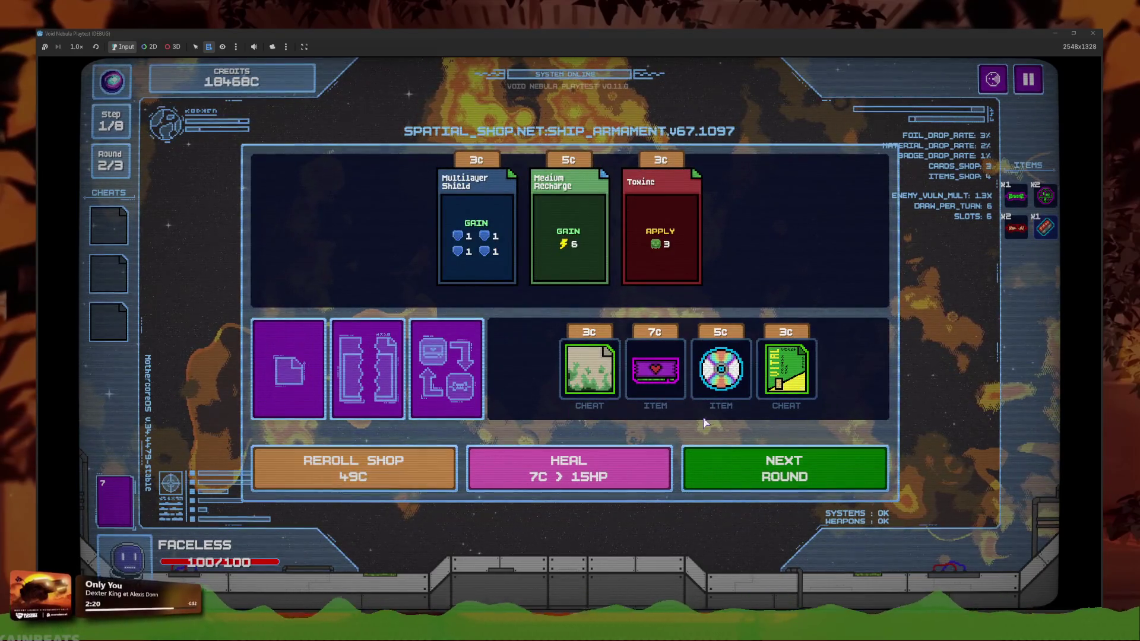
Buy the 5C disc item and the Loop Injection cheat, then bring up its card list
{"action": "left_click", "coordinate": [722, 371]}
{"action": "left_click", "coordinate": [409, 469]}
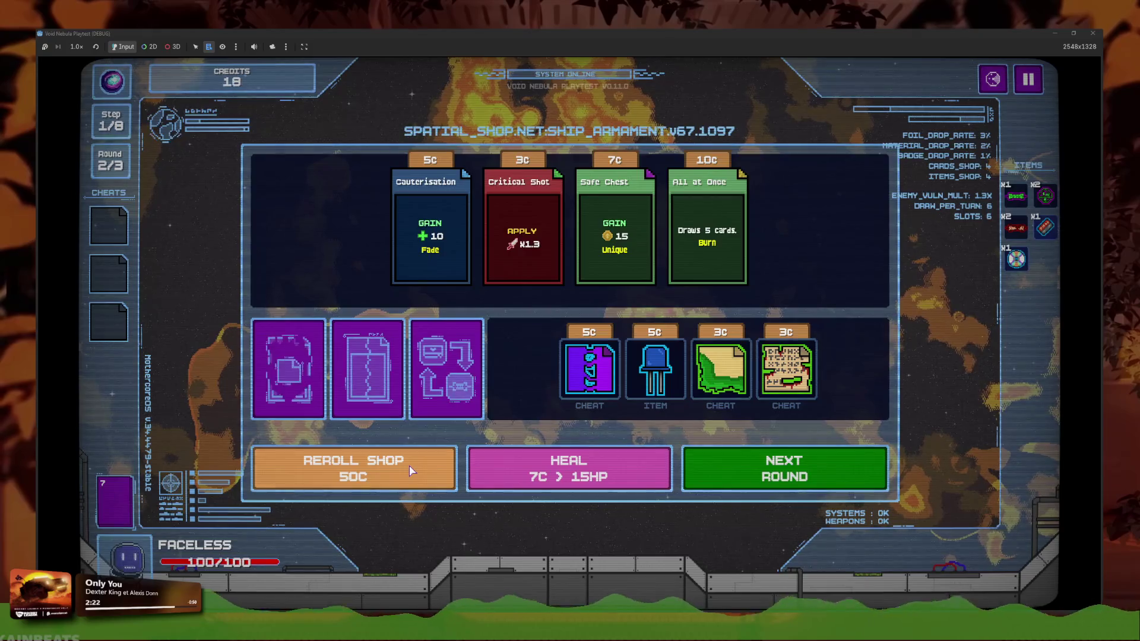
{"action": "left_click", "coordinate": [408, 470]}
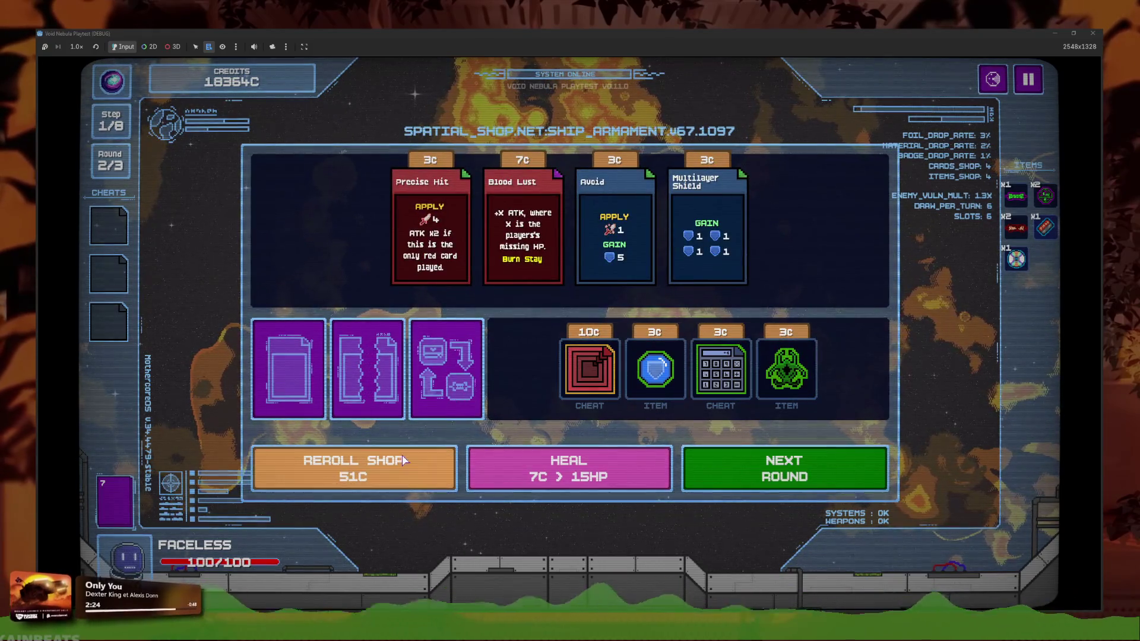
{"action": "left_click", "coordinate": [416, 466]}
{"action": "left_click", "coordinate": [416, 461]}
{"action": "left_click", "coordinate": [416, 461]}
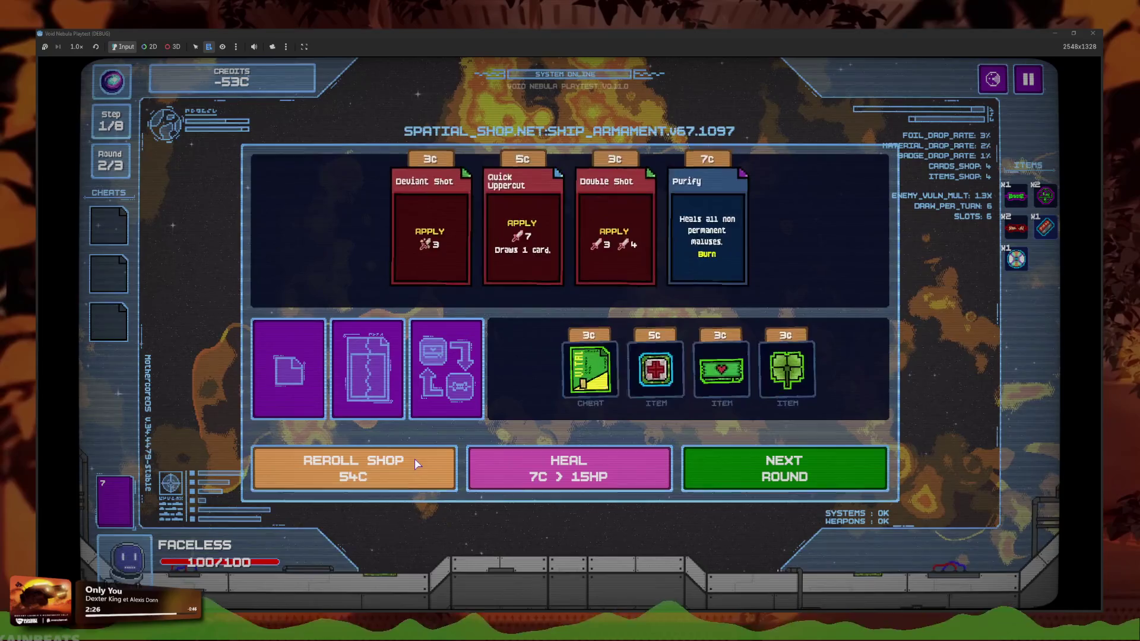
{"action": "left_click", "coordinate": [416, 462]}
{"action": "left_click", "coordinate": [416, 463]}
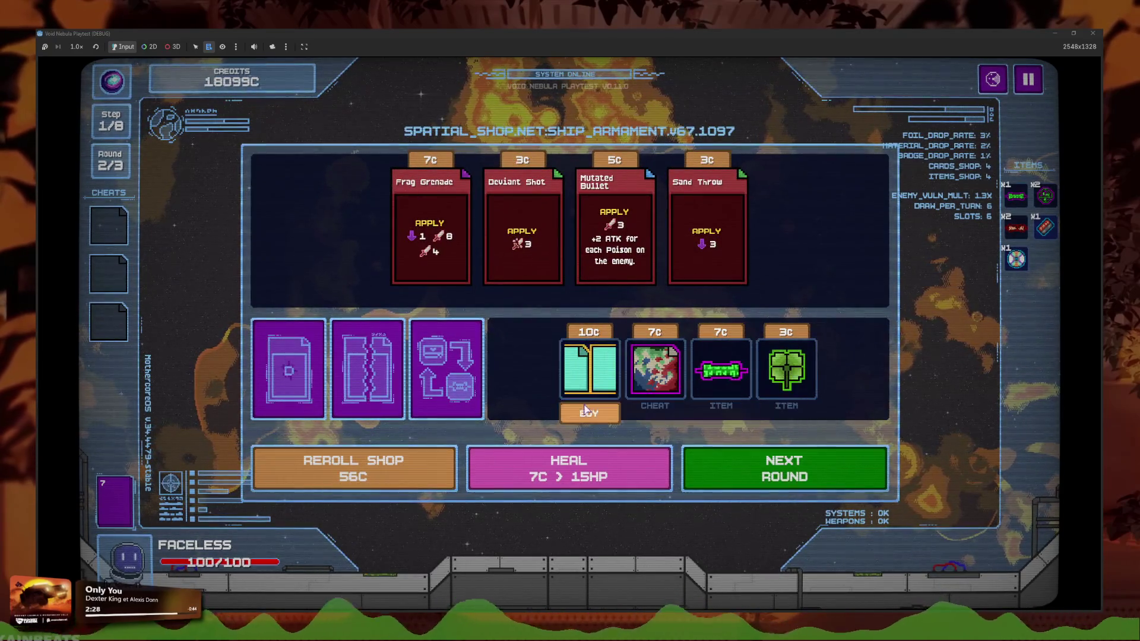
{"action": "left_click", "coordinate": [591, 368]}
{"action": "left_click", "coordinate": [102, 242]}
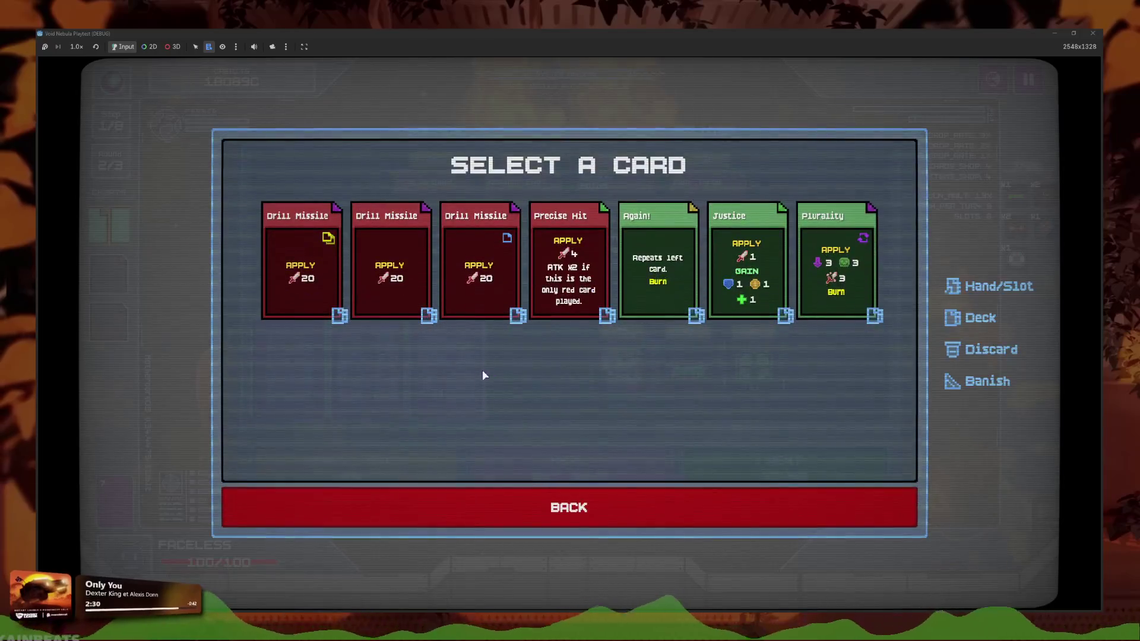
Apply Loop Injection to the Justice card, then reroll the shop four times
{"action": "left_click", "coordinate": [746, 273]}
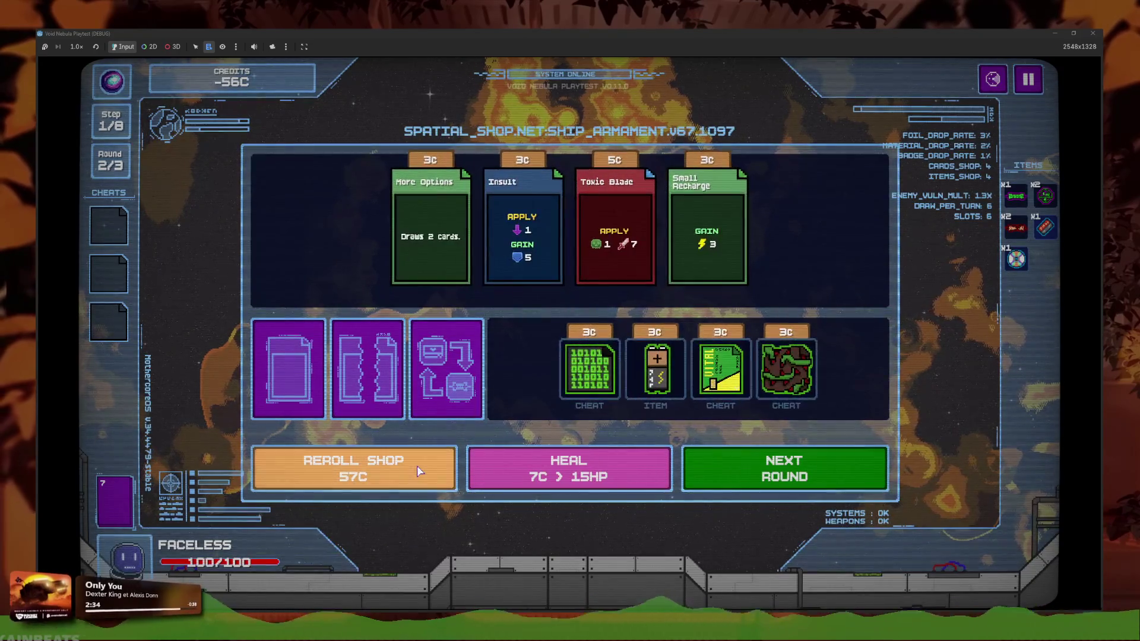
{"action": "left_click", "coordinate": [416, 466]}
{"action": "left_click", "coordinate": [416, 466]}
{"action": "left_click", "coordinate": [420, 470]}
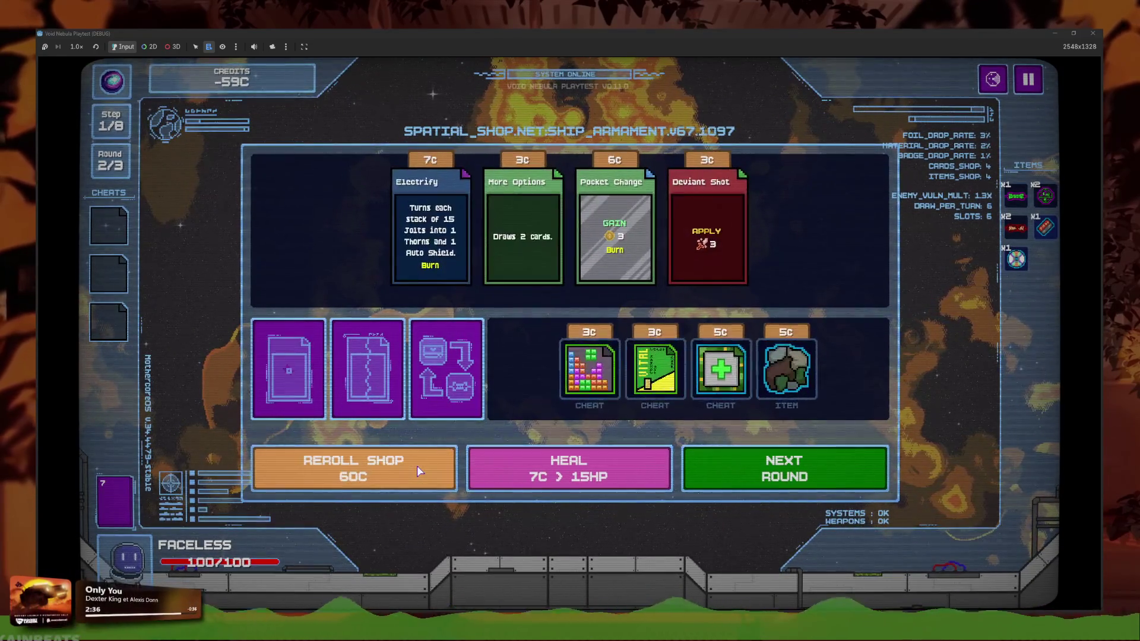
{"action": "left_click", "coordinate": [420, 470]}
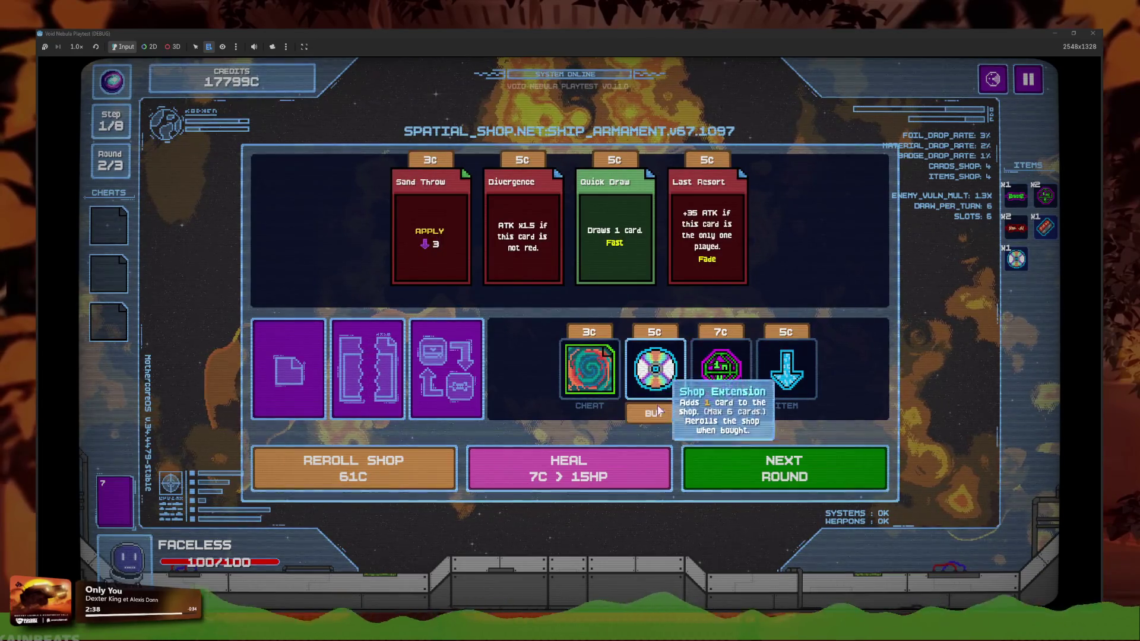
Buy the Shop Extension item, then reroll the shop six more times
{"action": "left_click", "coordinate": [653, 371]}
{"action": "left_click", "coordinate": [396, 460]}
{"action": "left_click", "coordinate": [397, 460]}
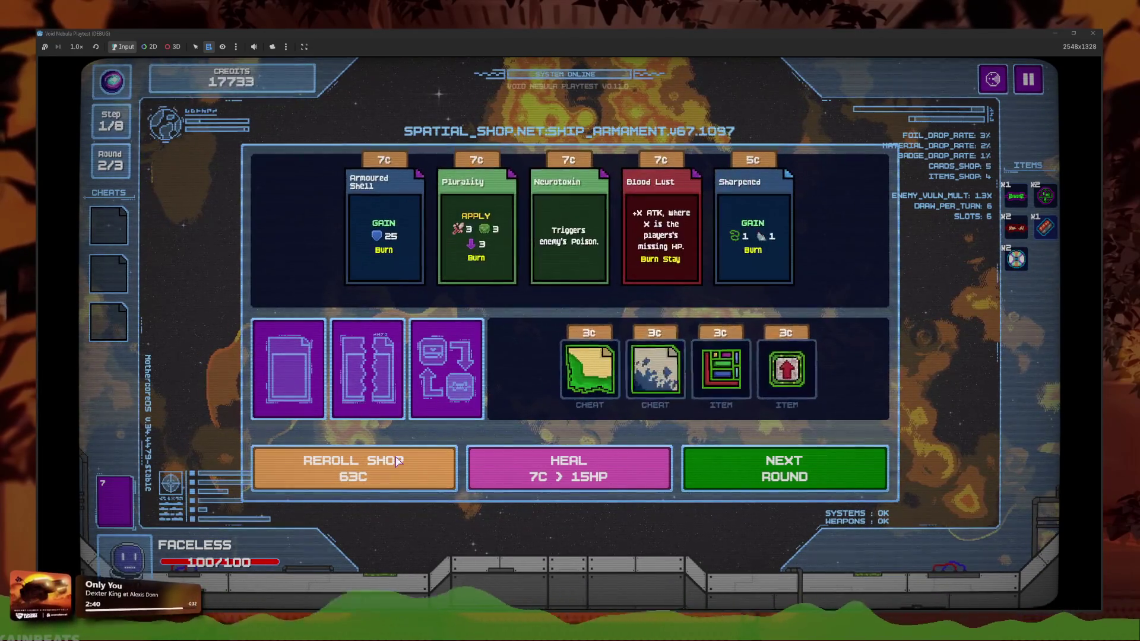
{"action": "left_click", "coordinate": [396, 460]}
{"action": "left_click", "coordinate": [397, 460]}
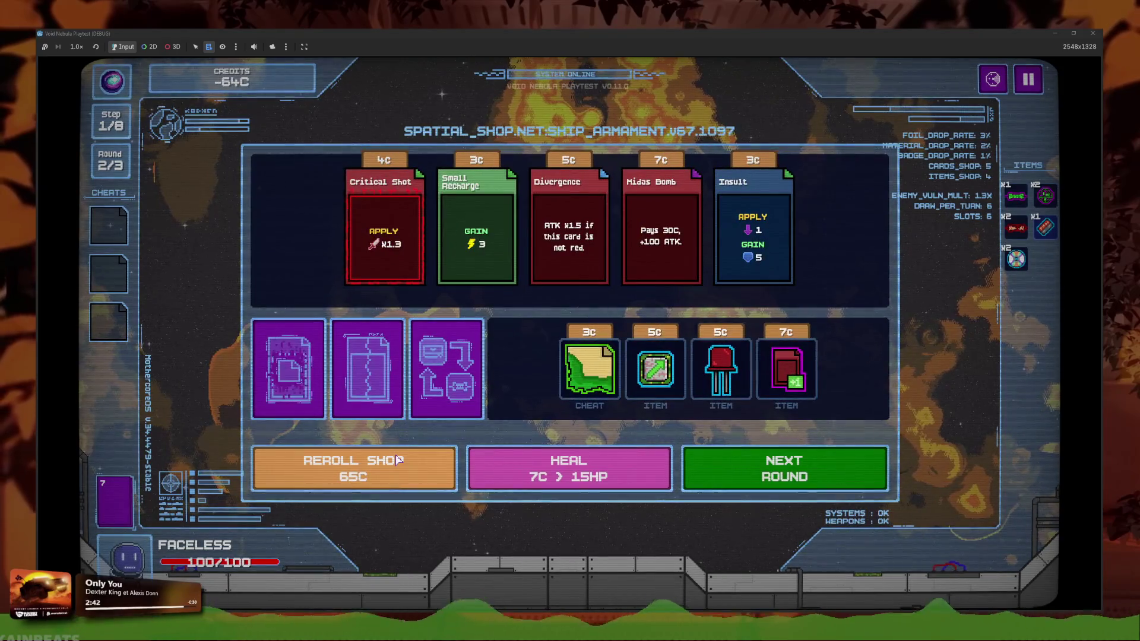
{"action": "left_click", "coordinate": [396, 460]}
{"action": "left_click", "coordinate": [397, 460]}
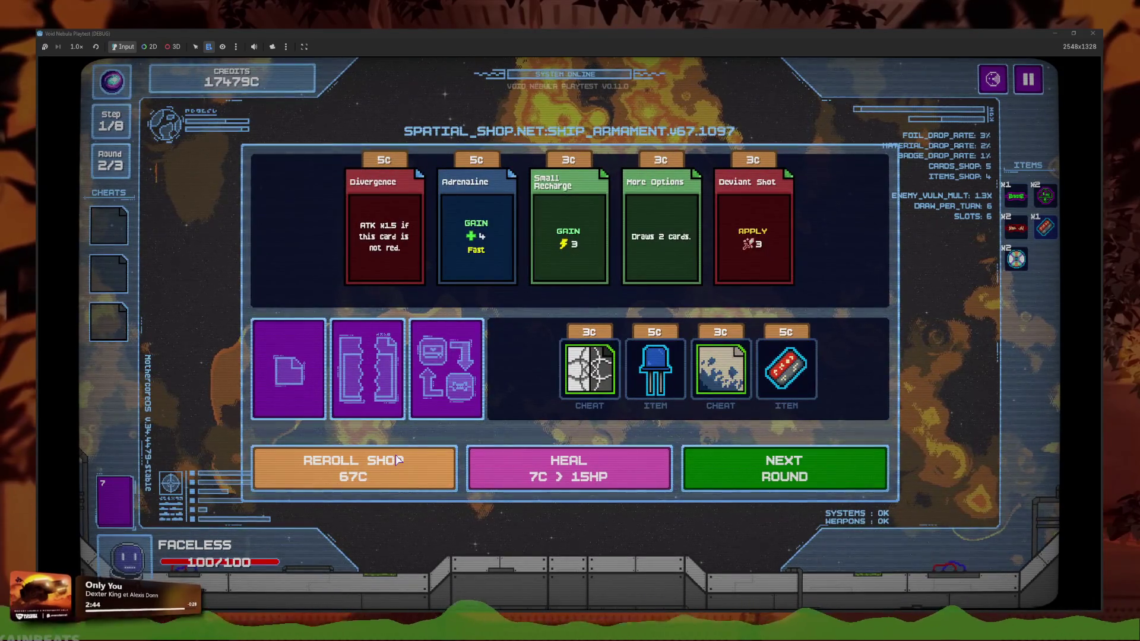
Buy a cheat and apply it to Precise Hit, then reroll twice
{"action": "left_click", "coordinate": [659, 371]}
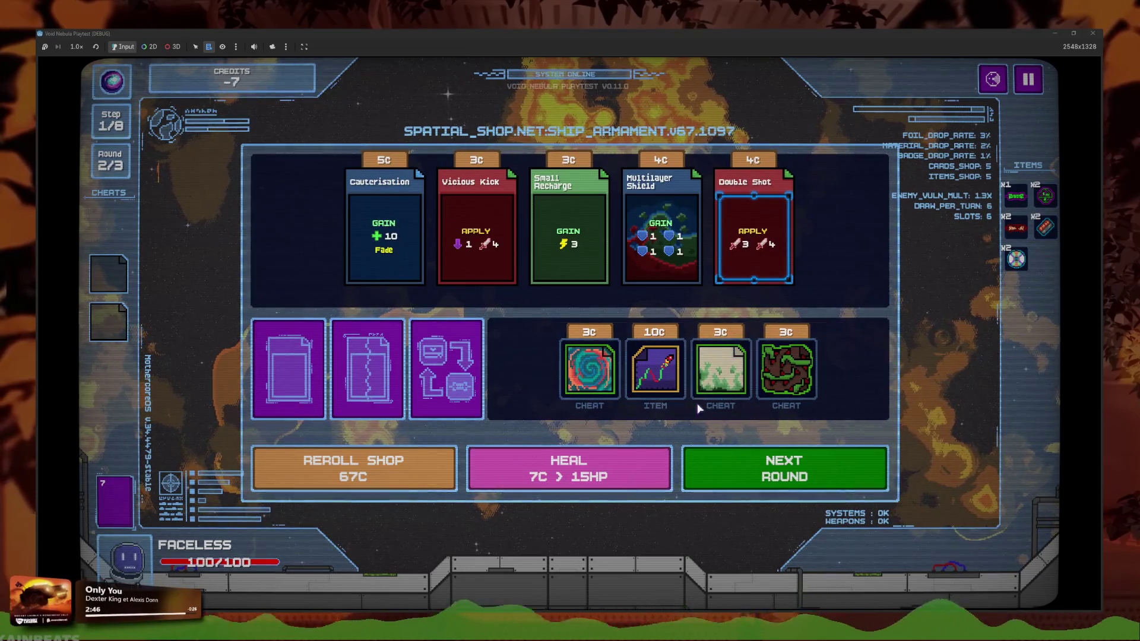
{"action": "left_click", "coordinate": [115, 227]}
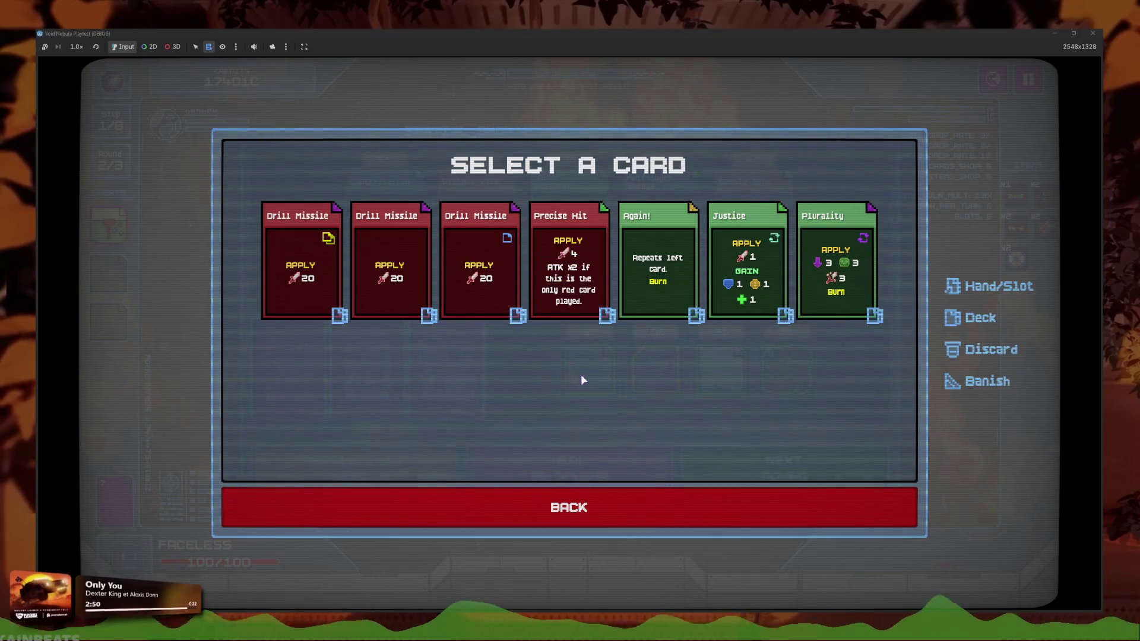
{"action": "left_click", "coordinate": [575, 264]}
{"action": "left_click", "coordinate": [568, 507]}
{"action": "left_click", "coordinate": [409, 469]}
{"action": "left_click", "coordinate": [414, 463]}
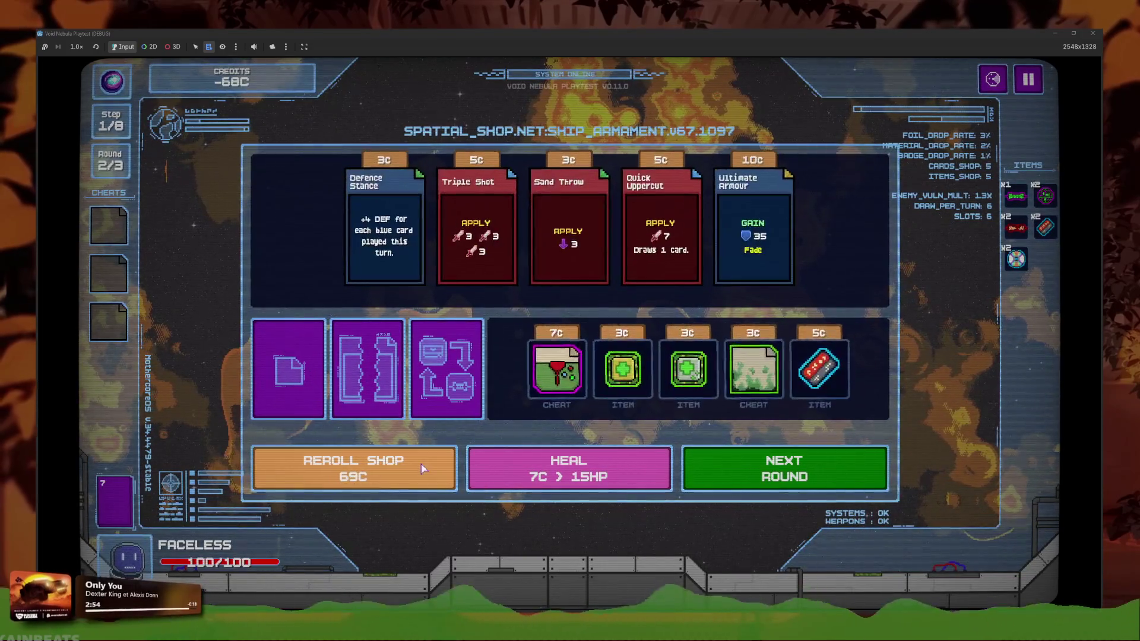
Drag the 7C cheat into the cheat slots, apply it to Precise Hit, and reroll
{"action": "left_click_drag", "start_coordinate": [556, 368], "coordinate": [208, 283]}
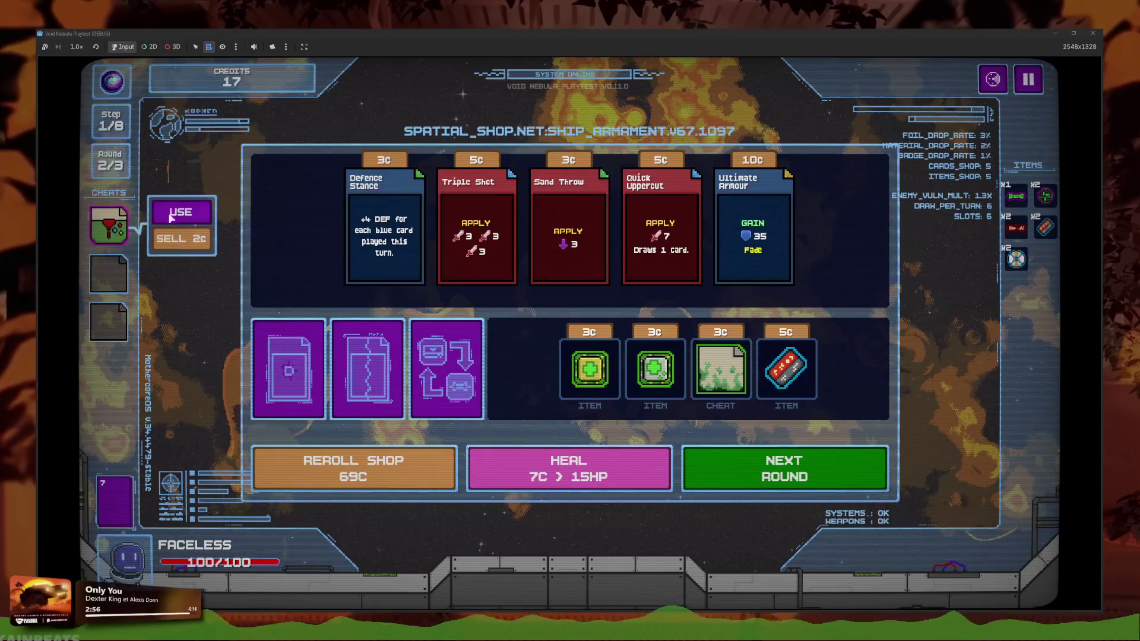
{"action": "left_click", "coordinate": [171, 213]}
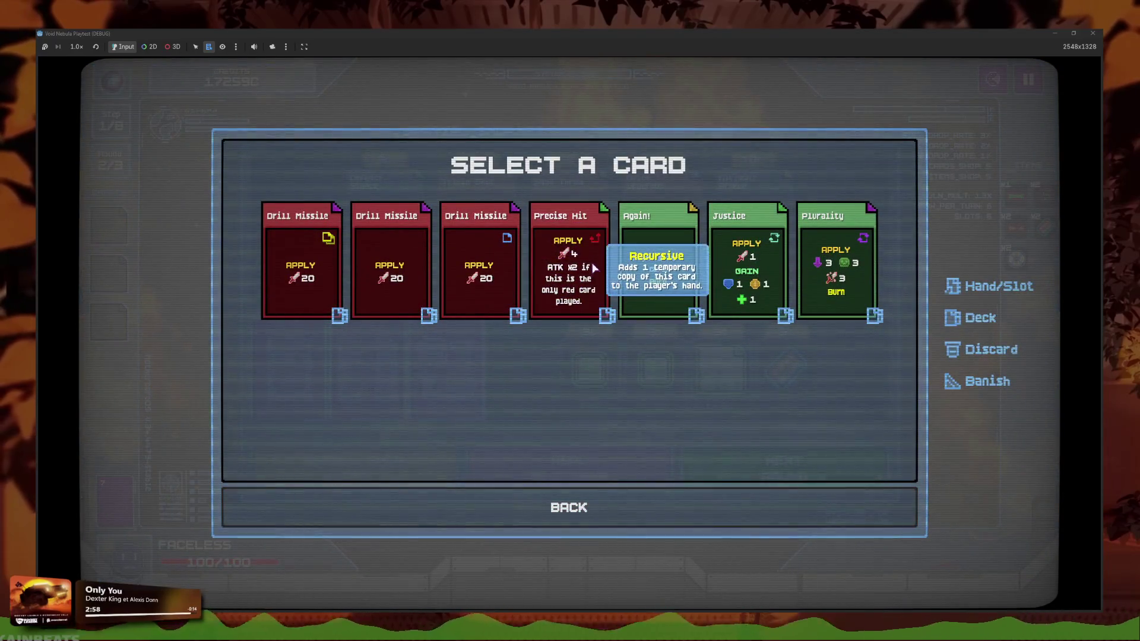
{"action": "left_click", "coordinate": [586, 284]}
{"action": "left_click", "coordinate": [419, 472]}
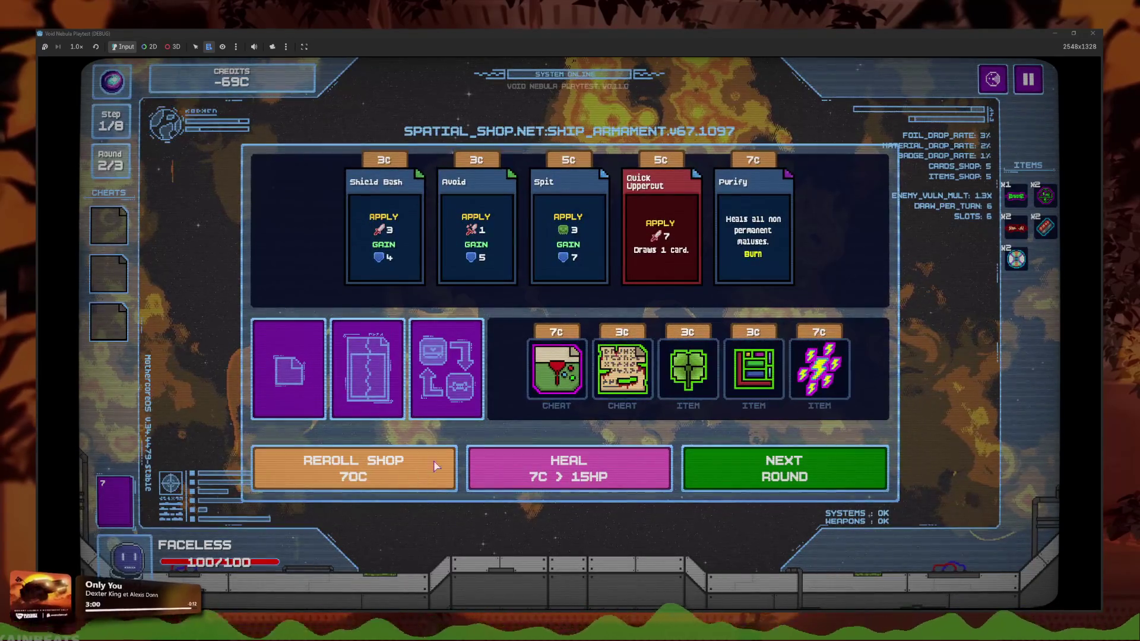
Apply a held cheat to a deck card, then reroll the shop four times
{"action": "left_click", "coordinate": [171, 217]}
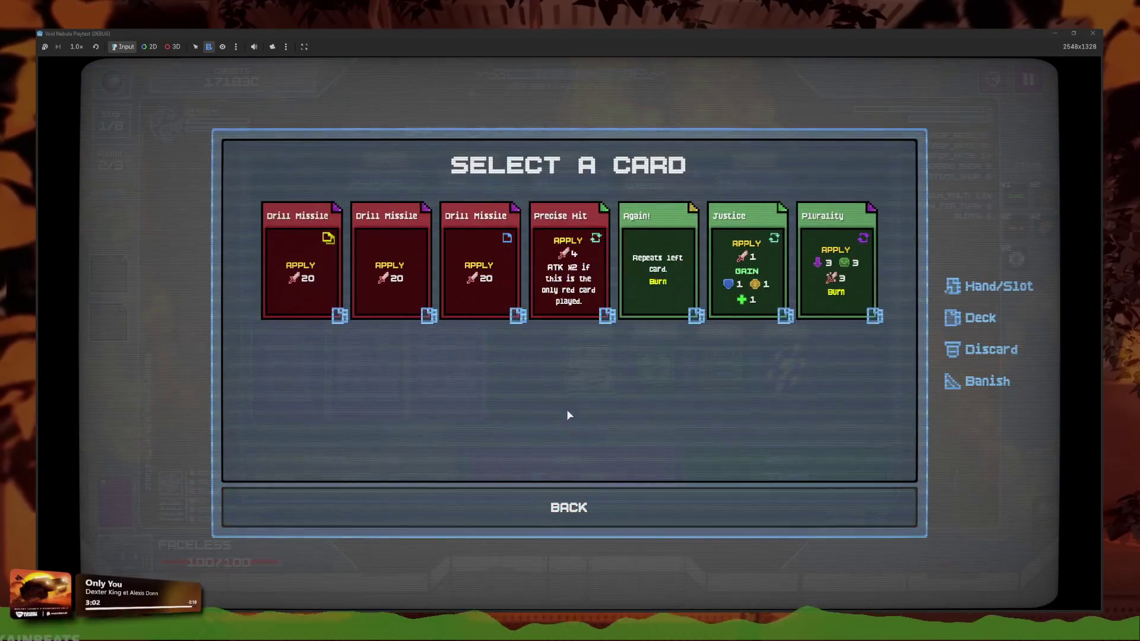
{"action": "left_click", "coordinate": [559, 508]}
{"action": "left_click", "coordinate": [435, 486]}
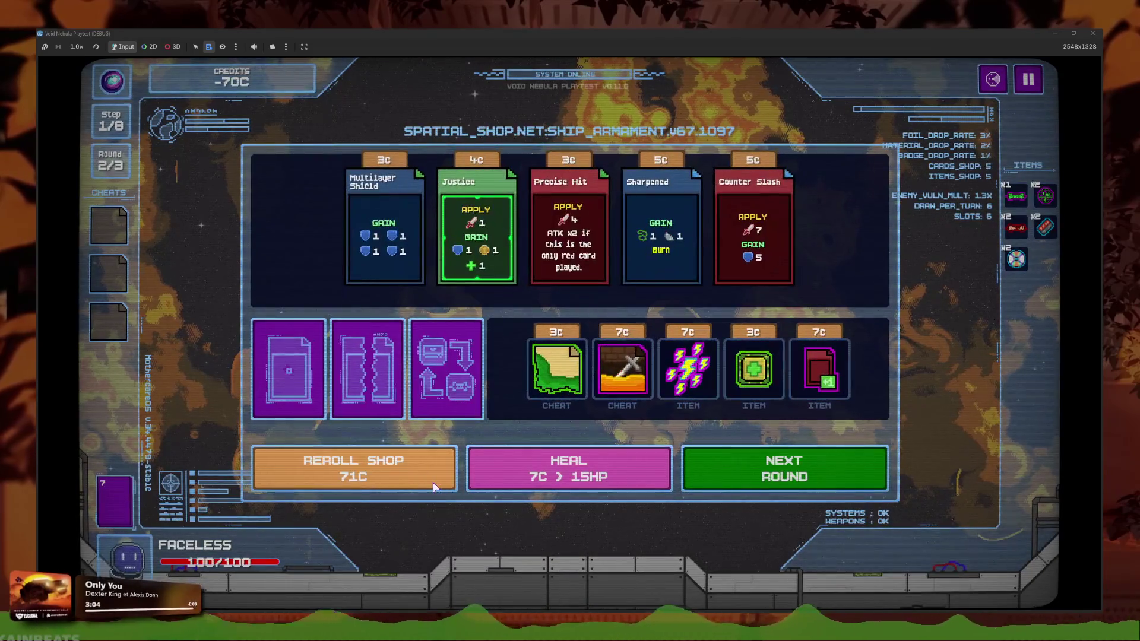
{"action": "left_click", "coordinate": [432, 477]}
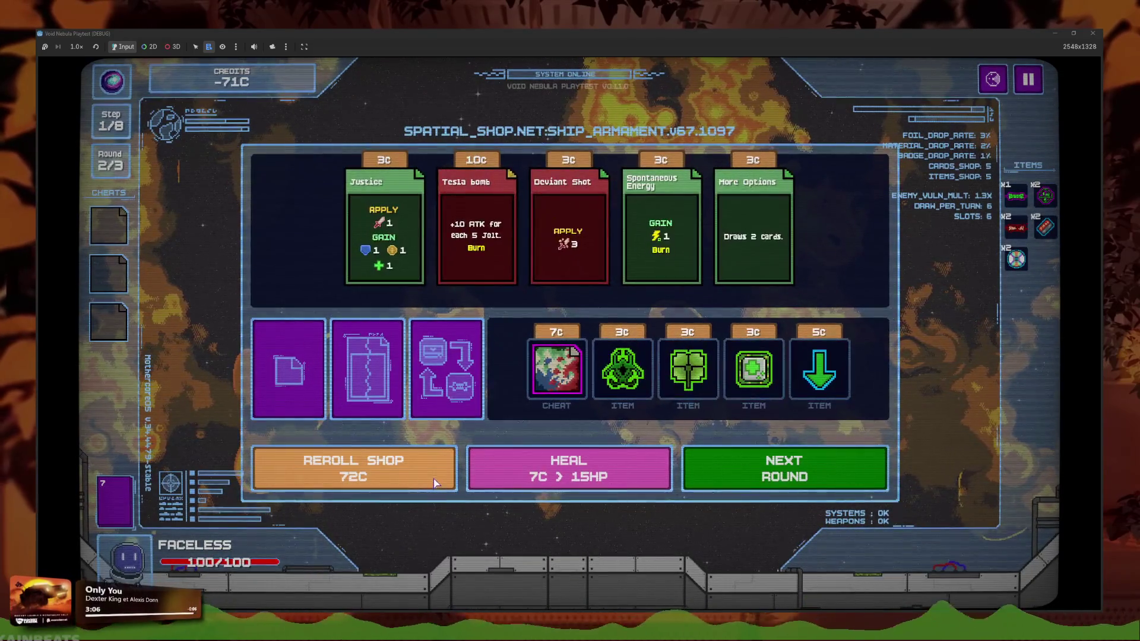
{"action": "left_click", "coordinate": [434, 472]}
{"action": "left_click", "coordinate": [433, 476]}
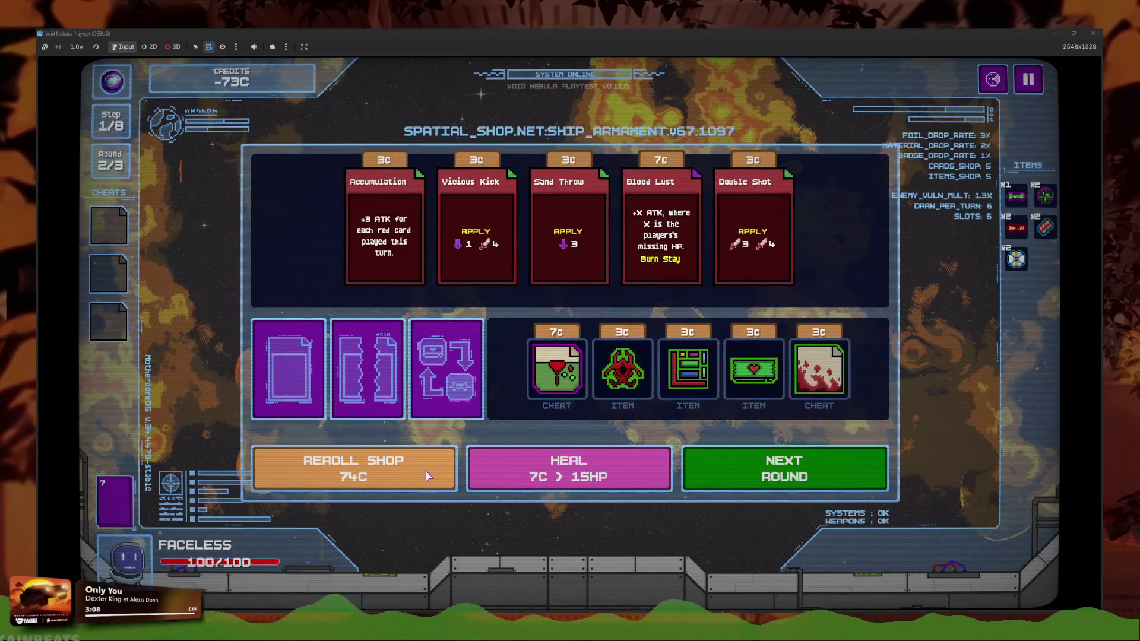
Buy another 7C cheat, apply it to a deck card, and reroll three times
{"action": "left_click", "coordinate": [557, 408]}
{"action": "left_click", "coordinate": [474, 368]}
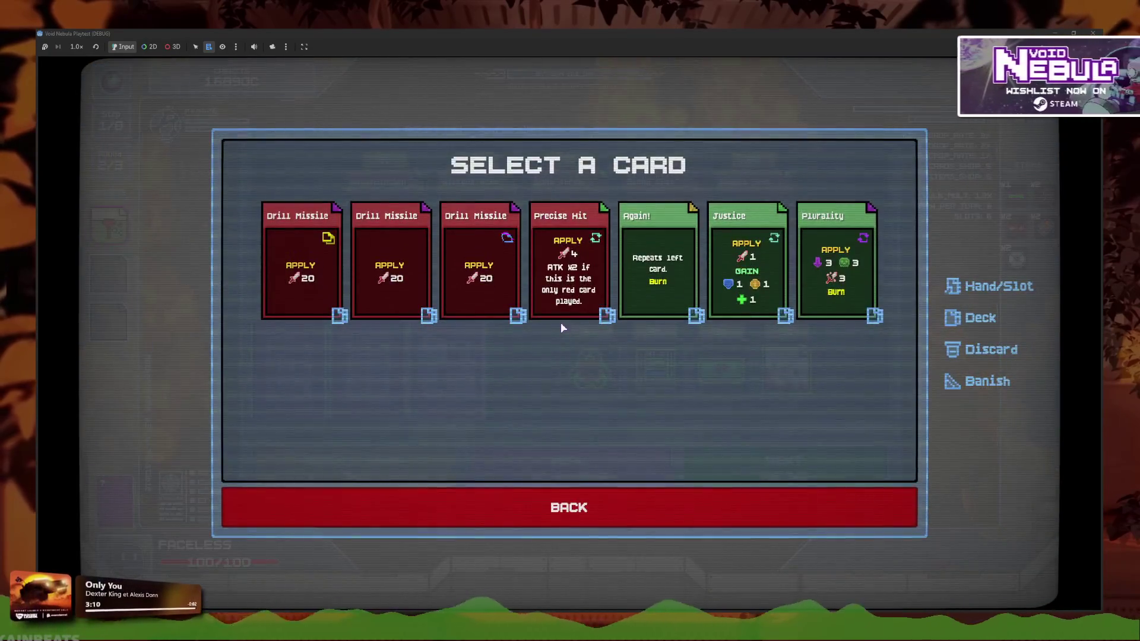
{"action": "left_click", "coordinate": [566, 489]}
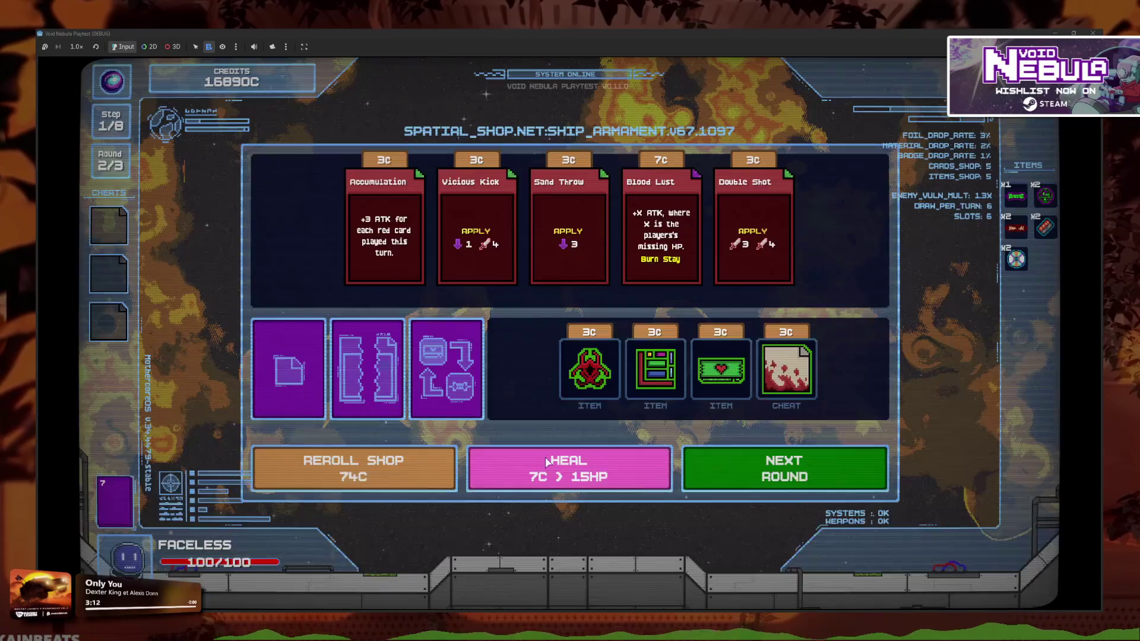
{"action": "left_click", "coordinate": [425, 464]}
{"action": "left_click", "coordinate": [425, 470]}
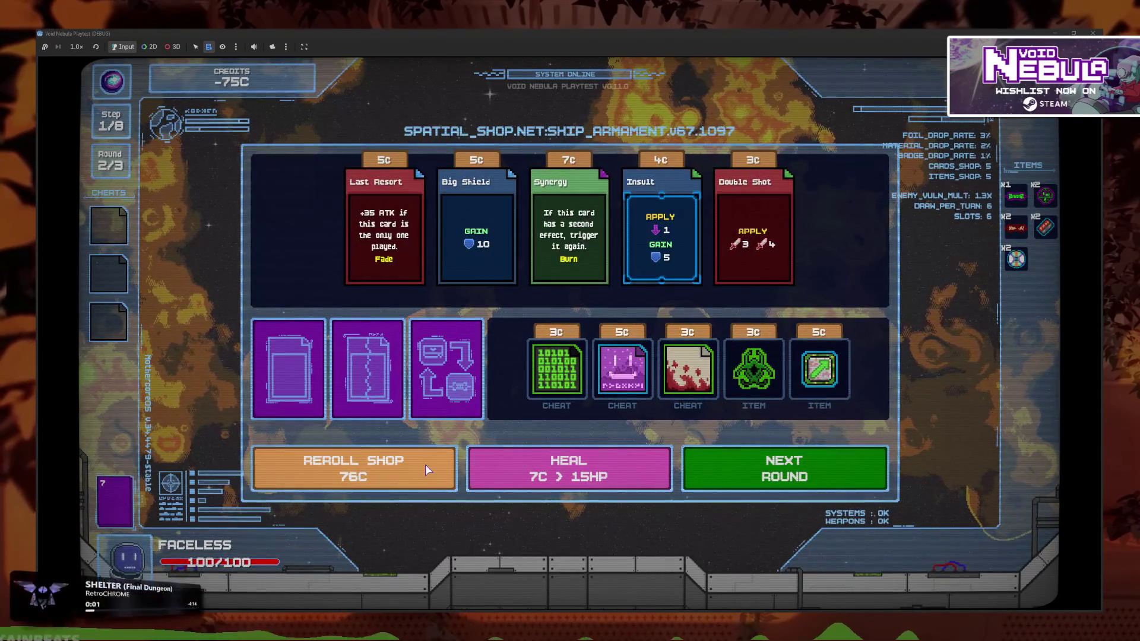
{"action": "left_click", "coordinate": [425, 470]}
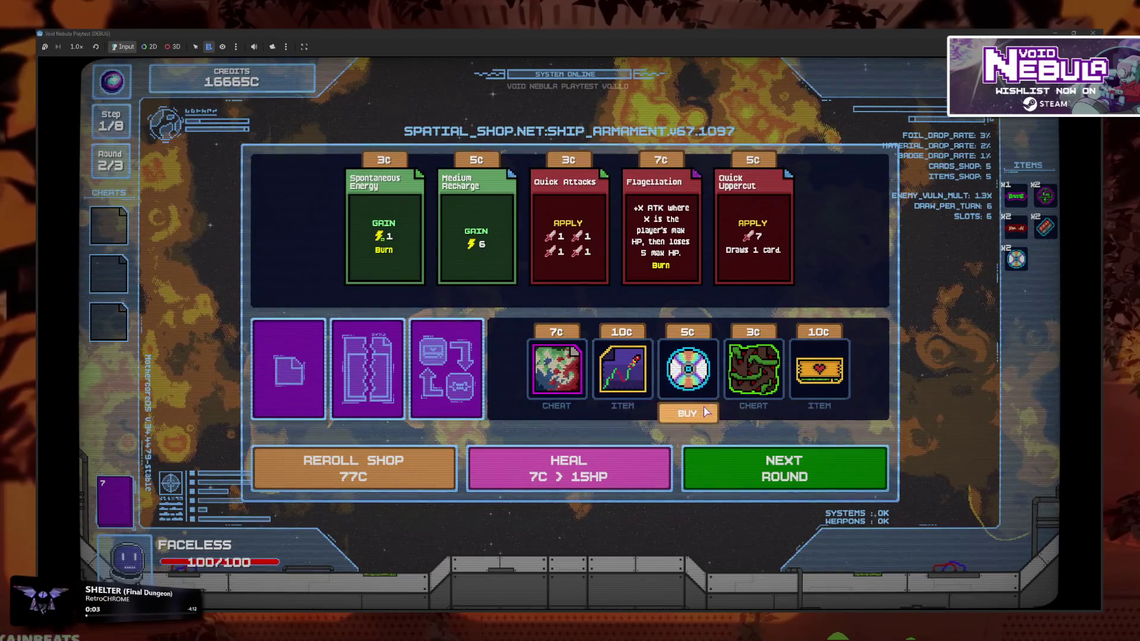
Reroll six more times, then buy the third offering and apply it to Precise Hit
{"action": "left_click", "coordinate": [397, 456]}
{"action": "left_click", "coordinate": [404, 469]}
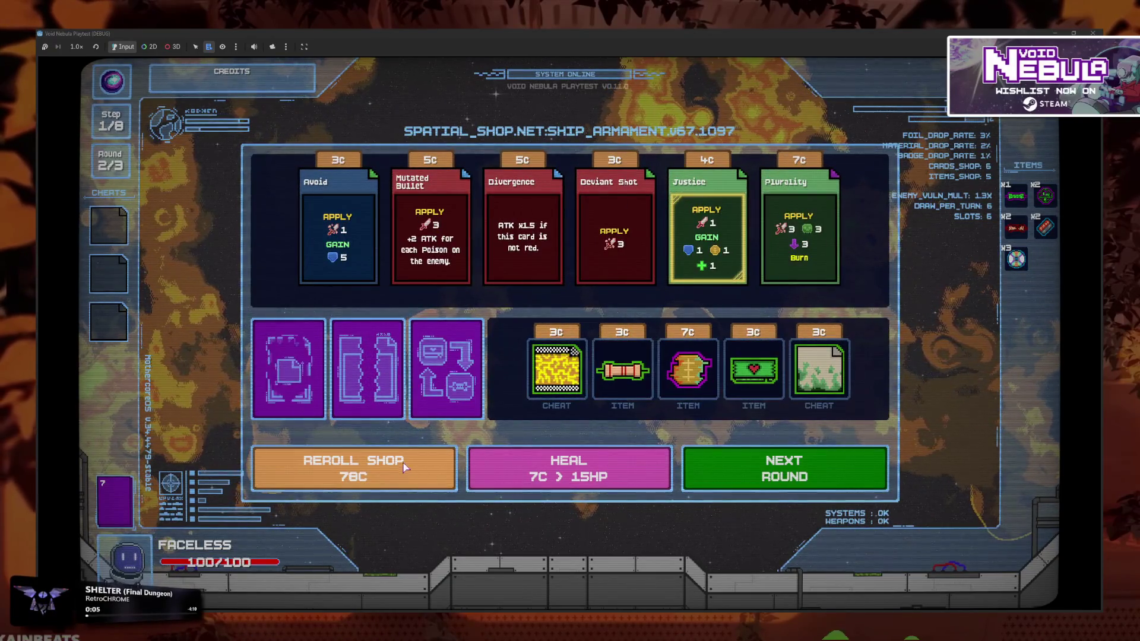
{"action": "left_click", "coordinate": [403, 473]}
{"action": "left_click", "coordinate": [399, 477]}
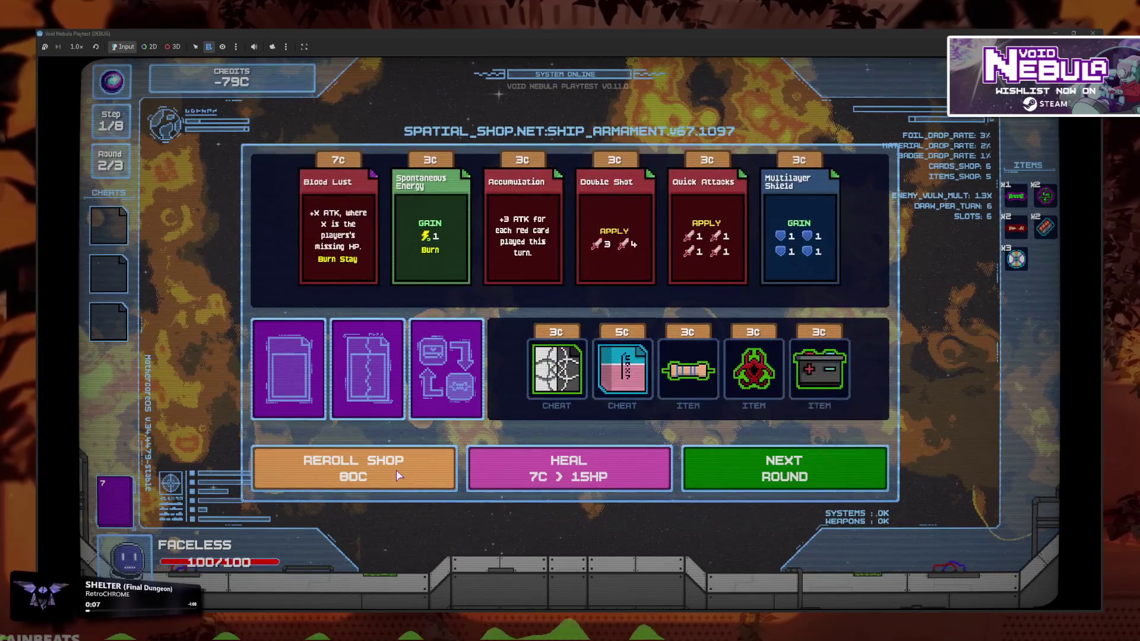
{"action": "left_click", "coordinate": [399, 476]}
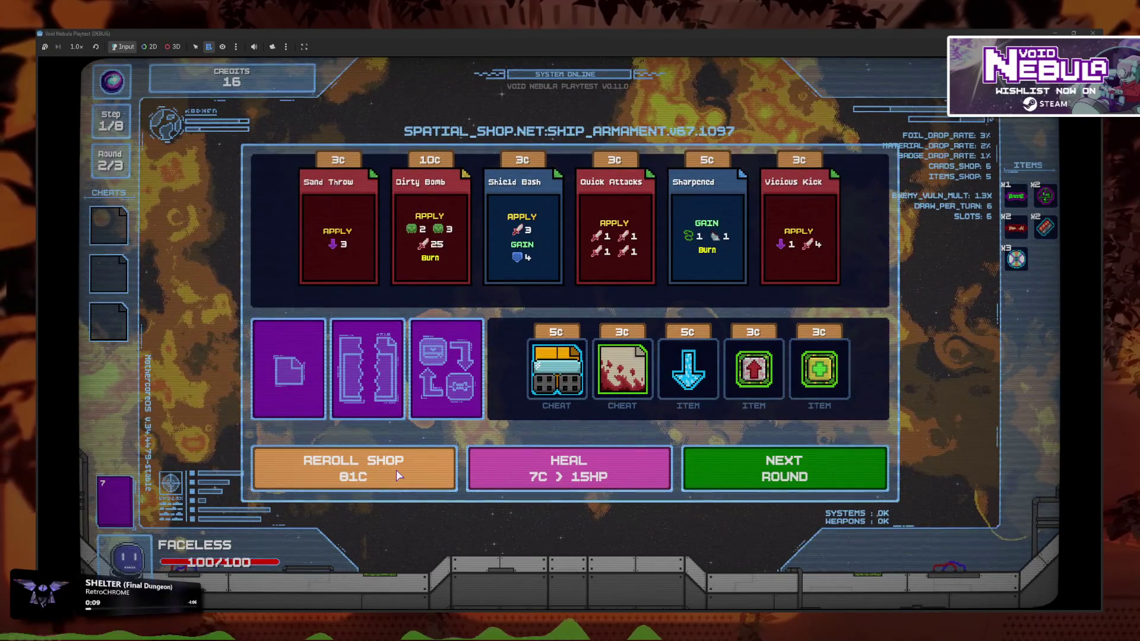
{"action": "left_click", "coordinate": [399, 475]}
{"action": "left_click", "coordinate": [699, 413]}
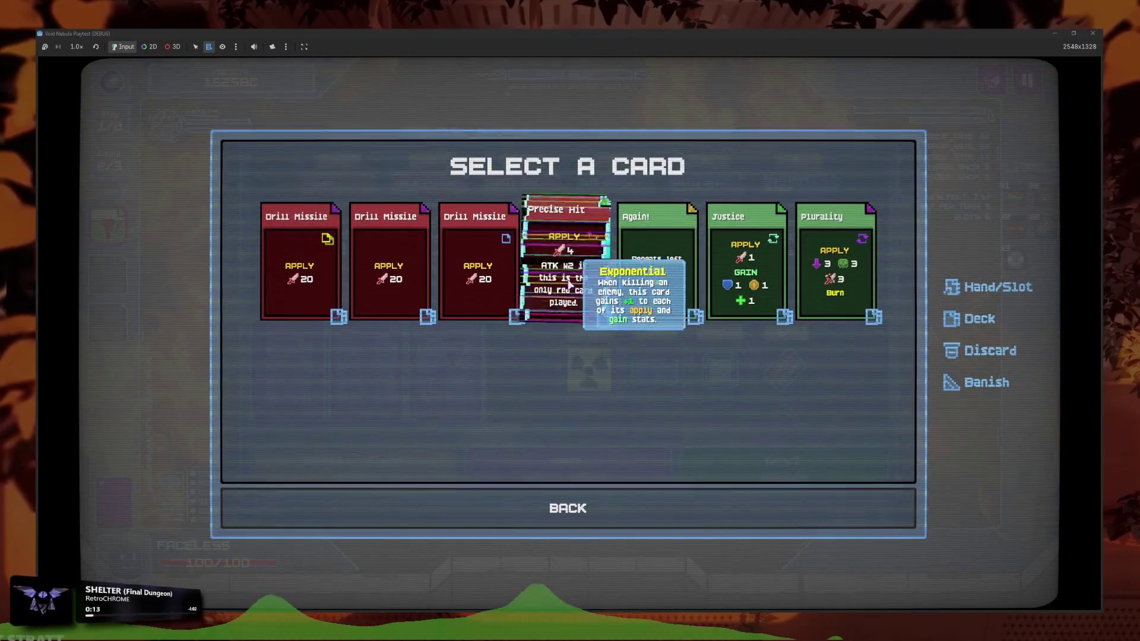
{"action": "left_click", "coordinate": [594, 488]}
Reroll the shop ten more times, driving the reroll cost to 91C
{"action": "left_click", "coordinate": [449, 471]}
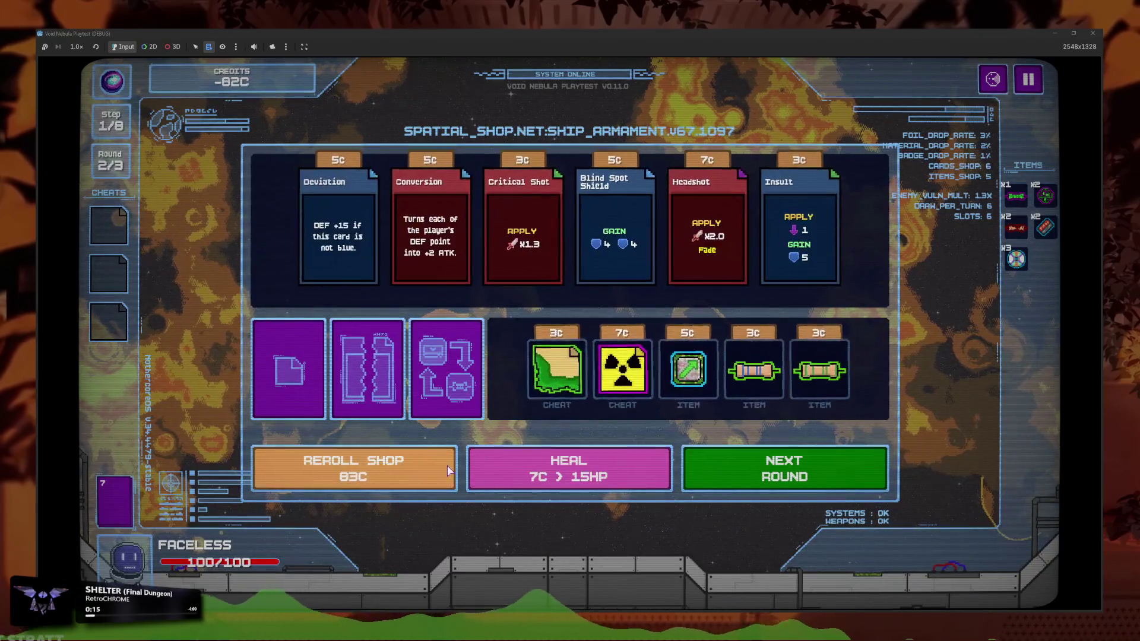
{"action": "left_click", "coordinate": [449, 470]}
{"action": "left_click", "coordinate": [449, 470]}
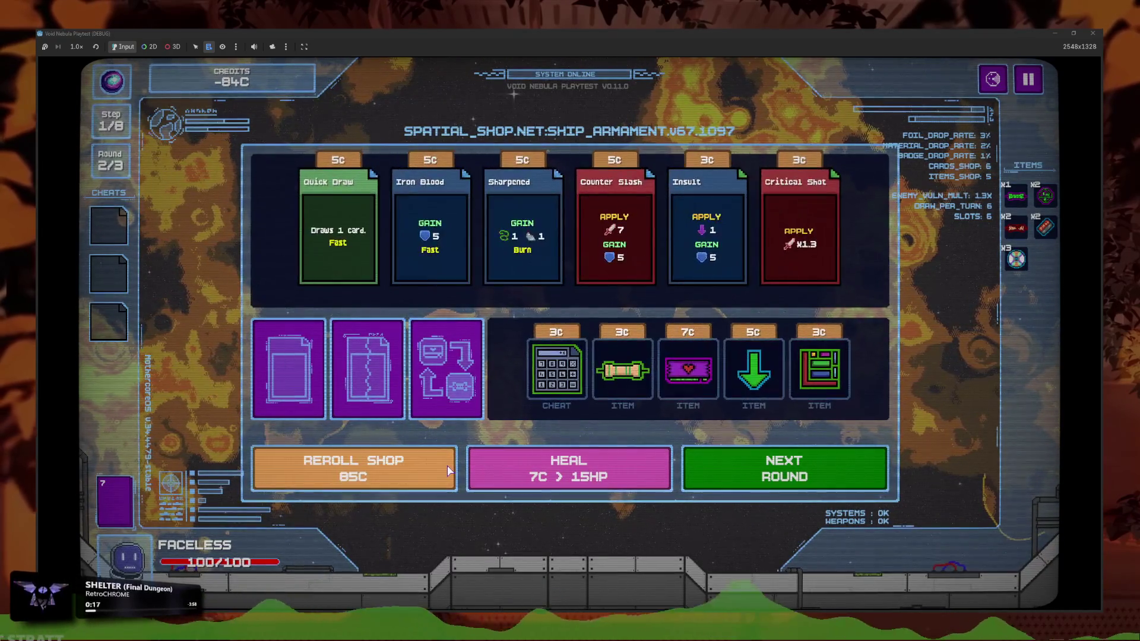
{"action": "left_click", "coordinate": [449, 471]}
{"action": "left_click", "coordinate": [449, 471]}
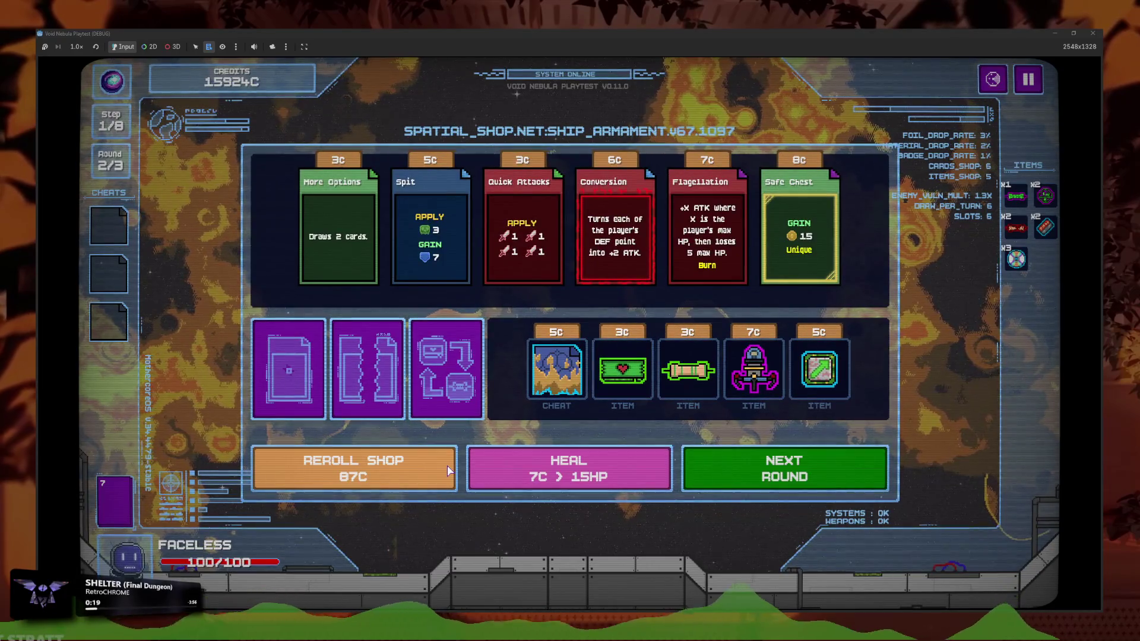
{"action": "left_click", "coordinate": [450, 471]}
{"action": "left_click", "coordinate": [449, 471]}
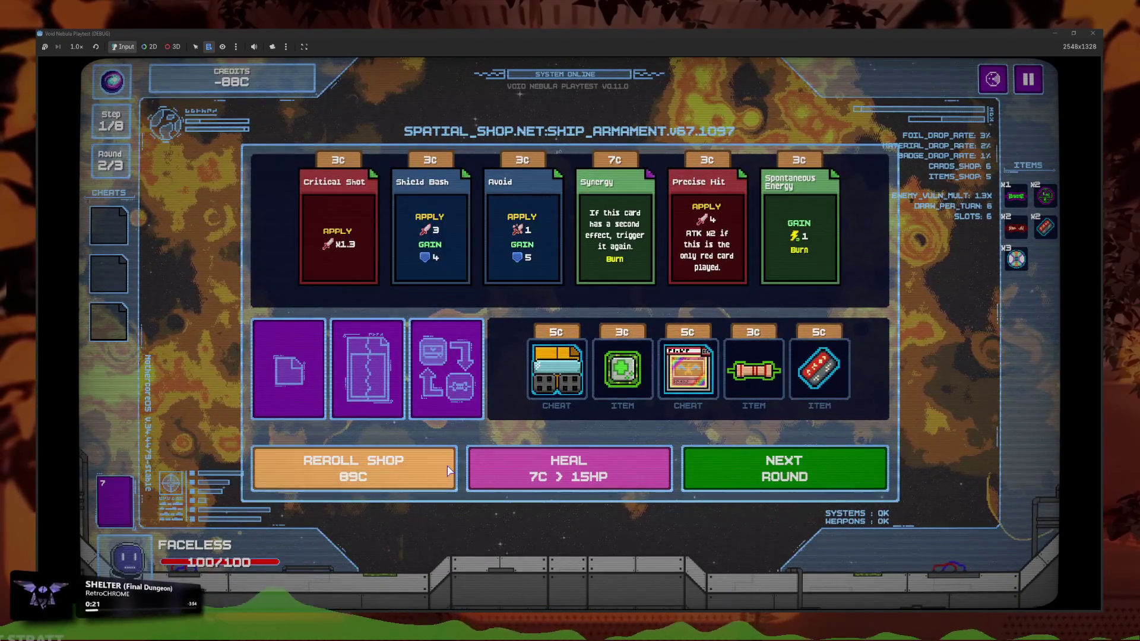
{"action": "left_click", "coordinate": [449, 471]}
{"action": "left_click", "coordinate": [449, 471]}
{"action": "left_click", "coordinate": [449, 470]}
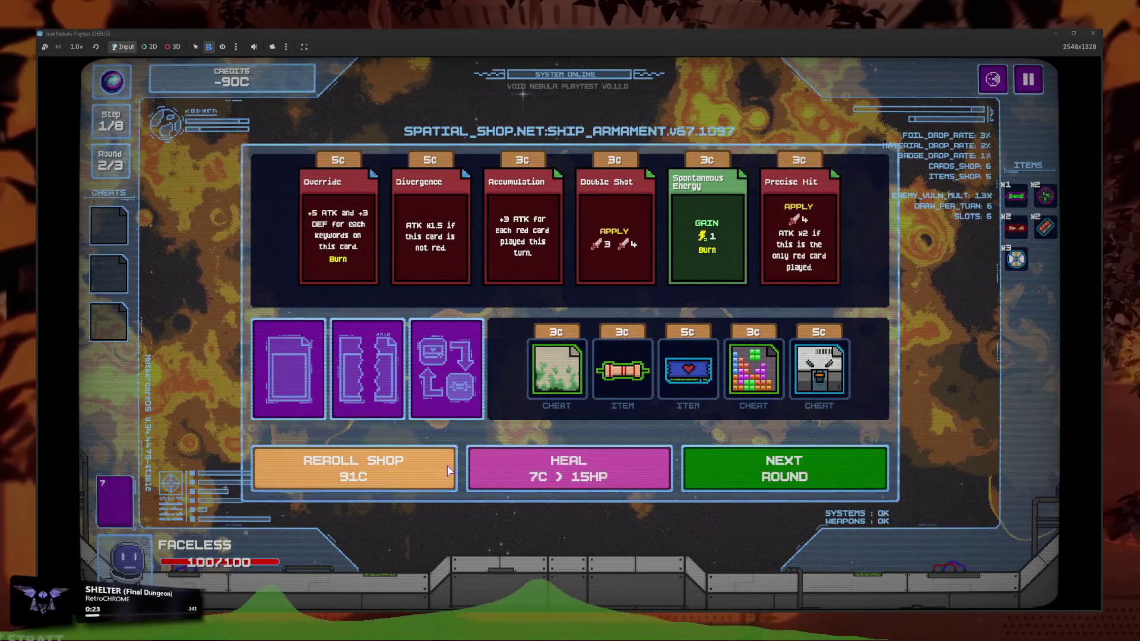
Recycle an item for 5C, then reroll the shop three times
{"action": "left_click", "coordinate": [446, 368]}
{"action": "left_click", "coordinate": [603, 298]}
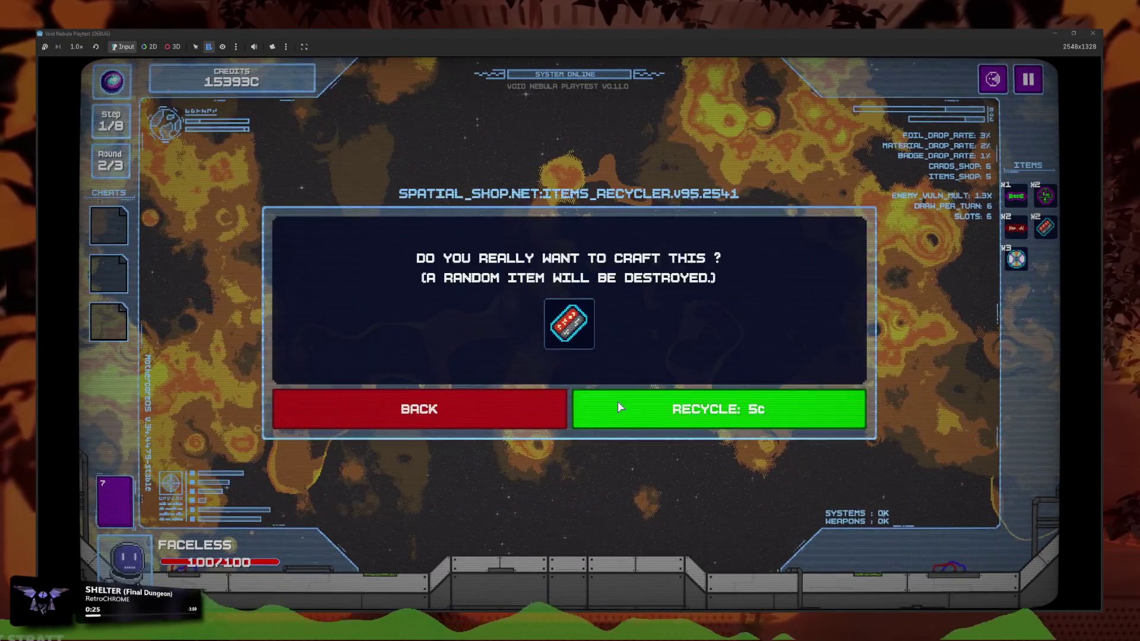
{"action": "left_click", "coordinate": [617, 402]}
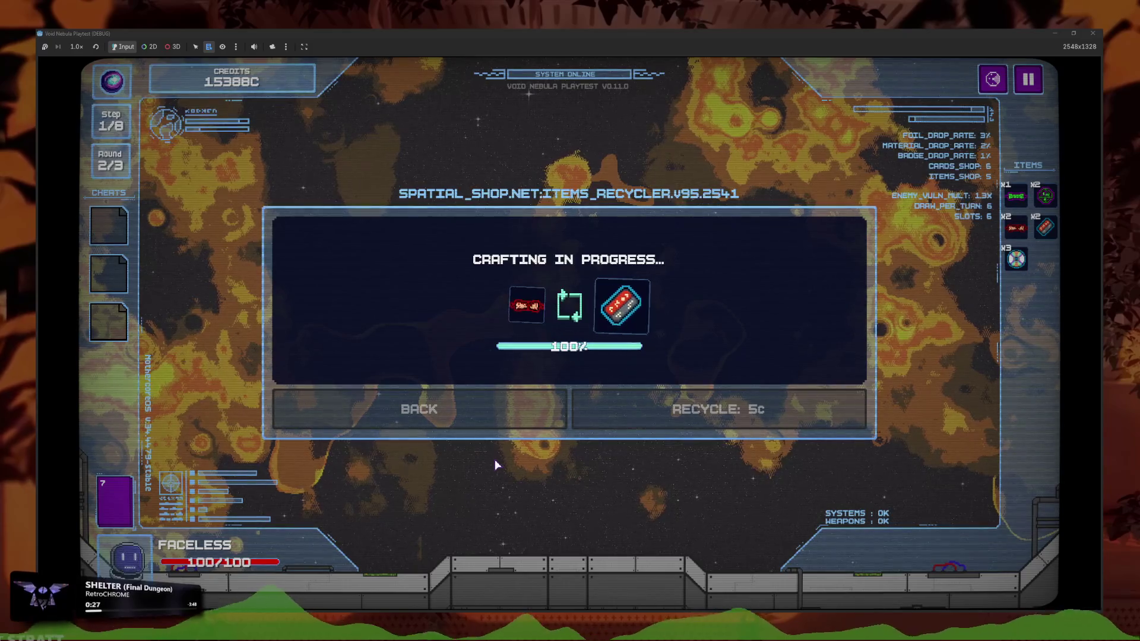
{"action": "left_click", "coordinate": [426, 474]}
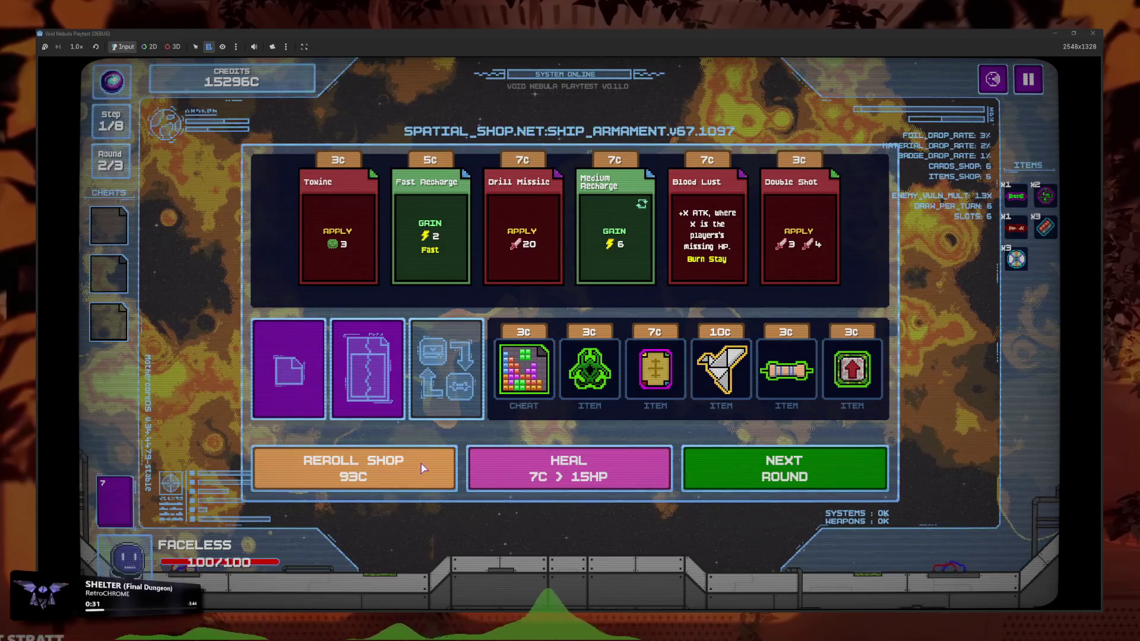
{"action": "left_click", "coordinate": [425, 468]}
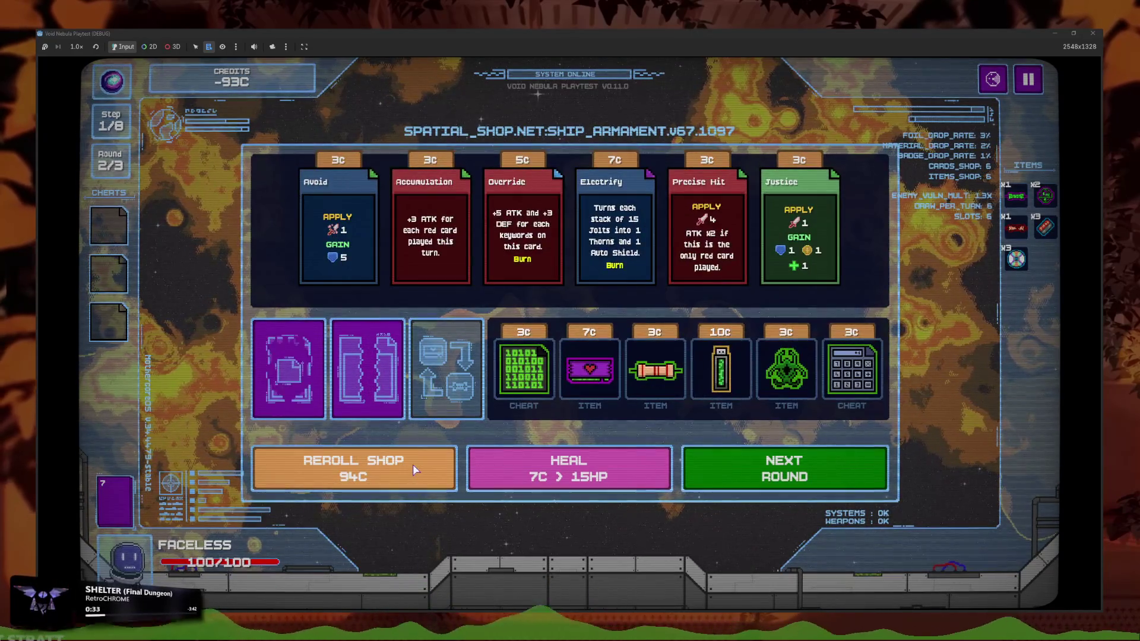
{"action": "left_click", "coordinate": [371, 473]}
Move the new cheat into the empty cheat slot, use it, then close the card picker
{"action": "left_click_drag", "start_coordinate": [523, 368], "coordinate": [104, 235]}
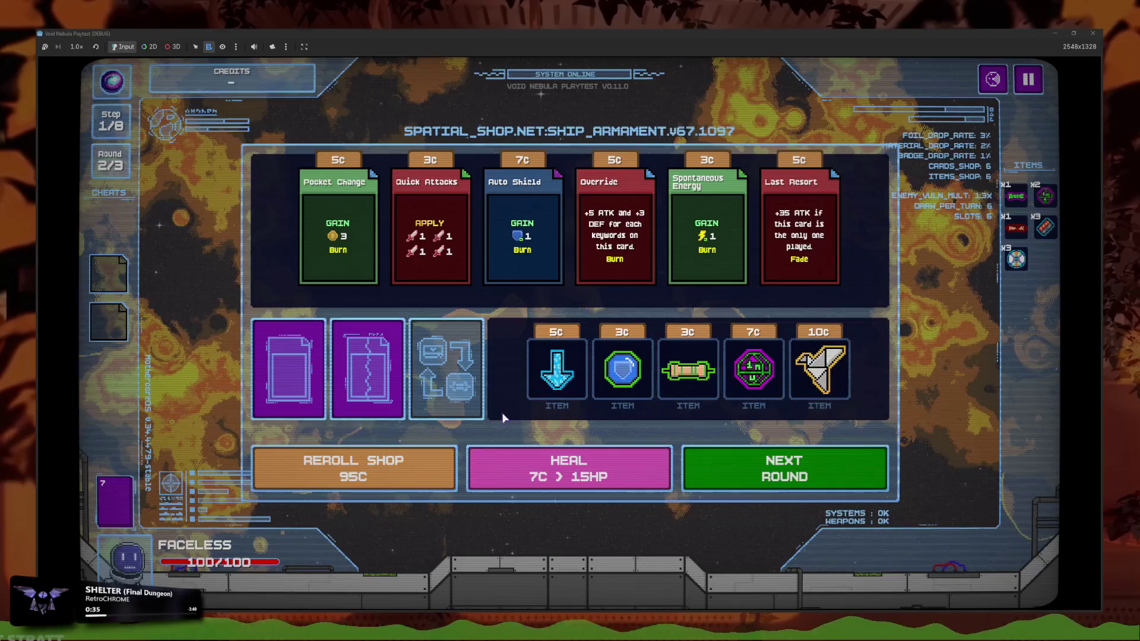
{"action": "left_click", "coordinate": [105, 235]}
{"action": "left_click", "coordinate": [178, 212]}
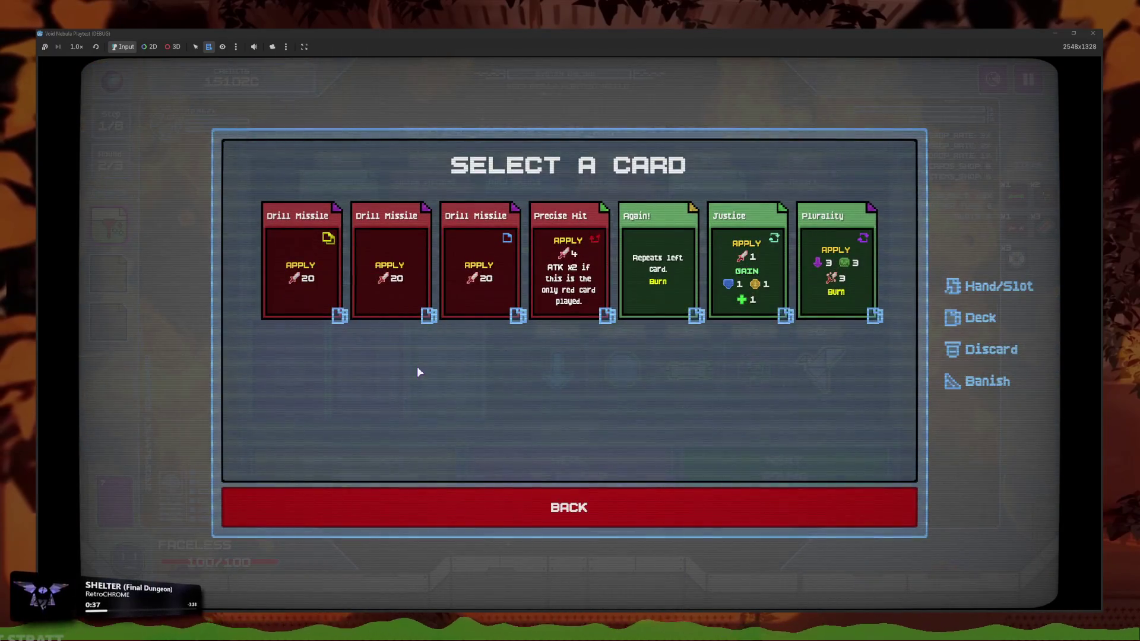
{"action": "left_click", "coordinate": [238, 505]}
Fuse Precise Hit (left slot) and Justice (right slot) into the Precistice card
{"action": "left_click", "coordinate": [445, 363]}
{"action": "left_click", "coordinate": [508, 319]}
{"action": "left_click", "coordinate": [569, 273]}
{"action": "left_click", "coordinate": [636, 305]}
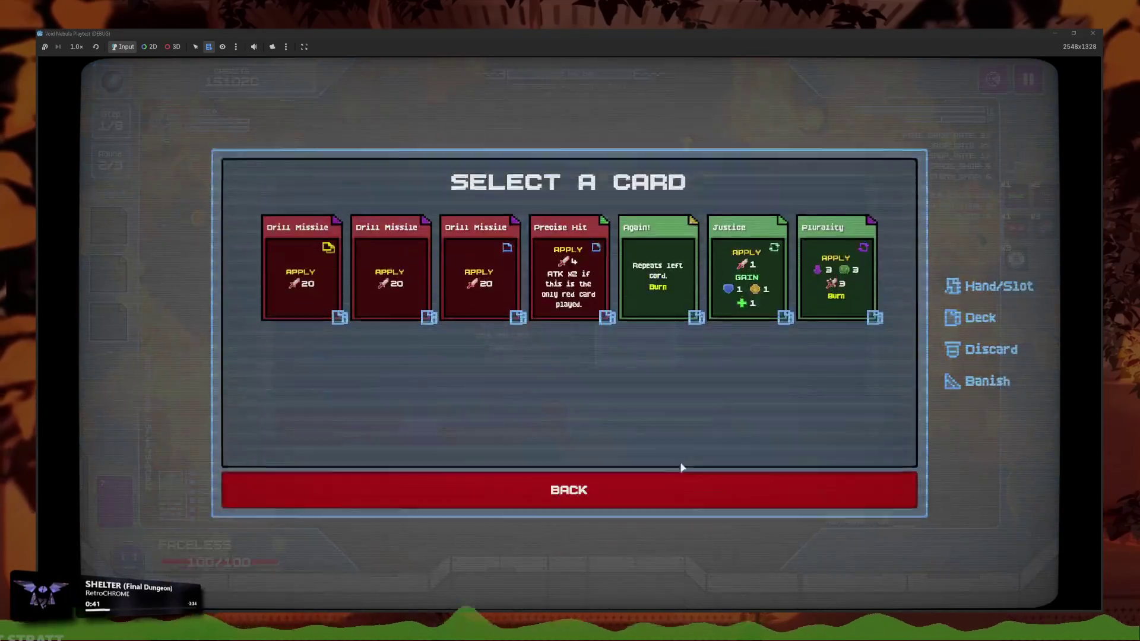
{"action": "left_click", "coordinate": [782, 290]}
{"action": "left_click", "coordinate": [703, 434]}
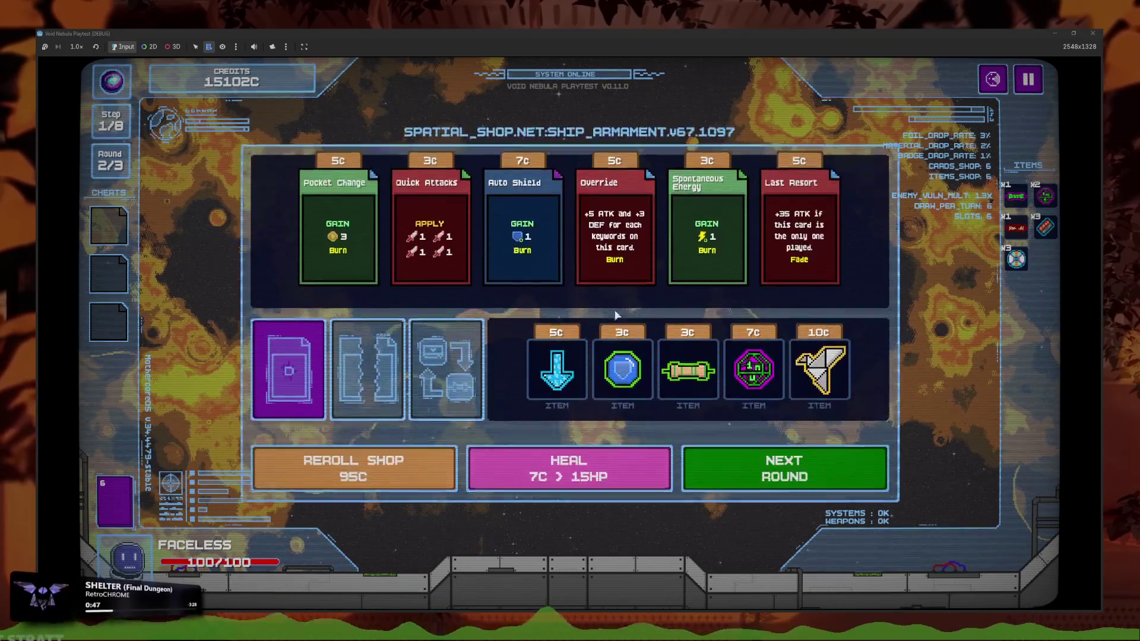
Dismiss the fusion result, review the deck, and advance to the next round's battle
{"action": "left_click", "coordinate": [132, 505]}
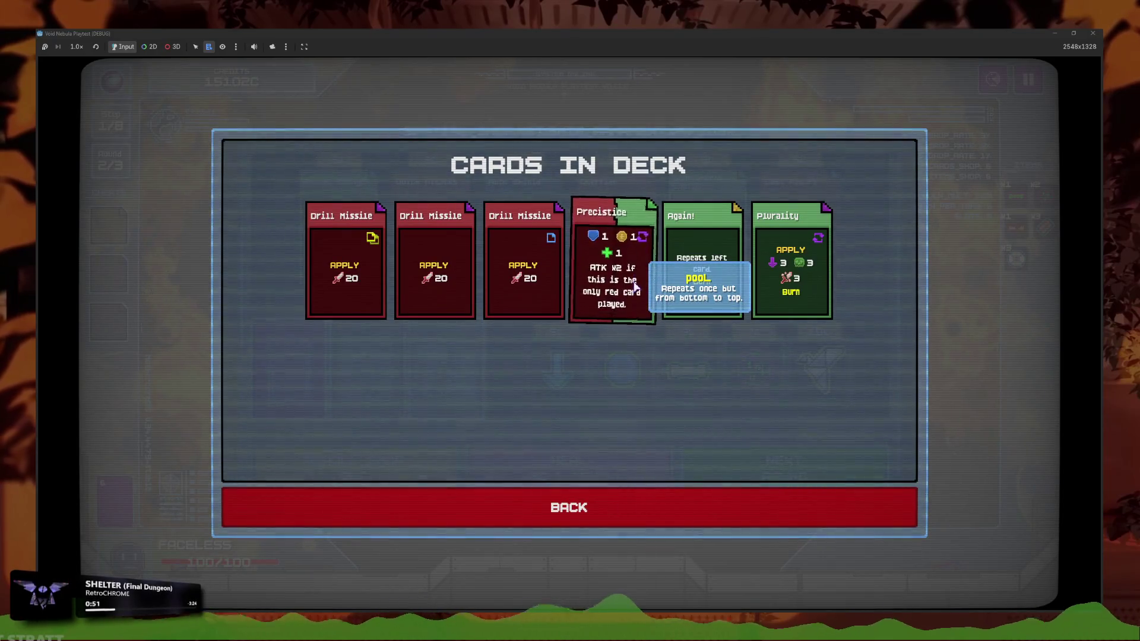
{"action": "left_click", "coordinate": [615, 510]}
{"action": "left_click", "coordinate": [692, 478]}
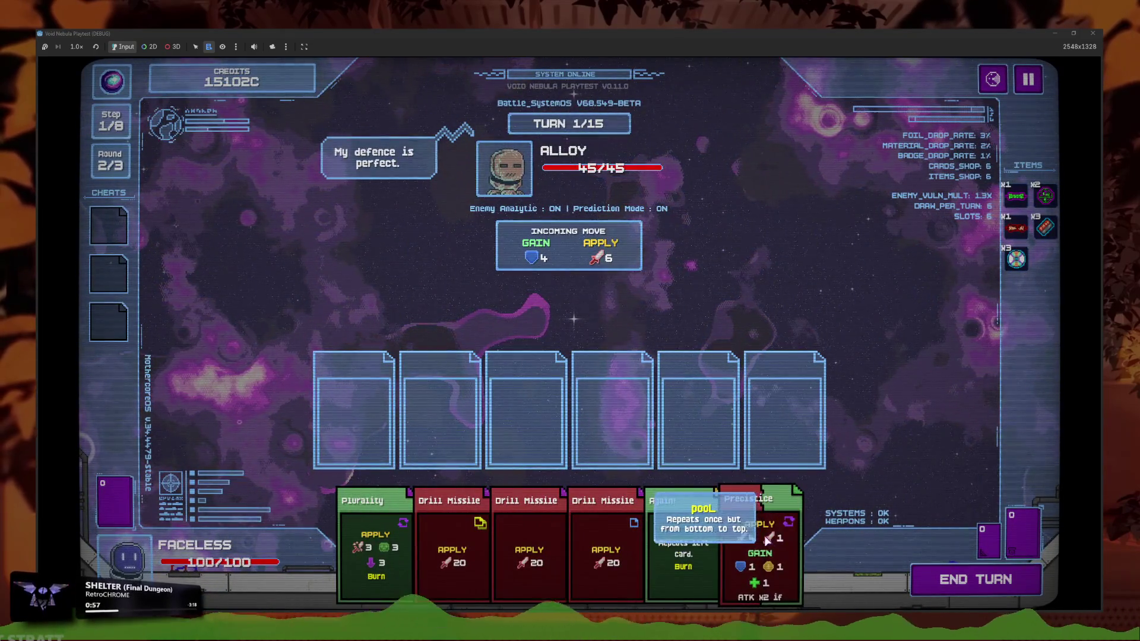
Play Precistice into the third slot with Again! beside it against Alloy
{"action": "left_click_drag", "start_coordinate": [767, 538], "coordinate": [629, 404]}
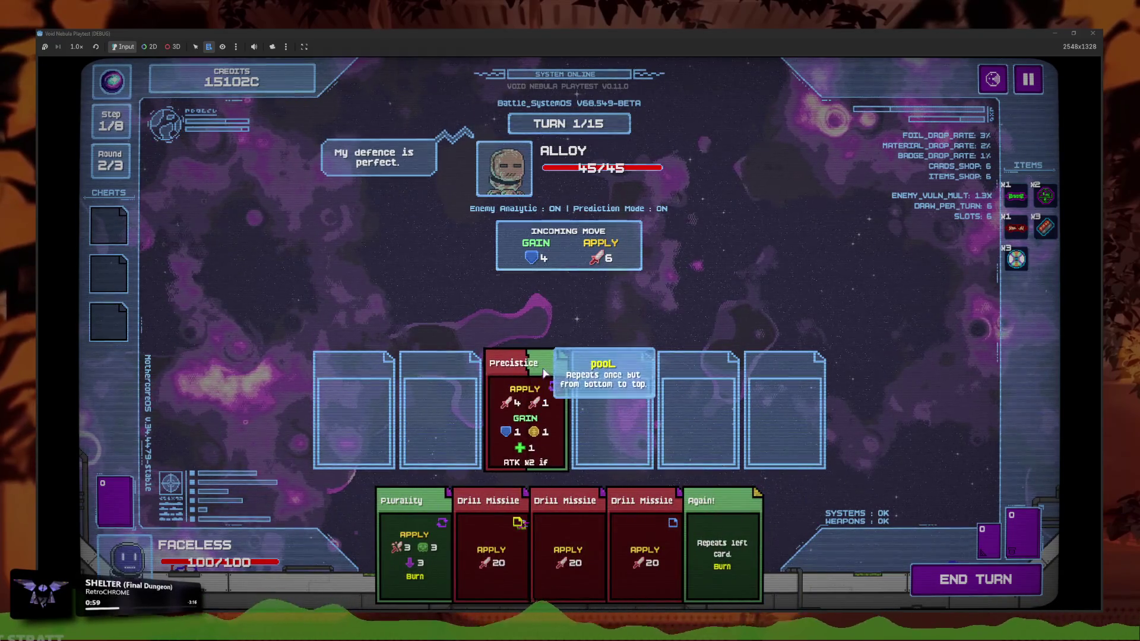
{"action": "scroll", "coordinate": [542, 405], "scroll_direction": "down", "scroll_amount": 2}
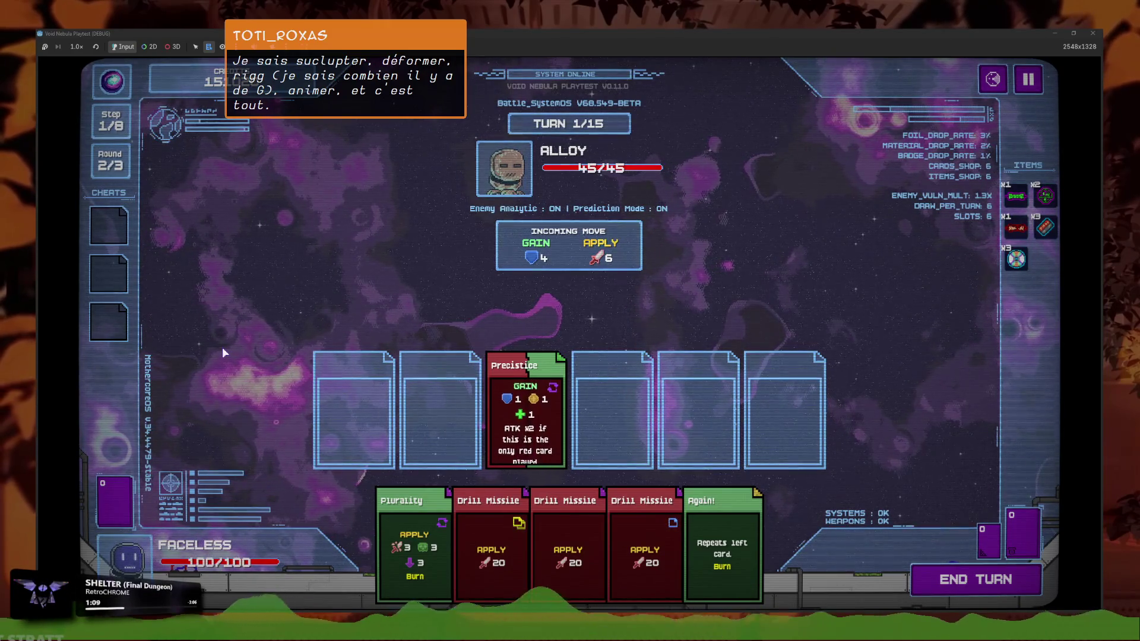
{"action": "mouse_move", "coordinate": [549, 399]}
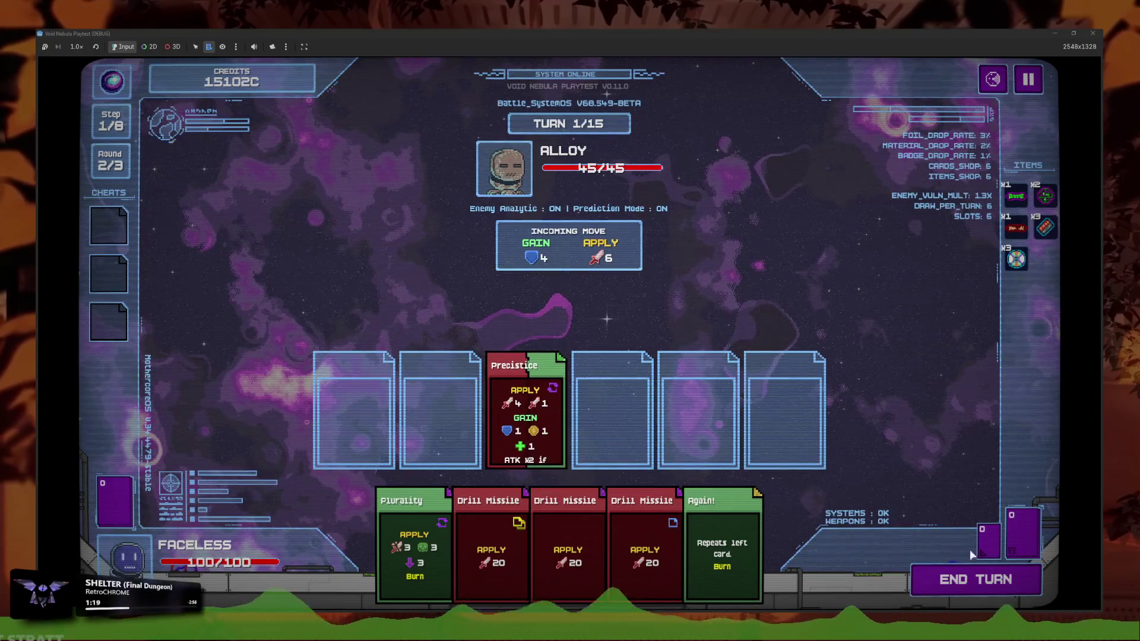
{"action": "left_click", "coordinate": [758, 555]}
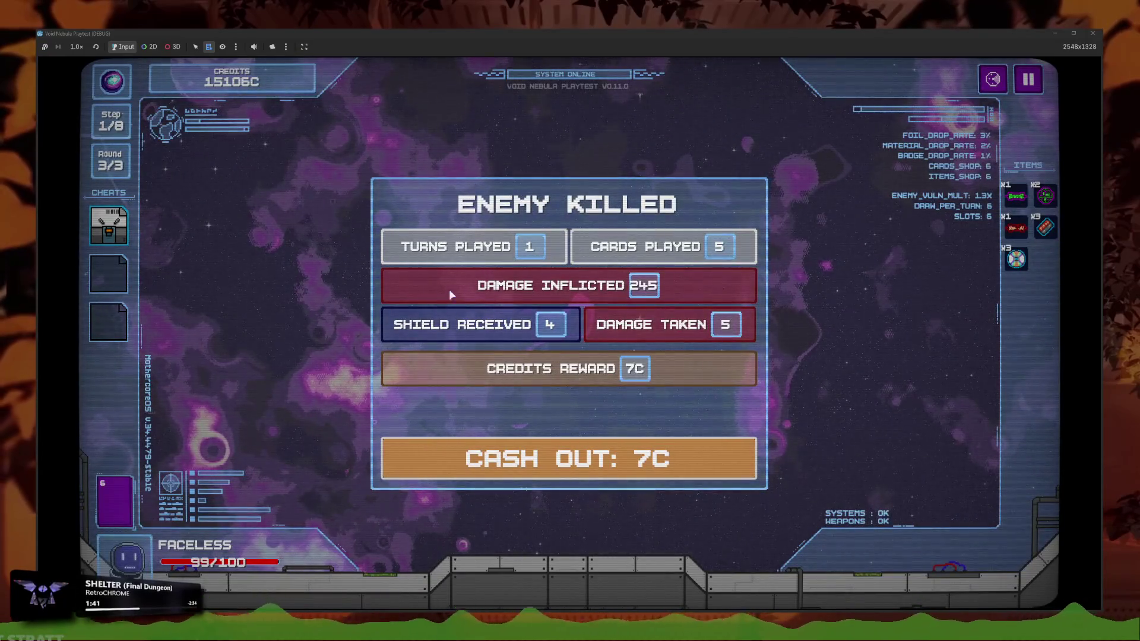
Cash out the 7C battle reward and view the Cards page in the Codex
{"action": "left_click", "coordinate": [516, 459]}
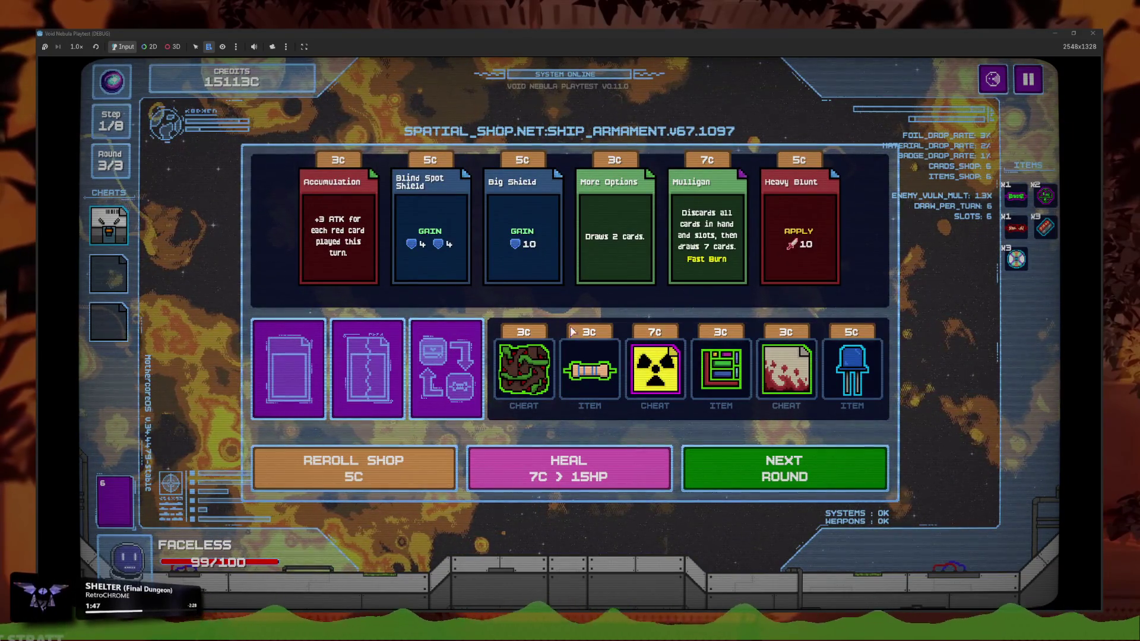
{"action": "left_click", "coordinate": [1031, 83]}
{"action": "left_click", "coordinate": [618, 344]}
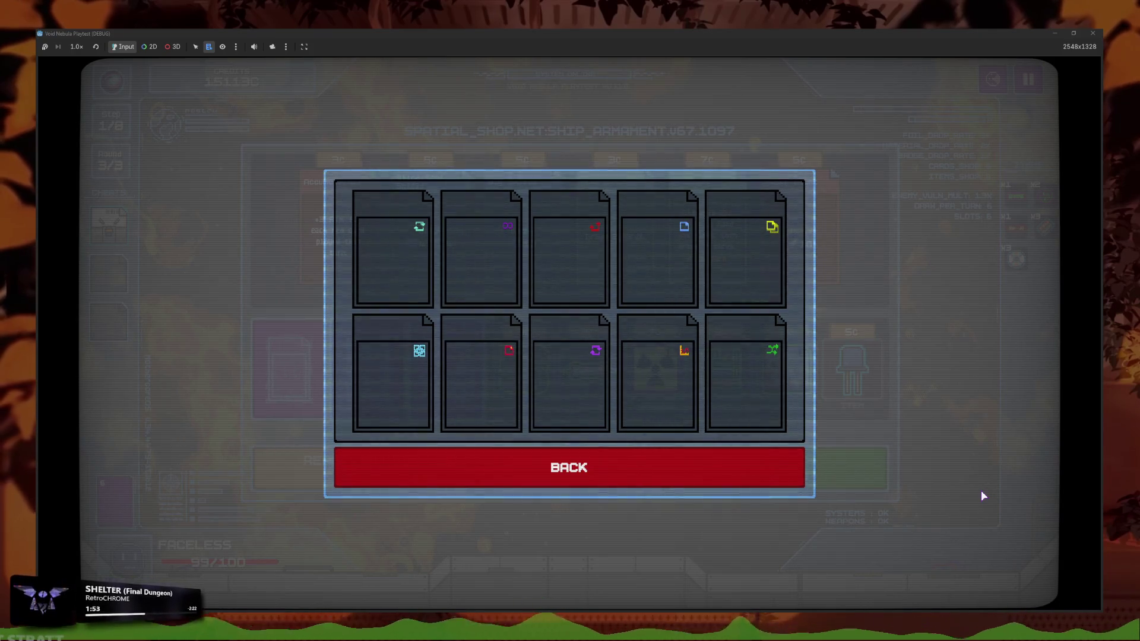
{"action": "left_click", "coordinate": [683, 460]}
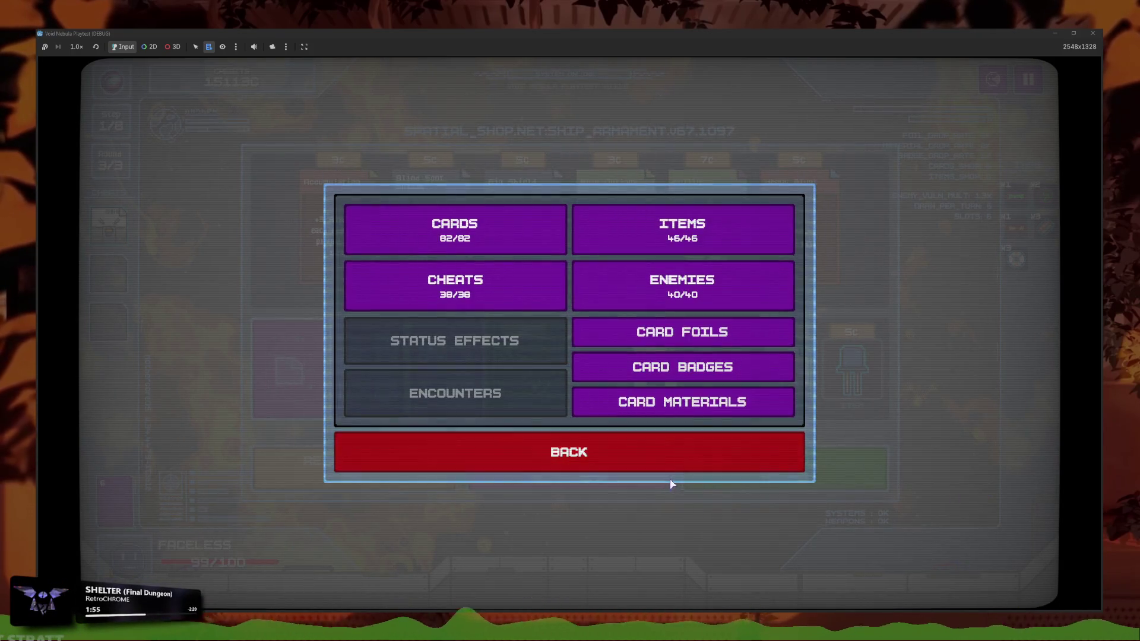
Leave the Codex, resume the game, and start the next round against Claw
{"action": "left_click", "coordinate": [715, 454]}
{"action": "key", "text": "Escape"}
{"action": "left_click", "coordinate": [721, 457]}
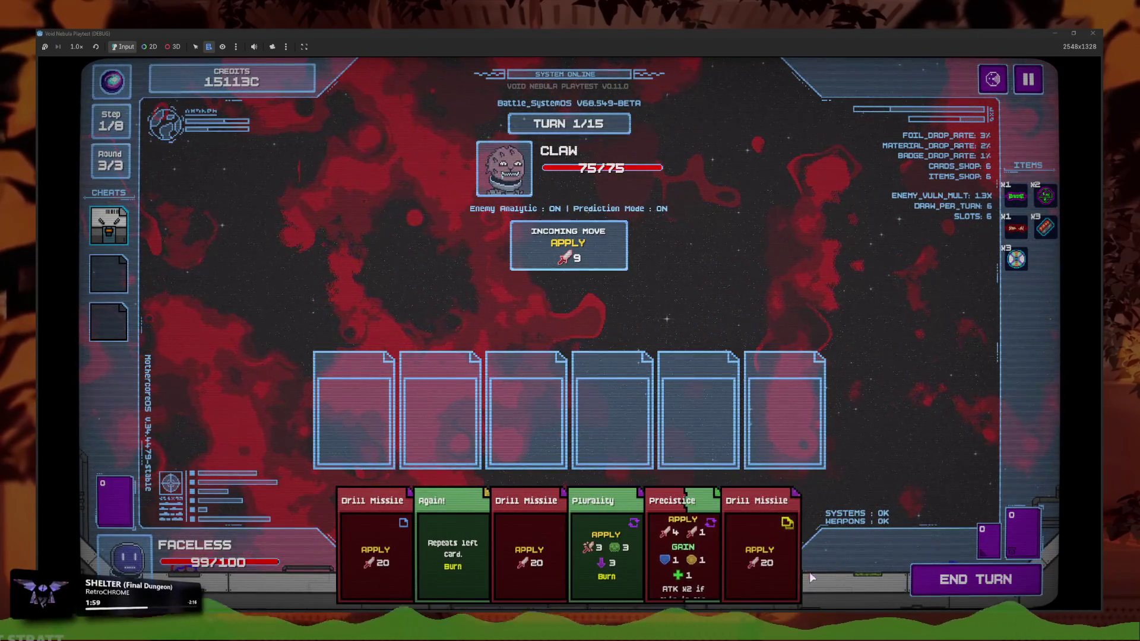
End turn 1 against Claw, then stop the playtest to return to player_global.gd
{"action": "left_click", "coordinate": [956, 579]}
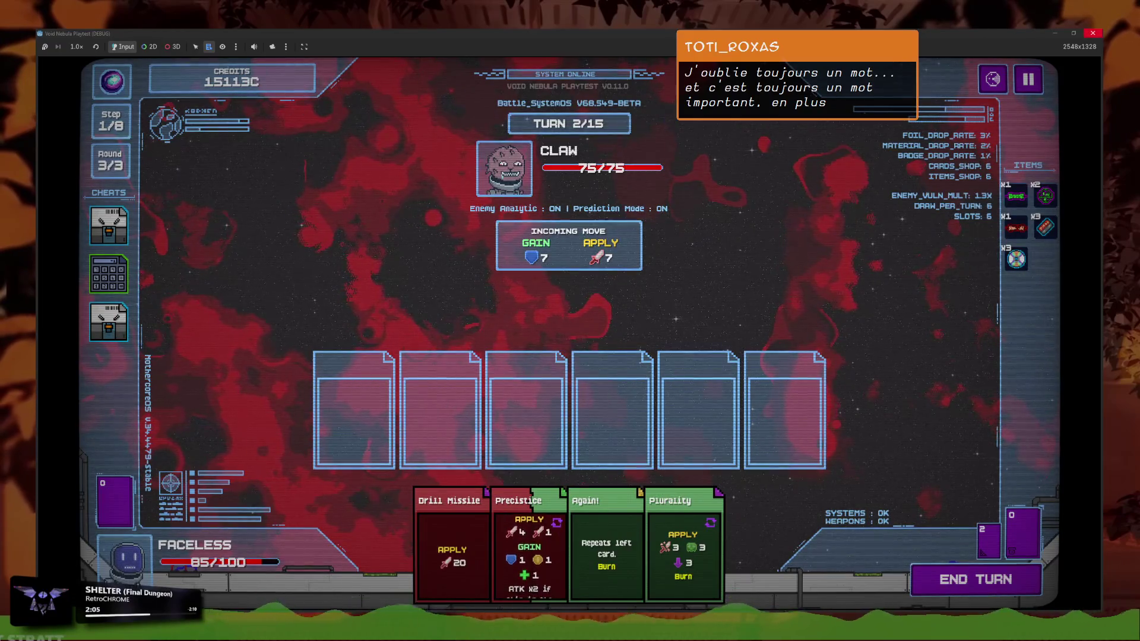
{"action": "left_click", "coordinate": [1092, 32]}
{"action": "left_click", "coordinate": [653, 263]}
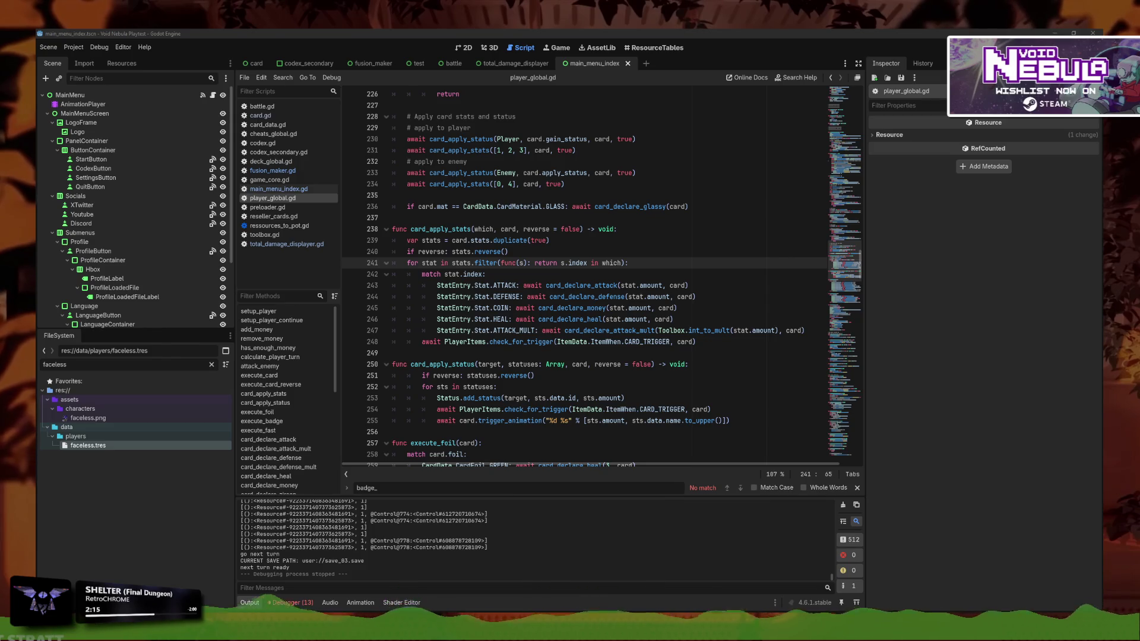
Search the FileSystem for cheat_i and open cheat_item.gd in the Script editor
{"action": "left_click", "coordinate": [646, 319]}
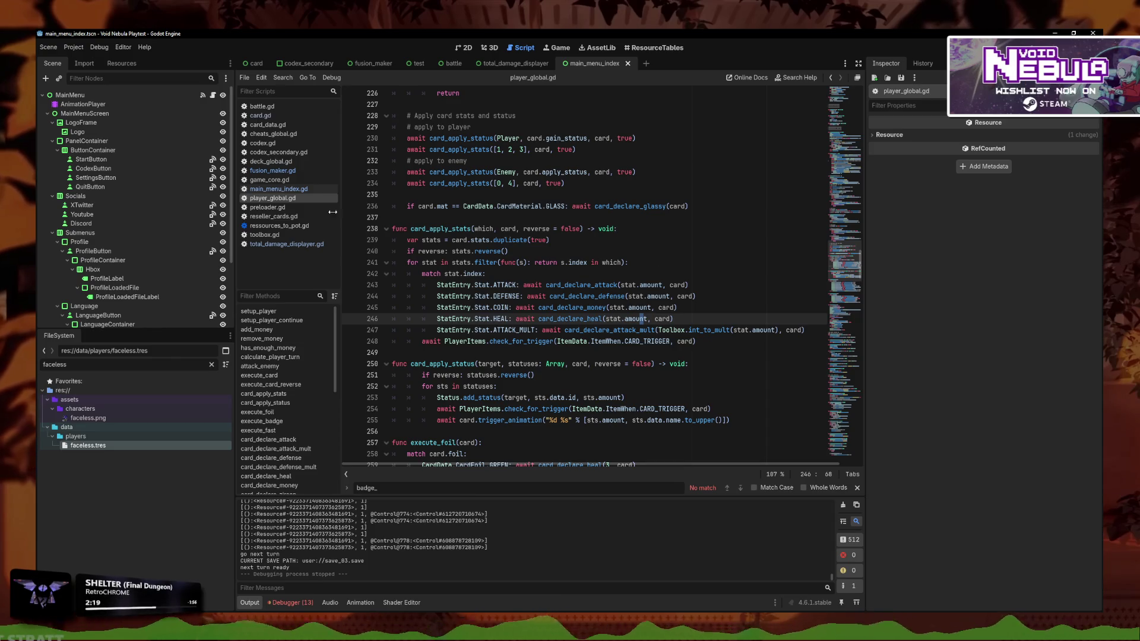
{"action": "type", "text": "cheat"}
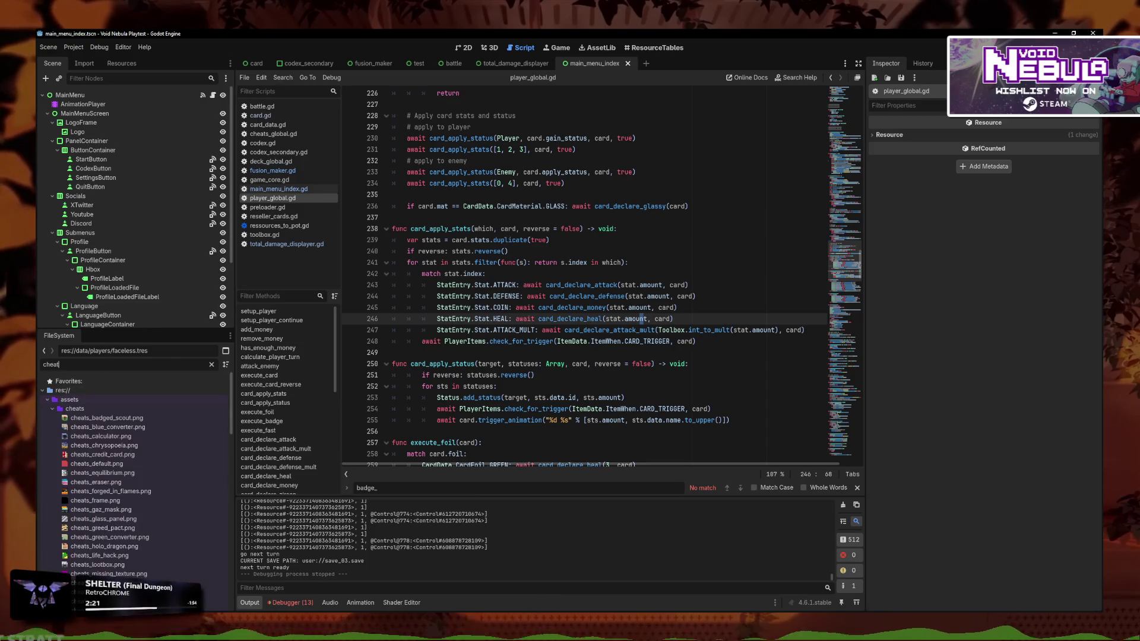
{"action": "type", "text": "_i"}
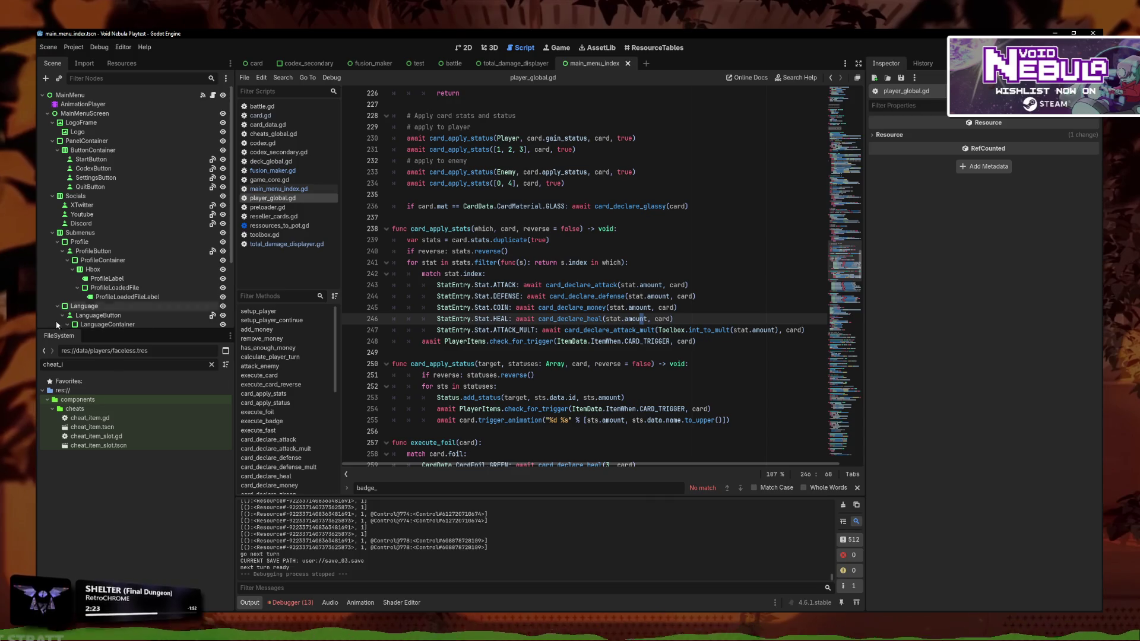
{"action": "double_click", "coordinate": [140, 419]}
{"action": "scroll", "coordinate": [851, 212], "scroll_direction": "up", "scroll_amount": 10}
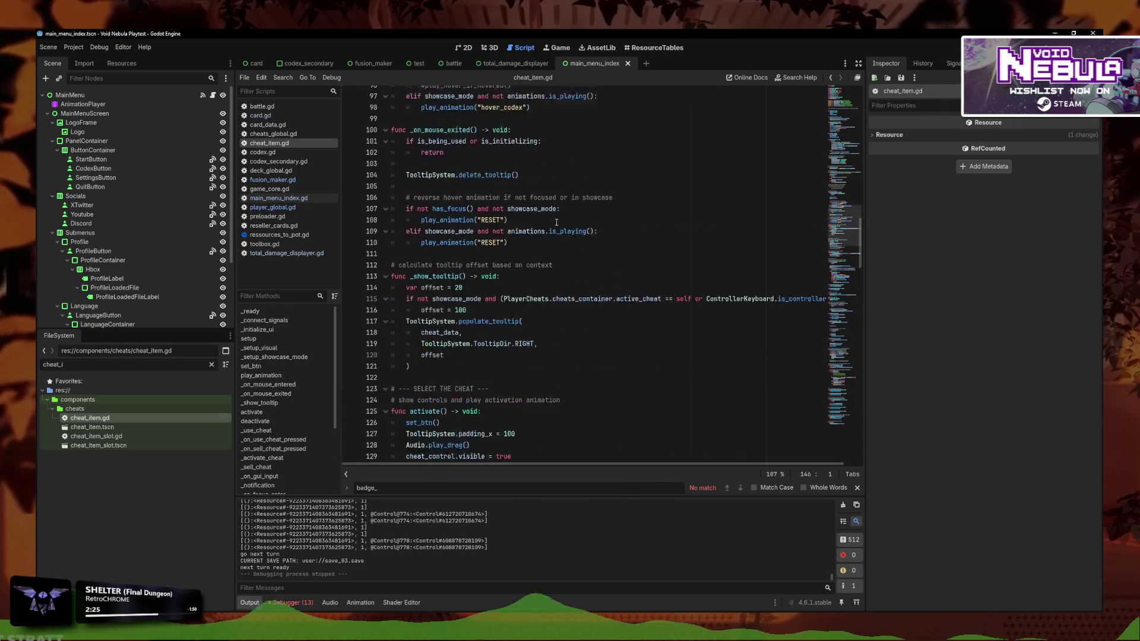
{"action": "scroll", "coordinate": [852, 211], "scroll_direction": "up", "scroll_amount": 10}
{"action": "key", "text": "Up"}
Open cheat_item.tscn and pick the set_close animation in its AnimationPlayer
{"action": "left_click", "coordinate": [469, 49]}
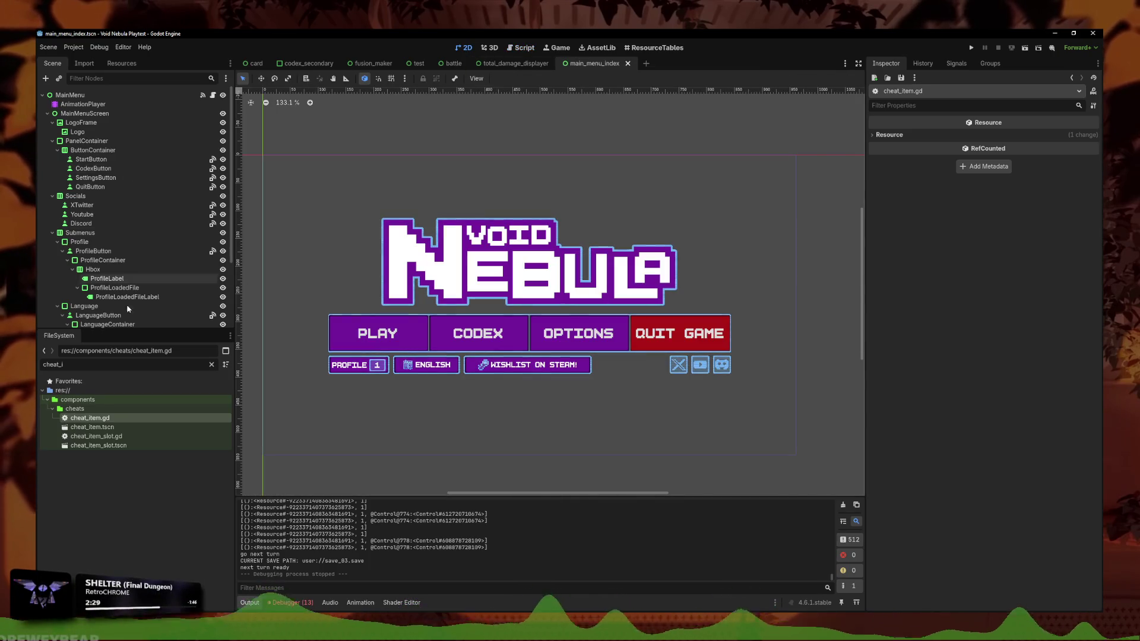
{"action": "double_click", "coordinate": [92, 428]}
{"action": "left_click", "coordinate": [380, 246]}
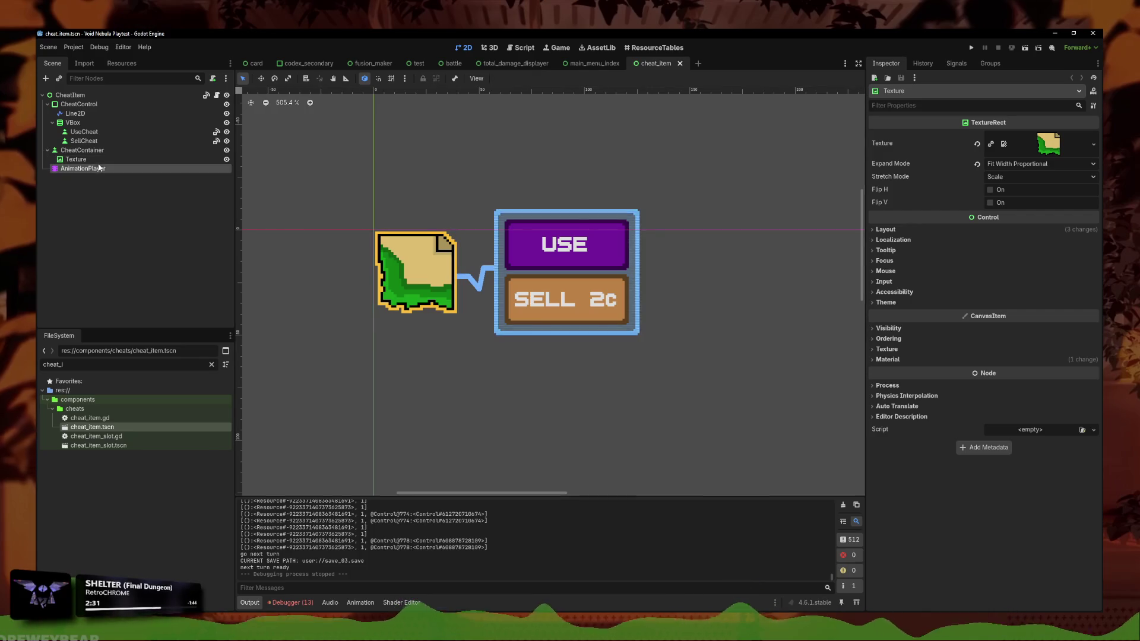
{"action": "left_click", "coordinate": [99, 168]}
{"action": "left_click", "coordinate": [415, 429]}
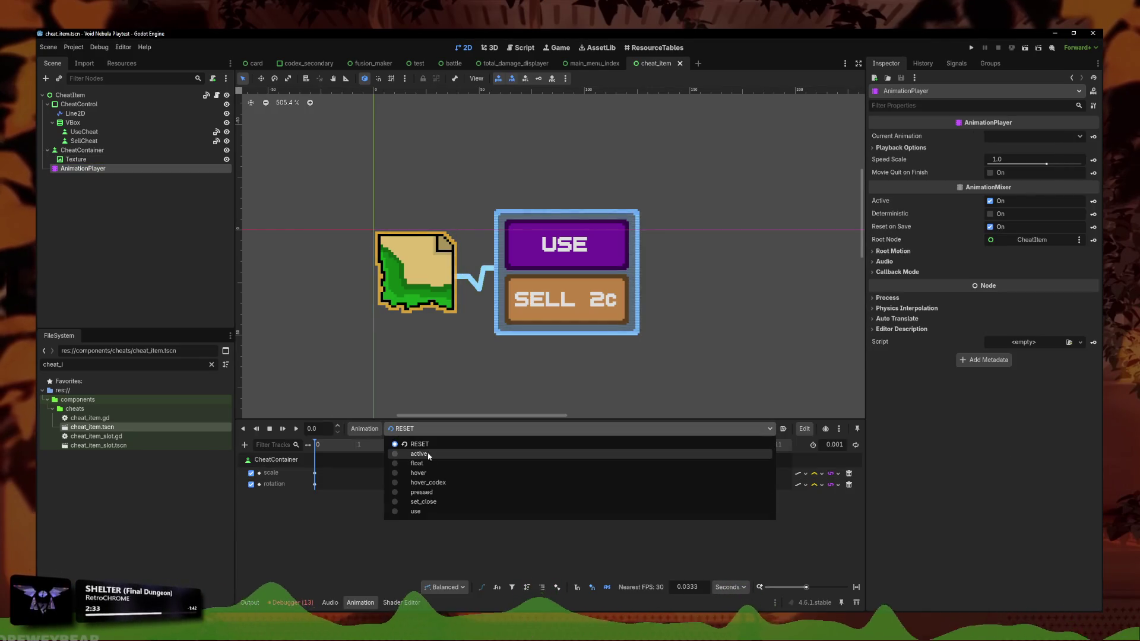
{"action": "left_click", "coordinate": [424, 501]}
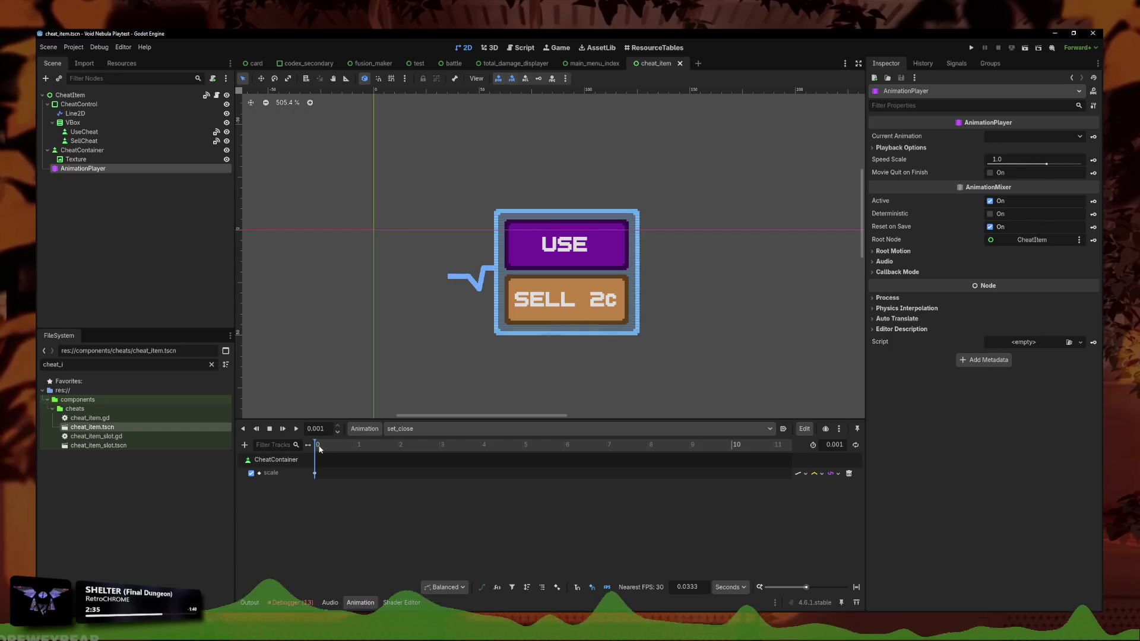
Open the CheatItem scene's script and go to the set_close line
{"action": "left_click", "coordinate": [217, 95]}
{"action": "scroll", "coordinate": [564, 332], "scroll_direction": "down", "scroll_amount": 2}
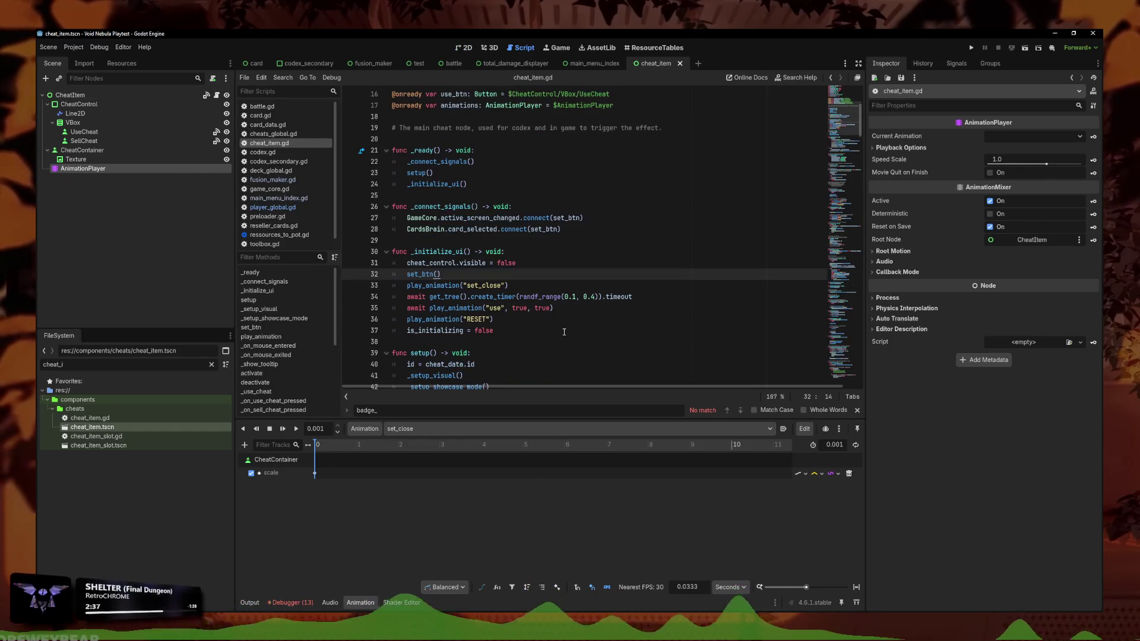
{"action": "left_click", "coordinate": [568, 287]}
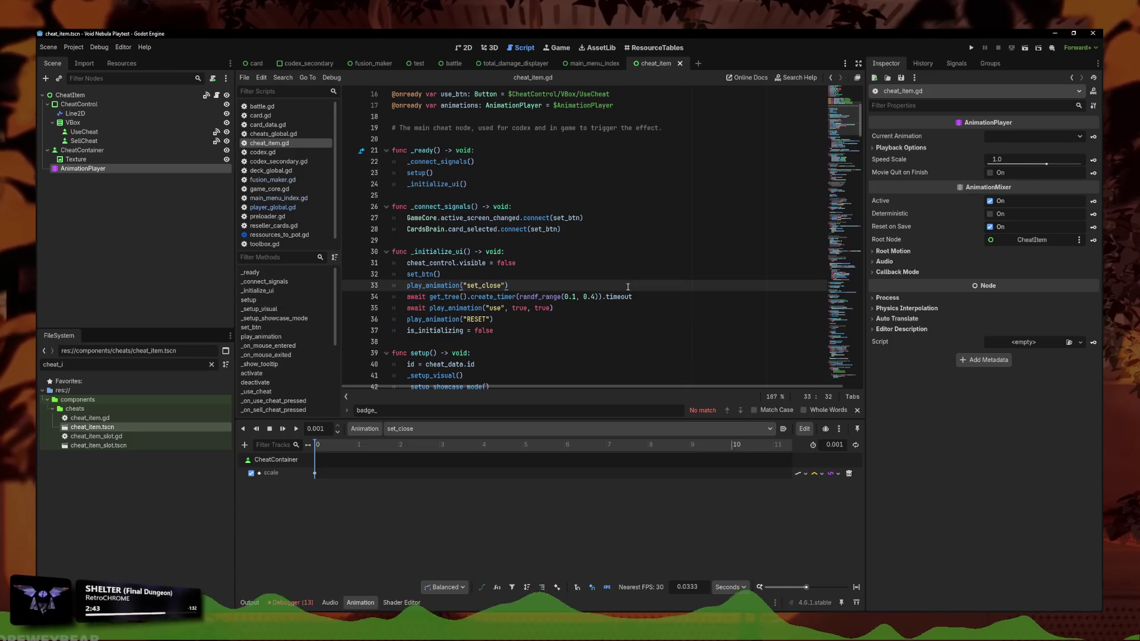
Duplicate the use animation line, start editing the copy, then delete it
{"action": "left_click_drag", "start_coordinate": [567, 309], "coordinate": [407, 306]}
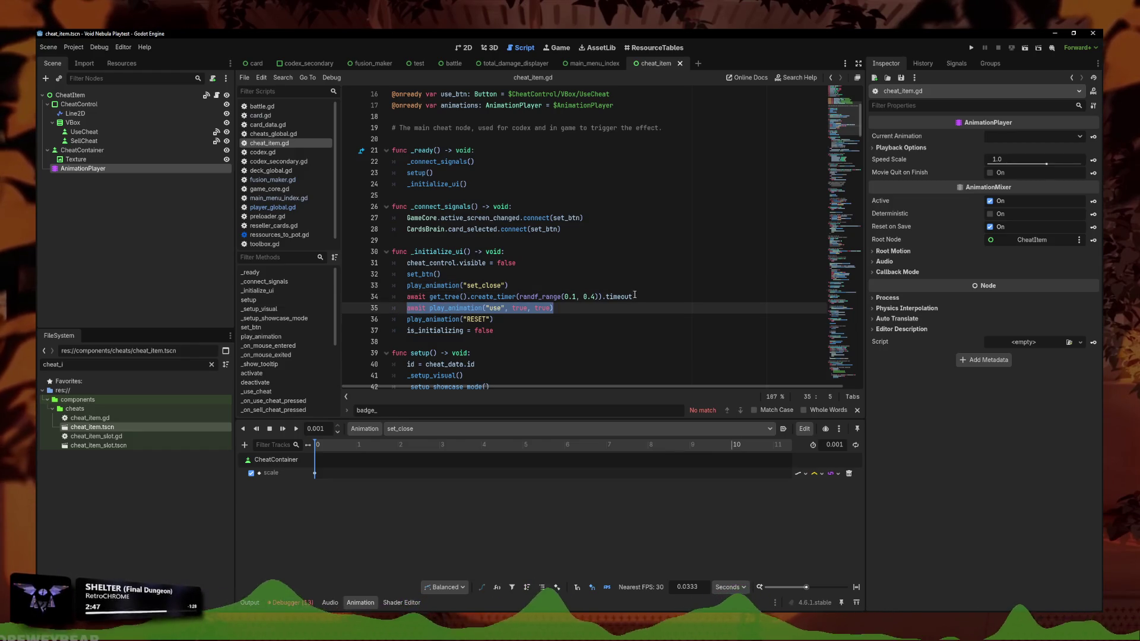
{"action": "key", "text": "End"}
{"action": "key", "text": "ctrl+shift+d"}
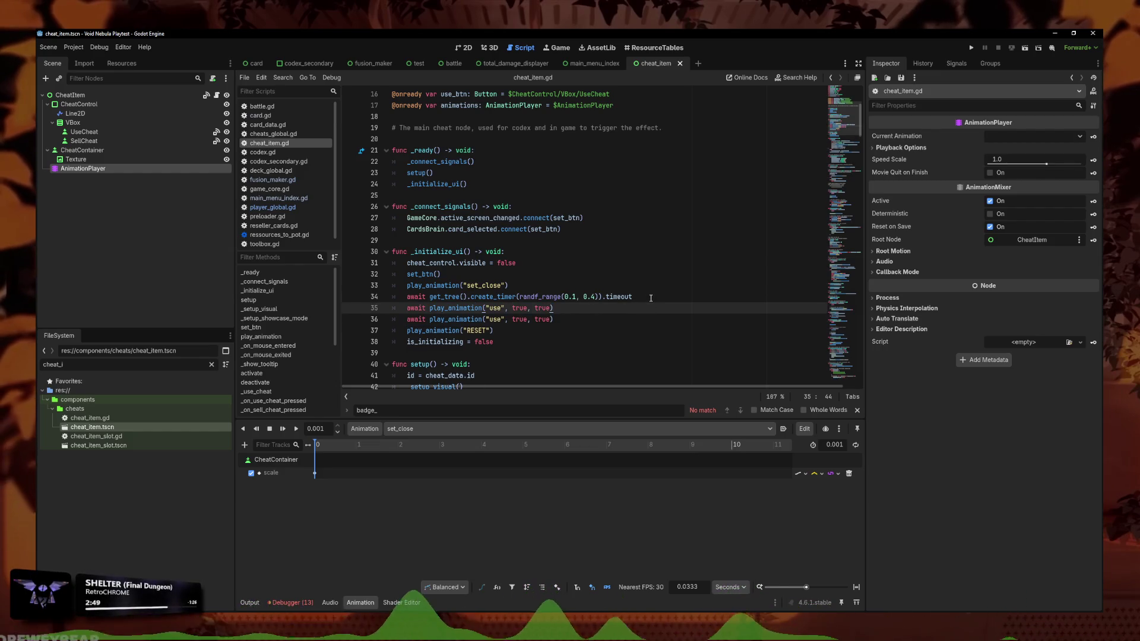
{"action": "left_click_drag", "start_coordinate": [559, 300], "coordinate": [441, 299]}
{"action": "type", "text": "an"}
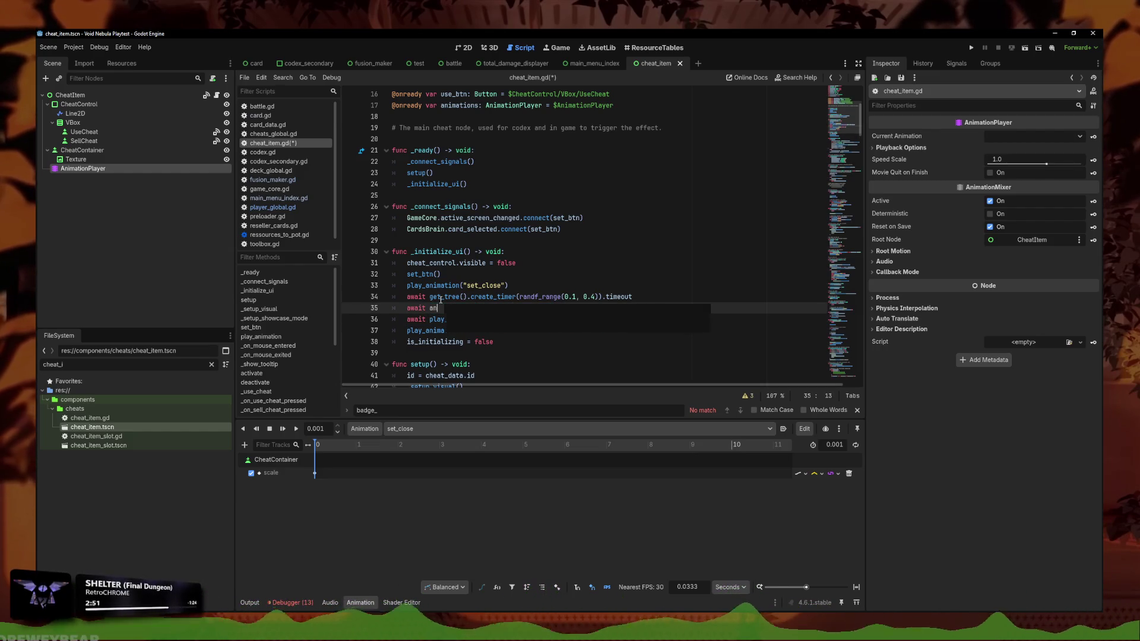
{"action": "key", "text": "Return"}
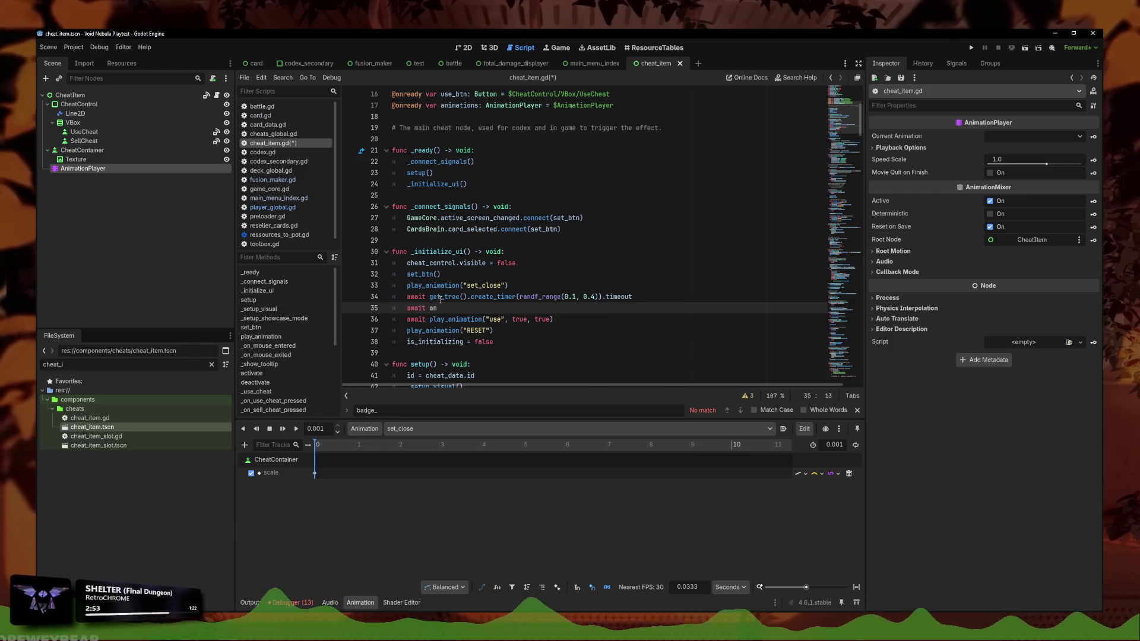
{"action": "key", "text": "Return"}
{"action": "type", "text": "."}
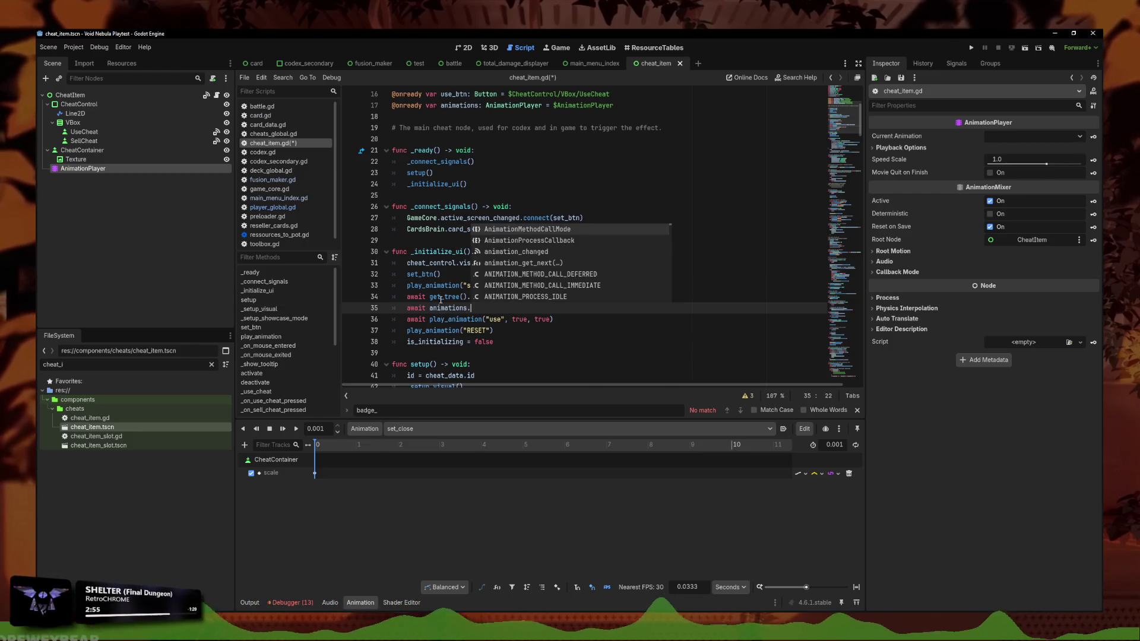
{"action": "key", "text": "BackSpace"}
{"action": "key", "text": "BackSpace"}
{"action": "key", "text": "BackSpace"}
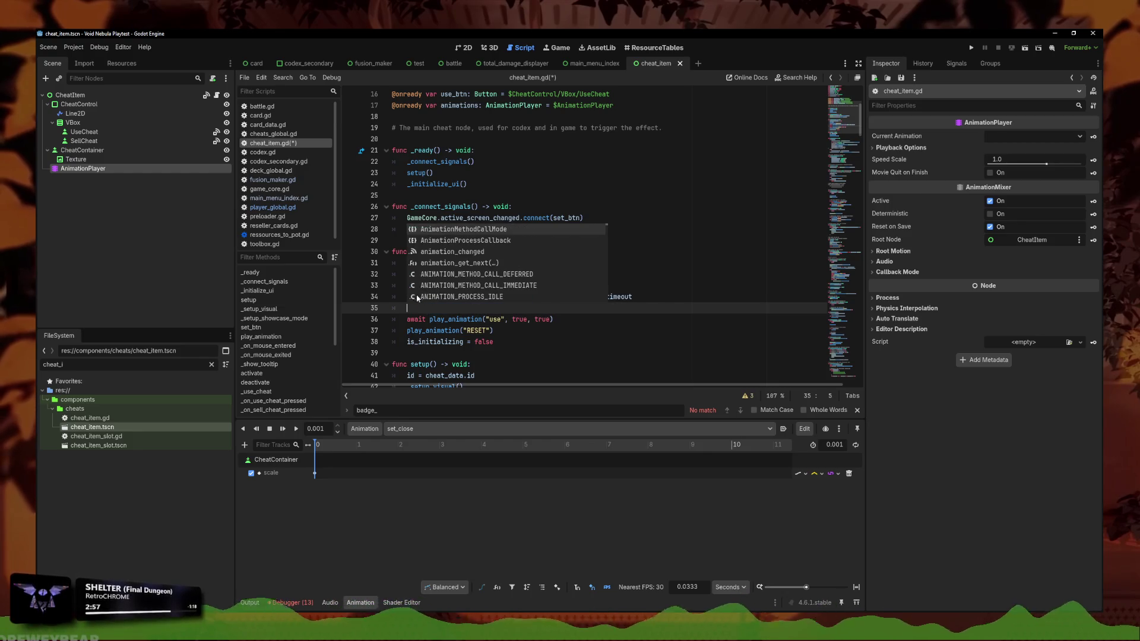
Change the call to await play_animation("set_close", true), save, and run the game
{"action": "left_click", "coordinate": [408, 286]}
{"action": "type", "text": "await"}
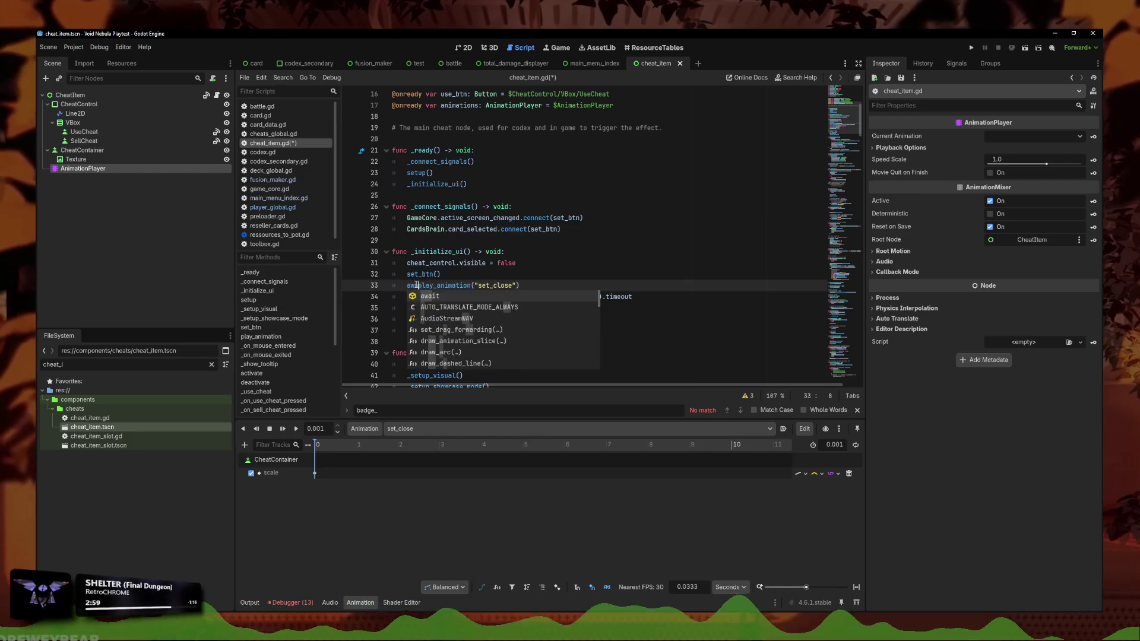
{"action": "left_click", "coordinate": [416, 286]}
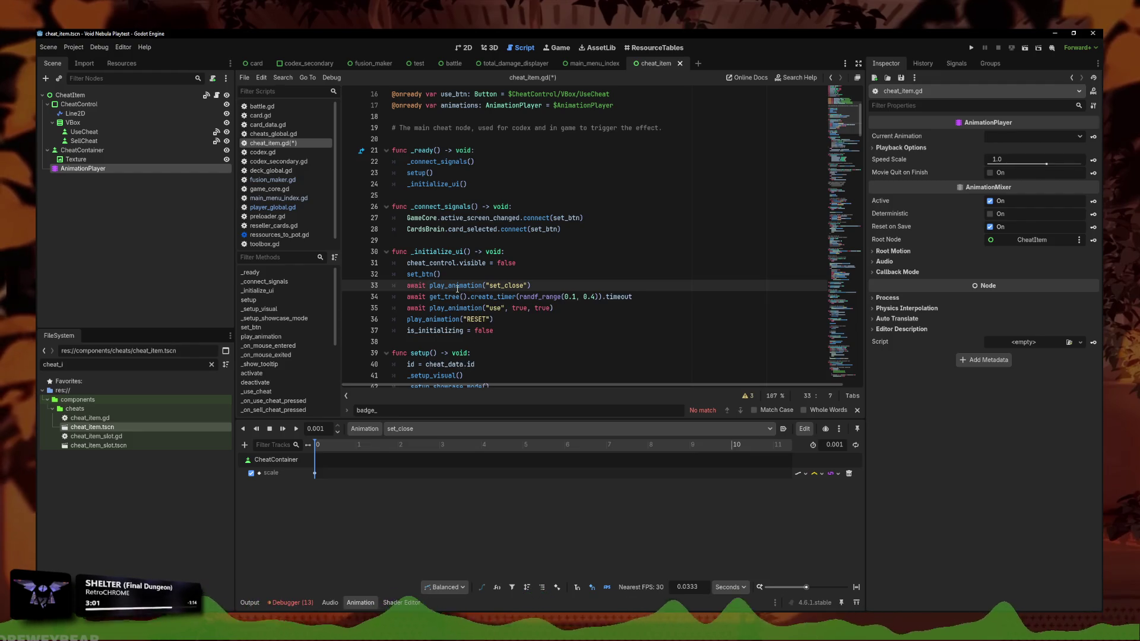
{"action": "mouse_move", "coordinate": [457, 288]}
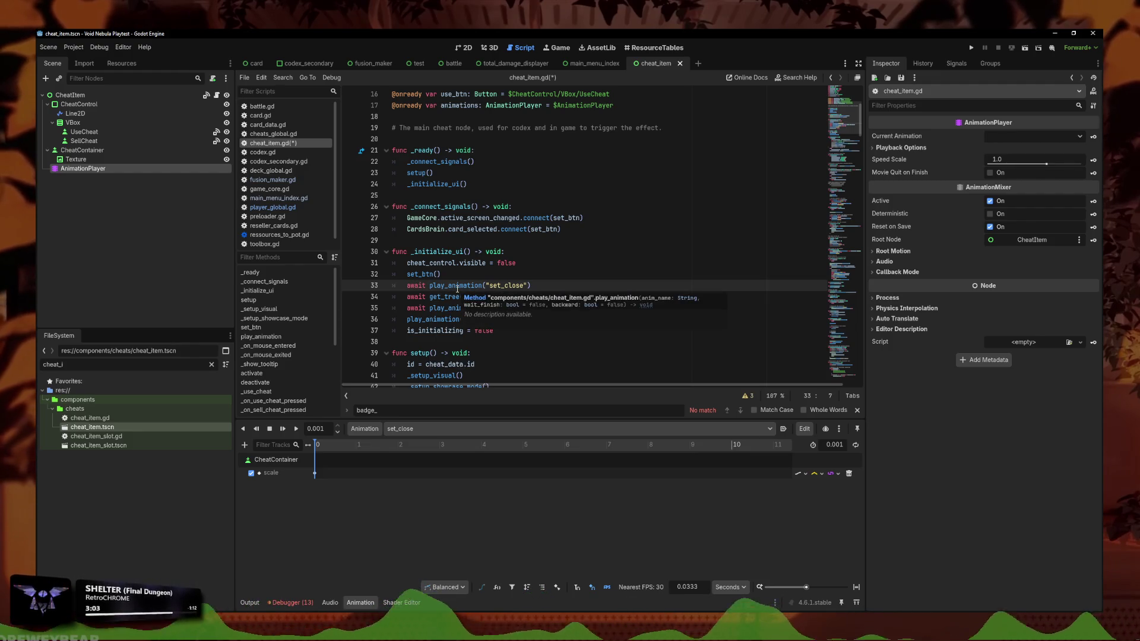
{"action": "type", "text": ",tr"}
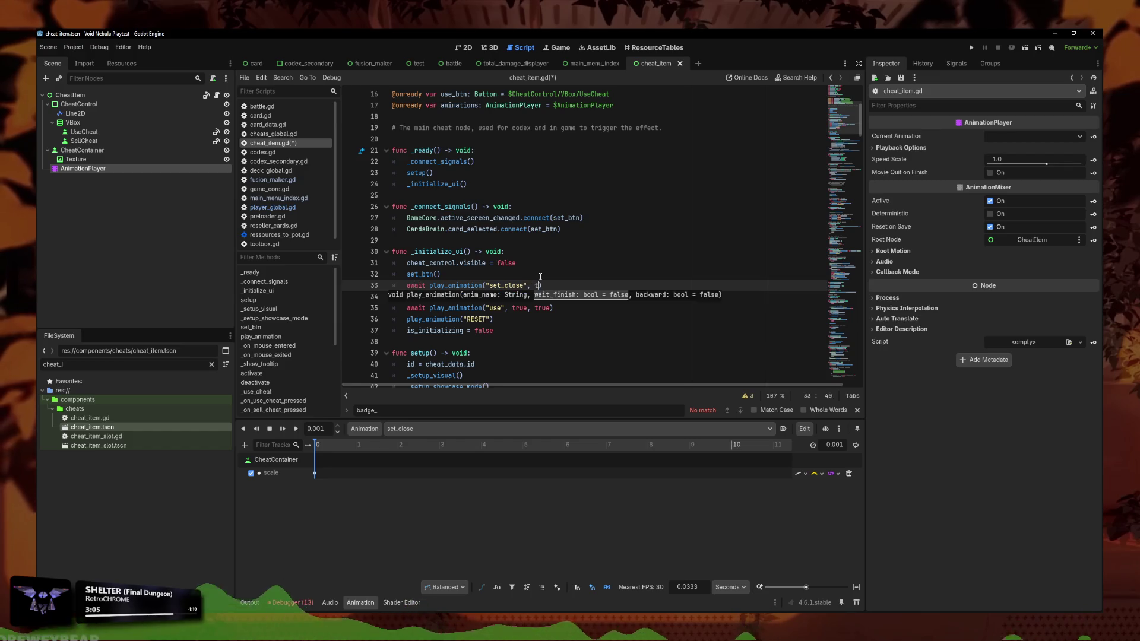
{"action": "type", "text": "ue"}
{"action": "key", "text": "ctrl+s"}
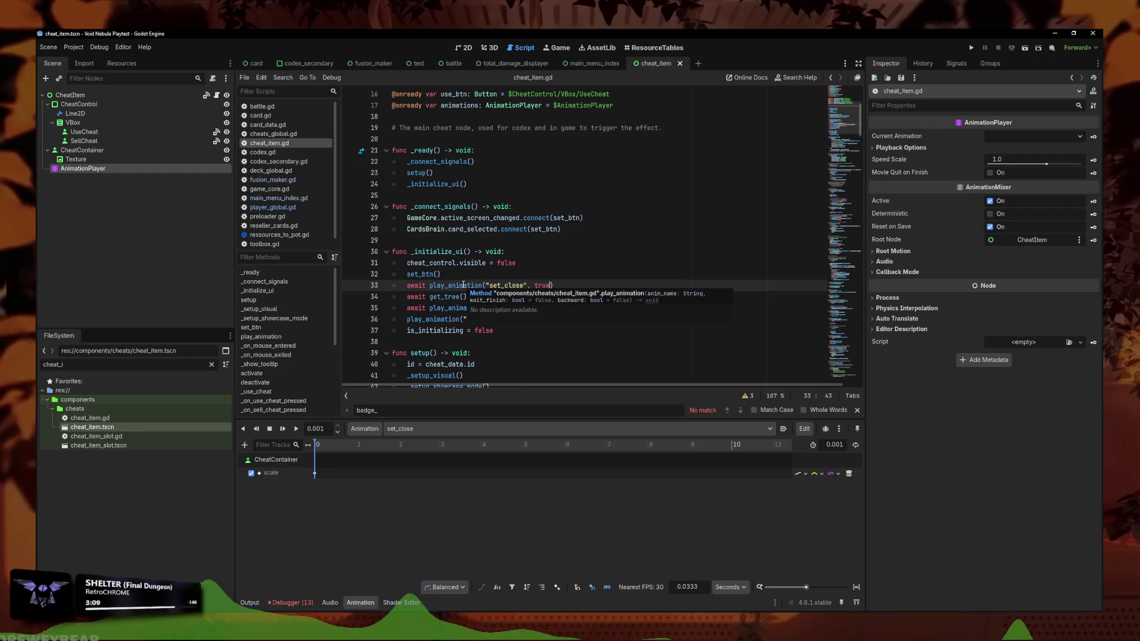
{"action": "type", "text": ")"}
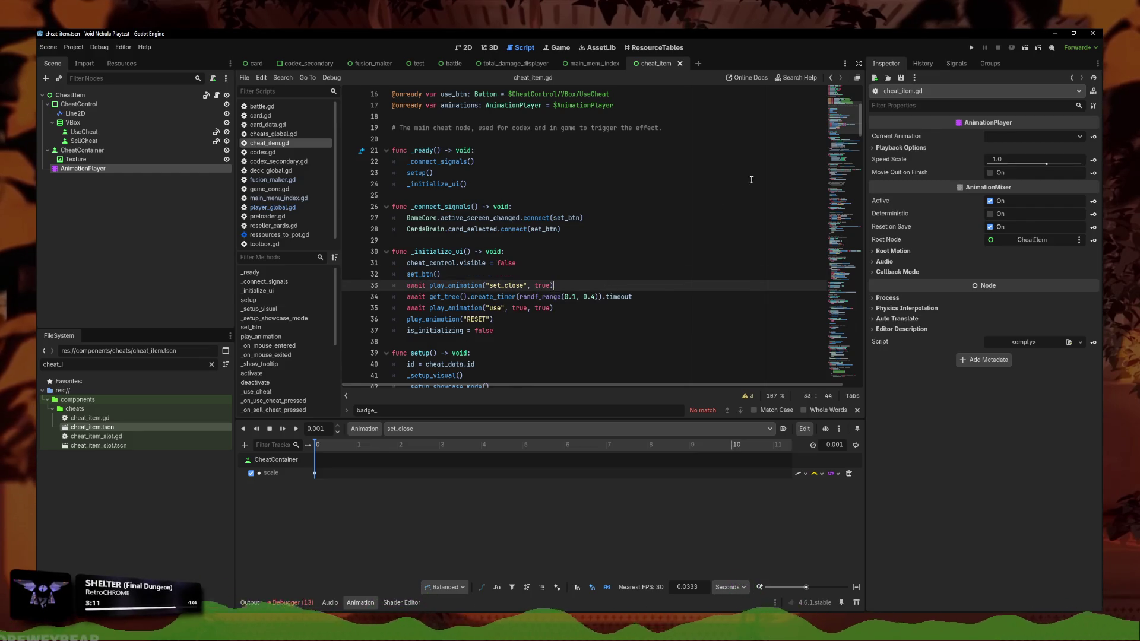
{"action": "left_click", "coordinate": [970, 47]}
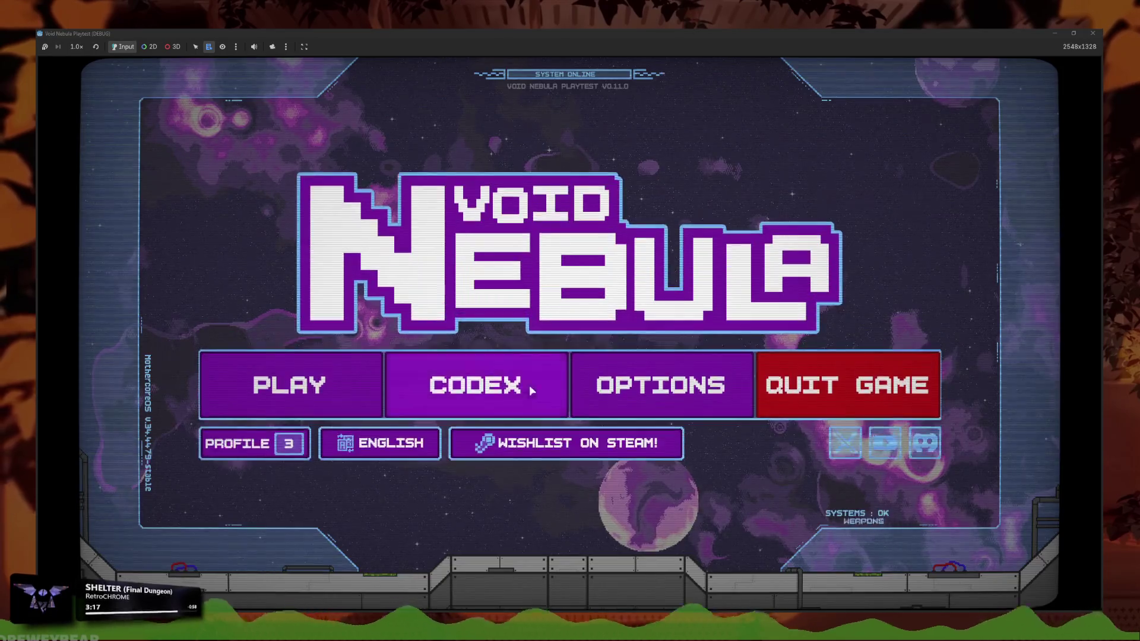
Open the Codex and browse the Card Badges and Card Materials collections
{"action": "left_click", "coordinate": [529, 385]}
{"action": "left_click", "coordinate": [681, 379]}
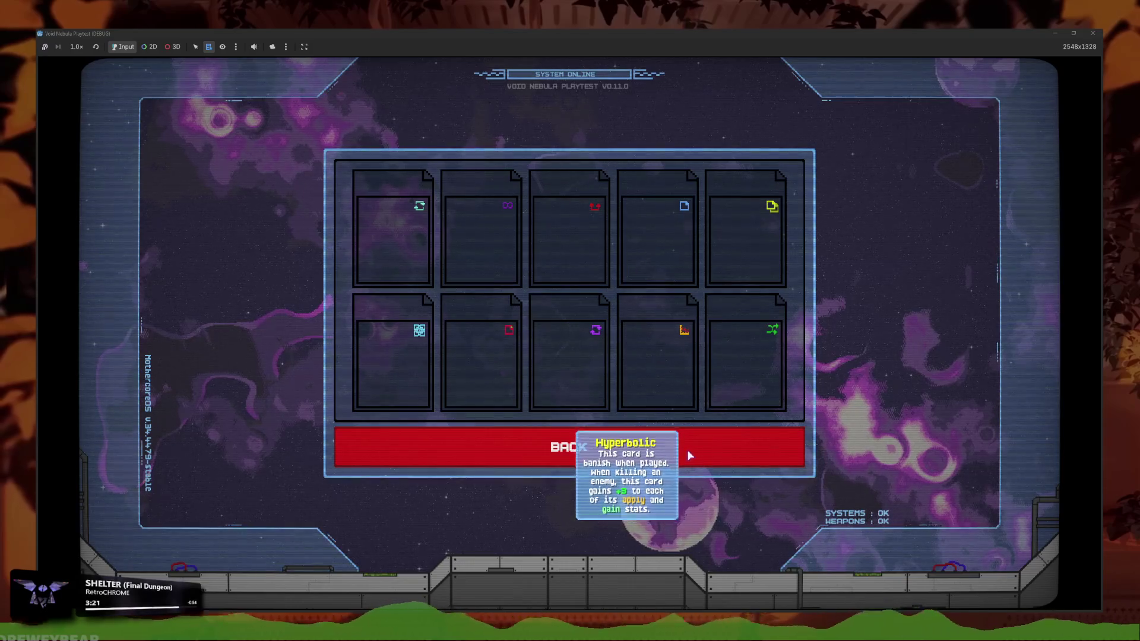
{"action": "left_click", "coordinate": [688, 454]}
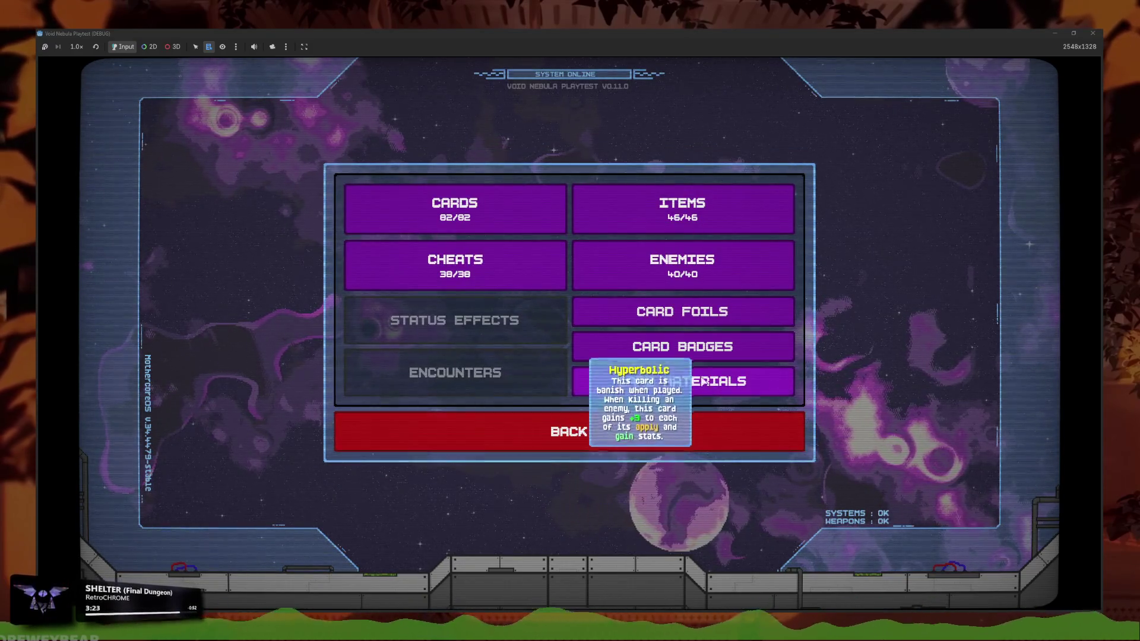
{"action": "left_click", "coordinate": [730, 385]}
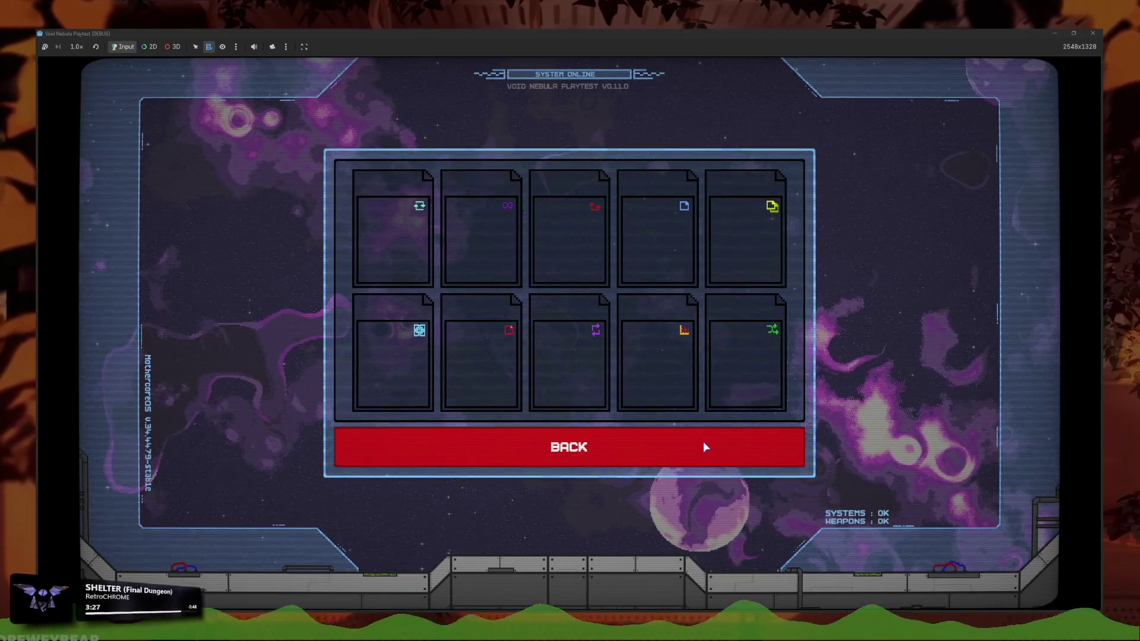
{"action": "left_click", "coordinate": [698, 450]}
{"action": "left_click", "coordinate": [763, 386]}
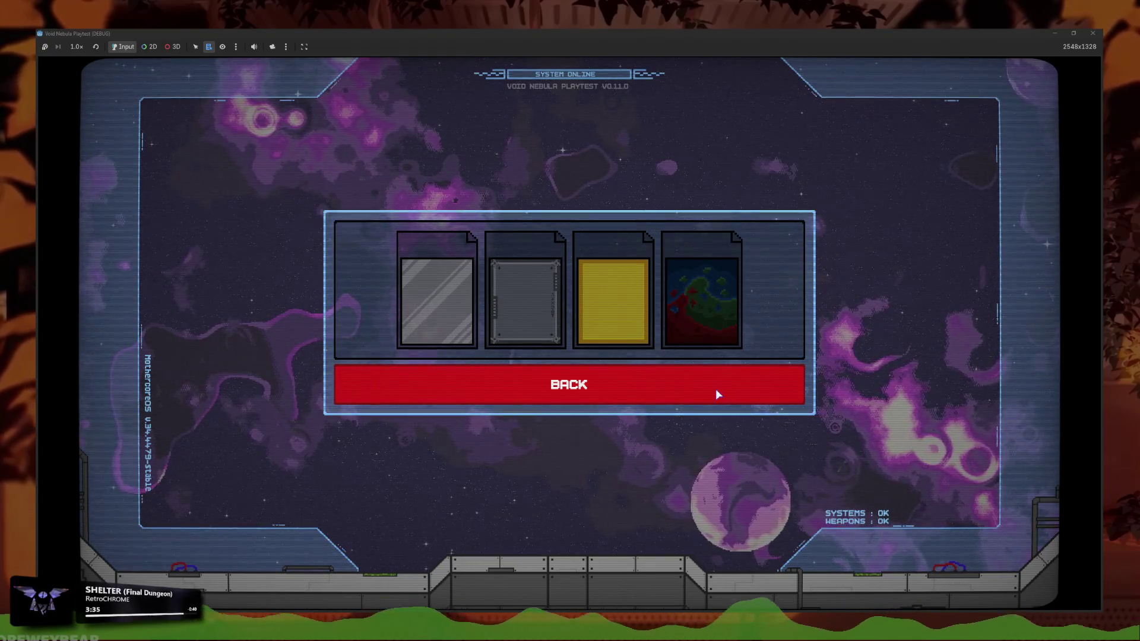
{"action": "left_click", "coordinate": [761, 380]}
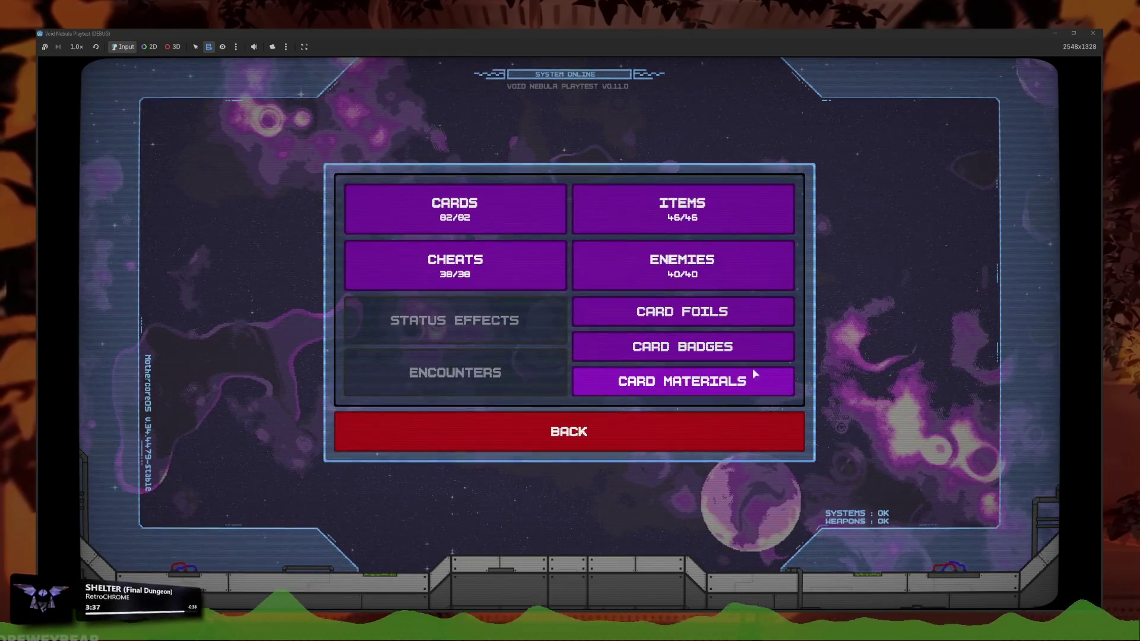
{"action": "left_click", "coordinate": [661, 341]}
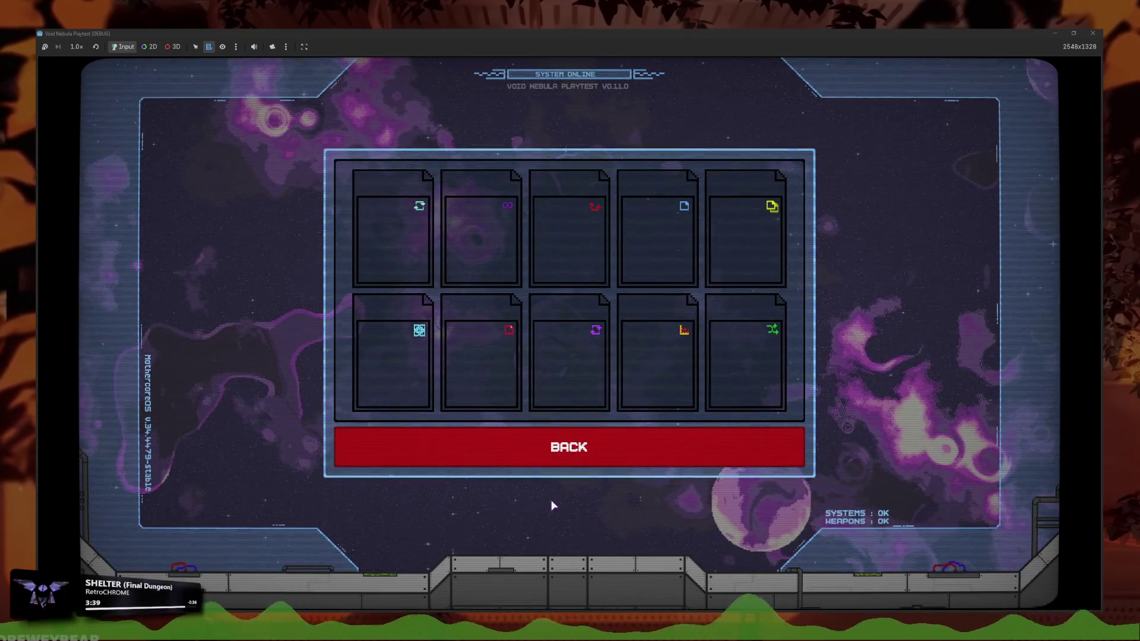
{"action": "left_click", "coordinate": [549, 448]}
{"action": "left_click", "coordinate": [579, 385]}
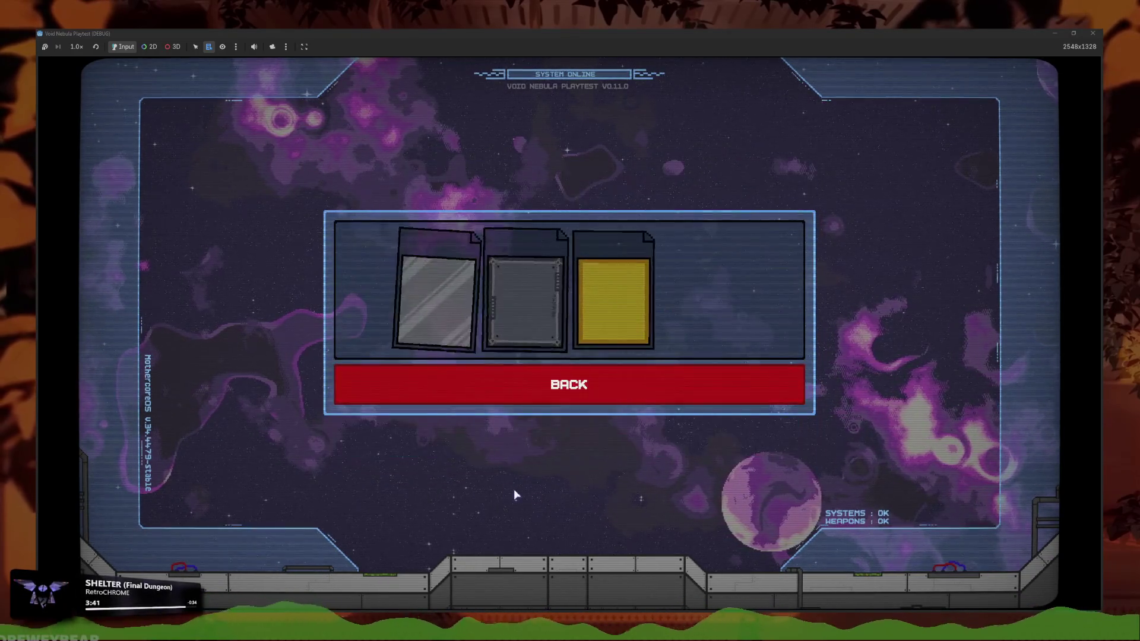
{"action": "left_click", "coordinate": [606, 389]}
Return to the main menu, reopen the Codex, and open Cards at page 1/9
{"action": "left_click", "coordinate": [549, 428]}
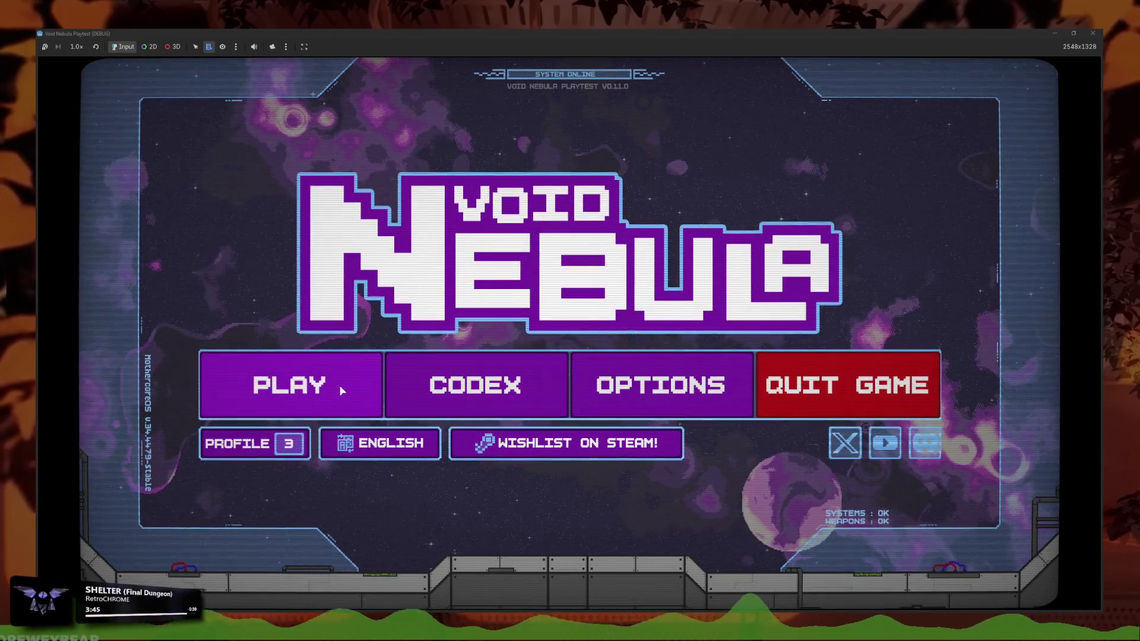
{"action": "left_click", "coordinate": [405, 408]}
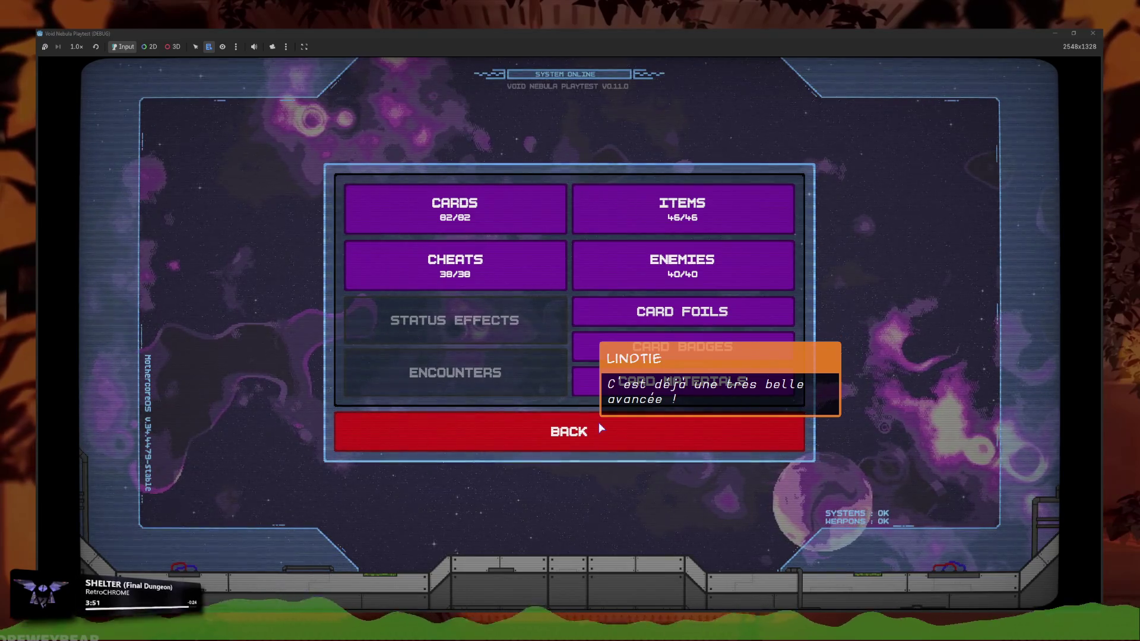
{"action": "left_click", "coordinate": [454, 208]}
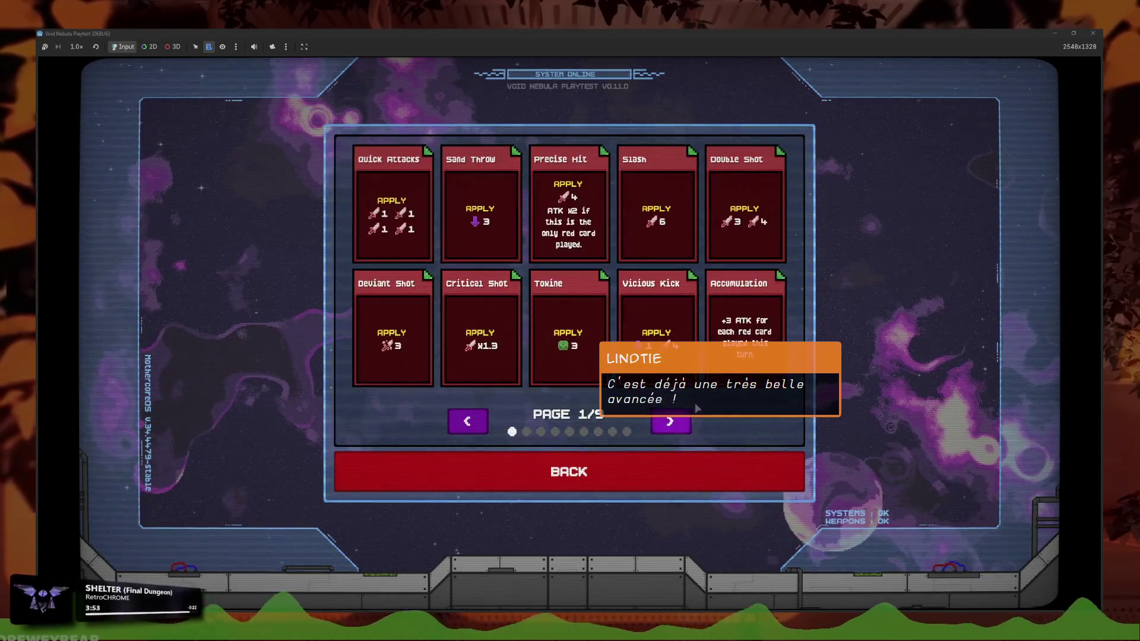